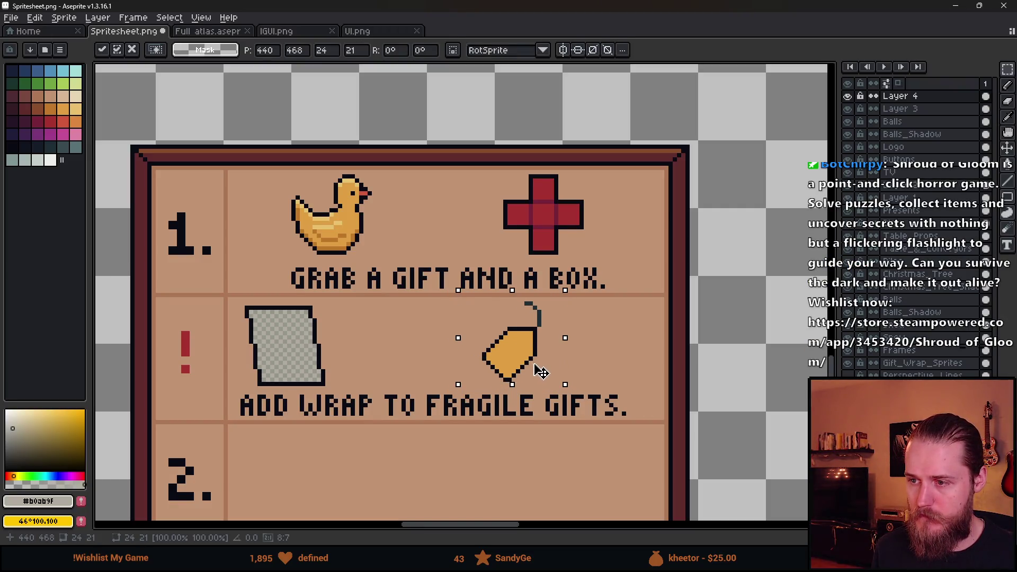
Commit the gift tag's nudged position and move the wrap sheet to the right.
{"action": "key", "text": "ctrl+d"}
{"action": "mouse_move", "coordinate": [234, 308]}
{"action": "left_mouse_down"}
{"action": "mouse_move", "coordinate": [358, 384]}
{"action": "mouse_move", "coordinate": [395, 369]}
{"action": "left_mouse_up"}
{"action": "key", "text": "ctrl+d"}
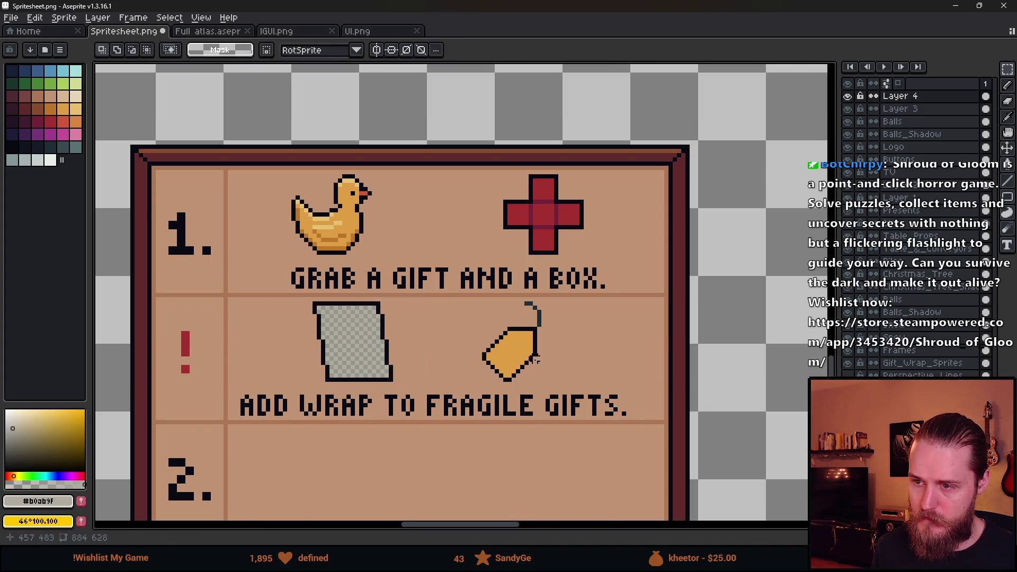
{"action": "scroll", "coordinate": [398, 371], "scroll_direction": "down", "scroll_amount": 5}
{"action": "scroll", "coordinate": [408, 371], "scroll_direction": "up", "scroll_amount": 4}
{"action": "scroll", "coordinate": [421, 371], "scroll_direction": "down", "scroll_amount": 2}
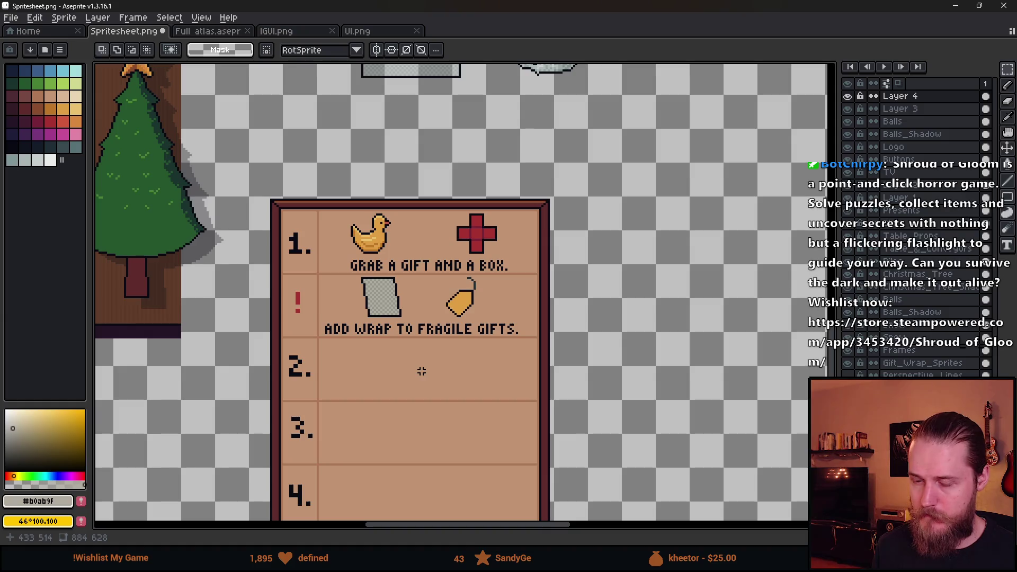
{"action": "scroll", "coordinate": [392, 352], "scroll_direction": "up", "scroll_amount": 1}
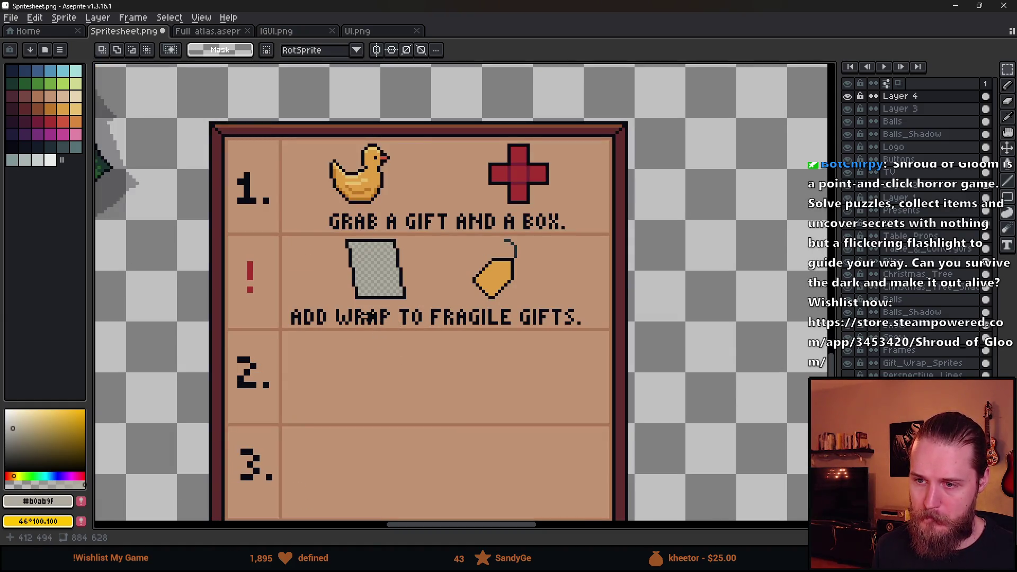
Shift the ADD WRAP TO FRAGILE GIFTS. line right, then nudge it one more pixel.
{"action": "left_click_drag", "start_coordinate": [407, 371], "coordinate": [410, 314]}
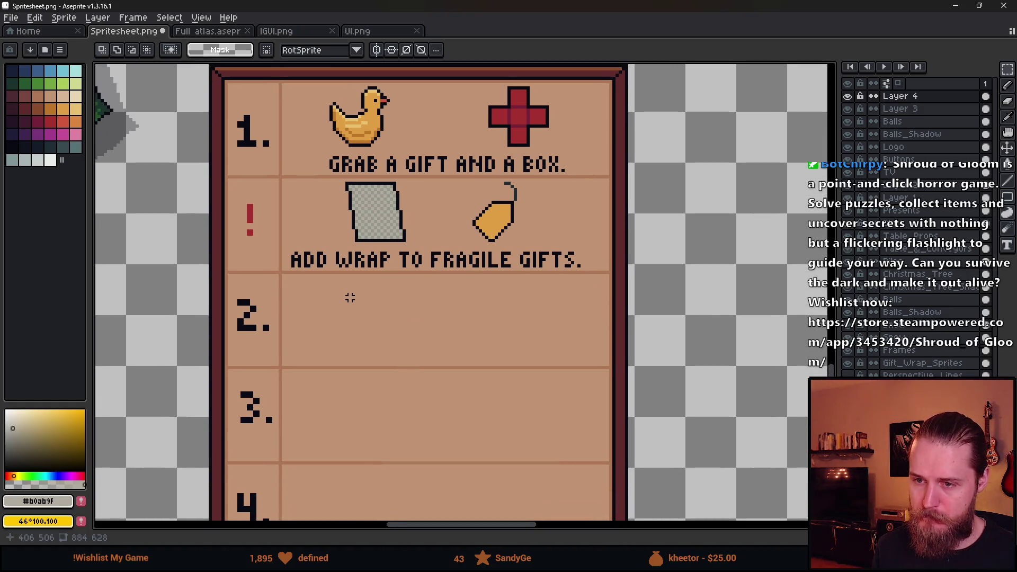
{"action": "scroll", "coordinate": [306, 247], "scroll_direction": "up", "scroll_amount": 1}
{"action": "left_click_drag", "start_coordinate": [268, 246], "coordinate": [782, 283]}
{"action": "left_click_drag", "start_coordinate": [642, 284], "coordinate": [652, 285]}
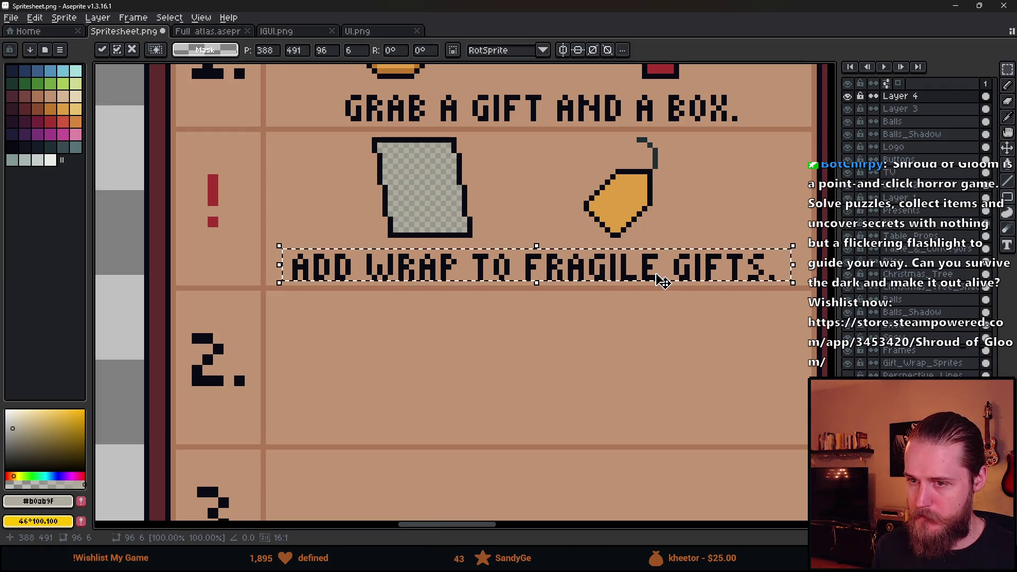
{"action": "key", "text": "ctrl+d"}
{"action": "scroll", "coordinate": [596, 330], "scroll_direction": "right", "scroll_amount": 3}
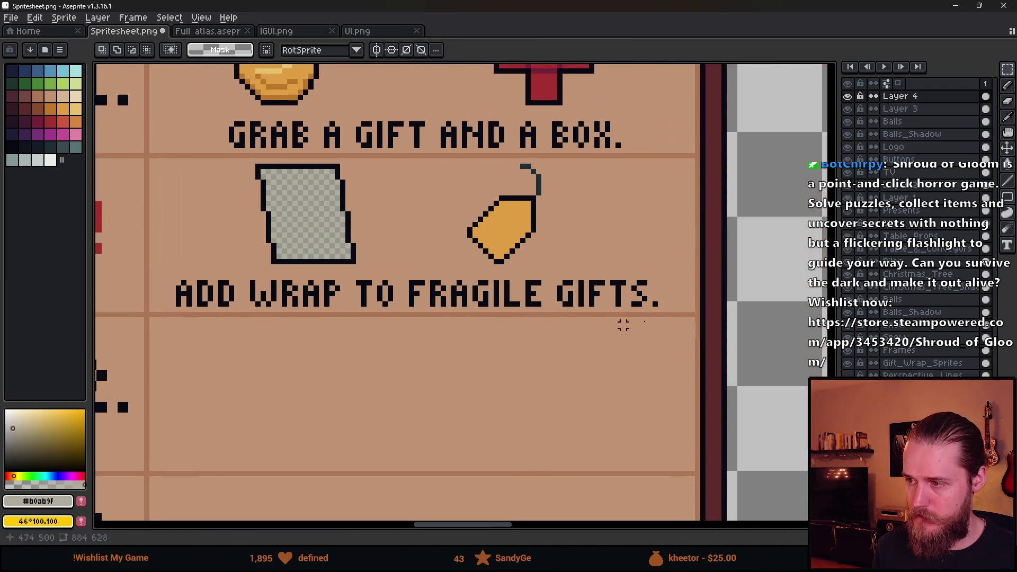
{"action": "mouse_move", "coordinate": [685, 308]}
{"action": "left_mouse_down"}
{"action": "mouse_move", "coordinate": [174, 288]}
{"action": "mouse_move", "coordinate": [157, 273]}
{"action": "left_mouse_up"}
{"action": "left_click_drag", "start_coordinate": [229, 303], "coordinate": [235, 303]}
{"action": "key", "text": "ctrl+d"}
Switch to the pencil and set the brush size to 5px.
{"action": "key", "text": "b"}
{"action": "scroll", "coordinate": [297, 236], "scroll_direction": "up", "scroll_amount": 2}
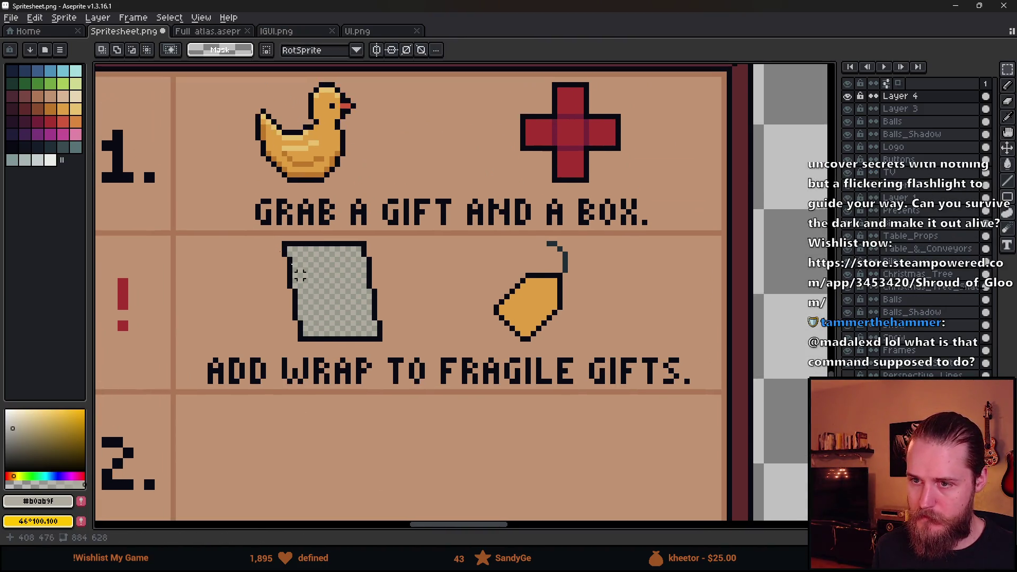
{"action": "key", "text": "plus"}
{"action": "key", "text": "plus"}
{"action": "key", "text": "plus"}
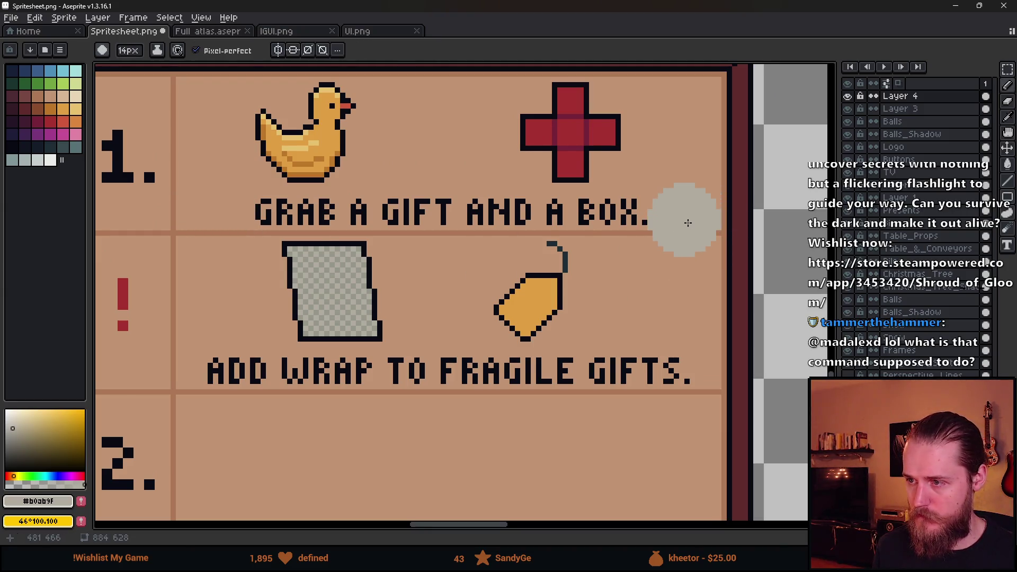
{"action": "key", "text": "minus"}
{"action": "key", "text": "minus"}
{"action": "key", "text": "minus"}
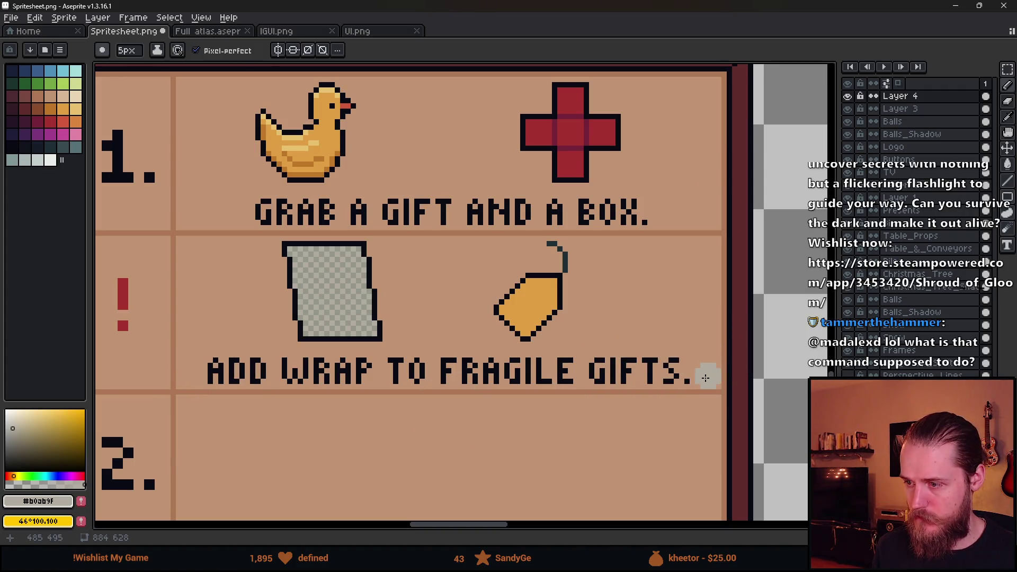
{"action": "scroll", "coordinate": [437, 317], "scroll_direction": "down", "scroll_amount": 1}
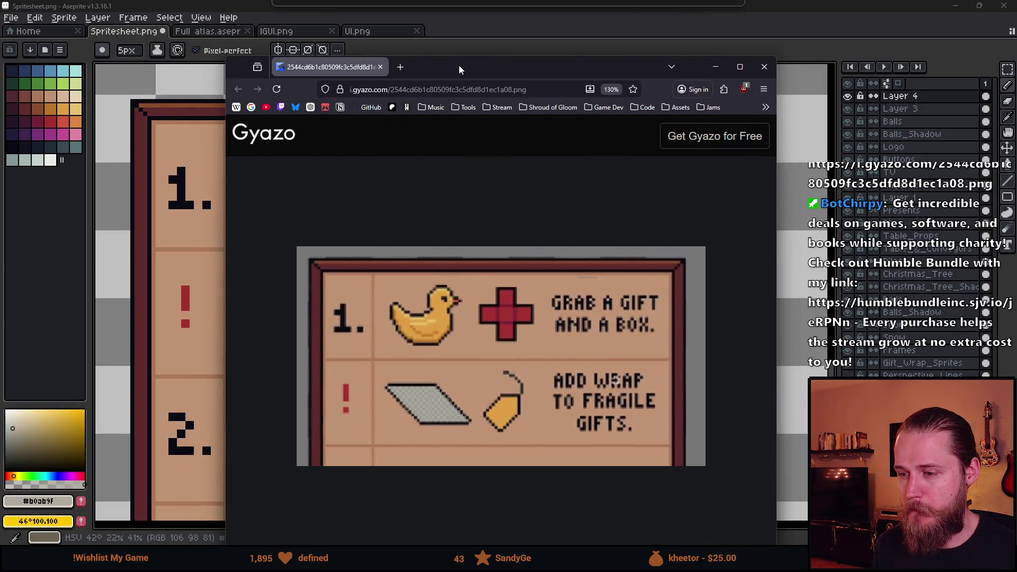
Close the Gyazo reference screenshot window.
{"action": "left_click", "coordinate": [380, 66]}
Zoom and pan around the instruction board canvas and switch to the Rectangular Marquee.
{"action": "scroll", "coordinate": [313, 272], "scroll_direction": "down", "scroll_amount": 3}
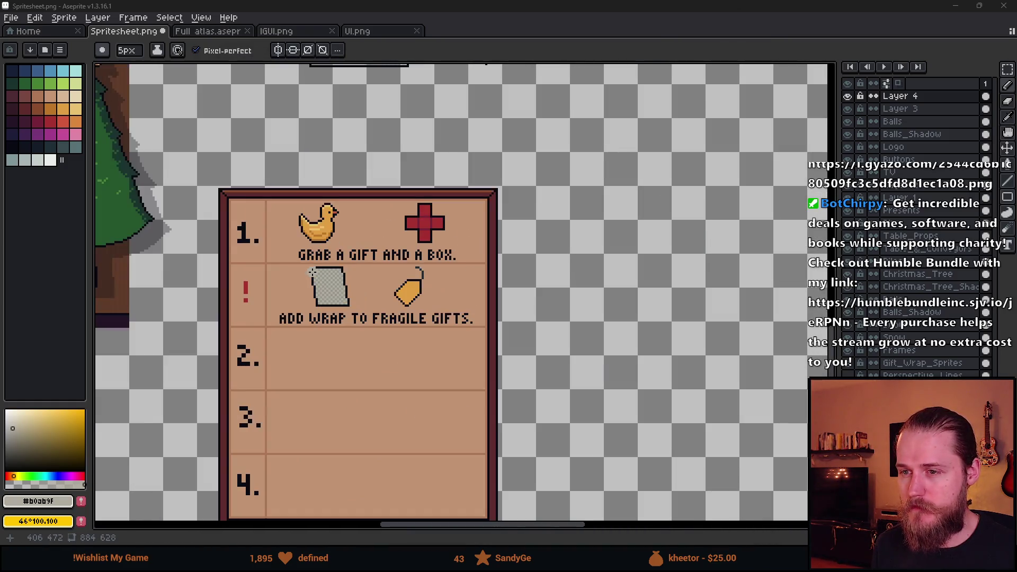
{"action": "scroll", "coordinate": [312, 272], "scroll_direction": "up", "scroll_amount": 1}
{"action": "scroll", "coordinate": [376, 269], "scroll_direction": "down", "scroll_amount": 1}
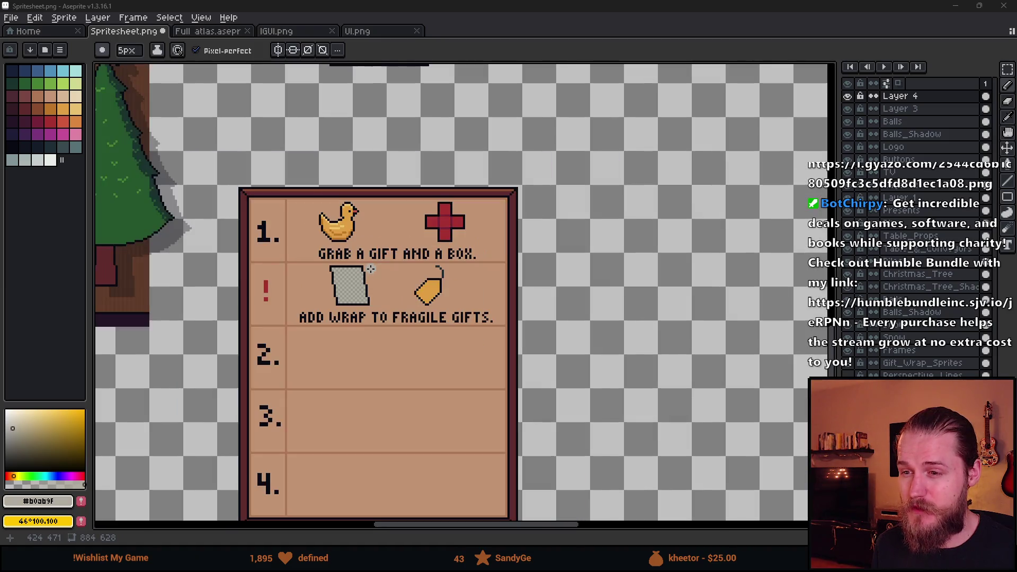
{"action": "scroll", "coordinate": [276, 288], "scroll_direction": "up", "scroll_amount": 1}
{"action": "scroll", "coordinate": [262, 282], "scroll_direction": "down", "scroll_amount": 2}
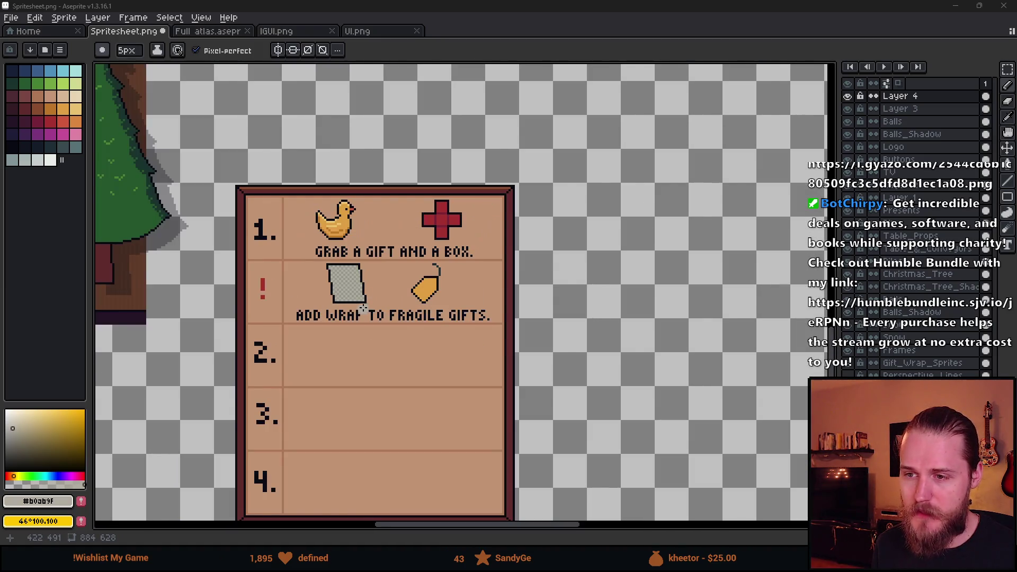
{"action": "scroll", "coordinate": [255, 278], "scroll_direction": "left", "scroll_amount": 6}
{"action": "scroll", "coordinate": [256, 278], "scroll_direction": "up", "scroll_amount": 2}
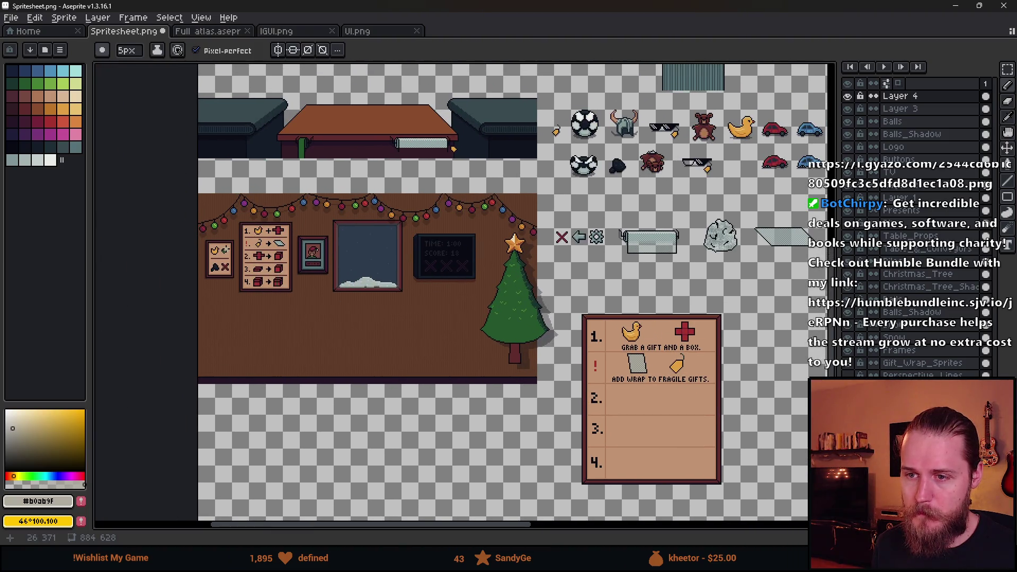
{"action": "scroll", "coordinate": [240, 243], "scroll_direction": "up", "scroll_amount": 2}
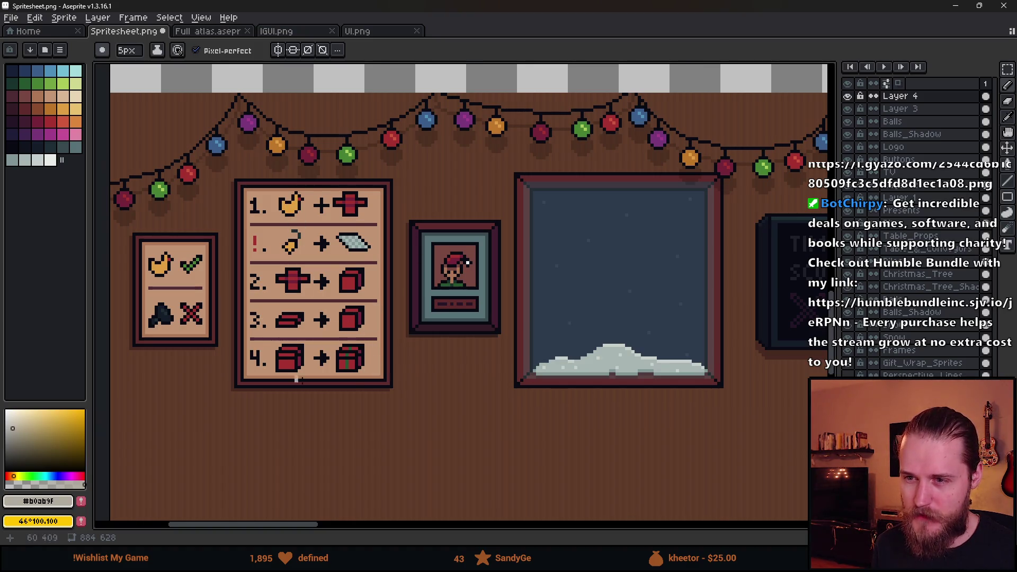
{"action": "key", "text": "m"}
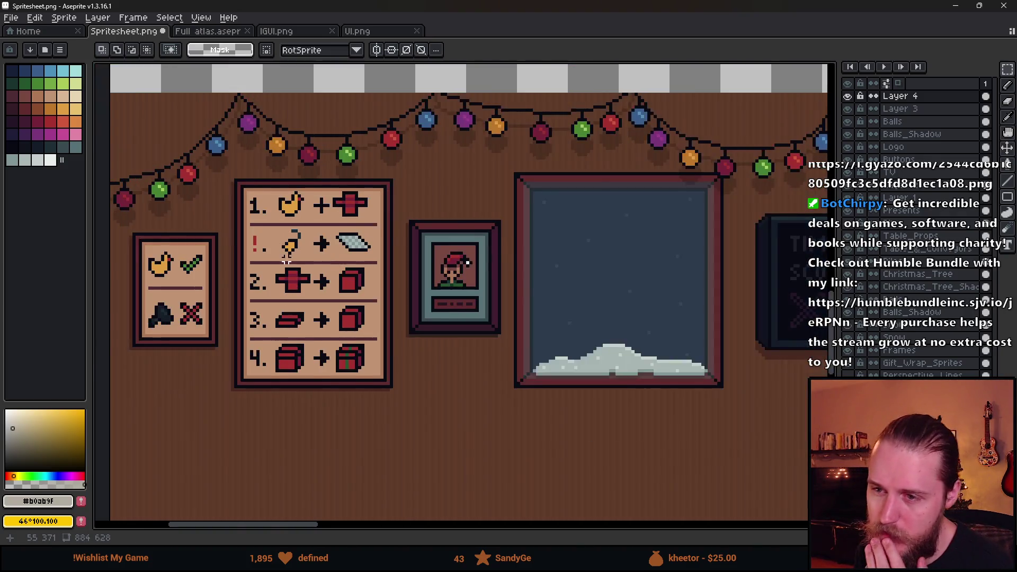
{"action": "scroll", "coordinate": [293, 236], "scroll_direction": "up", "scroll_amount": 1}
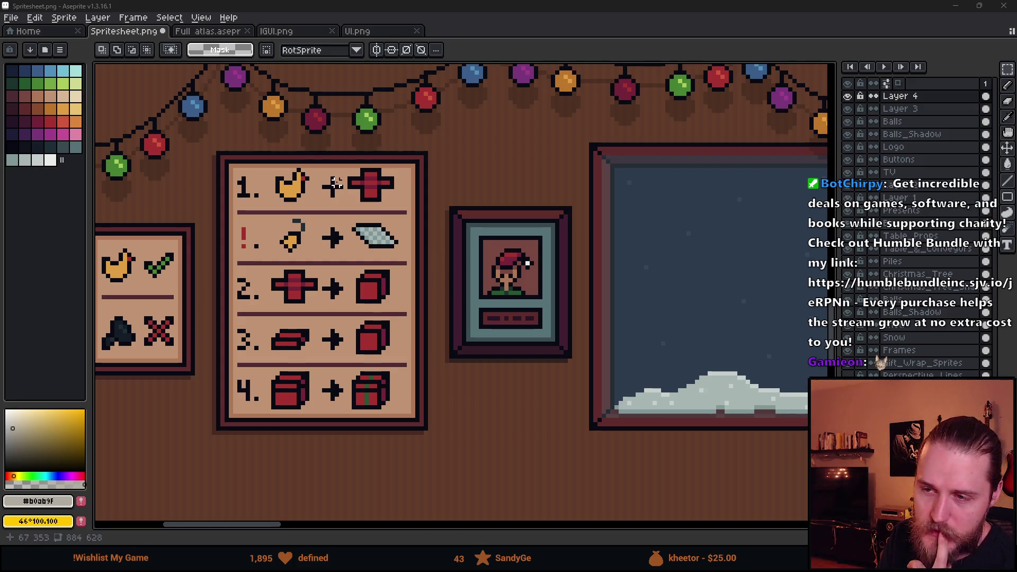
{"action": "scroll", "coordinate": [320, 183], "scroll_direction": "down", "scroll_amount": 3}
{"action": "scroll", "coordinate": [681, 302], "scroll_direction": "up", "scroll_amount": 4}
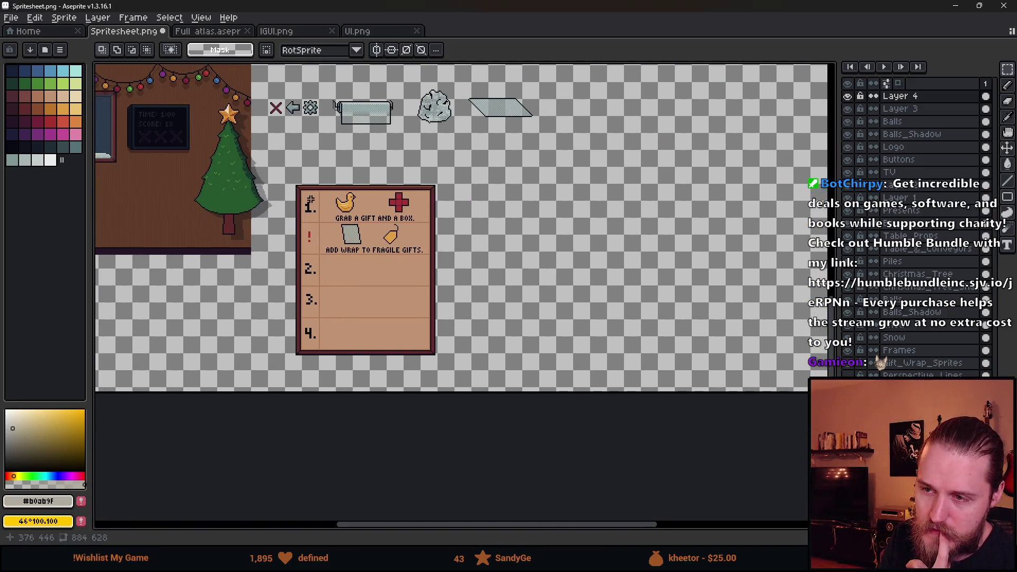
{"action": "scroll", "coordinate": [360, 262], "scroll_direction": "down", "scroll_amount": 2}
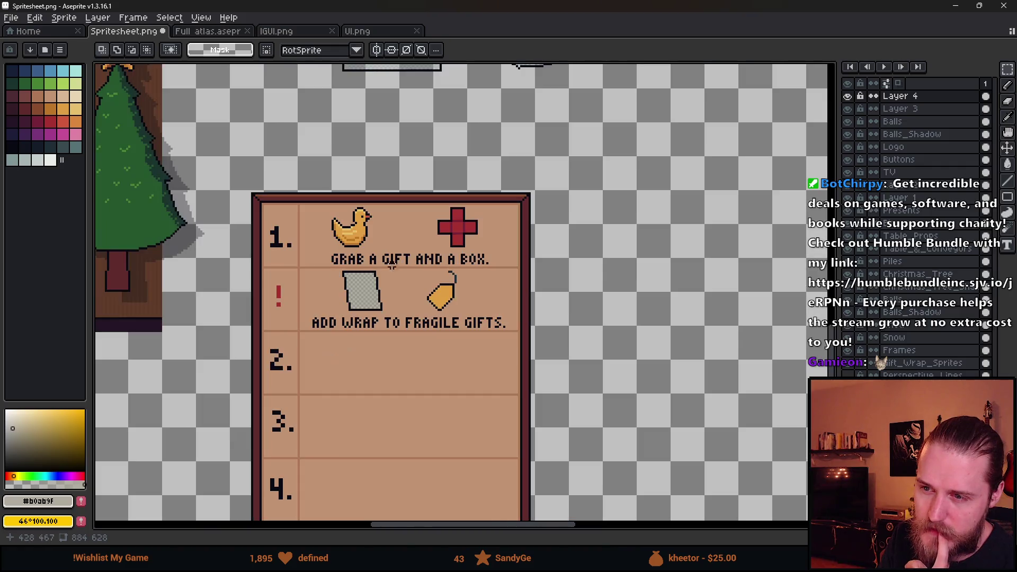
{"action": "scroll", "coordinate": [344, 241], "scroll_direction": "up", "scroll_amount": 2}
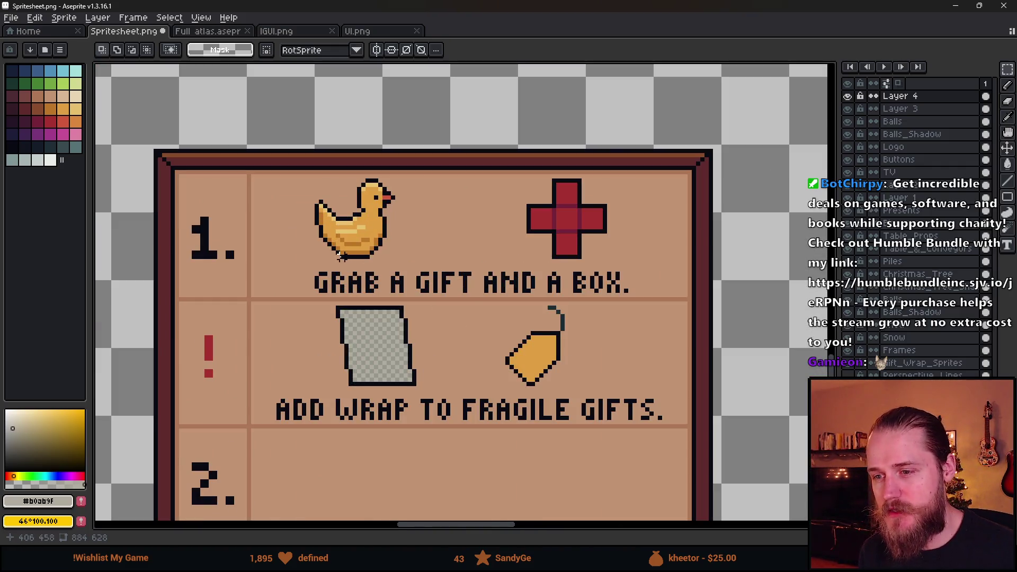
Move the GRAB A GIFT AND A BOX. line up above the board.
{"action": "mouse_move", "coordinate": [308, 272]}
{"action": "left_mouse_down"}
{"action": "mouse_move", "coordinate": [418, 288]}
{"action": "mouse_move", "coordinate": [691, 294]}
{"action": "mouse_move", "coordinate": [656, 295]}
{"action": "left_mouse_up"}
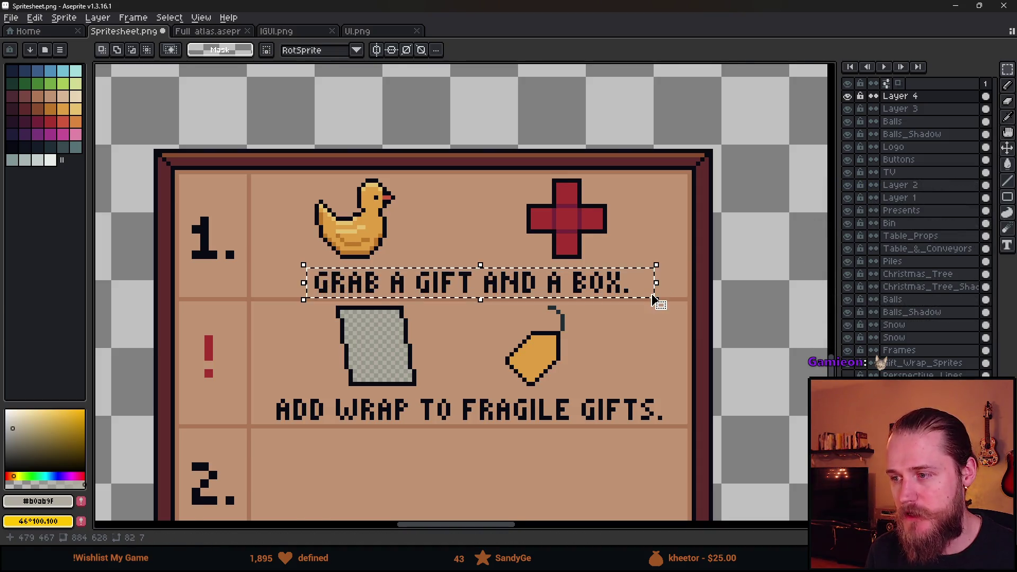
{"action": "scroll", "coordinate": [657, 297], "scroll_direction": "down", "scroll_amount": 1}
{"action": "left_click_drag", "start_coordinate": [551, 291], "coordinate": [561, 129]}
{"action": "left_click", "coordinate": [549, 224]}
{"action": "scroll", "coordinate": [519, 232], "scroll_direction": "up", "scroll_amount": 1}
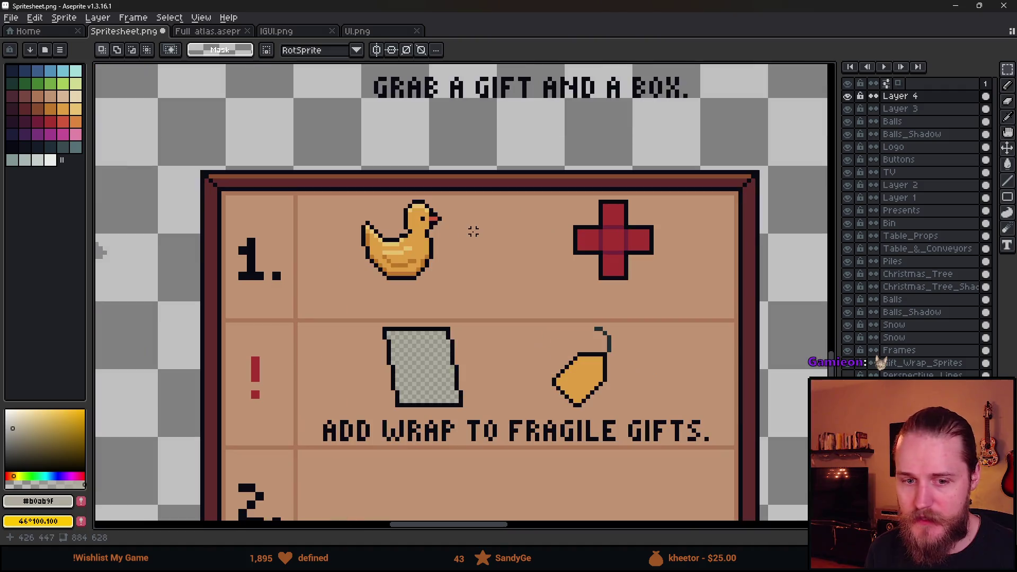
{"action": "scroll", "coordinate": [490, 277], "scroll_direction": "right", "scroll_amount": 2}
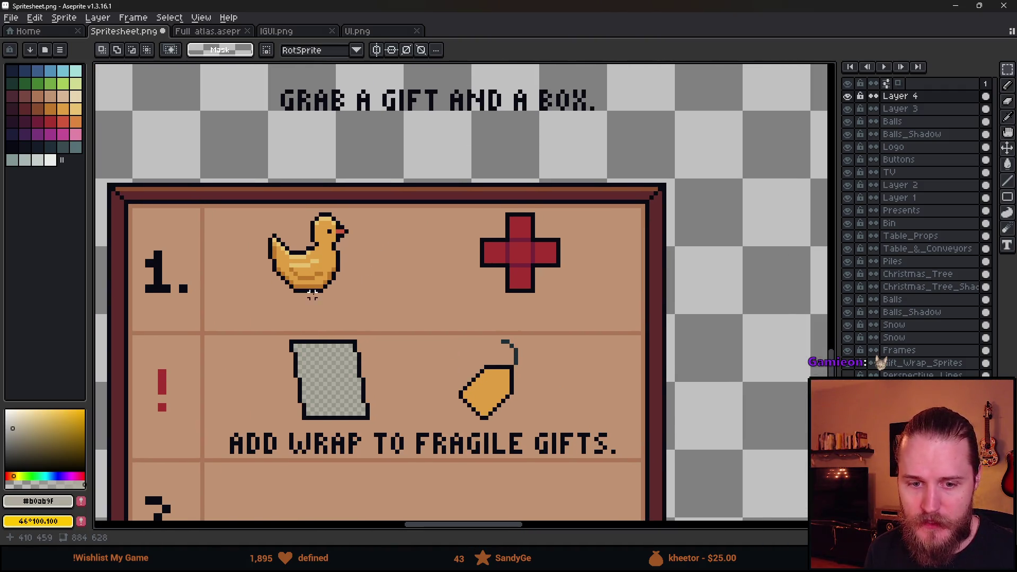
{"action": "scroll", "coordinate": [317, 297], "scroll_direction": "up", "scroll_amount": 1}
Move the duck further left in row 1 and place the red cross beside it.
{"action": "left_click_drag", "start_coordinate": [217, 180], "coordinate": [408, 328]}
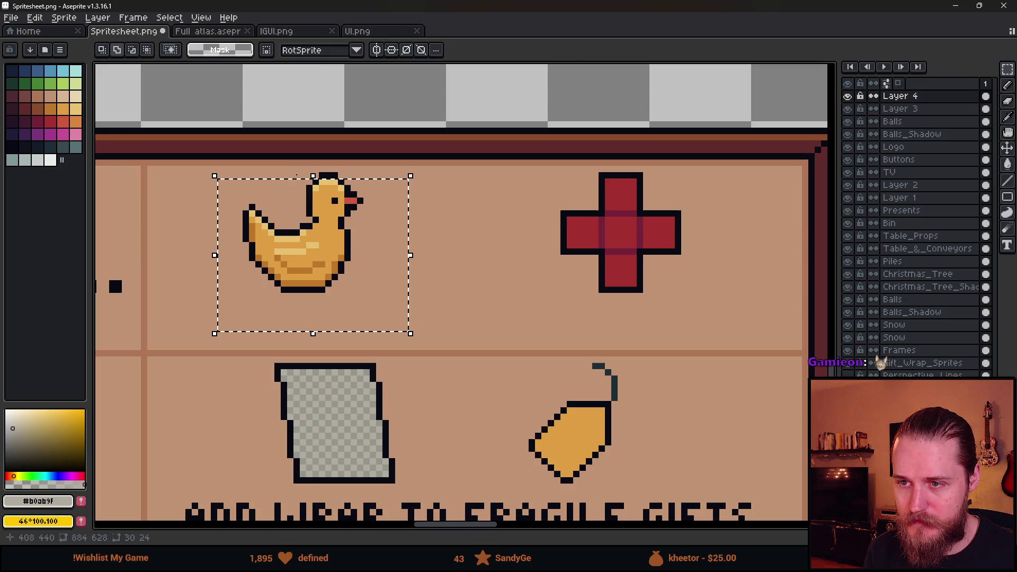
{"action": "mouse_move", "coordinate": [346, 266]}
{"action": "left_mouse_down"}
{"action": "mouse_move", "coordinate": [257, 265]}
{"action": "mouse_move", "coordinate": [271, 289]}
{"action": "mouse_move", "coordinate": [267, 272]}
{"action": "left_mouse_up"}
{"action": "key", "text": "Return"}
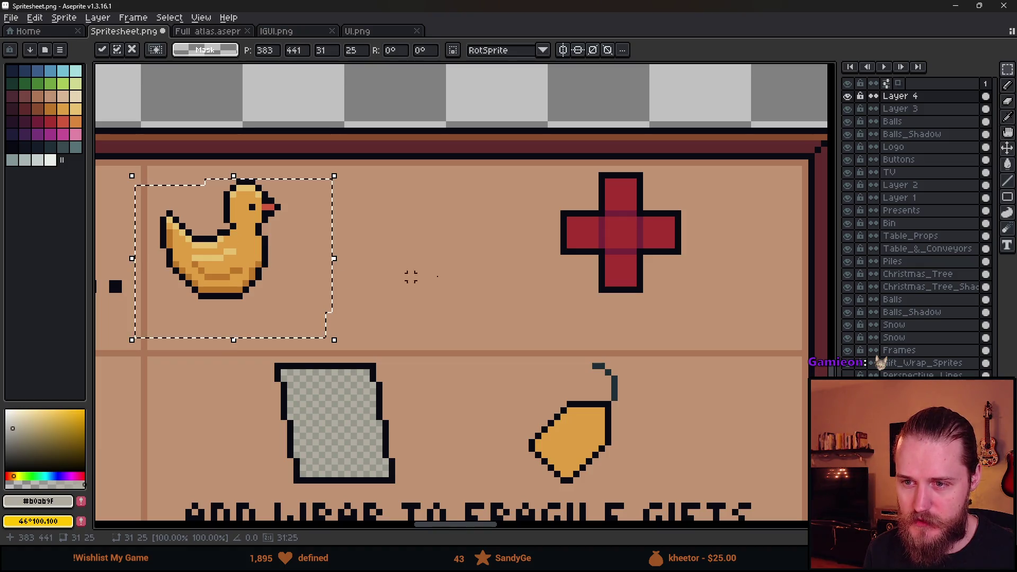
{"action": "key", "text": "ctrl+d"}
{"action": "mouse_move", "coordinate": [544, 168]}
{"action": "left_mouse_down"}
{"action": "mouse_move", "coordinate": [717, 302]}
{"action": "mouse_move", "coordinate": [386, 273]}
{"action": "mouse_move", "coordinate": [404, 290]}
{"action": "left_mouse_up"}
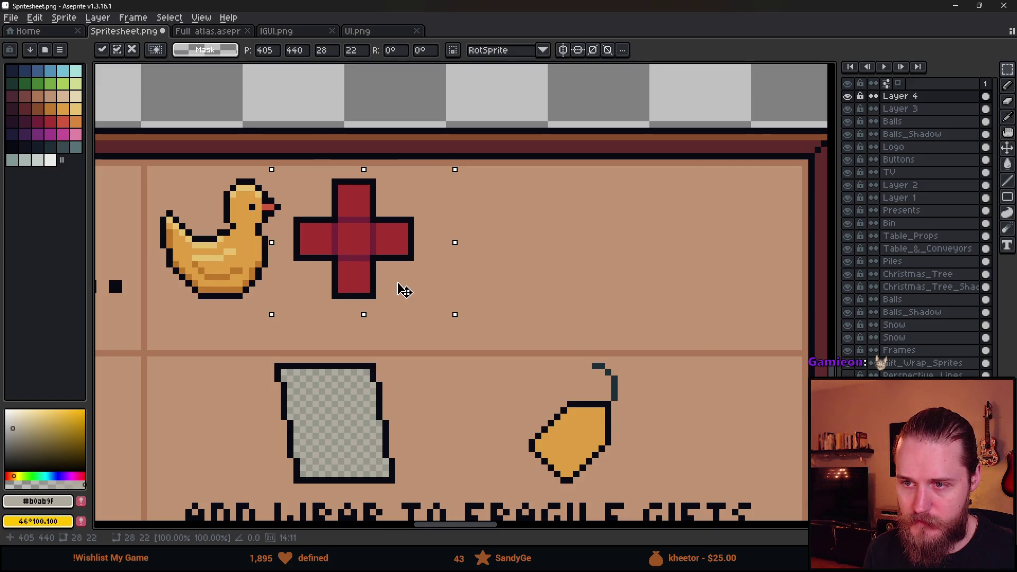
{"action": "key", "text": "Return"}
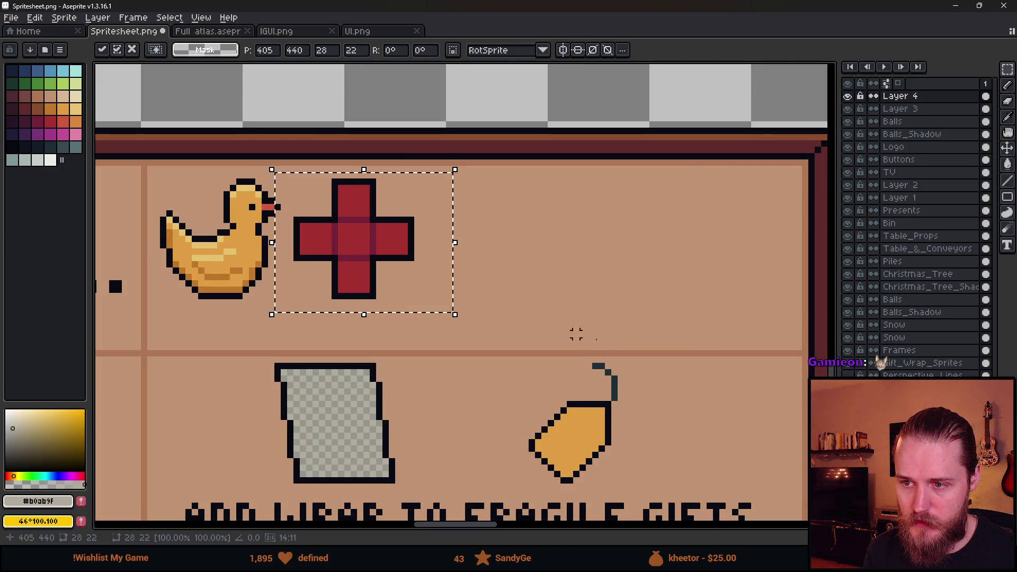
{"action": "key", "text": "ctrl+d"}
Move the divider strip between rows 1 and 2 up to shorten row 1.
{"action": "scroll", "coordinate": [470, 341], "scroll_direction": "down", "scroll_amount": 3}
{"action": "scroll", "coordinate": [470, 341], "scroll_direction": "up", "scroll_amount": 1}
{"action": "left_click_drag", "start_coordinate": [371, 355], "coordinate": [331, 336]}
{"action": "scroll", "coordinate": [293, 342], "scroll_direction": "up", "scroll_amount": 1}
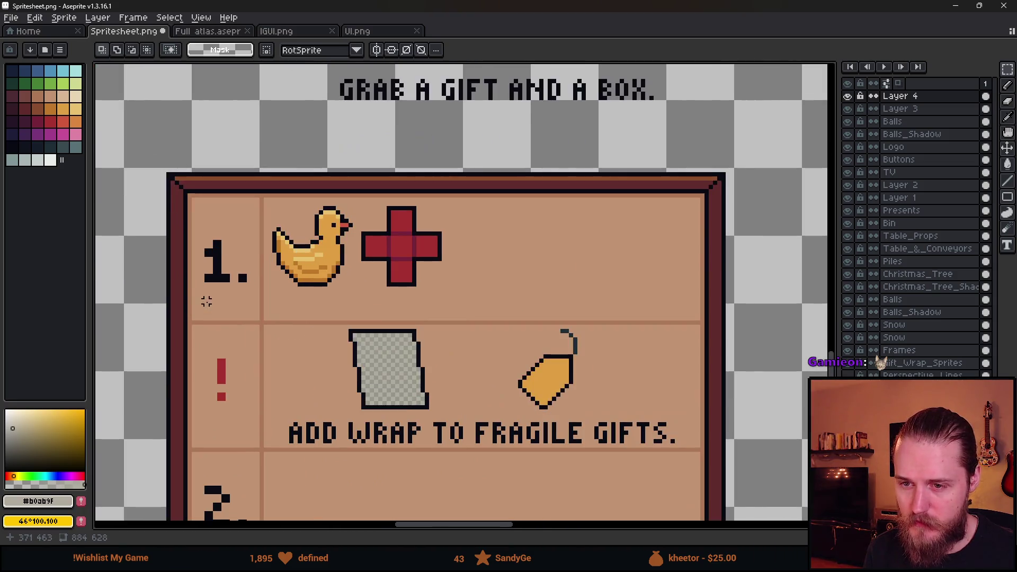
{"action": "left_click_drag", "start_coordinate": [191, 293], "coordinate": [703, 331]}
{"action": "left_click_drag", "start_coordinate": [484, 321], "coordinate": [483, 292]}
{"action": "key", "text": "Return"}
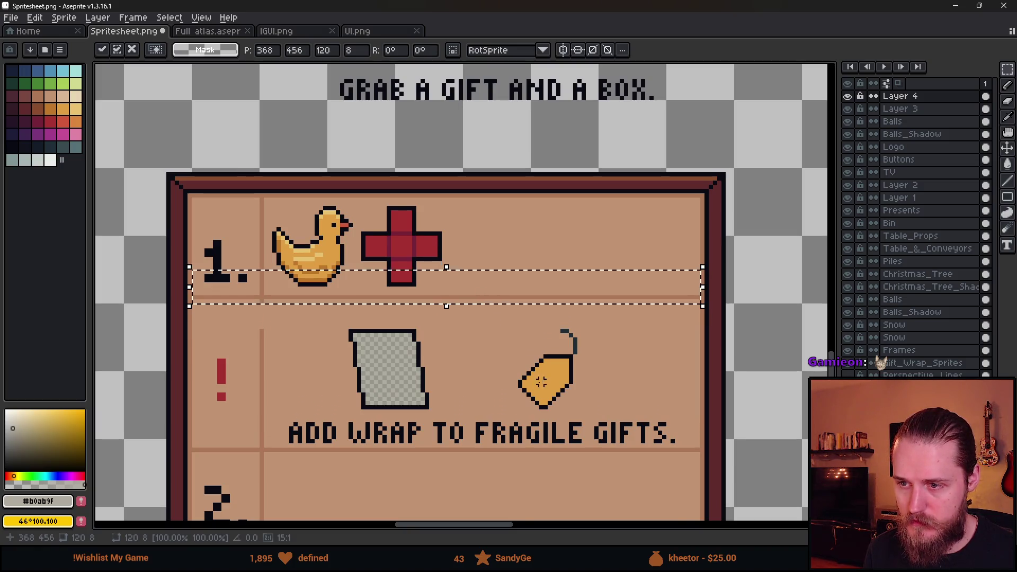
Drag the GRAB A GIFT words down into row 1.
{"action": "scroll", "coordinate": [532, 376], "scroll_direction": "down", "scroll_amount": 2}
{"action": "scroll", "coordinate": [591, 291], "scroll_direction": "up", "scroll_amount": 1}
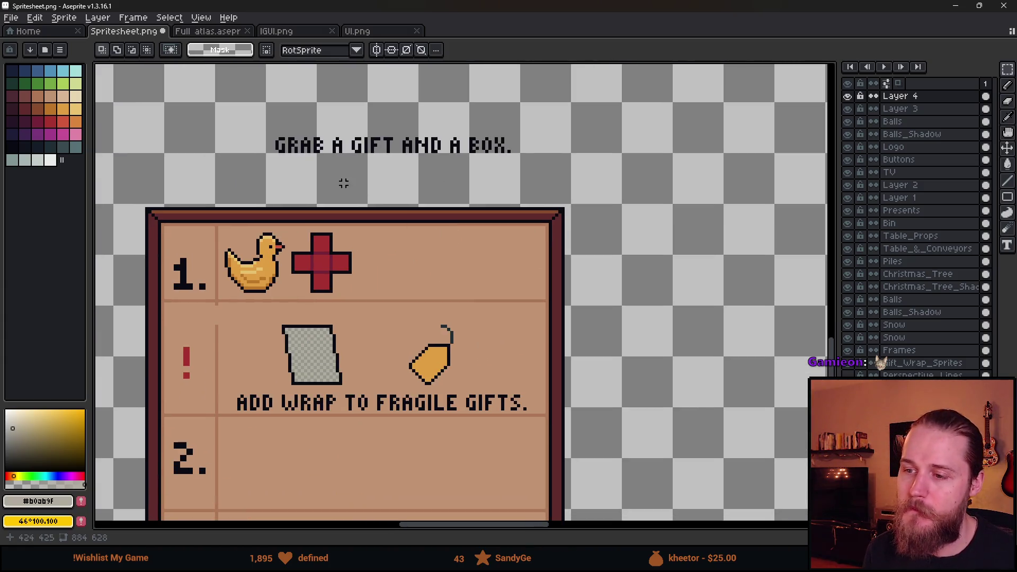
{"action": "scroll", "coordinate": [312, 150], "scroll_direction": "up", "scroll_amount": 1}
{"action": "mouse_move", "coordinate": [247, 114]}
{"action": "left_mouse_down"}
{"action": "mouse_move", "coordinate": [424, 183]}
{"action": "mouse_move", "coordinate": [376, 170]}
{"action": "mouse_move", "coordinate": [517, 302]}
{"action": "mouse_move", "coordinate": [533, 295]}
{"action": "left_mouse_up"}
Place AND A BOX. under GRAB A GIFT in row 1.
{"action": "key", "text": "Return"}
{"action": "left_click_drag", "start_coordinate": [413, 97], "coordinate": [633, 179]}
{"action": "mouse_move", "coordinate": [554, 178]}
{"action": "left_mouse_down"}
{"action": "mouse_move", "coordinate": [557, 386]}
{"action": "mouse_move", "coordinate": [561, 340]}
{"action": "mouse_move", "coordinate": [544, 341]}
{"action": "left_mouse_up"}
{"action": "key", "text": "Return"}
Eyedrop the light brown divider colour and pencil a straight vertical divider in row 1.
{"action": "scroll", "coordinate": [502, 312], "scroll_direction": "up", "scroll_amount": 1}
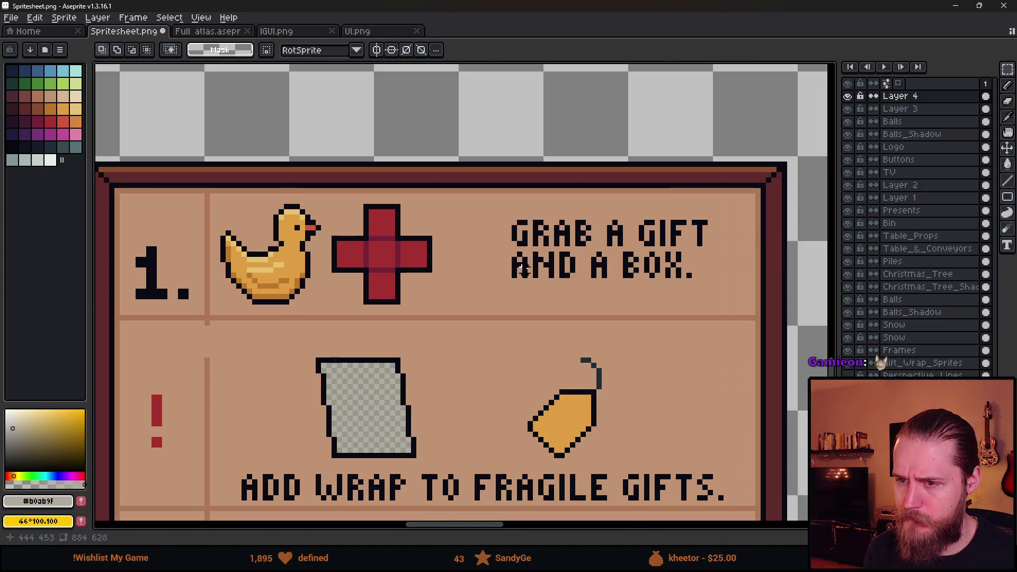
{"action": "left_click_drag", "start_coordinate": [399, 282], "coordinate": [505, 239]}
{"action": "key", "text": "i"}
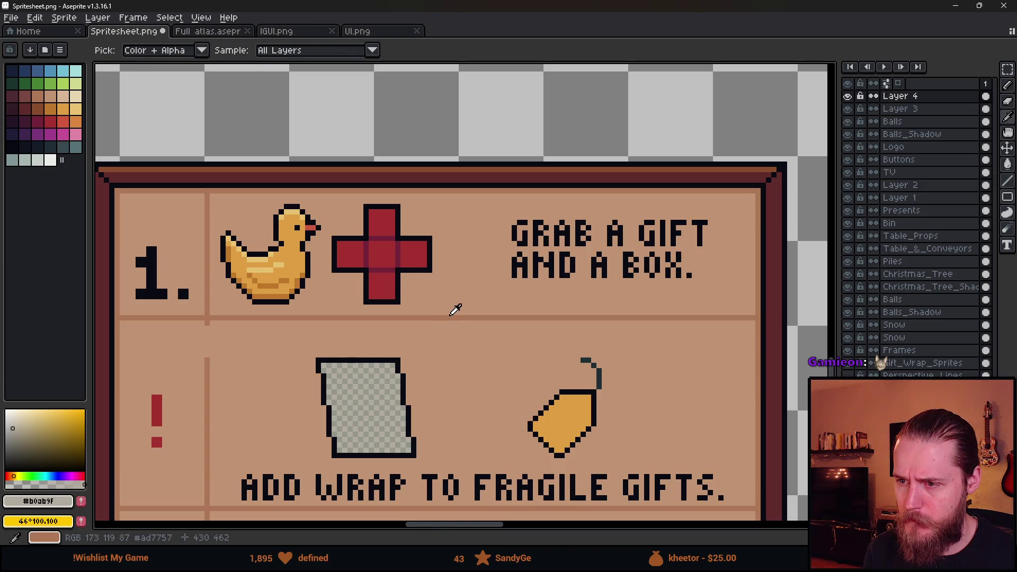
{"action": "left_click", "coordinate": [456, 310]}
{"action": "key", "text": "b"}
{"action": "left_click", "coordinate": [449, 194]}
{"action": "key", "text": "ctrl+z"}
{"action": "left_click", "coordinate": [445, 195]}
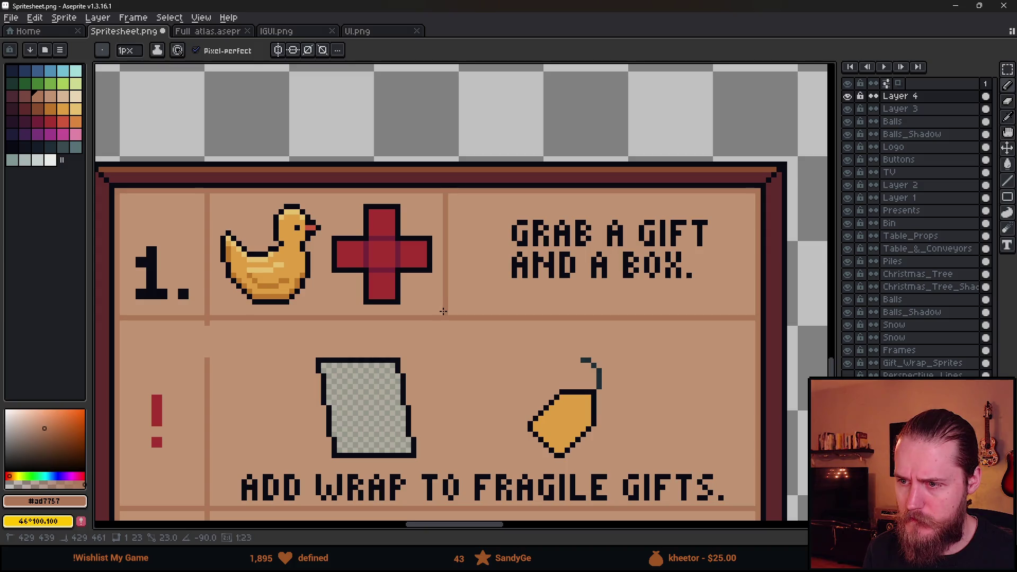
{"action": "scroll", "coordinate": [443, 311], "scroll_direction": "down", "scroll_amount": 3}
{"action": "scroll", "coordinate": [450, 330], "scroll_direction": "up", "scroll_amount": 1}
{"action": "scroll", "coordinate": [450, 330], "scroll_direction": "down", "scroll_amount": 1}
{"action": "scroll", "coordinate": [504, 331], "scroll_direction": "up", "scroll_amount": 3}
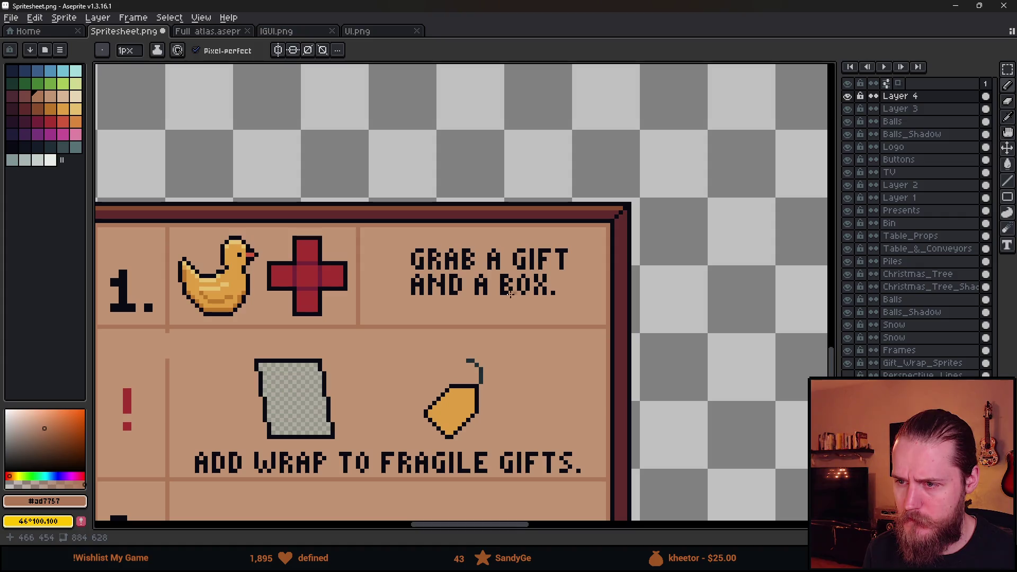
Shift the GRAB A GIFT AND A BOX. text left and nudge AND A BOX. slightly right.
{"action": "key", "text": "m"}
{"action": "mouse_move", "coordinate": [400, 237]}
{"action": "left_mouse_down"}
{"action": "mouse_move", "coordinate": [579, 306]}
{"action": "mouse_move", "coordinate": [545, 298]}
{"action": "mouse_move", "coordinate": [547, 307]}
{"action": "left_mouse_up"}
{"action": "key", "text": "ctrl+d"}
{"action": "scroll", "coordinate": [454, 285], "scroll_direction": "up", "scroll_amount": 1}
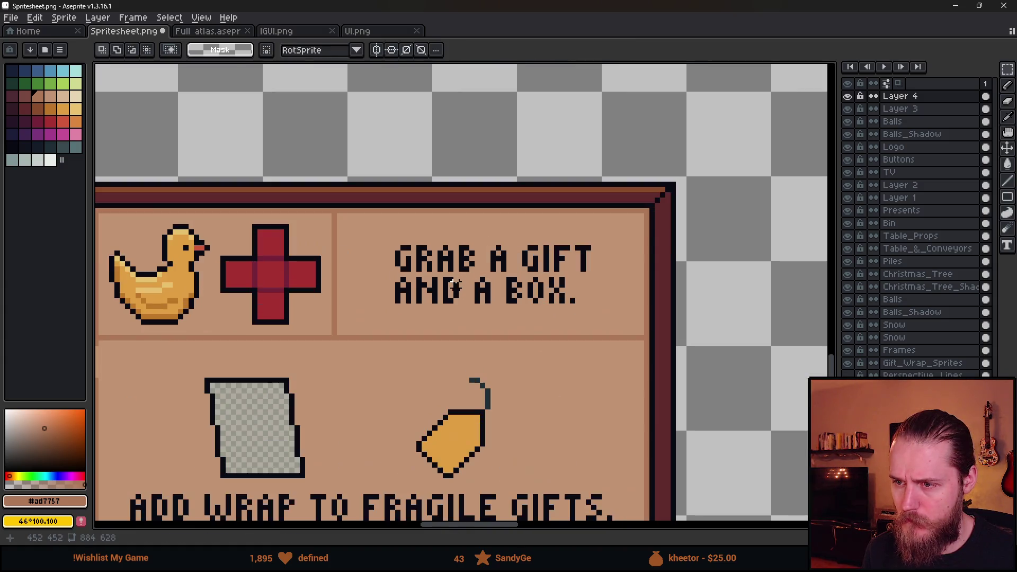
{"action": "left_click_drag", "start_coordinate": [382, 237], "coordinate": [607, 325]}
{"action": "mouse_move", "coordinate": [522, 291]}
{"action": "left_mouse_down"}
{"action": "mouse_move", "coordinate": [467, 297]}
{"action": "mouse_move", "coordinate": [509, 297]}
{"action": "left_mouse_up"}
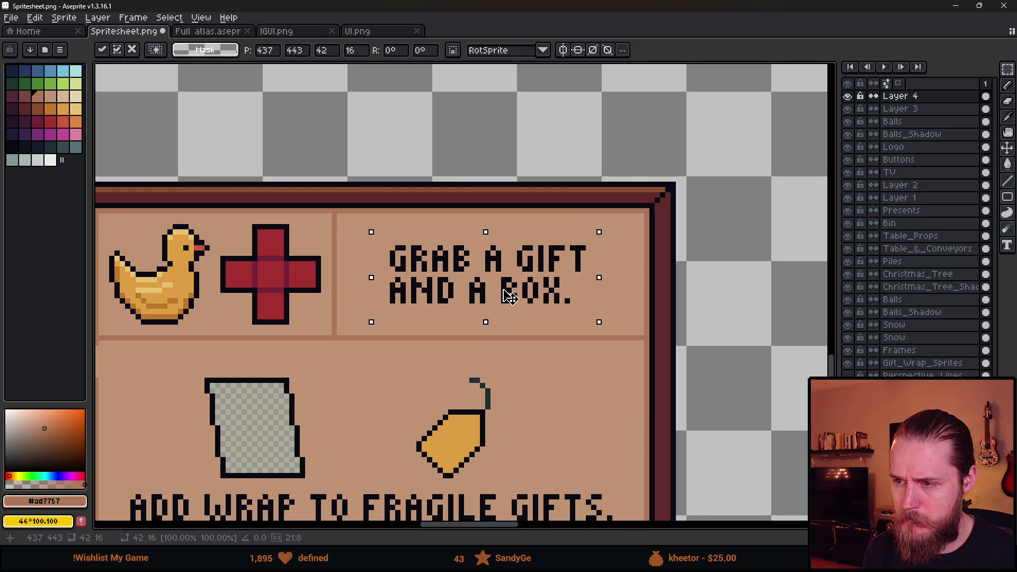
{"action": "key", "text": "ctrl+d"}
{"action": "left_click_drag", "start_coordinate": [387, 277], "coordinate": [618, 322]}
{"action": "left_click_drag", "start_coordinate": [565, 305], "coordinate": [578, 312]}
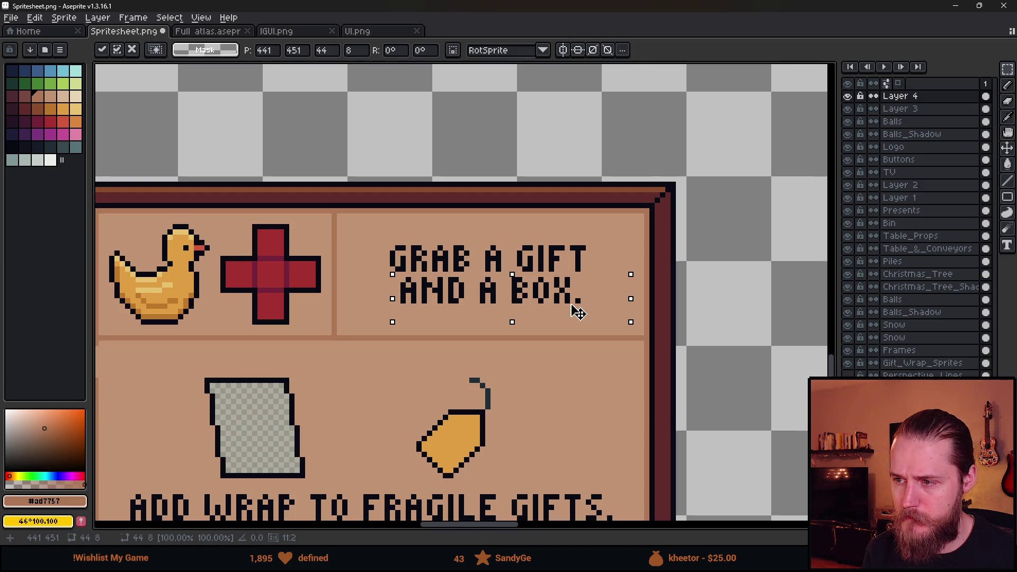
{"action": "key", "text": "ctrl+d"}
{"action": "scroll", "coordinate": [519, 339], "scroll_direction": "down", "scroll_amount": 3}
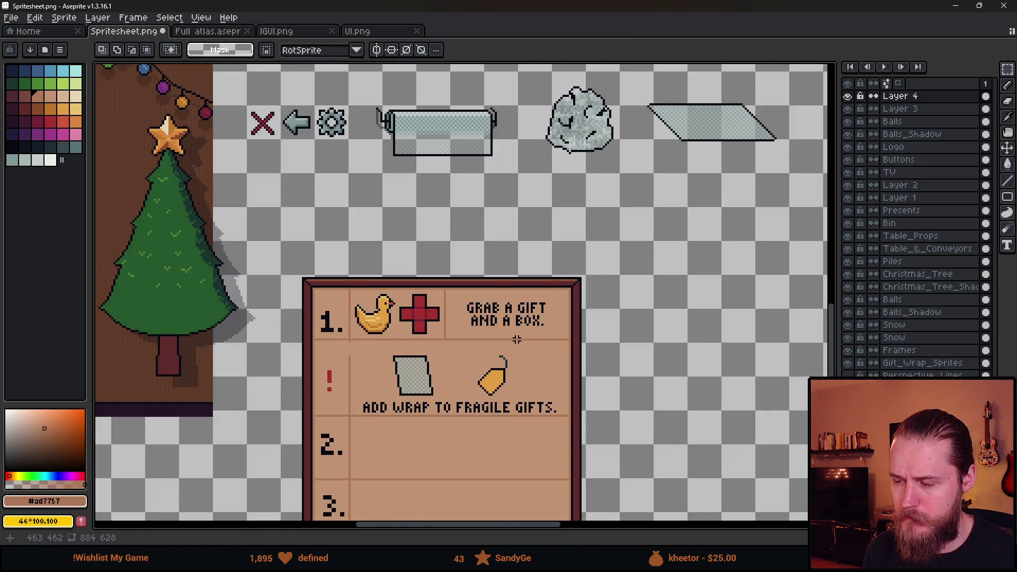
Switch to the pencil and set the brush size to 1 pixel.
{"action": "scroll", "coordinate": [517, 339], "scroll_direction": "up", "scroll_amount": 4}
{"action": "key", "text": "b"}
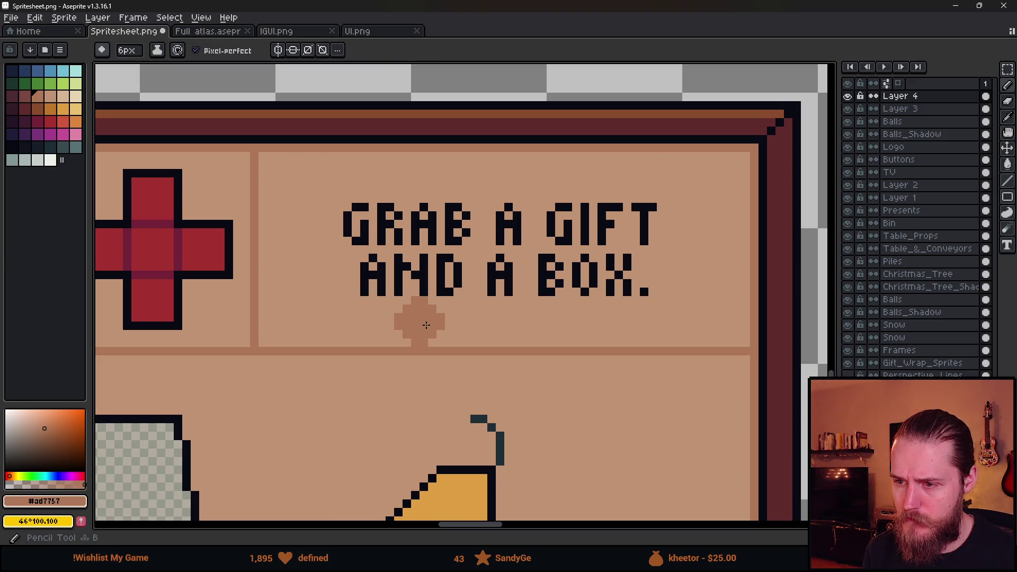
{"action": "key", "text": "plus"}
{"action": "key", "text": "plus"}
{"action": "key", "text": "plus"}
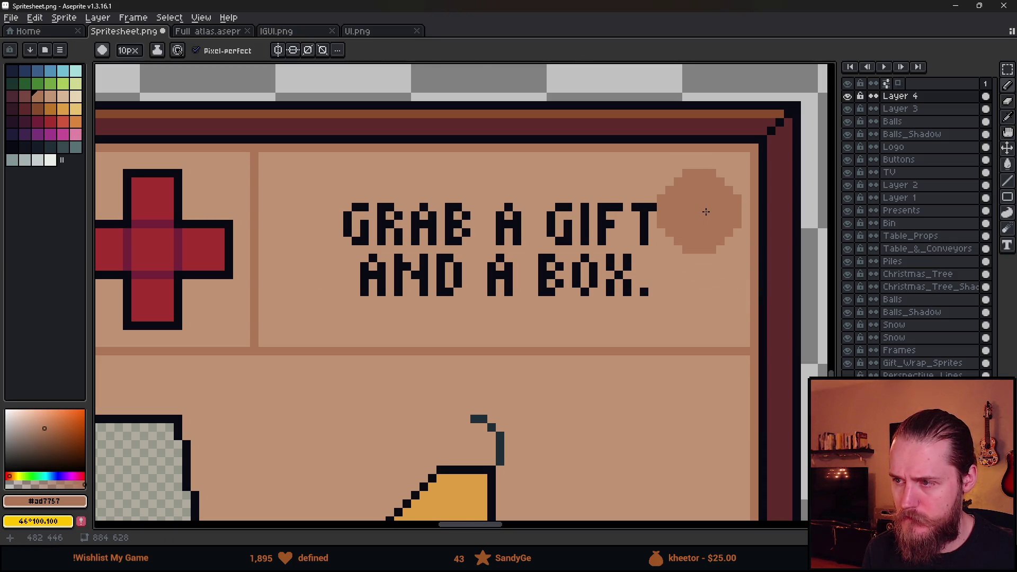
{"action": "scroll", "coordinate": [706, 212], "scroll_direction": "down", "scroll_amount": 1}
{"action": "key", "text": "minus"}
{"action": "key", "text": "minus"}
{"action": "key", "text": "minus"}
Nudge the GRAB A GIFT AND A BOX. text one pixel right.
{"action": "key", "text": "m"}
{"action": "left_click_drag", "start_coordinate": [415, 199], "coordinate": [692, 297]}
{"action": "left_click", "coordinate": [642, 265]}
{"action": "key", "text": "Right"}
{"action": "left_click", "coordinate": [653, 355]}
Move the wrap icon up and left in the warning row.
{"action": "scroll", "coordinate": [659, 404], "scroll_direction": "down", "scroll_amount": 2}
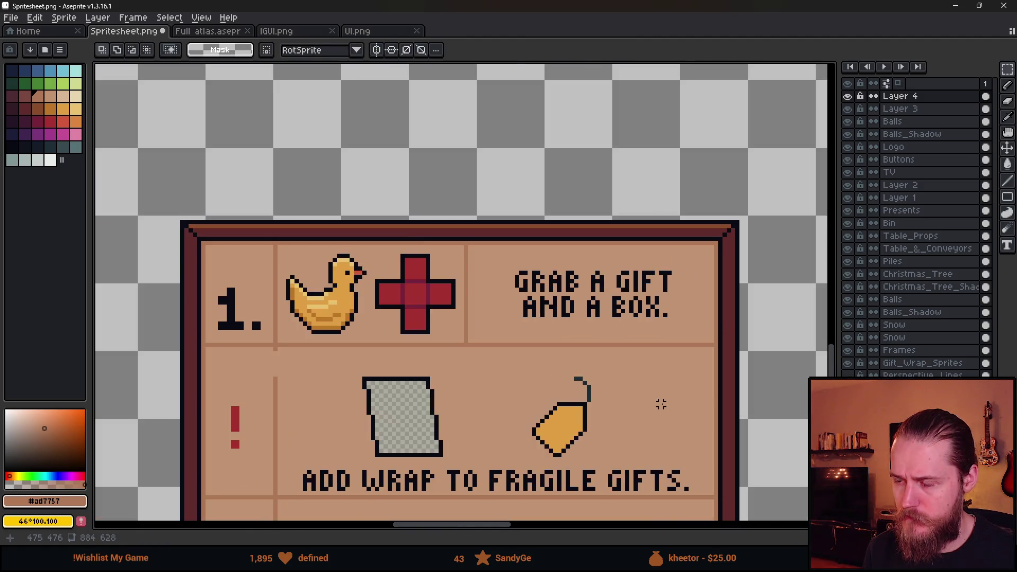
{"action": "left_click_drag", "start_coordinate": [658, 404], "coordinate": [572, 302]}
{"action": "scroll", "coordinate": [572, 302], "scroll_direction": "down", "scroll_amount": 1}
{"action": "scroll", "coordinate": [572, 302], "scroll_direction": "down", "scroll_amount": 1}
{"action": "scroll", "coordinate": [455, 302], "scroll_direction": "up", "scroll_amount": 3}
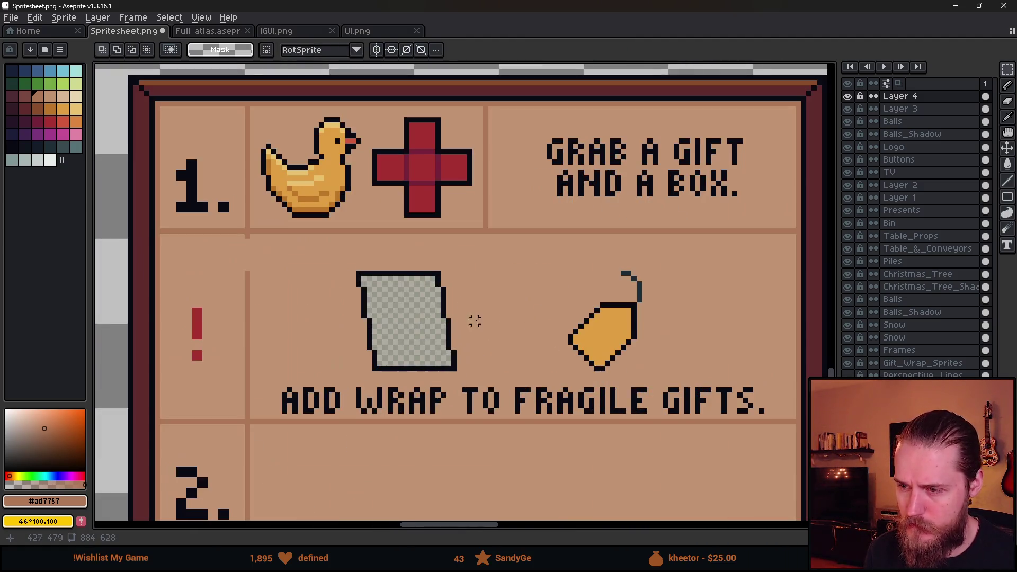
{"action": "key", "text": "b"}
{"action": "key", "text": "m"}
{"action": "mouse_move", "coordinate": [315, 208]}
{"action": "left_mouse_down"}
{"action": "mouse_move", "coordinate": [470, 307]}
{"action": "mouse_move", "coordinate": [475, 330]}
{"action": "left_mouse_up"}
{"action": "left_click_drag", "start_coordinate": [427, 311], "coordinate": [331, 285]}
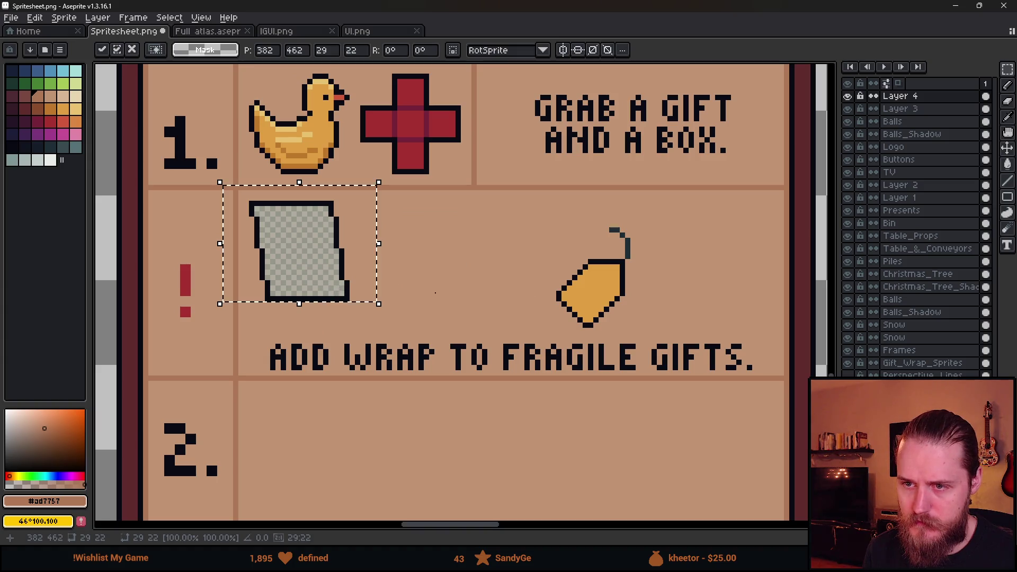
{"action": "key", "text": "ctrl+d"}
Place the gift tag beside the wrap icon and move the red exclamation mark up.
{"action": "left_click_drag", "start_coordinate": [517, 209], "coordinate": [681, 331]}
{"action": "left_click_drag", "start_coordinate": [625, 307], "coordinate": [439, 280]}
{"action": "left_click_drag", "start_coordinate": [437, 281], "coordinate": [431, 277]}
{"action": "left_click", "coordinate": [586, 272]}
{"action": "mouse_move", "coordinate": [153, 190]}
{"action": "left_mouse_down"}
{"action": "mouse_move", "coordinate": [215, 328]}
{"action": "mouse_move", "coordinate": [199, 271]}
{"action": "left_mouse_up"}
{"action": "key", "text": "ctrl+d"}
Pencil a horizontal divider across the warning row and a vertical divider beside the icons.
{"action": "key", "text": "i"}
{"action": "key", "text": "b"}
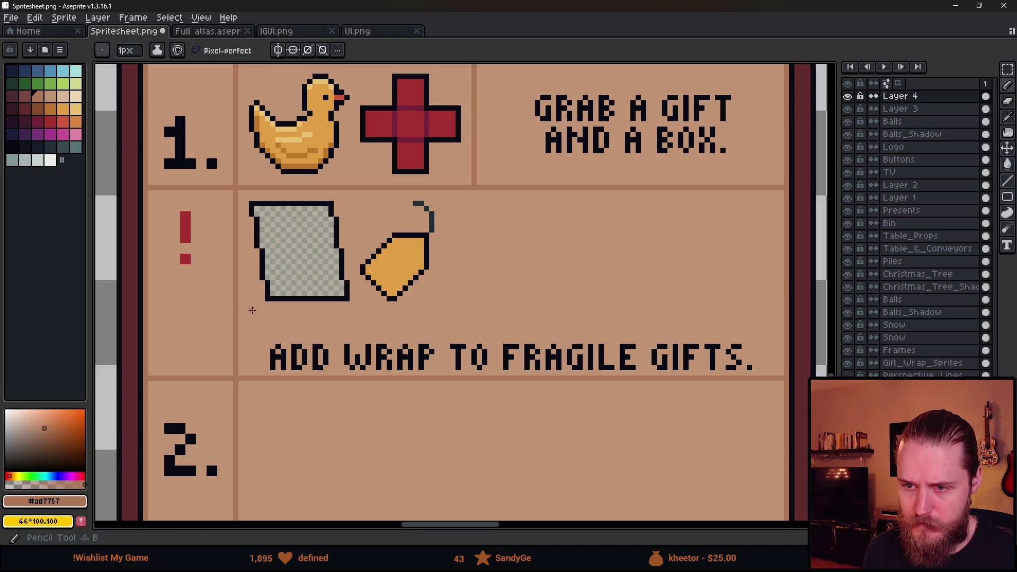
{"action": "mouse_move", "coordinate": [268, 313]}
{"action": "left_mouse_down"}
{"action": "mouse_move", "coordinate": [147, 313]}
{"action": "mouse_move", "coordinate": [784, 312]}
{"action": "left_mouse_up"}
{"action": "key", "text": "m"}
{"action": "mouse_move", "coordinate": [265, 334]}
{"action": "left_mouse_down"}
{"action": "mouse_move", "coordinate": [495, 368]}
{"action": "mouse_move", "coordinate": [484, 366]}
{"action": "mouse_move", "coordinate": [733, 244]}
{"action": "left_mouse_up"}
{"action": "key", "text": "ctrl+d"}
{"action": "key", "text": "b"}
{"action": "left_click_drag", "start_coordinate": [474, 186], "coordinate": [474, 308]}
Move the ADD WRAP TO text up and right into the new cell.
{"action": "scroll", "coordinate": [474, 307], "scroll_direction": "down", "scroll_amount": 3}
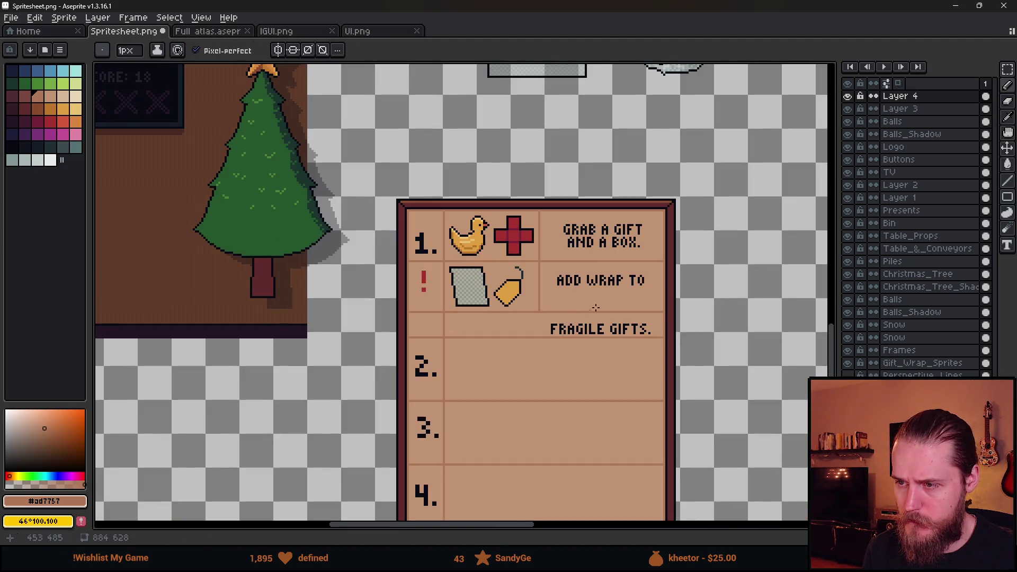
{"action": "scroll", "coordinate": [586, 289], "scroll_direction": "up", "scroll_amount": 3}
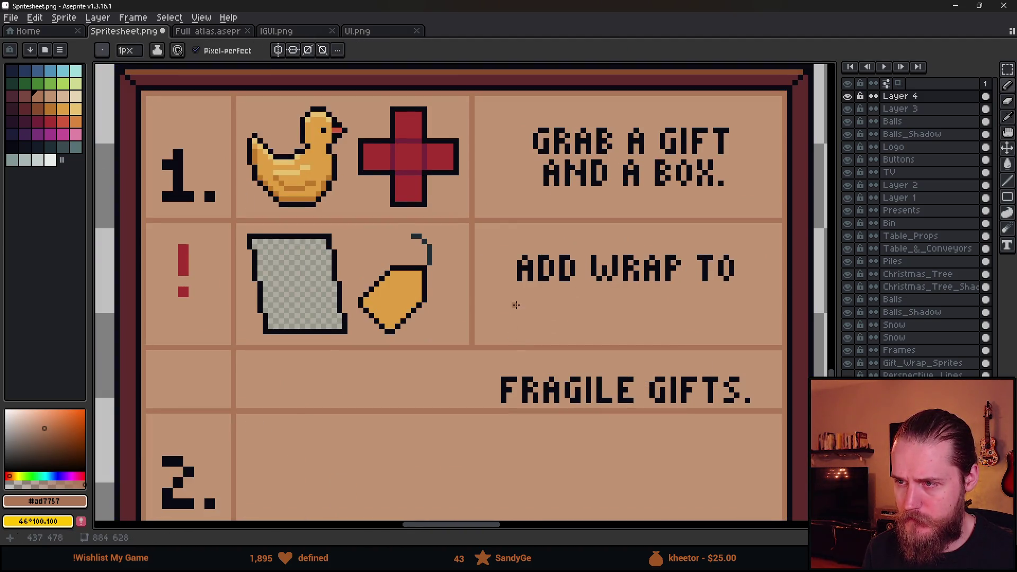
{"action": "left_click_drag", "start_coordinate": [516, 302], "coordinate": [375, 307]}
{"action": "key", "text": "m"}
{"action": "left_click_drag", "start_coordinate": [364, 244], "coordinate": [607, 313]}
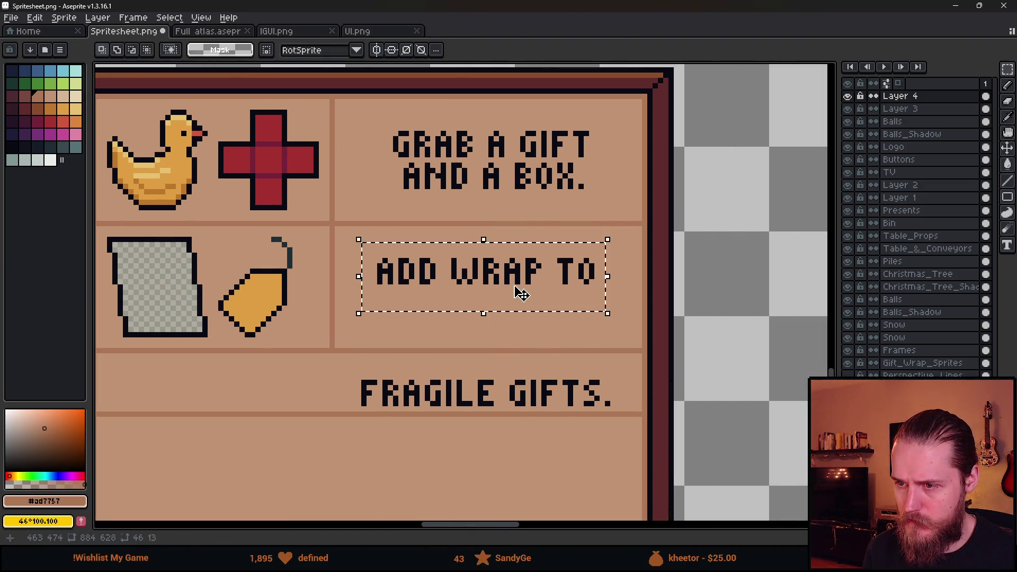
{"action": "left_click_drag", "start_coordinate": [517, 291], "coordinate": [525, 288]}
{"action": "key", "text": "ctrl+d"}
Place FRAGILE GIFTS. under ADD WRAP TO and lower both lines together.
{"action": "mouse_move", "coordinate": [338, 368]}
{"action": "left_mouse_down"}
{"action": "mouse_move", "coordinate": [618, 413]}
{"action": "mouse_move", "coordinate": [545, 311]}
{"action": "mouse_move", "coordinate": [553, 305]}
{"action": "left_mouse_up"}
{"action": "key", "text": "ctrl+d"}
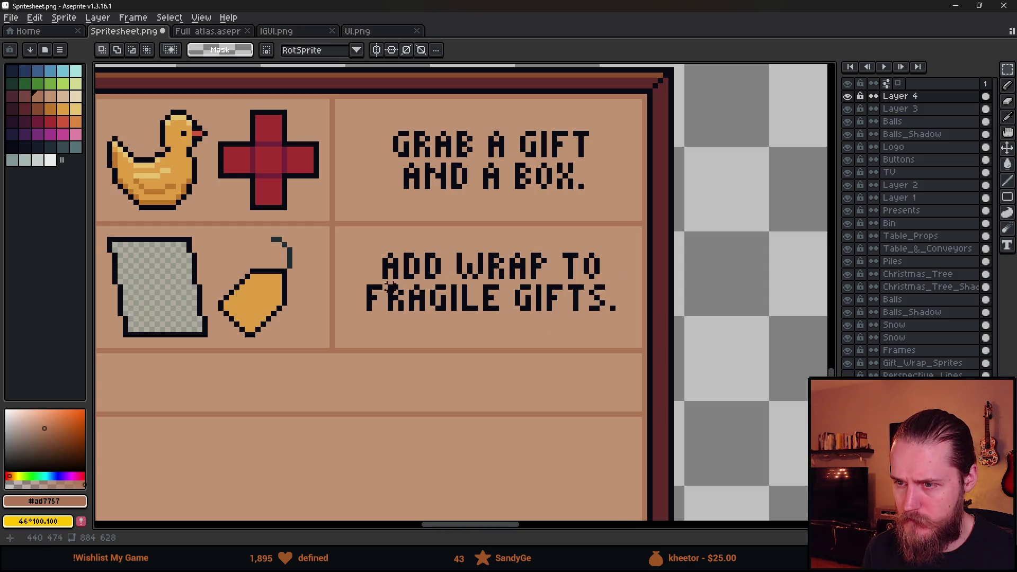
{"action": "left_click_drag", "start_coordinate": [348, 245], "coordinate": [618, 335]}
{"action": "left_click_drag", "start_coordinate": [563, 303], "coordinate": [564, 315]}
{"action": "key", "text": "b"}
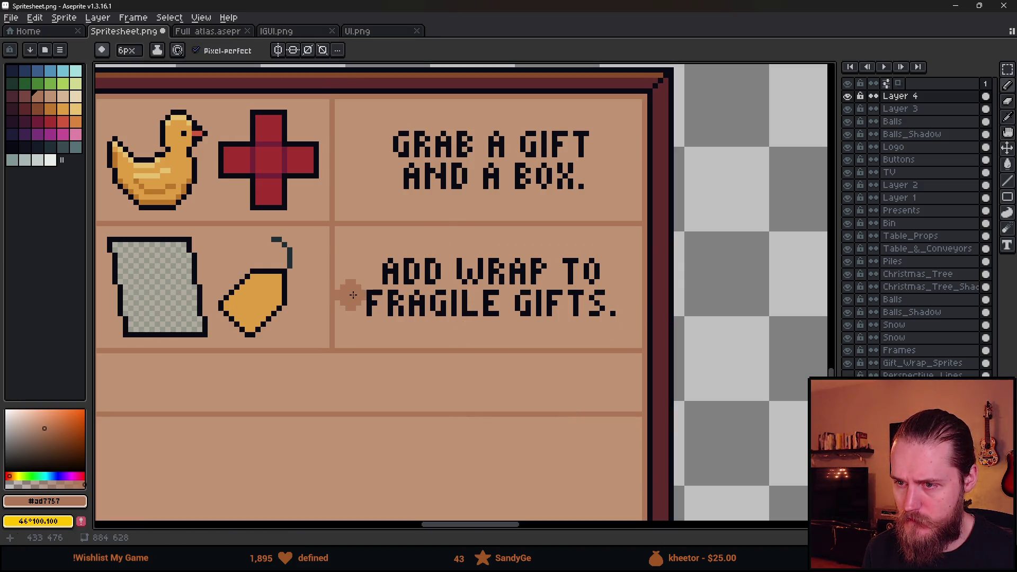
{"action": "scroll", "coordinate": [629, 306], "scroll_direction": "down", "scroll_amount": 2}
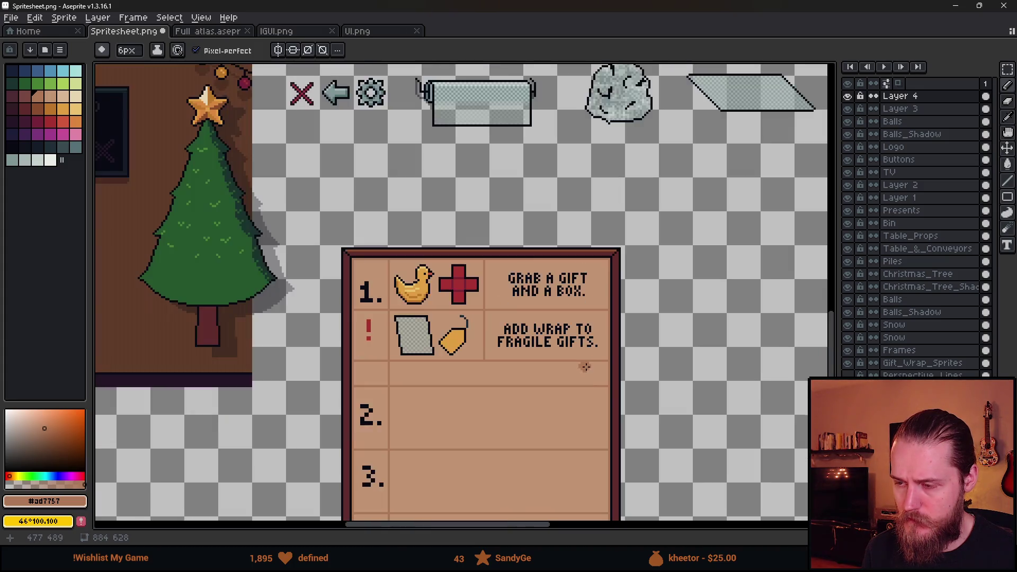
Select row 2 and the rows below and drag them up to close the empty strip.
{"action": "scroll", "coordinate": [470, 298], "scroll_direction": "up", "scroll_amount": 2}
{"action": "key", "text": "e"}
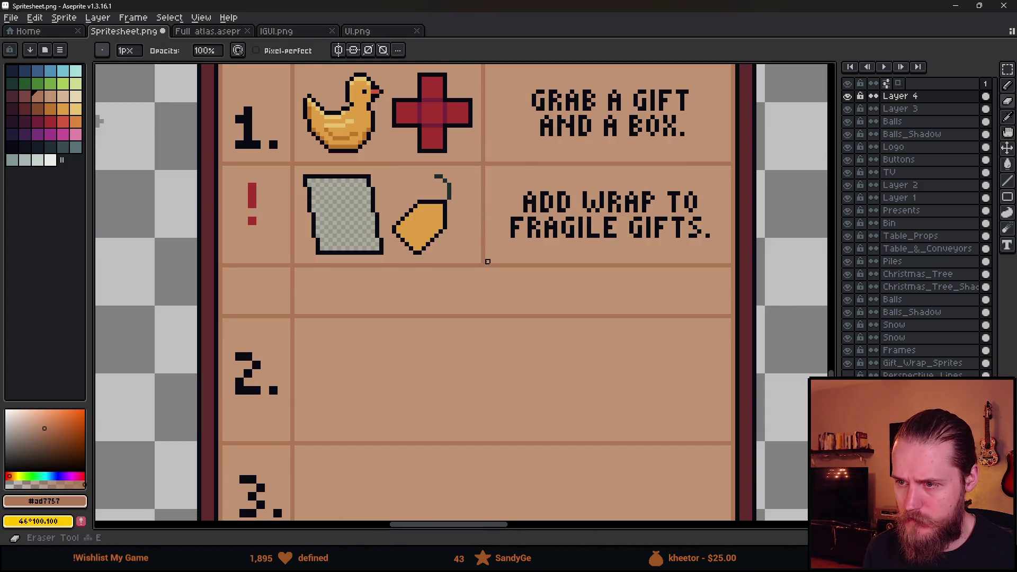
{"action": "scroll", "coordinate": [454, 329], "scroll_direction": "down", "scroll_amount": 1}
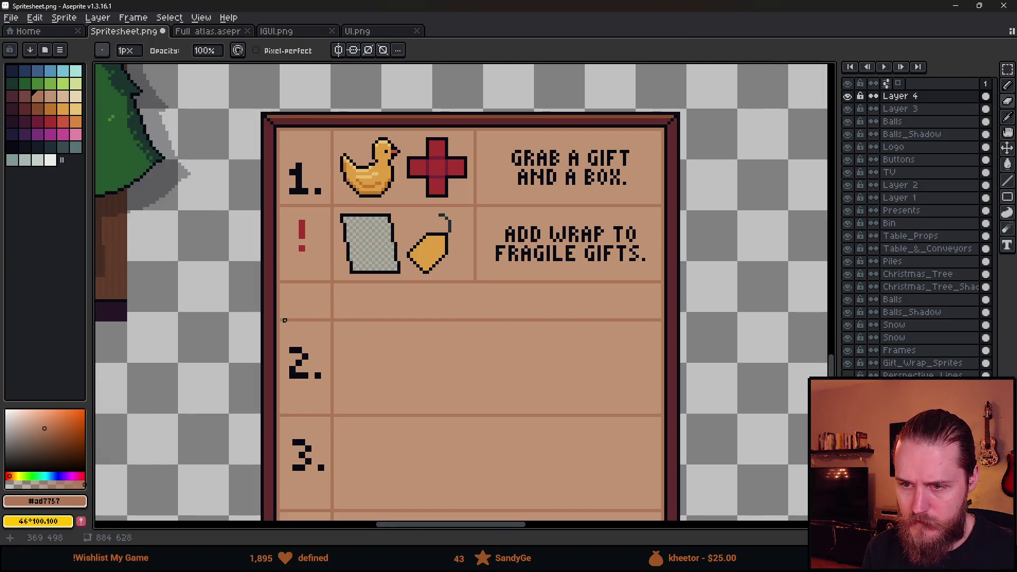
{"action": "key", "text": "m"}
{"action": "mouse_move", "coordinate": [281, 321]}
{"action": "left_mouse_down"}
{"action": "mouse_move", "coordinate": [487, 387]}
{"action": "mouse_move", "coordinate": [658, 415]}
{"action": "left_mouse_up"}
{"action": "mouse_move", "coordinate": [487, 377]}
{"action": "left_mouse_down"}
{"action": "mouse_move", "coordinate": [479, 341]}
{"action": "mouse_move", "coordinate": [487, 341]}
{"action": "left_mouse_up"}
{"action": "key", "text": "ctrl+d"}
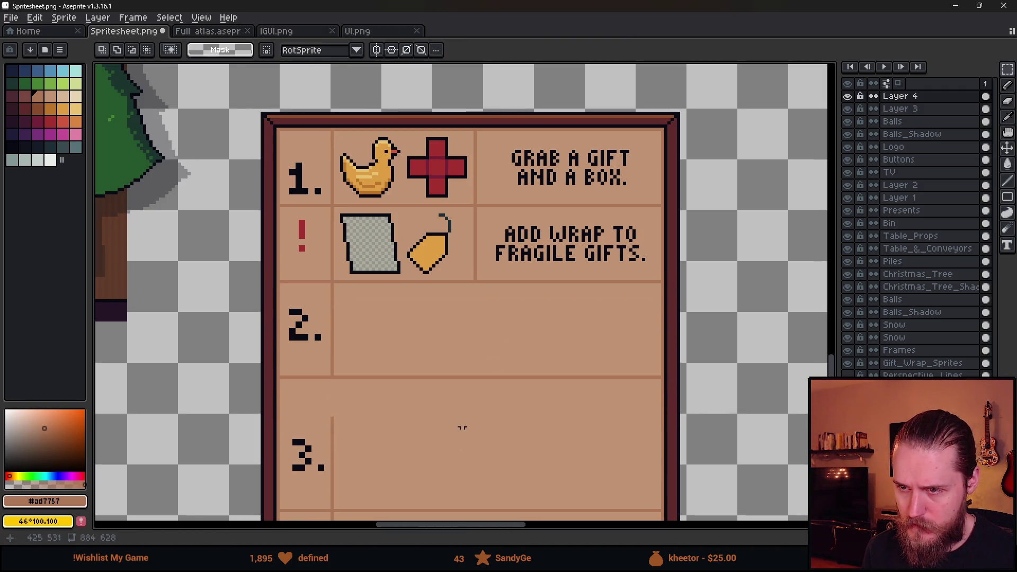
Select the vertical column divider, then bring the board and tree into view.
{"action": "scroll", "coordinate": [319, 321], "scroll_direction": "up", "scroll_amount": 1}
{"action": "scroll", "coordinate": [450, 299], "scroll_direction": "down", "scroll_amount": 4}
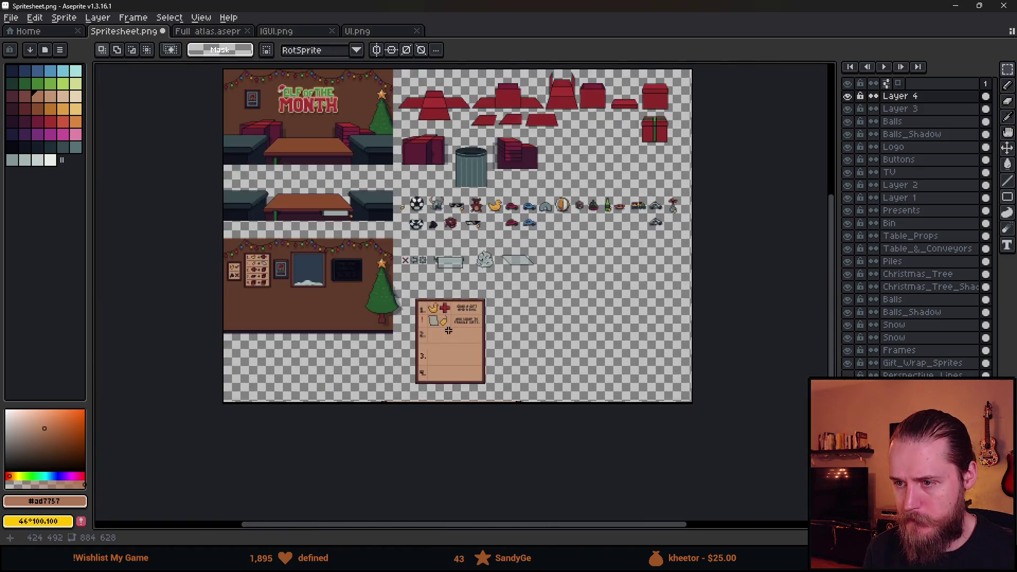
{"action": "scroll", "coordinate": [445, 318], "scroll_direction": "up", "scroll_amount": 3}
{"action": "left_click_drag", "start_coordinate": [464, 161], "coordinate": [465, 329]}
{"action": "scroll", "coordinate": [492, 369], "scroll_direction": "down", "scroll_amount": 3}
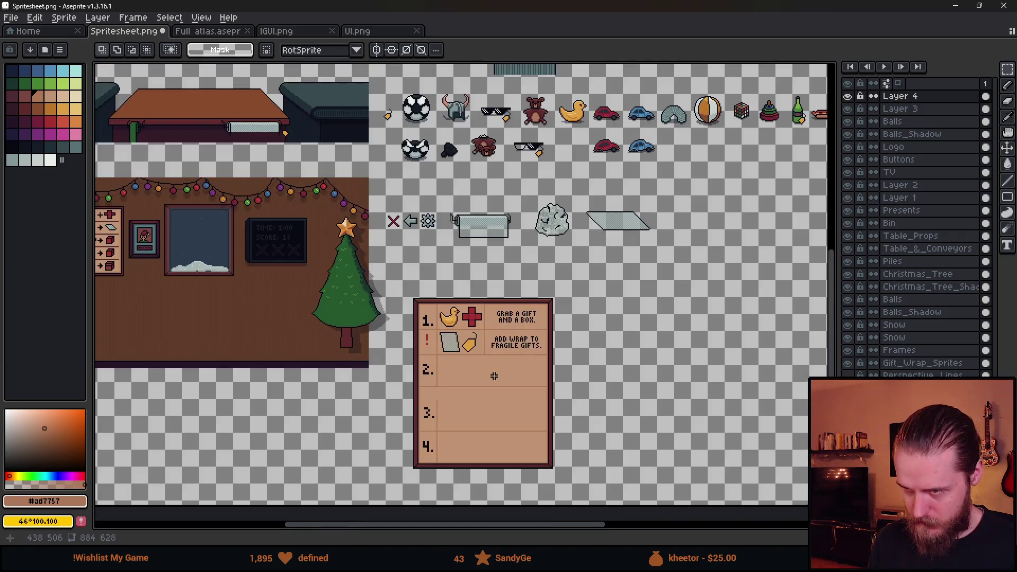
{"action": "scroll", "coordinate": [494, 376], "scroll_direction": "up", "scroll_amount": 3}
{"action": "scroll", "coordinate": [537, 346], "scroll_direction": "down", "scroll_amount": 1}
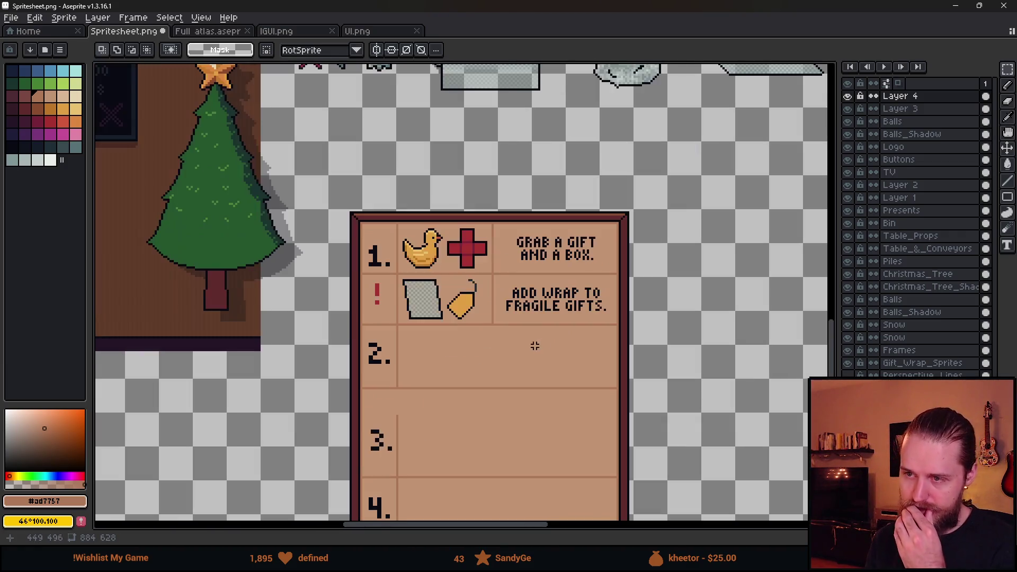
{"action": "scroll", "coordinate": [564, 338], "scroll_direction": "down", "scroll_amount": 2}
{"action": "scroll", "coordinate": [525, 357], "scroll_direction": "up", "scroll_amount": 2}
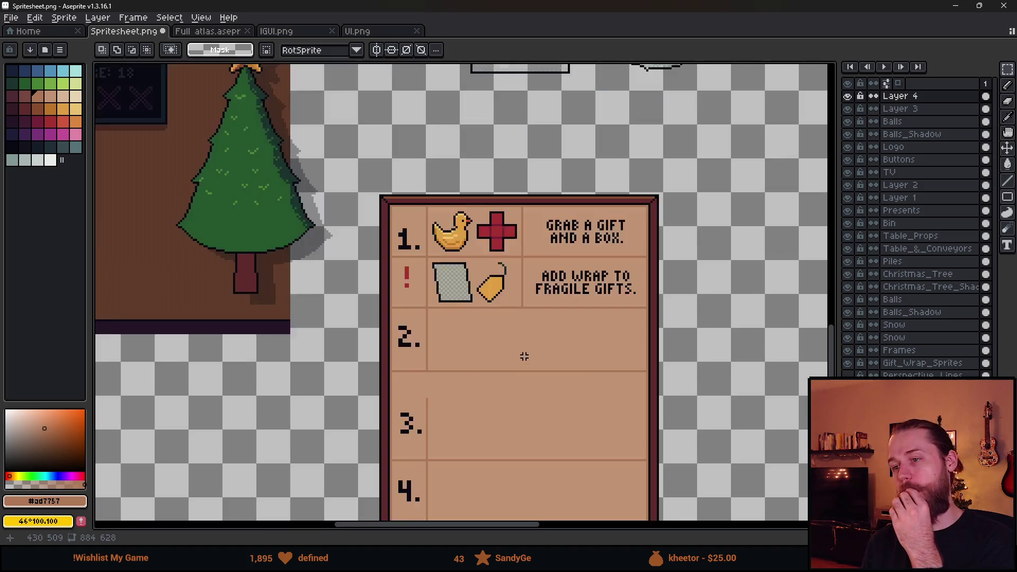
{"action": "left_click_drag", "start_coordinate": [540, 384], "coordinate": [512, 404]}
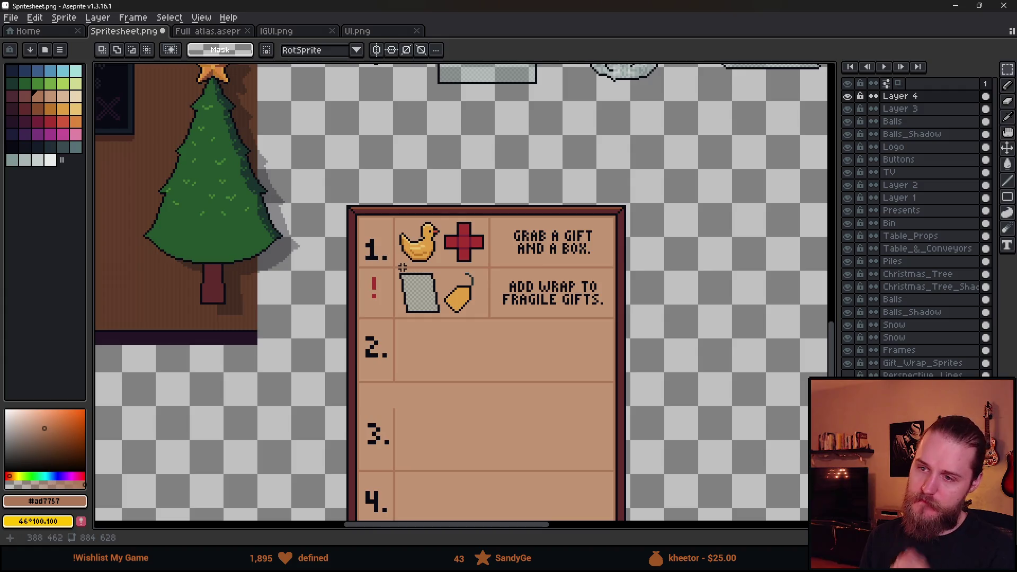
{"action": "scroll", "coordinate": [403, 267], "scroll_direction": "up", "scroll_amount": 3}
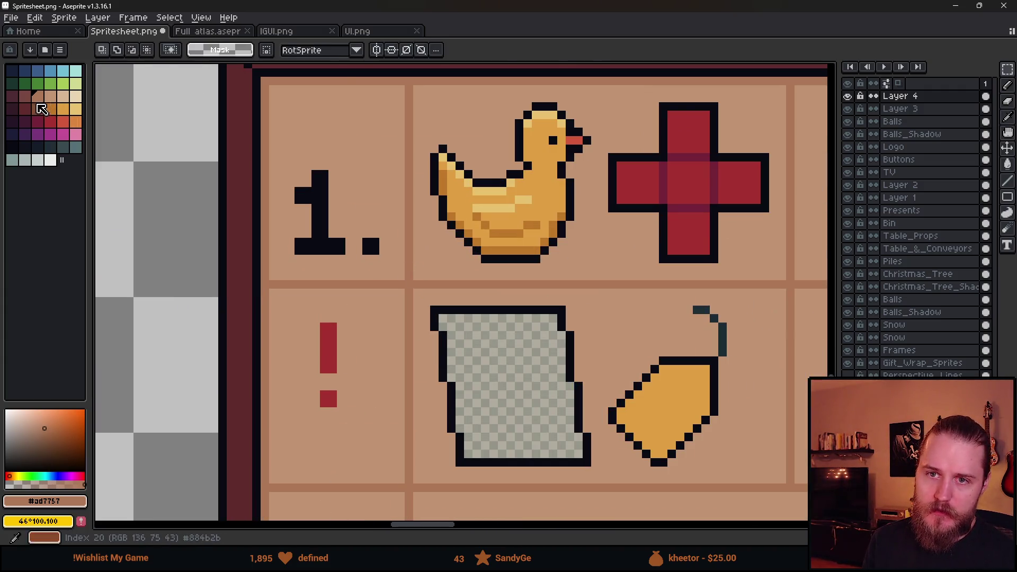
Bucket-fill the grid lines with a darker brown, then undo the fill.
{"action": "left_click", "coordinate": [24, 96]}
{"action": "key", "text": "b"}
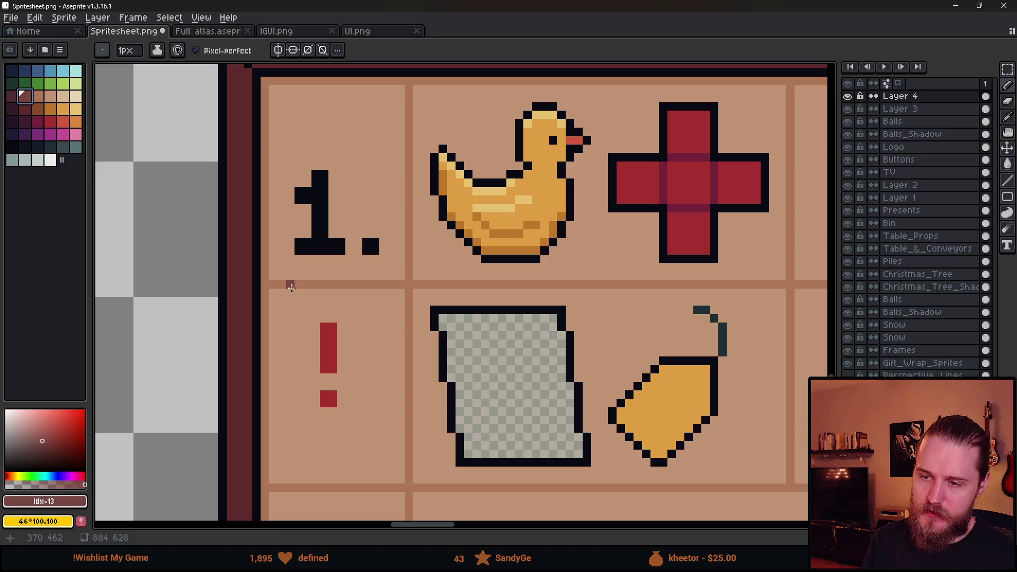
{"action": "key", "text": "g"}
{"action": "left_click", "coordinate": [291, 286]}
{"action": "scroll", "coordinate": [290, 288], "scroll_direction": "down", "scroll_amount": 3}
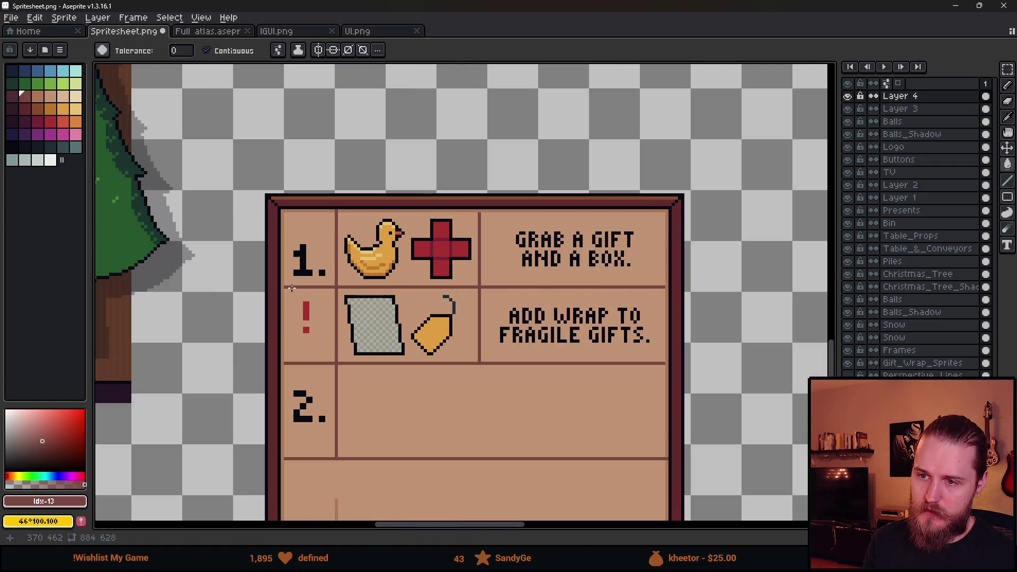
{"action": "key", "text": "ctrl+z"}
Redraw the dividers under row 1 and the ! row in darker brown with the Pencil.
{"action": "scroll", "coordinate": [289, 287], "scroll_direction": "up", "scroll_amount": 2}
{"action": "key", "text": "b"}
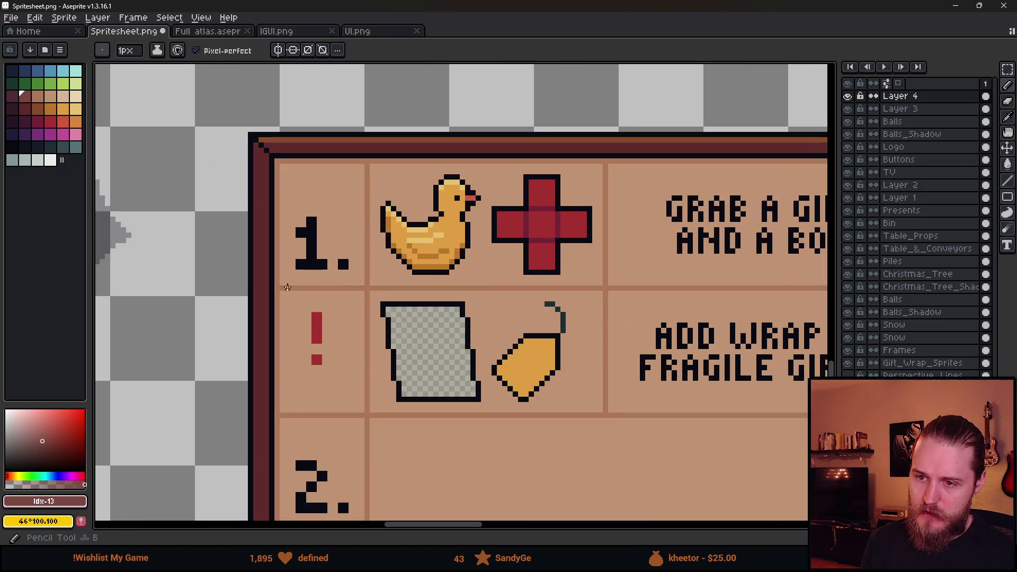
{"action": "scroll", "coordinate": [601, 306], "scroll_direction": "right", "scroll_amount": 5}
{"action": "left_click", "coordinate": [683, 250], "text": "shift"}
{"action": "scroll", "coordinate": [363, 327], "scroll_direction": "left", "scroll_amount": 3}
{"action": "scroll", "coordinate": [362, 327], "scroll_direction": "down", "scroll_amount": 1}
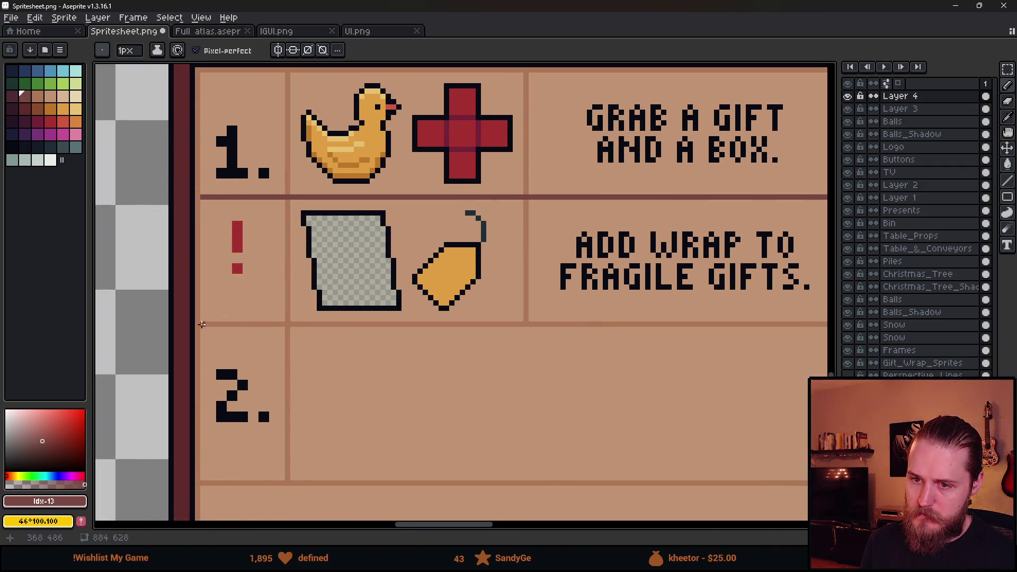
{"action": "scroll", "coordinate": [499, 348], "scroll_direction": "right", "scroll_amount": 5}
{"action": "left_click", "coordinate": [657, 319], "text": "shift"}
{"action": "scroll", "coordinate": [510, 373], "scroll_direction": "down", "scroll_amount": 2}
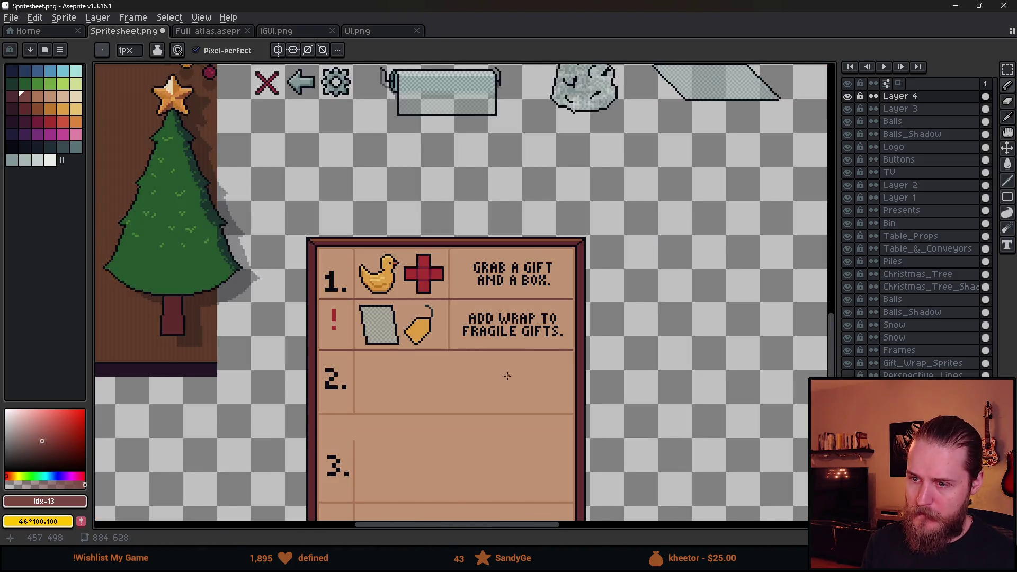
{"action": "scroll", "coordinate": [510, 374], "scroll_direction": "down", "scroll_amount": 1}
{"action": "scroll", "coordinate": [472, 389], "scroll_direction": "up", "scroll_amount": 2}
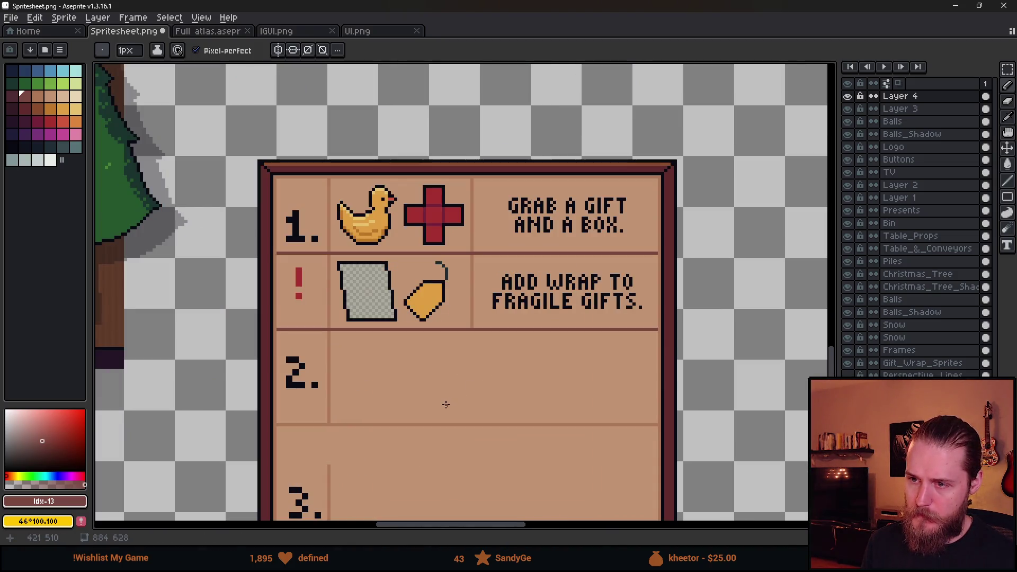
Sample the panel tan, the lighter divider brown #ad7757 and the dark divider #7a4841.
{"action": "left_click", "coordinate": [477, 295], "text": "alt"}
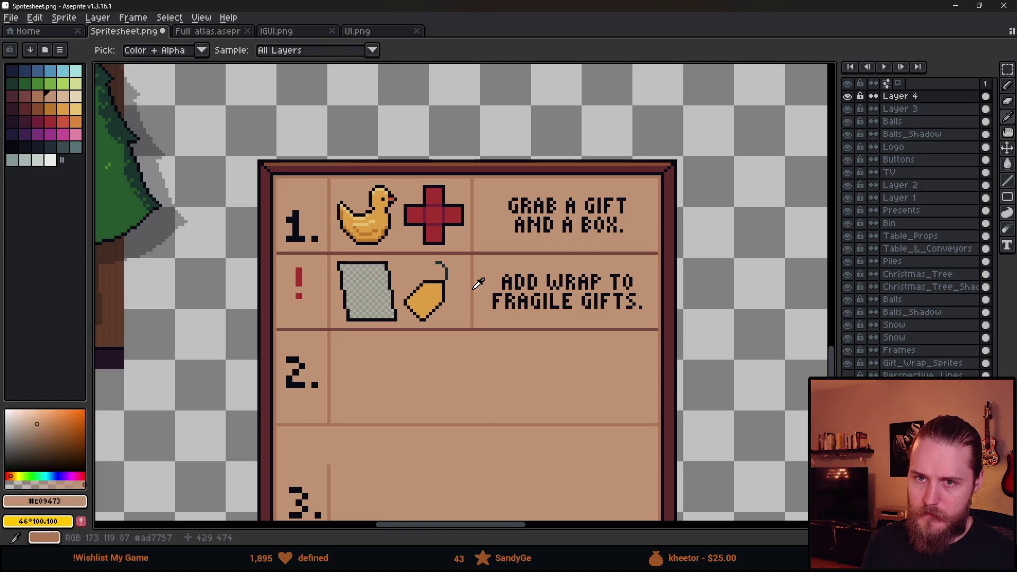
{"action": "left_click", "coordinate": [478, 285], "text": "alt"}
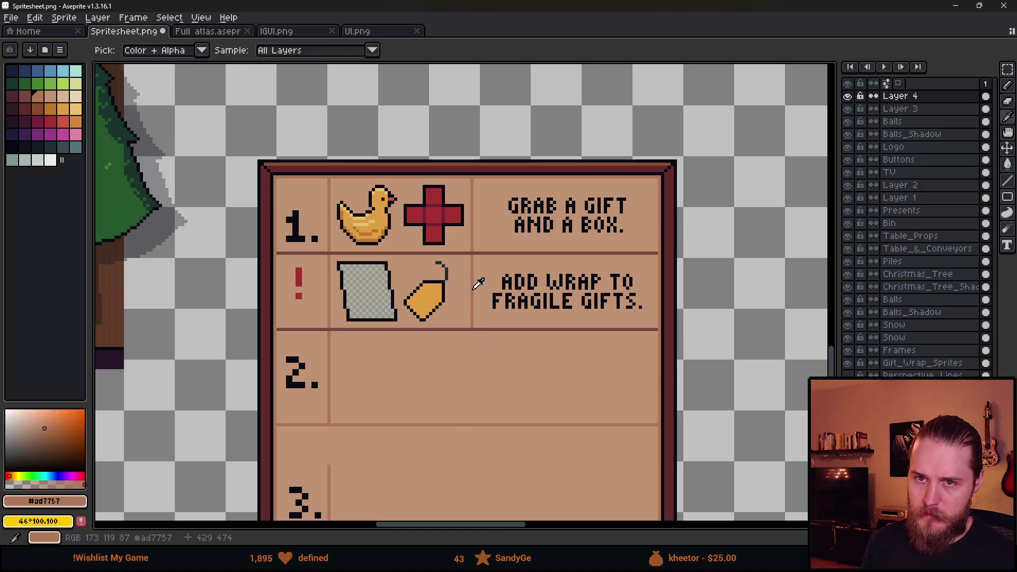
{"action": "left_click", "coordinate": [462, 322], "text": "alt"}
{"action": "scroll", "coordinate": [370, 368], "scroll_direction": "up", "scroll_amount": 2}
Marquee-select the red cross in row 1 of the instruction board.
{"action": "key", "text": "m"}
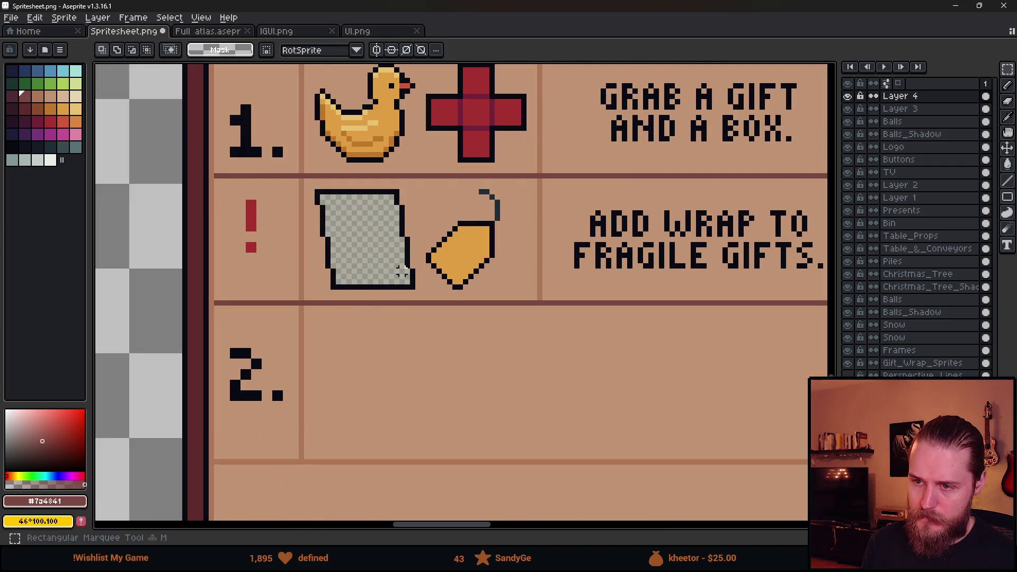
{"action": "scroll", "coordinate": [333, 330], "scroll_direction": "down", "scroll_amount": 5}
{"action": "left_click_drag", "start_coordinate": [267, 326], "coordinate": [468, 379]}
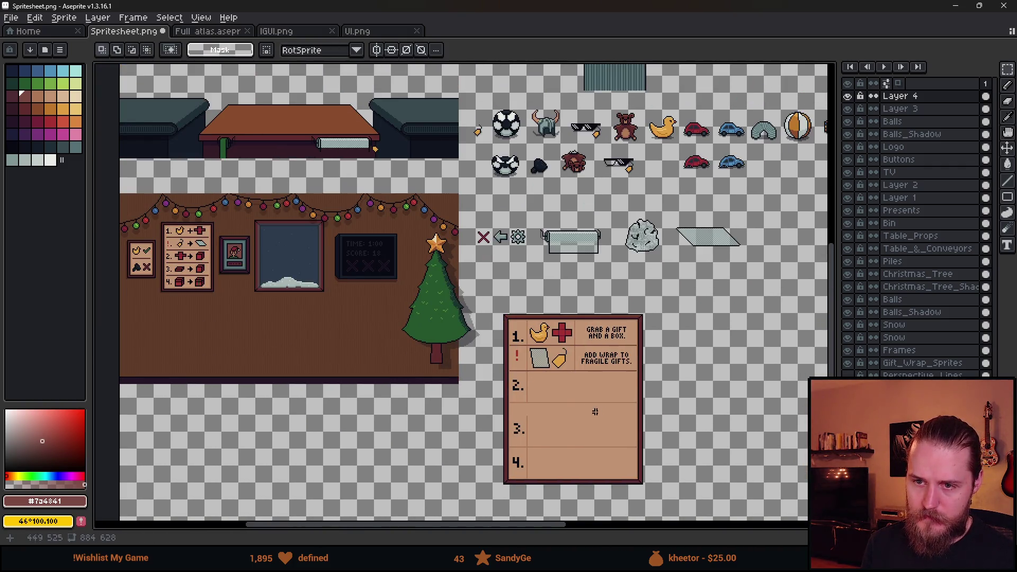
{"action": "scroll", "coordinate": [550, 370], "scroll_direction": "up", "scroll_amount": 5}
{"action": "mouse_move", "coordinate": [436, 122]}
{"action": "left_mouse_down"}
{"action": "mouse_move", "coordinate": [552, 211]}
{"action": "mouse_move", "coordinate": [553, 227]}
{"action": "mouse_move", "coordinate": [522, 141]}
{"action": "mouse_move", "coordinate": [480, 369]}
{"action": "mouse_move", "coordinate": [405, 387]}
{"action": "left_mouse_up"}
Commit the pasted cross in row 2 and shift it one pixel right and down.
{"action": "key", "text": "Return"}
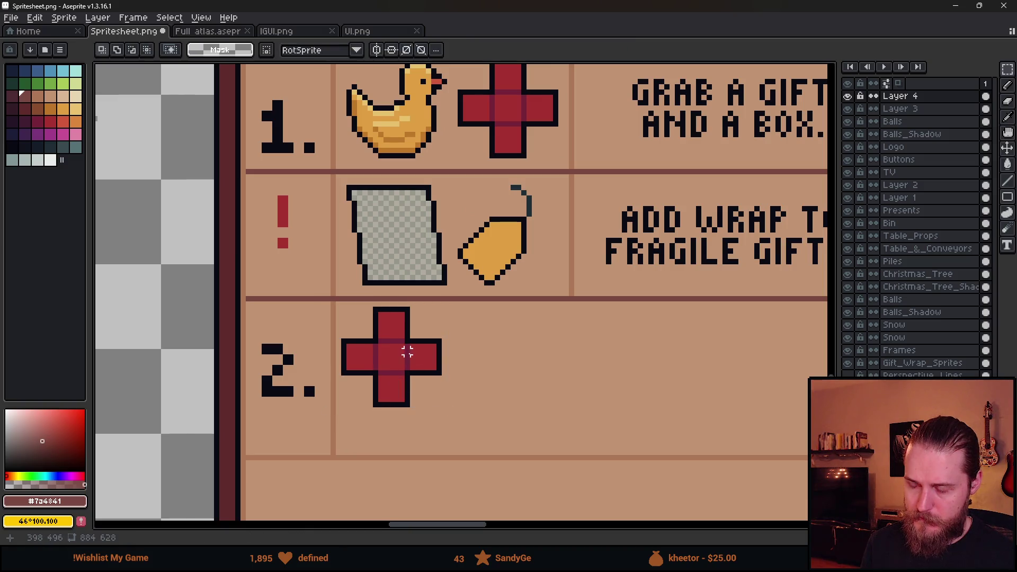
{"action": "scroll", "coordinate": [365, 342], "scroll_direction": "up", "scroll_amount": 2}
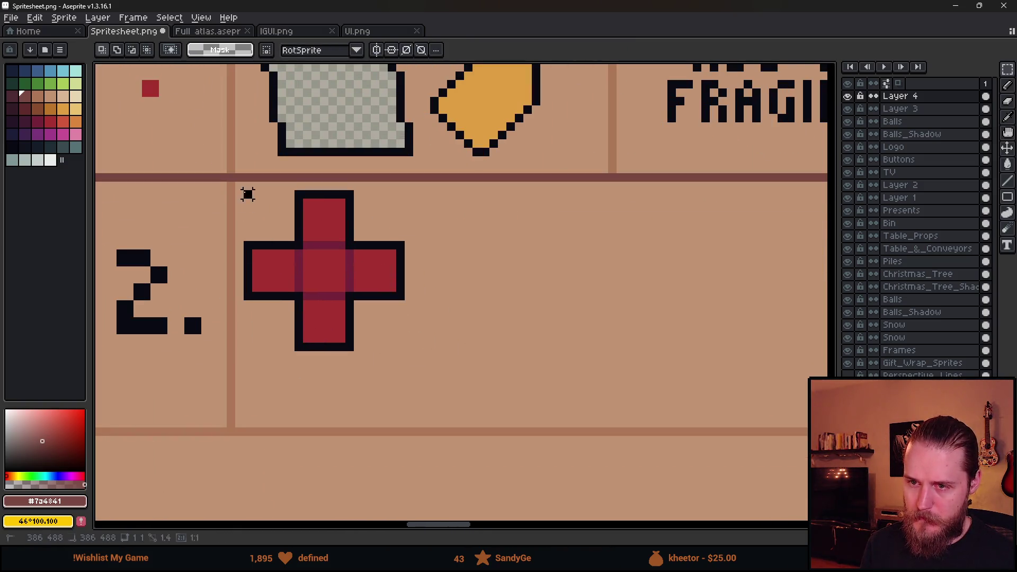
{"action": "left_click", "coordinate": [403, 245], "text": "alt"}
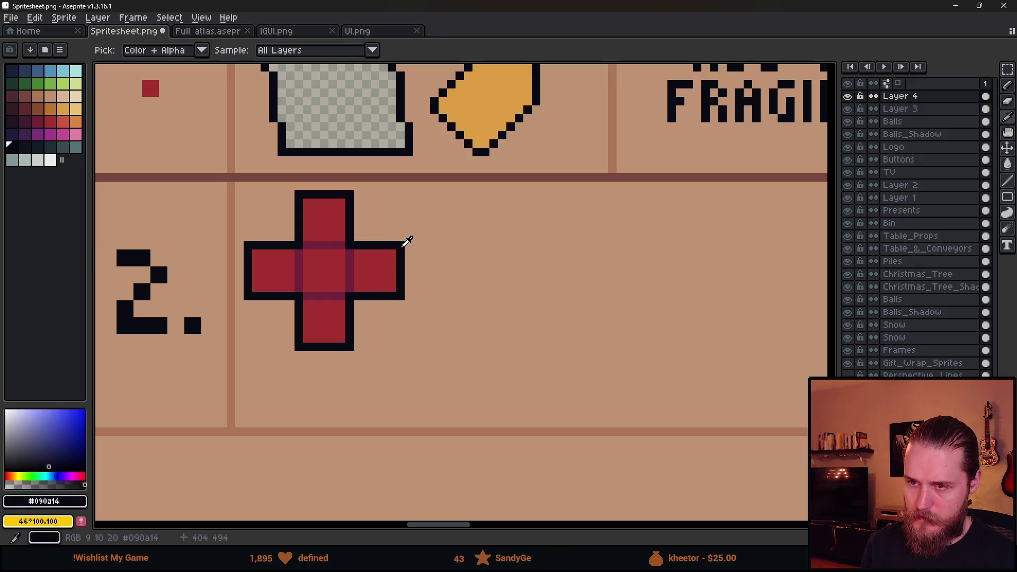
{"action": "mouse_move", "coordinate": [242, 188]}
{"action": "left_mouse_down"}
{"action": "mouse_move", "coordinate": [431, 364]}
{"action": "mouse_move", "coordinate": [475, 388]}
{"action": "left_mouse_up"}
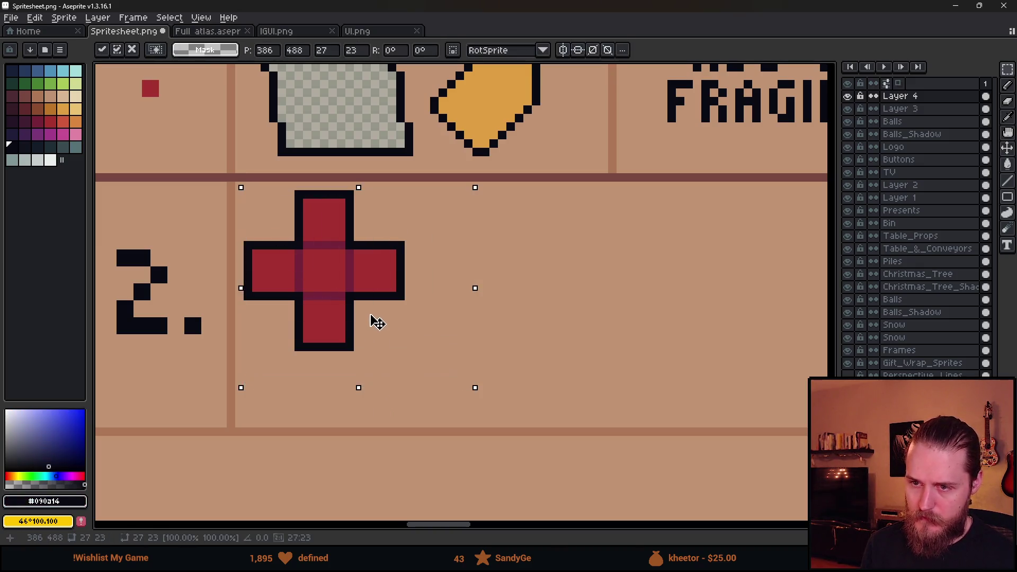
{"action": "left_click_drag", "start_coordinate": [377, 322], "coordinate": [386, 330]}
{"action": "left_click", "coordinate": [281, 413]}
Draw the left side of a black box next to the cross in row 2.
{"action": "scroll", "coordinate": [261, 418], "scroll_direction": "down", "scroll_amount": 2}
{"action": "mouse_move", "coordinate": [157, 395]}
{"action": "left_mouse_down"}
{"action": "mouse_move", "coordinate": [795, 432]}
{"action": "mouse_move", "coordinate": [783, 447]}
{"action": "mouse_move", "coordinate": [793, 453]}
{"action": "left_mouse_up"}
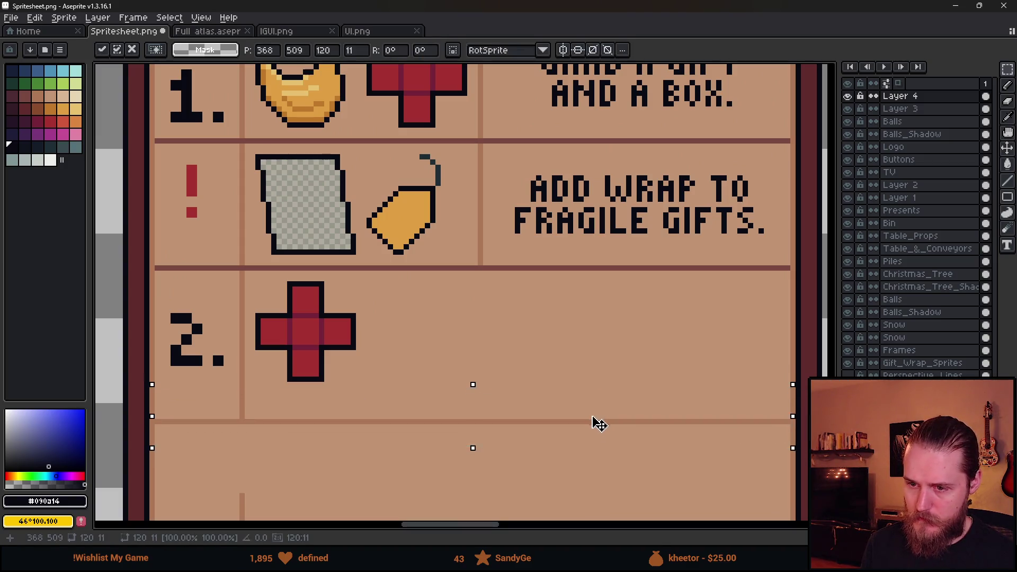
{"action": "key", "text": "ctrl+d"}
{"action": "key", "text": "i"}
{"action": "scroll", "coordinate": [360, 306], "scroll_direction": "up", "scroll_amount": 2}
{"action": "key", "text": "b"}
{"action": "left_click_drag", "start_coordinate": [380, 326], "coordinate": [379, 418]}
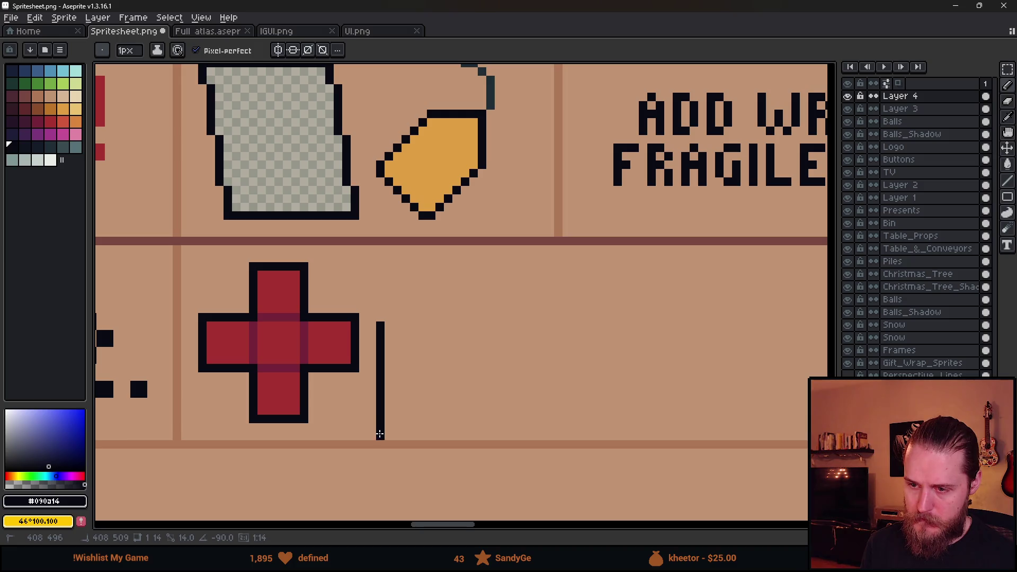
Draw the box's bottom, right and top edges plus a slanted lid outline.
{"action": "left_click", "coordinate": [380, 420], "text": "shift"}
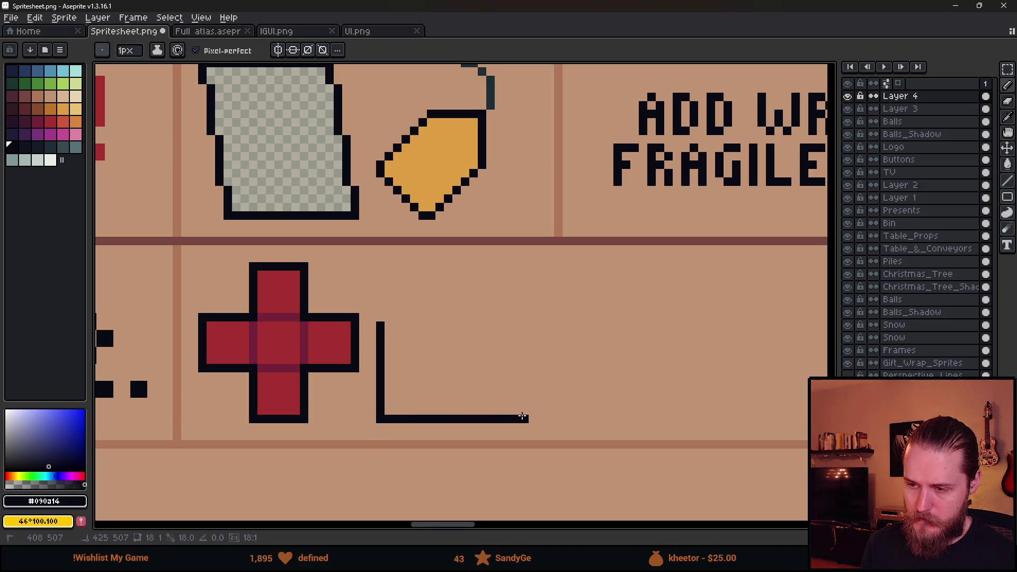
{"action": "left_click", "coordinate": [522, 417], "text": "shift"}
{"action": "left_click", "coordinate": [522, 300], "text": "shift"}
{"action": "left_click", "coordinate": [380, 299], "text": "shift"}
{"action": "left_click_drag", "start_coordinate": [380, 300], "coordinate": [382, 267]}
{"action": "left_click", "coordinate": [382, 267], "text": "shift"}
{"action": "left_click", "coordinate": [527, 267], "text": "shift"}
{"action": "left_click", "coordinate": [522, 300], "text": "shift"}
Undo the lid lines and left riser, and select the area around the box.
{"action": "scroll", "coordinate": [538, 329], "scroll_direction": "down", "scroll_amount": 3}
{"action": "scroll", "coordinate": [539, 329], "scroll_direction": "up", "scroll_amount": 4}
{"action": "key", "text": "ctrl+z"}
{"action": "key", "text": "ctrl+z"}
{"action": "left_click", "coordinate": [392, 321]}
{"action": "key", "text": "ctrl+z"}
{"action": "key", "text": "m"}
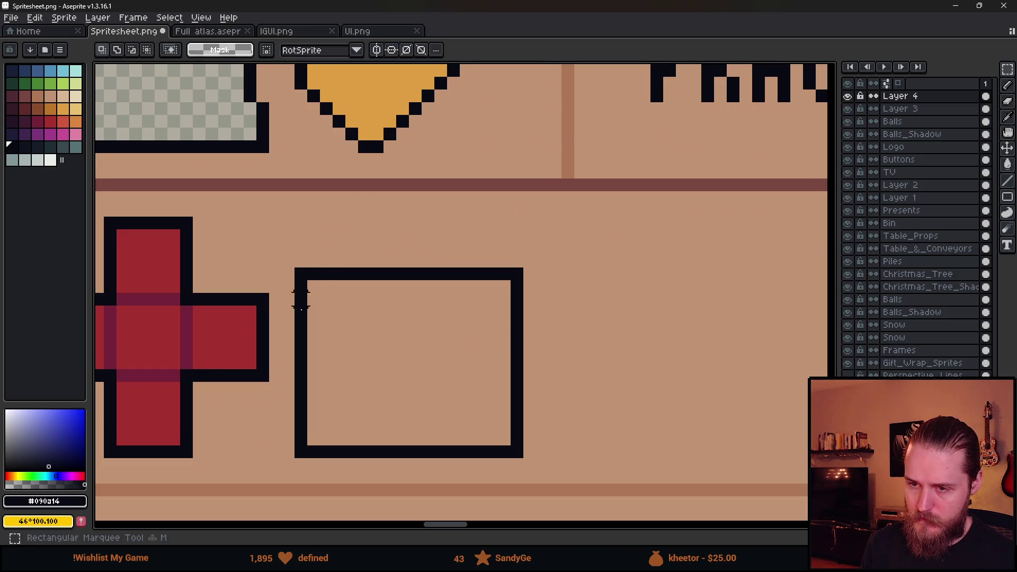
{"action": "mouse_move", "coordinate": [297, 448]}
{"action": "left_mouse_down"}
{"action": "mouse_move", "coordinate": [567, 234]}
{"action": "mouse_move", "coordinate": [581, 210]}
{"action": "mouse_move", "coordinate": [568, 236]}
{"action": "mouse_move", "coordinate": [581, 222]}
{"action": "left_mouse_up"}
{"action": "key", "text": "e"}
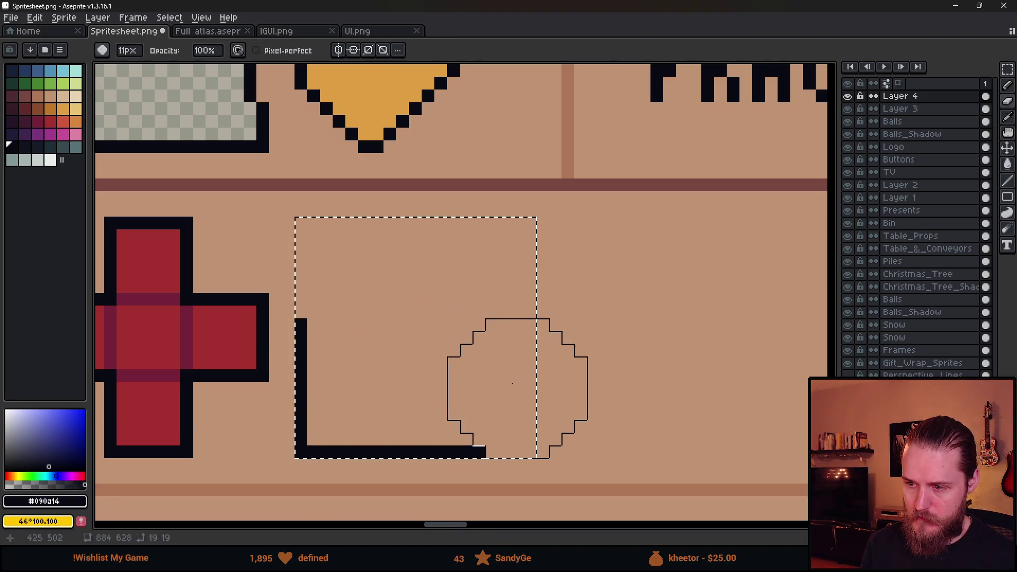
{"action": "key", "text": "b"}
Redraw the box's front face, lid top, left and right diagonals, and back side.
{"action": "left_click", "coordinate": [480, 454], "text": "shift"}
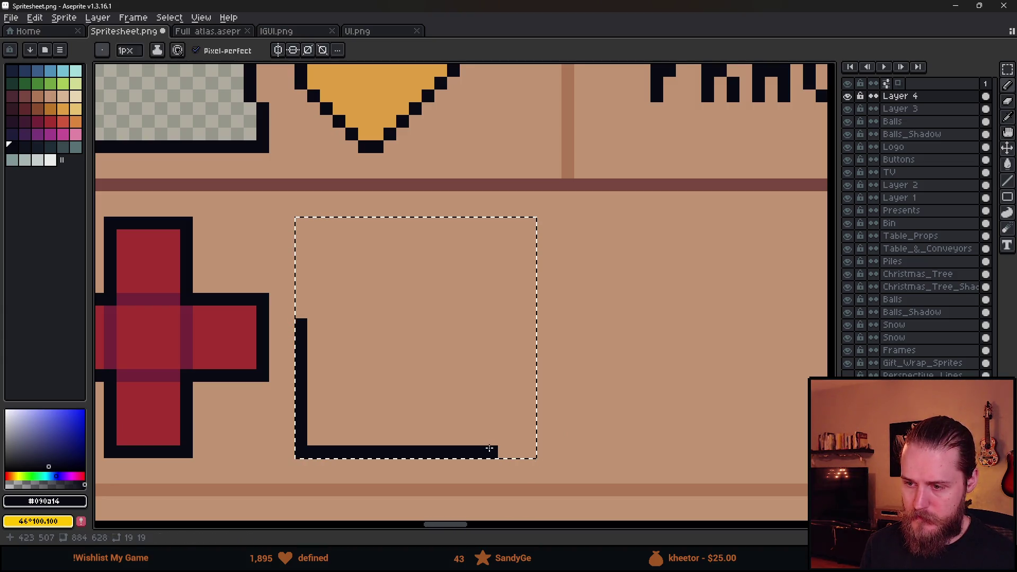
{"action": "left_click", "coordinate": [478, 274], "text": "shift"}
{"action": "left_click", "coordinate": [299, 273], "text": "shift"}
{"action": "left_click", "coordinate": [299, 318], "text": "shift"}
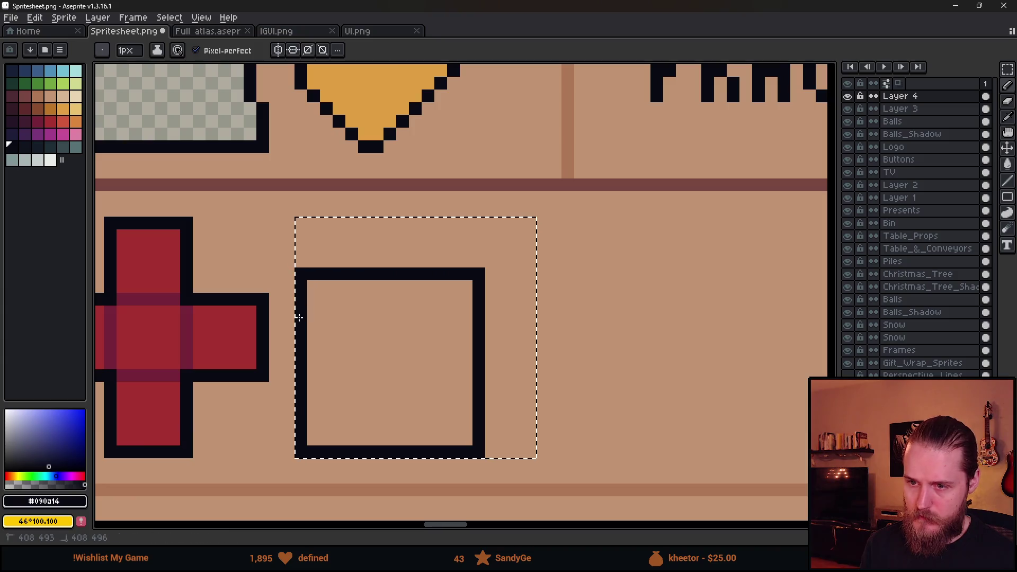
{"action": "left_click", "coordinate": [354, 224], "text": "shift"}
{"action": "left_click", "coordinate": [530, 223], "text": "shift"}
{"action": "left_click", "coordinate": [526, 448], "text": "shift"}
{"action": "left_click", "coordinate": [488, 260]}
{"action": "left_click", "coordinate": [517, 237], "text": "shift"}
Add the short bottom-right diagonal, erase the excess frame pixels and fill the corner gap.
{"action": "scroll", "coordinate": [477, 297], "scroll_direction": "down", "scroll_amount": 3}
{"action": "scroll", "coordinate": [463, 342], "scroll_direction": "up", "scroll_amount": 3}
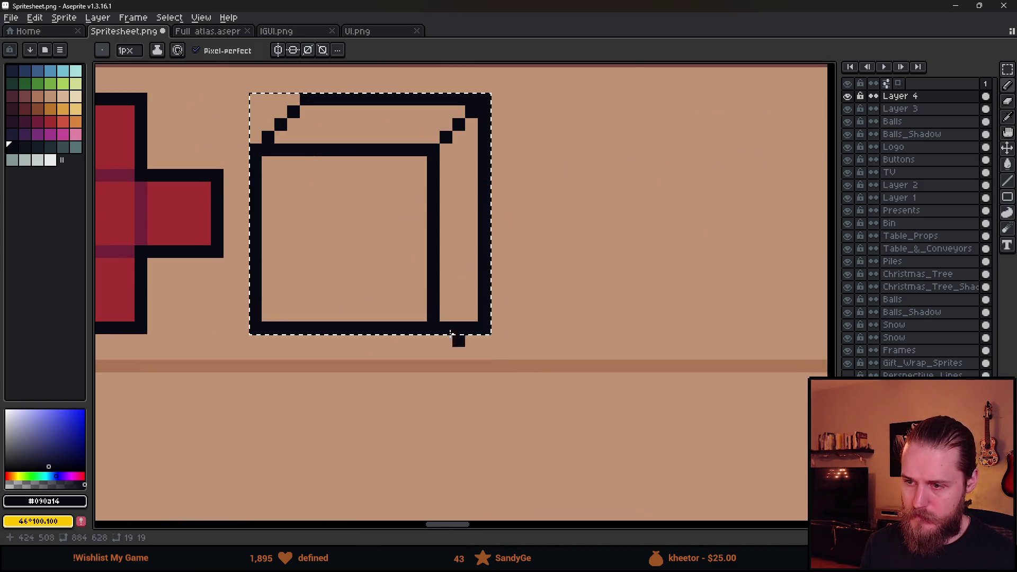
{"action": "left_click", "coordinate": [472, 289], "text": "shift"}
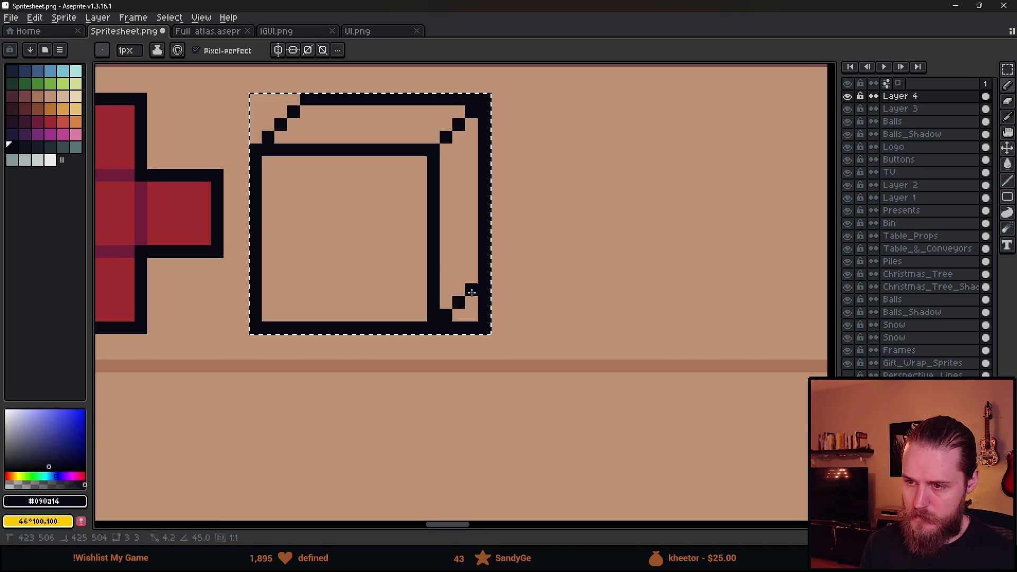
{"action": "key", "text": "e"}
{"action": "left_click_drag", "start_coordinate": [446, 346], "coordinate": [448, 321]}
{"action": "key", "text": "b"}
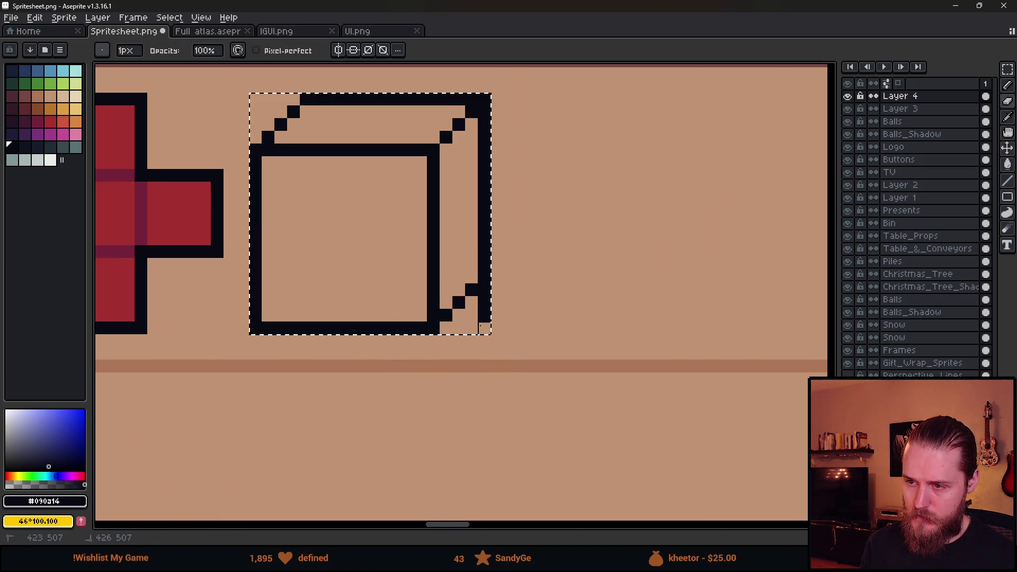
{"action": "left_click", "coordinate": [485, 277]}
Try a line across the box's front face, undo it, and clear the selection.
{"action": "scroll", "coordinate": [482, 324], "scroll_direction": "down", "scroll_amount": 3}
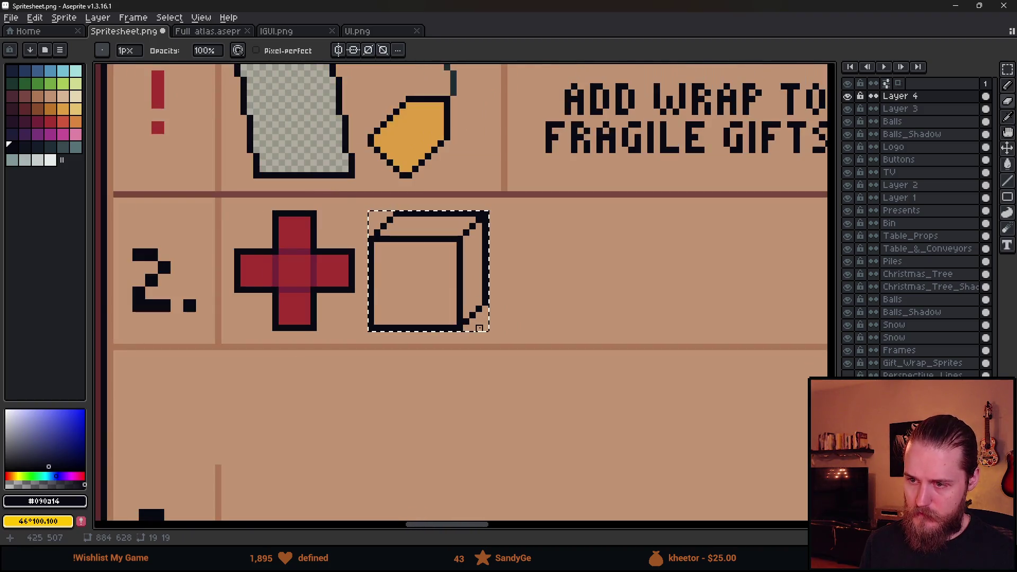
{"action": "scroll", "coordinate": [466, 327], "scroll_direction": "up", "scroll_amount": 7}
{"action": "scroll", "coordinate": [464, 328], "scroll_direction": "down", "scroll_amount": 4}
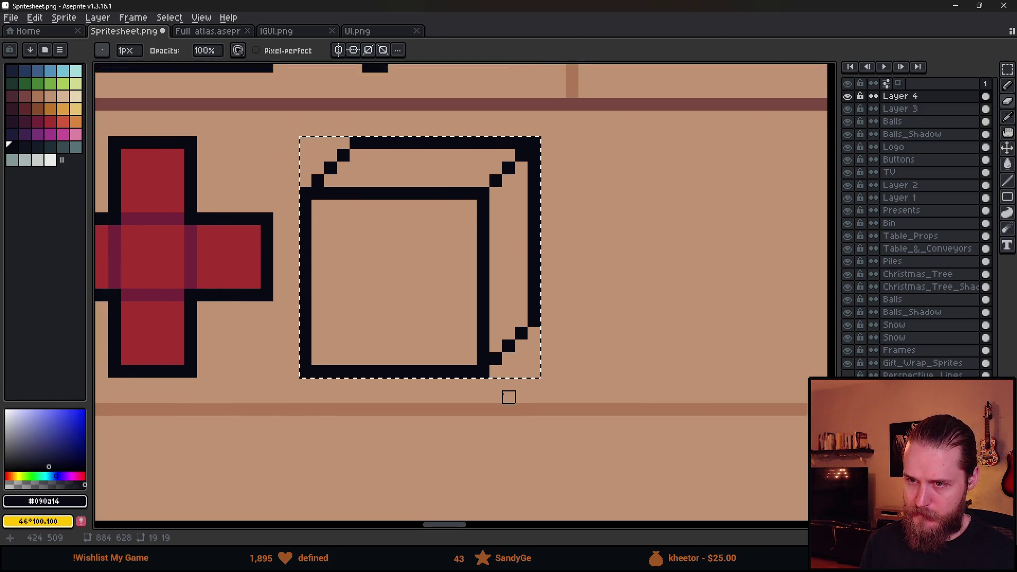
{"action": "scroll", "coordinate": [509, 397], "scroll_direction": "down", "scroll_amount": 5}
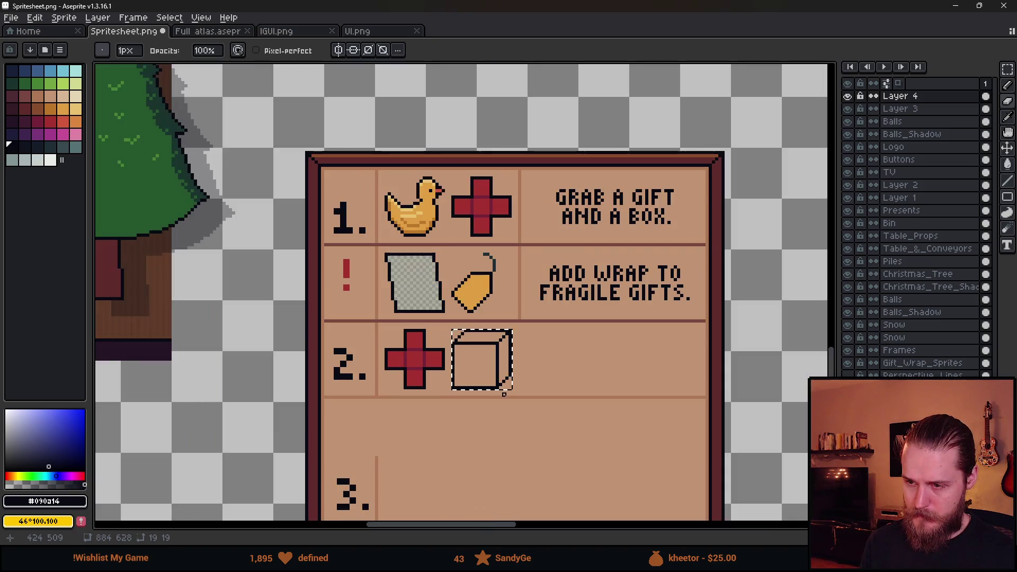
{"action": "scroll", "coordinate": [487, 387], "scroll_direction": "up", "scroll_amount": 2}
{"action": "scroll", "coordinate": [457, 341], "scroll_direction": "up", "scroll_amount": 2}
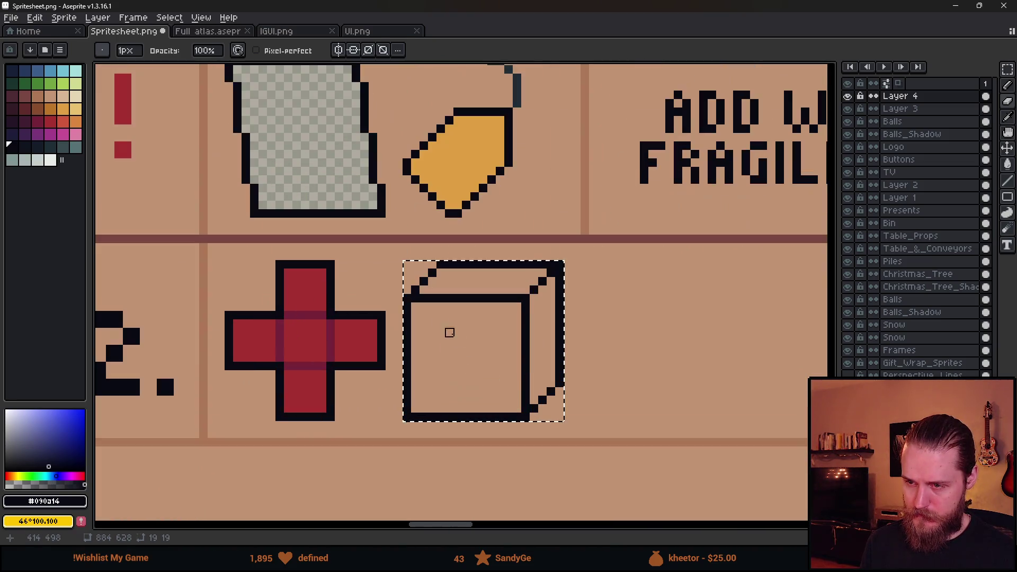
{"action": "key", "text": "b"}
{"action": "left_click_drag", "start_coordinate": [412, 332], "coordinate": [517, 332]}
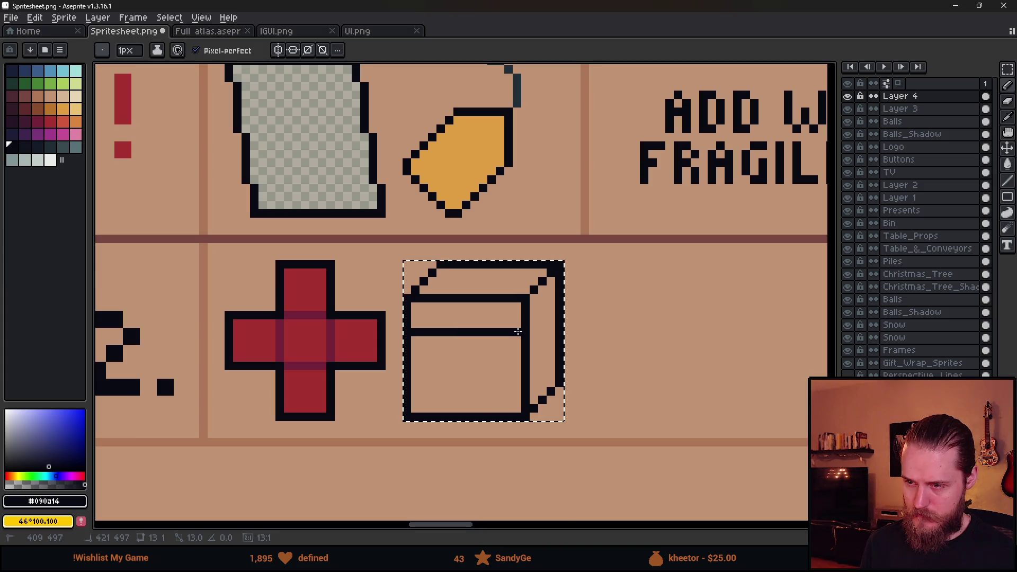
{"action": "key", "text": "ctrl+z"}
{"action": "key", "text": "m"}
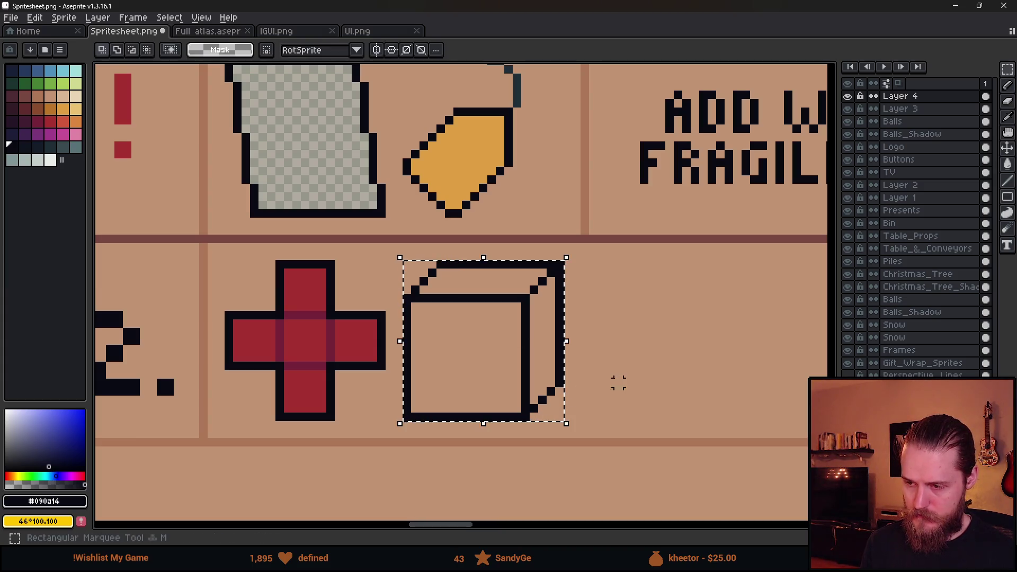
{"action": "key", "text": "ctrl+d"}
{"action": "key", "text": "g"}
{"action": "left_click", "coordinate": [359, 344], "text": "alt"}
{"action": "left_click", "coordinate": [449, 348]}
{"action": "left_click", "coordinate": [508, 280]}
{"action": "left_click", "coordinate": [539, 321]}
{"action": "scroll", "coordinate": [538, 321], "scroll_direction": "down", "scroll_amount": 2}
{"action": "scroll", "coordinate": [538, 321], "scroll_direction": "up", "scroll_amount": 2}
{"action": "left_click", "coordinate": [342, 339], "text": "alt"}
{"action": "left_click", "coordinate": [481, 277]}
{"action": "scroll", "coordinate": [509, 364], "scroll_direction": "down", "scroll_amount": 3}
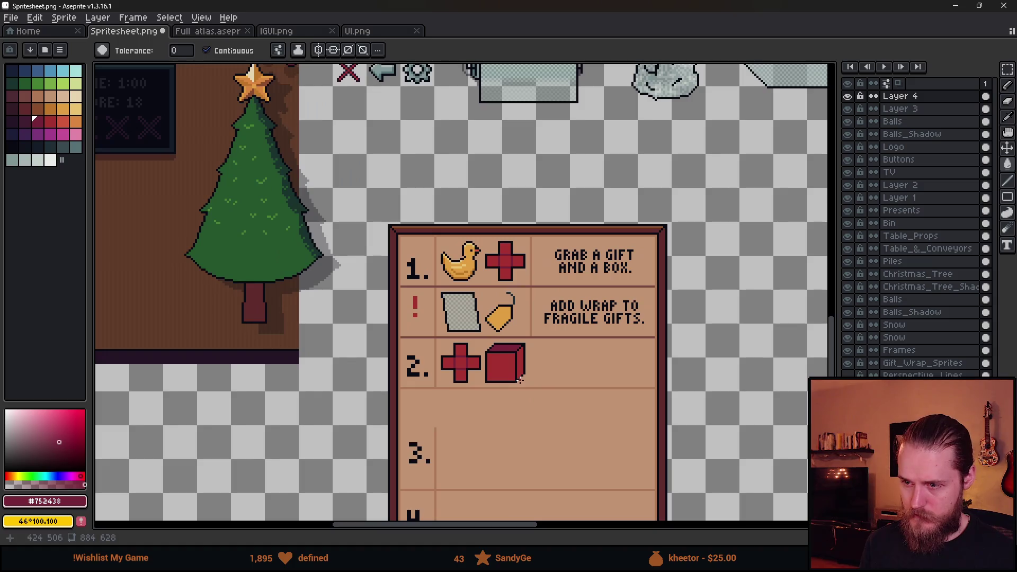
{"action": "scroll", "coordinate": [526, 387], "scroll_direction": "up", "scroll_amount": 2}
{"action": "scroll", "coordinate": [516, 364], "scroll_direction": "up", "scroll_amount": 2}
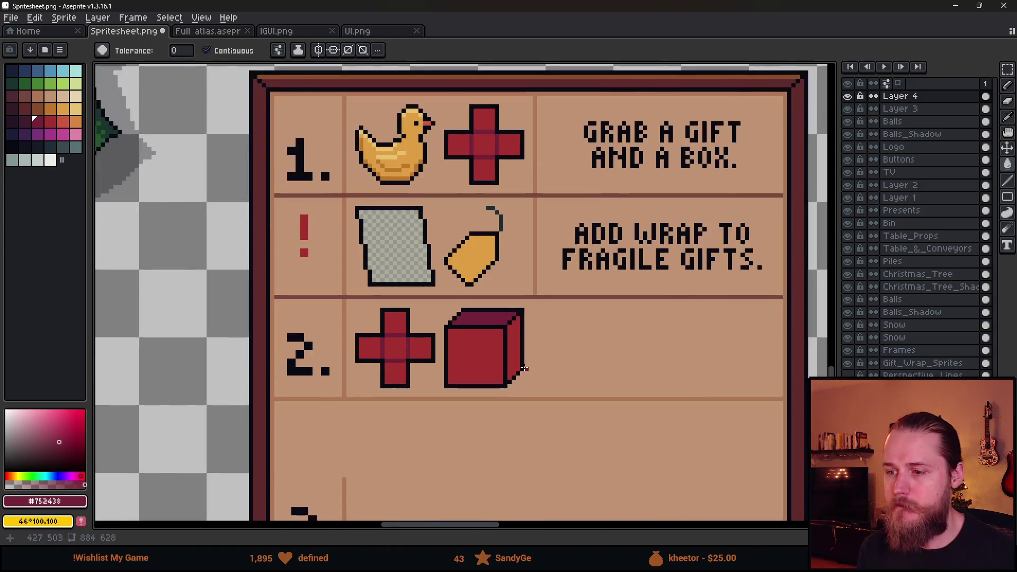
{"action": "left_click", "coordinate": [532, 271], "text": "alt"}
{"action": "key", "text": "b"}
{"action": "left_click_drag", "start_coordinate": [534, 306], "coordinate": [531, 412]}
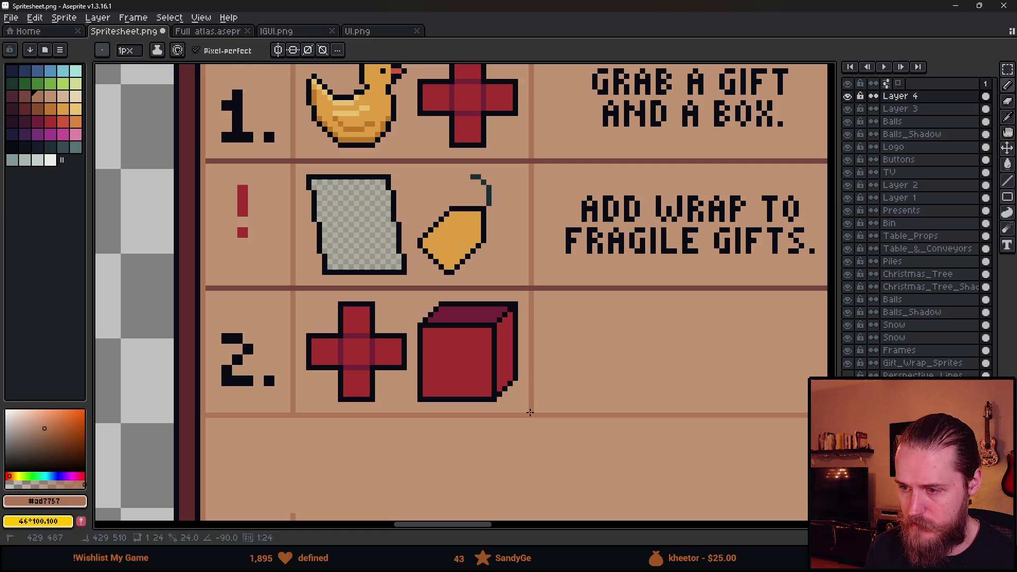
{"action": "left_click", "coordinate": [541, 287], "text": "alt"}
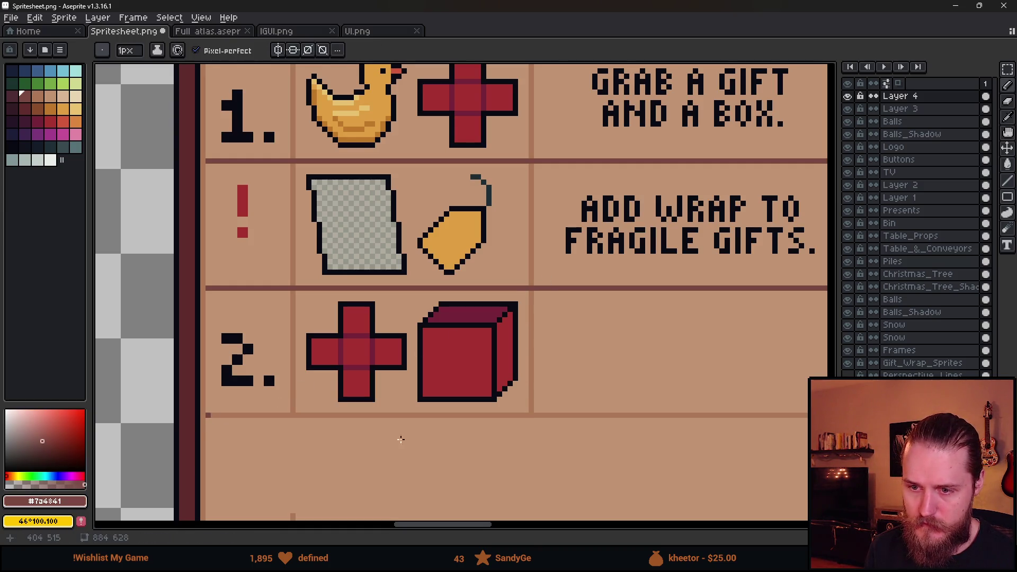
{"action": "scroll", "coordinate": [337, 433], "scroll_direction": "right", "scroll_amount": 5}
{"action": "scroll", "coordinate": [463, 206], "scroll_direction": "up", "scroll_amount": 2}
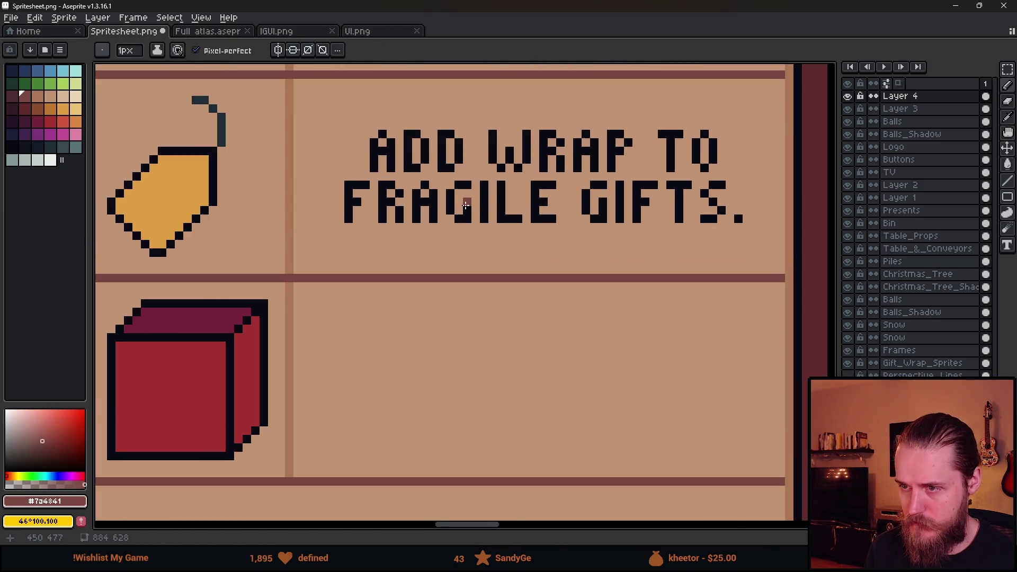
In dark lettering colour, copy BOX. and a T from the rows above into row 2.
{"action": "left_click", "coordinate": [463, 205], "text": "alt"}
{"action": "key", "text": "m"}
{"action": "left_click_drag", "start_coordinate": [457, 229], "coordinate": [445, 391]}
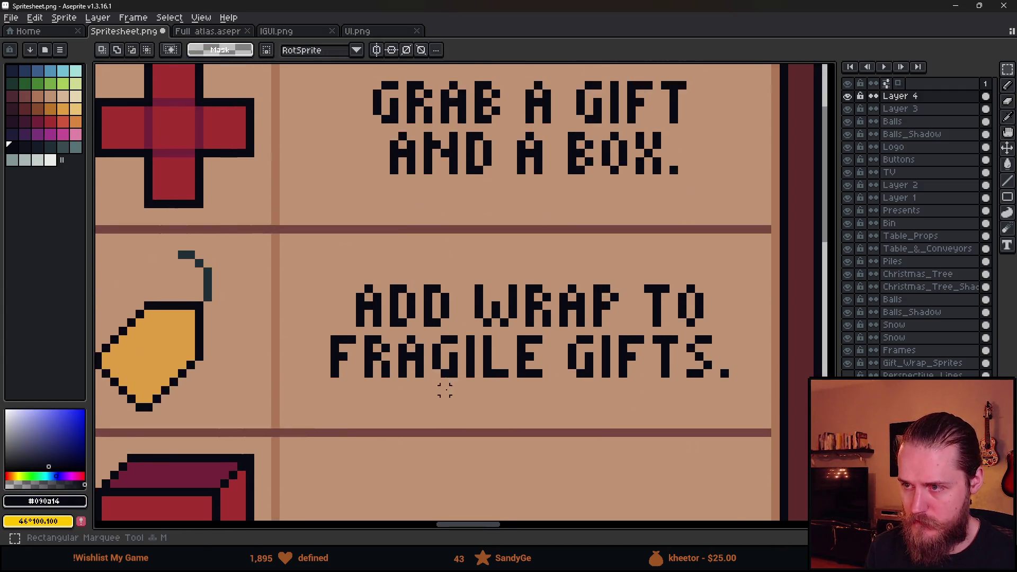
{"action": "scroll", "coordinate": [445, 390], "scroll_direction": "down", "scroll_amount": 1}
{"action": "scroll", "coordinate": [537, 288], "scroll_direction": "down", "scroll_amount": 1}
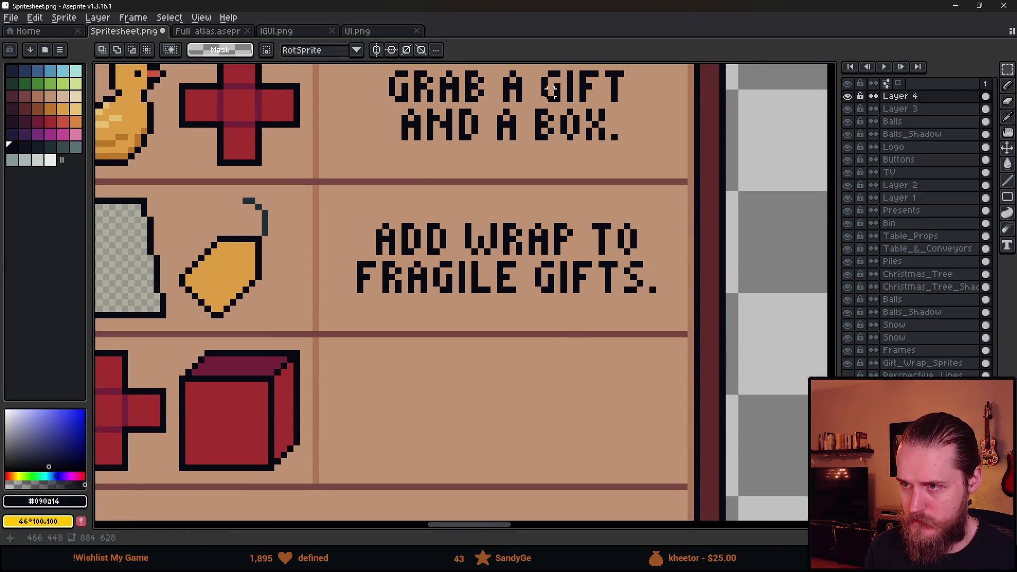
{"action": "left_click_drag", "start_coordinate": [533, 106], "coordinate": [635, 159]}
{"action": "mouse_move", "coordinate": [577, 137]}
{"action": "left_mouse_down"}
{"action": "mouse_move", "coordinate": [577, 427]}
{"action": "mouse_move", "coordinate": [612, 420]}
{"action": "mouse_move", "coordinate": [599, 427]}
{"action": "left_mouse_up"}
{"action": "left_click", "coordinate": [588, 277]}
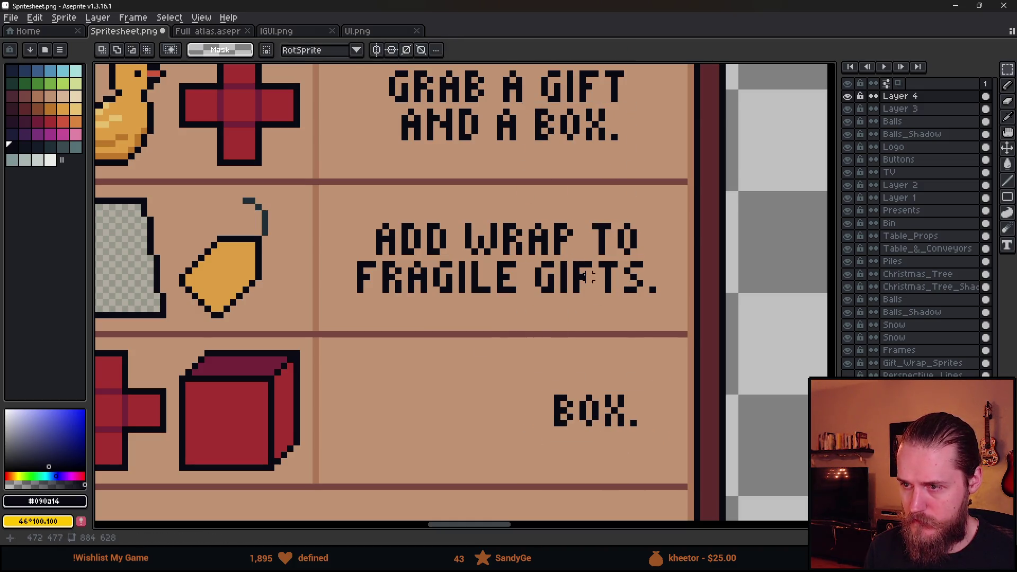
{"action": "mouse_move", "coordinate": [587, 209]}
{"action": "left_mouse_down"}
{"action": "mouse_move", "coordinate": [619, 249]}
{"action": "mouse_move", "coordinate": [451, 416]}
{"action": "left_mouse_up"}
{"action": "left_click", "coordinate": [537, 385]}
{"action": "mouse_move", "coordinate": [459, 352]}
{"action": "left_mouse_down"}
{"action": "mouse_move", "coordinate": [422, 391]}
{"action": "mouse_move", "coordinate": [468, 415]}
{"action": "left_mouse_up"}
{"action": "left_click", "coordinate": [366, 347]}
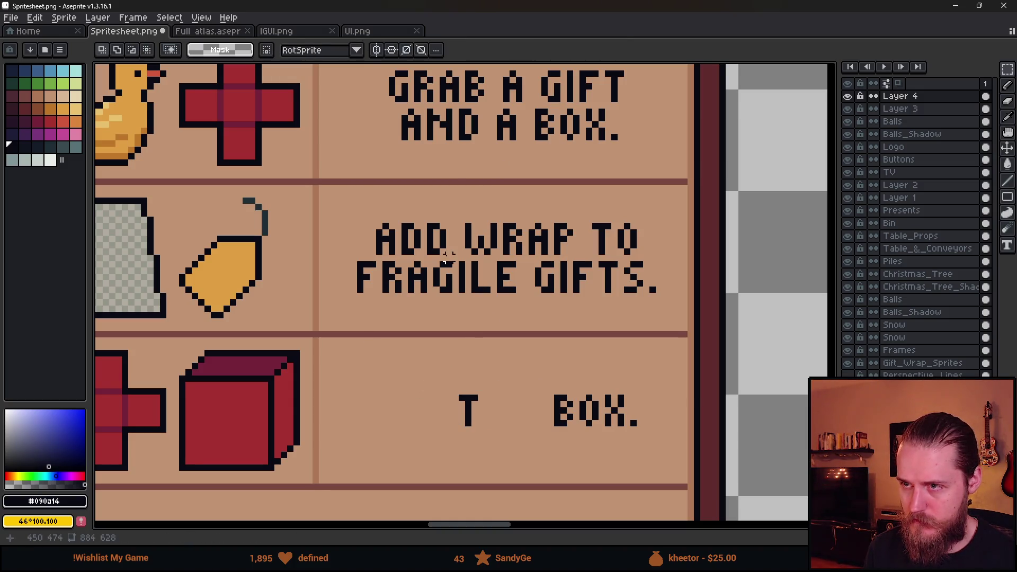
Assemble FOLD in row 2 from copied F, D and L letters.
{"action": "mouse_move", "coordinate": [326, 238]}
{"action": "left_mouse_down"}
{"action": "mouse_move", "coordinate": [381, 304]}
{"action": "mouse_move", "coordinate": [367, 286]}
{"action": "mouse_move", "coordinate": [356, 417]}
{"action": "left_mouse_up"}
{"action": "left_click", "coordinate": [525, 277]}
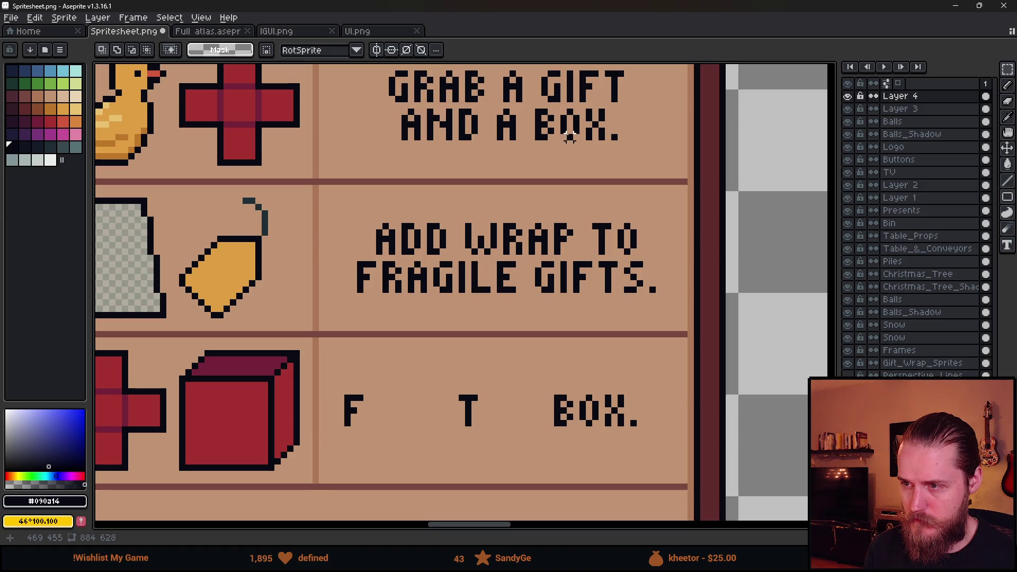
{"action": "mouse_move", "coordinate": [563, 125]}
{"action": "left_mouse_down"}
{"action": "mouse_move", "coordinate": [570, 142]}
{"action": "mouse_move", "coordinate": [381, 421]}
{"action": "left_mouse_up"}
{"action": "key", "text": "Return"}
{"action": "mouse_move", "coordinate": [427, 205]}
{"action": "left_mouse_down"}
{"action": "mouse_move", "coordinate": [448, 250]}
{"action": "mouse_move", "coordinate": [407, 400]}
{"action": "mouse_move", "coordinate": [420, 420]}
{"action": "mouse_move", "coordinate": [437, 419]}
{"action": "left_mouse_up"}
{"action": "key", "text": "Return"}
{"action": "mouse_move", "coordinate": [473, 263]}
{"action": "left_mouse_down"}
{"action": "mouse_move", "coordinate": [496, 307]}
{"action": "mouse_move", "coordinate": [488, 422]}
{"action": "mouse_move", "coordinate": [513, 427]}
{"action": "mouse_move", "coordinate": [417, 426]}
{"action": "left_mouse_up"}
{"action": "scroll", "coordinate": [419, 423], "scroll_direction": "up", "scroll_amount": 3}
{"action": "left_click_drag", "start_coordinate": [421, 330], "coordinate": [426, 356]}
{"action": "key", "text": "ctrl+z"}
{"action": "left_click_drag", "start_coordinate": [448, 436], "coordinate": [484, 434]}
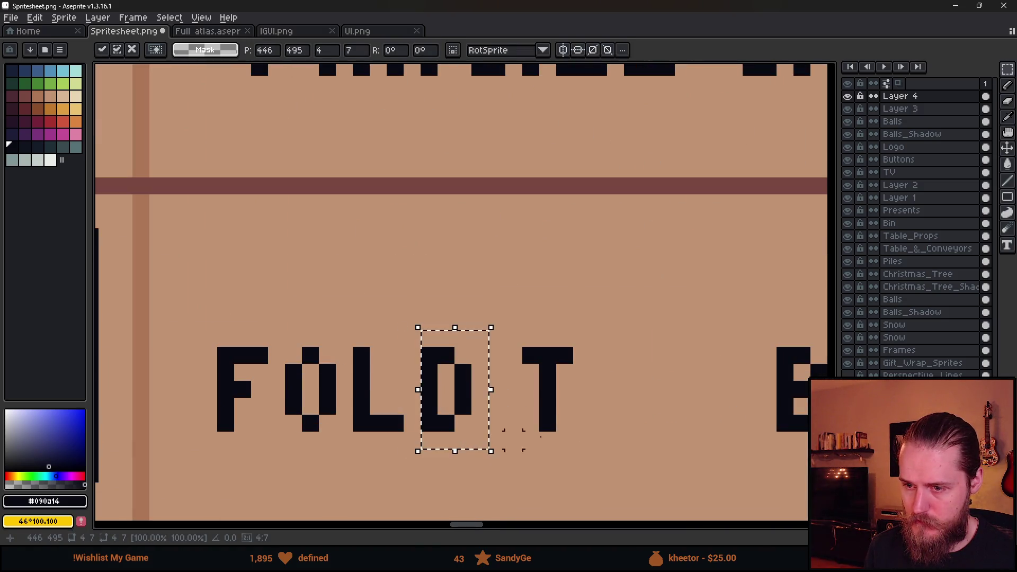
Pencil in the H and E after the T to complete THE.
{"action": "key", "text": "b"}
{"action": "scroll", "coordinate": [498, 363], "scroll_direction": "down", "scroll_amount": 2}
{"action": "left_click_drag", "start_coordinate": [463, 282], "coordinate": [467, 352]}
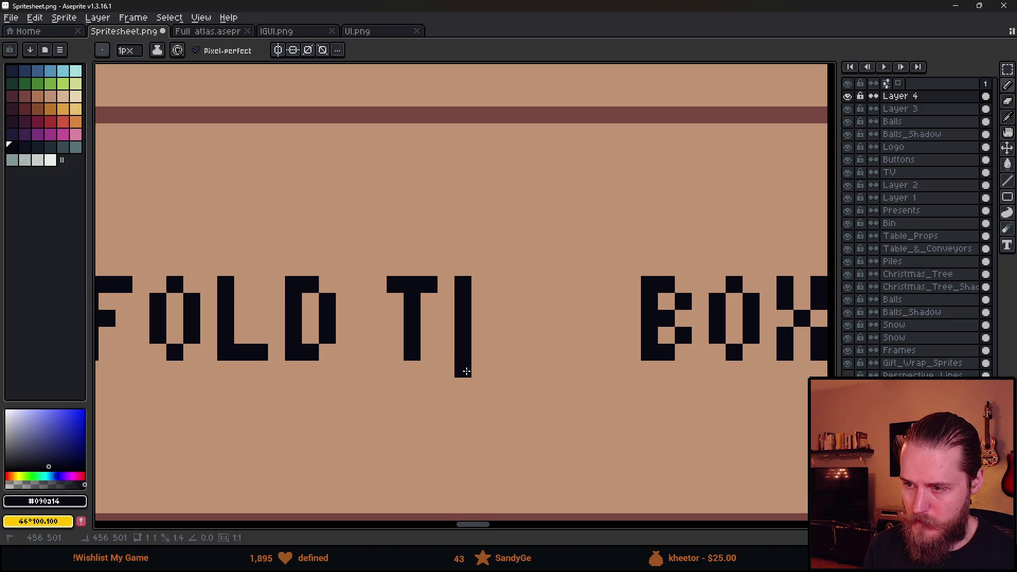
{"action": "left_click_drag", "start_coordinate": [498, 288], "coordinate": [498, 347]}
{"action": "left_click", "coordinate": [480, 319]}
{"action": "left_click", "coordinate": [531, 284]}
{"action": "left_click", "coordinate": [526, 353], "text": "shift"}
{"action": "left_click", "coordinate": [565, 352], "text": "shift"}
{"action": "left_click", "coordinate": [552, 320]}
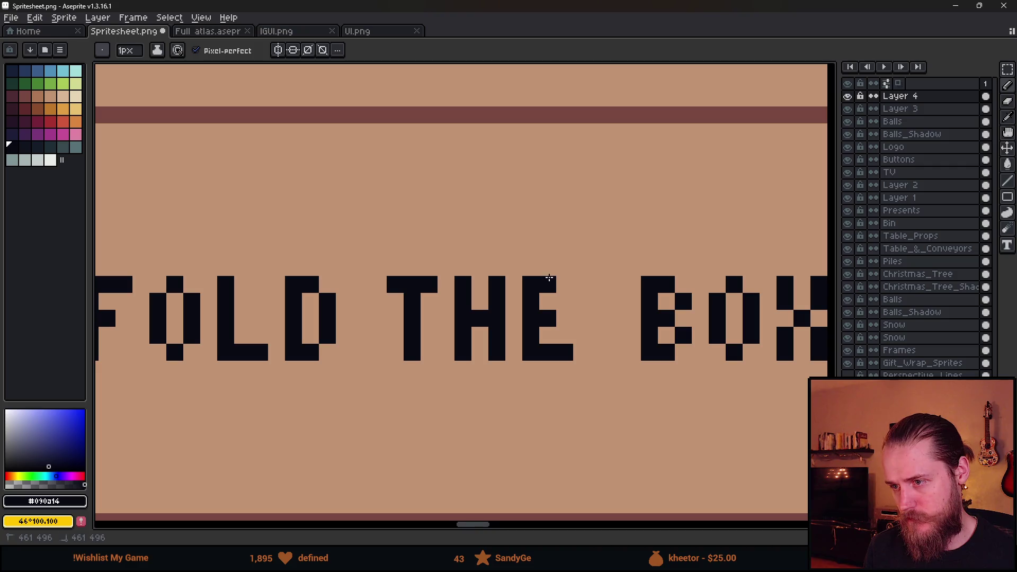
{"action": "scroll", "coordinate": [557, 281], "scroll_direction": "down", "scroll_amount": 4}
{"action": "scroll", "coordinate": [534, 328], "scroll_direction": "up", "scroll_amount": 2}
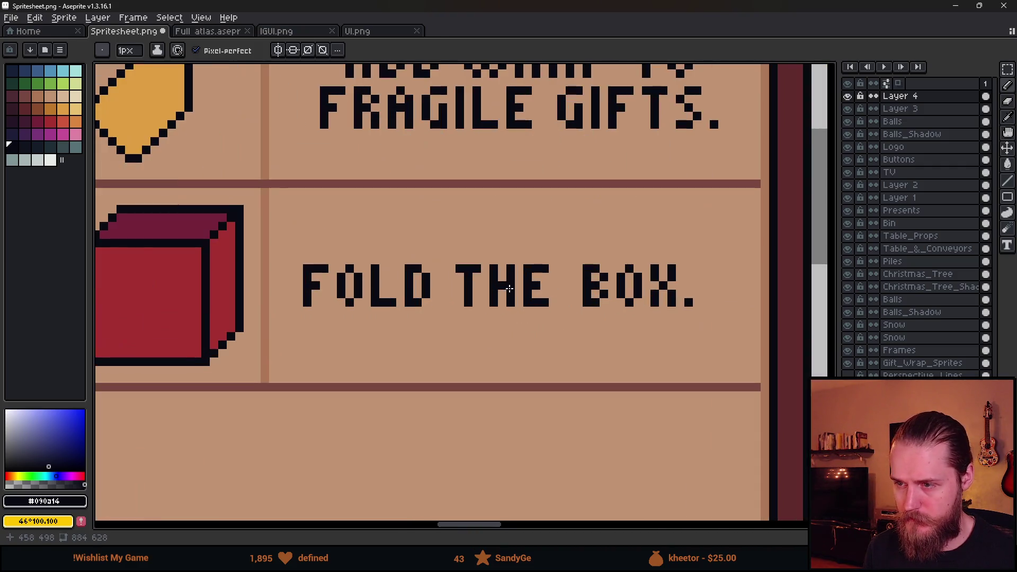
Shift THE and FOLD one pixel right to even the word spacing.
{"action": "key", "text": "m"}
{"action": "mouse_move", "coordinate": [454, 245]}
{"action": "left_mouse_down"}
{"action": "mouse_move", "coordinate": [551, 333]}
{"action": "mouse_move", "coordinate": [526, 320]}
{"action": "left_mouse_up"}
{"action": "left_click", "coordinate": [382, 292]}
{"action": "mouse_move", "coordinate": [298, 251]}
{"action": "left_mouse_down"}
{"action": "mouse_move", "coordinate": [438, 325]}
{"action": "mouse_move", "coordinate": [427, 311]}
{"action": "left_mouse_up"}
{"action": "left_click", "coordinate": [500, 307]}
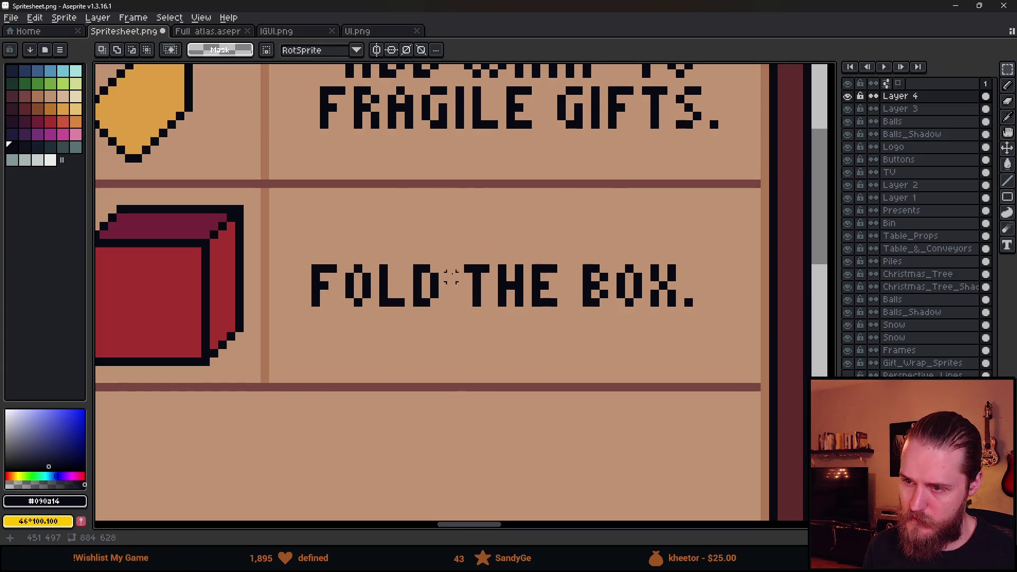
{"action": "scroll", "coordinate": [375, 286], "scroll_direction": "down", "scroll_amount": 3}
{"action": "scroll", "coordinate": [441, 287], "scroll_direction": "up", "scroll_amount": 2}
Centre the whole FOLD THE BOX. line within its text cell.
{"action": "key", "text": "b"}
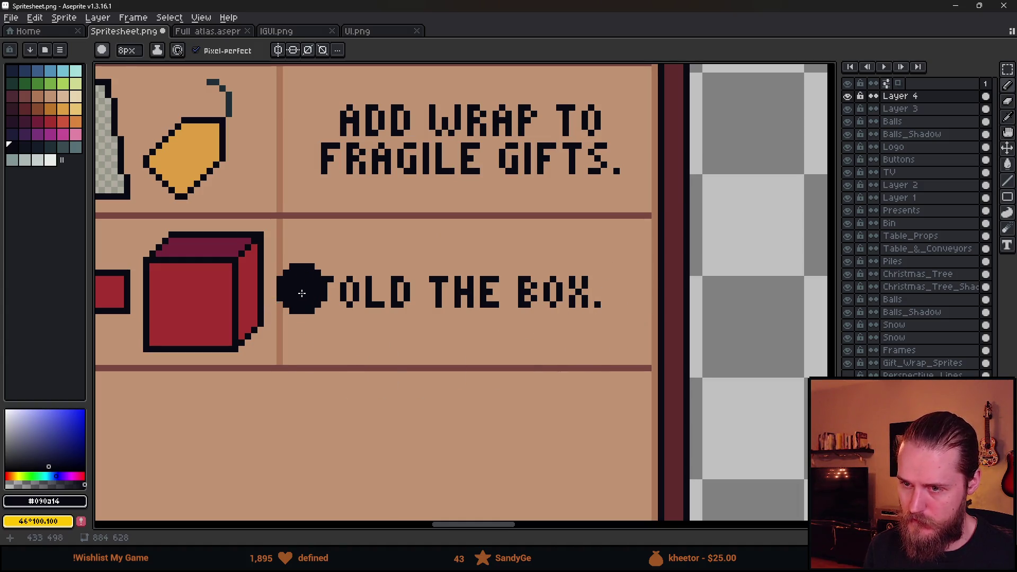
{"action": "key", "text": "m"}
{"action": "left_click_drag", "start_coordinate": [305, 267], "coordinate": [622, 336]}
{"action": "left_click_drag", "start_coordinate": [563, 318], "coordinate": [576, 318]}
{"action": "key", "text": "b"}
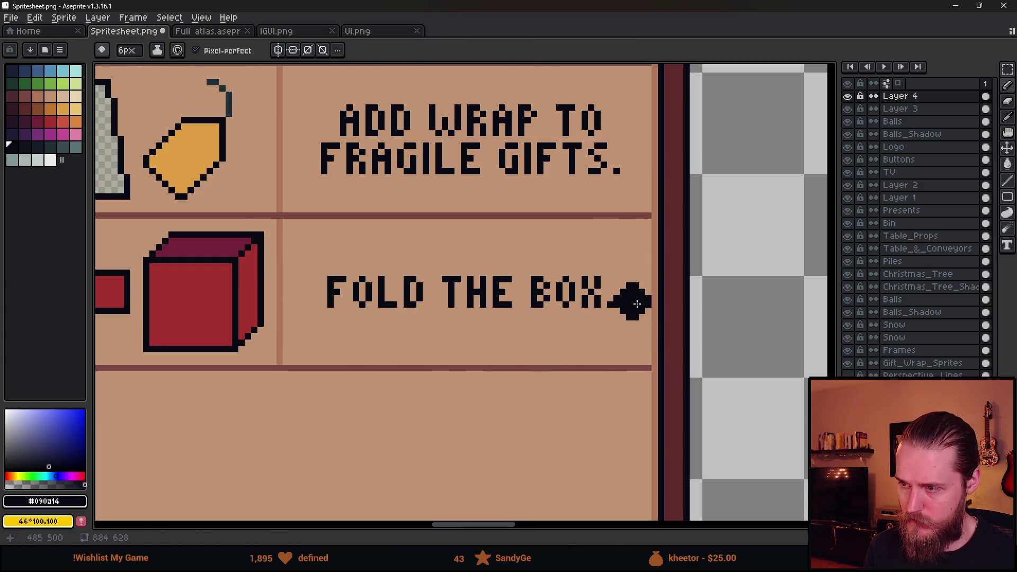
{"action": "scroll", "coordinate": [454, 400], "scroll_direction": "down", "scroll_amount": 3}
{"action": "left_click_drag", "start_coordinate": [407, 412], "coordinate": [484, 333]}
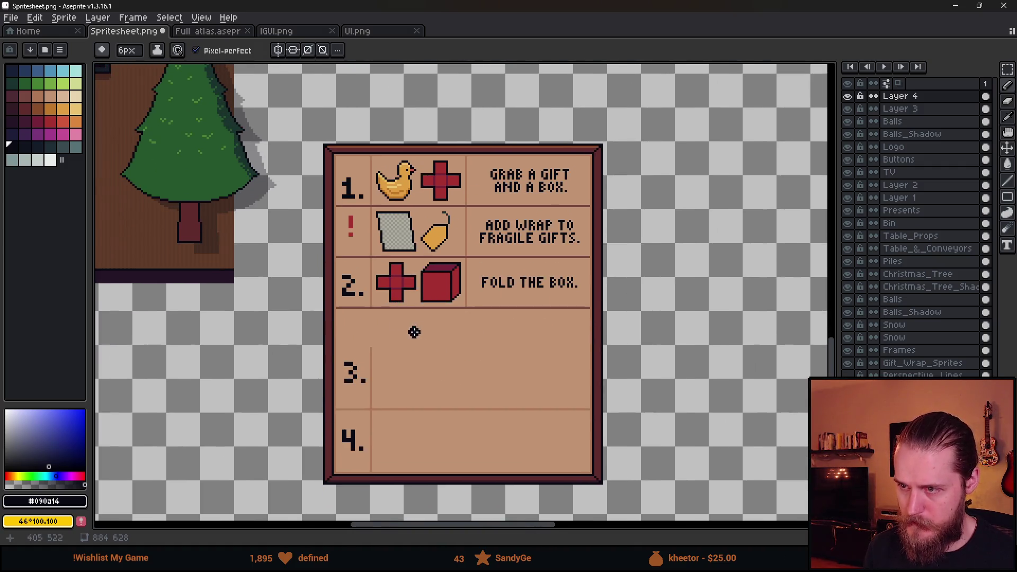
Draw a light brown vertical divider in row 3 using the eyedropped divider colour.
{"action": "scroll", "coordinate": [405, 327], "scroll_direction": "up", "scroll_amount": 1}
{"action": "scroll", "coordinate": [368, 317], "scroll_direction": "up", "scroll_amount": 2}
{"action": "key", "text": "alt"}
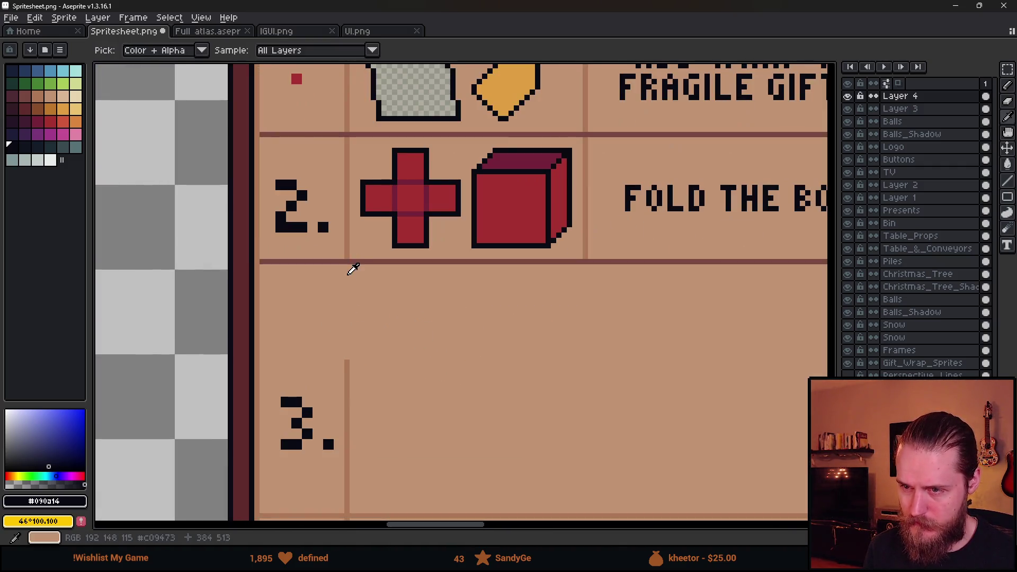
{"action": "left_click", "coordinate": [353, 245], "text": "alt"}
{"action": "left_click_drag", "start_coordinate": [346, 263], "coordinate": [346, 375]}
Raise the 3. numeral higher in its cell.
{"action": "scroll", "coordinate": [346, 374], "scroll_direction": "down", "scroll_amount": 3}
{"action": "scroll", "coordinate": [347, 375], "scroll_direction": "up", "scroll_amount": 3}
{"action": "key", "text": "m"}
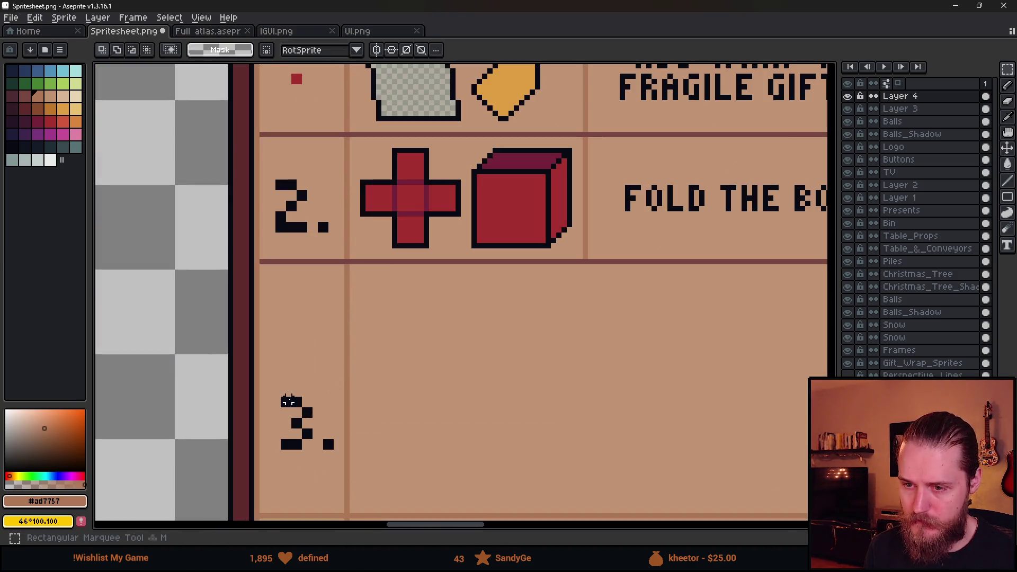
{"action": "mouse_move", "coordinate": [277, 388]}
{"action": "left_mouse_down"}
{"action": "mouse_move", "coordinate": [336, 468]}
{"action": "mouse_move", "coordinate": [322, 354]}
{"action": "left_mouse_up"}
{"action": "key", "text": "ctrl+d"}
Copy the red cube icon from row 2 down into row 3.
{"action": "left_click", "coordinate": [340, 259], "text": "alt"}
{"action": "scroll", "coordinate": [318, 334], "scroll_direction": "down", "scroll_amount": 2}
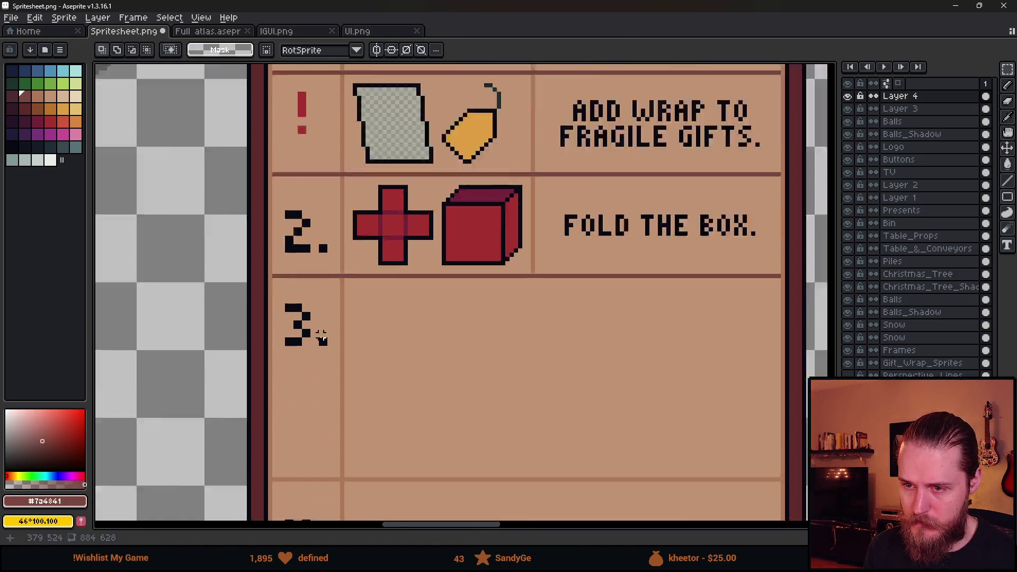
{"action": "scroll", "coordinate": [289, 295], "scroll_direction": "up", "scroll_amount": 1}
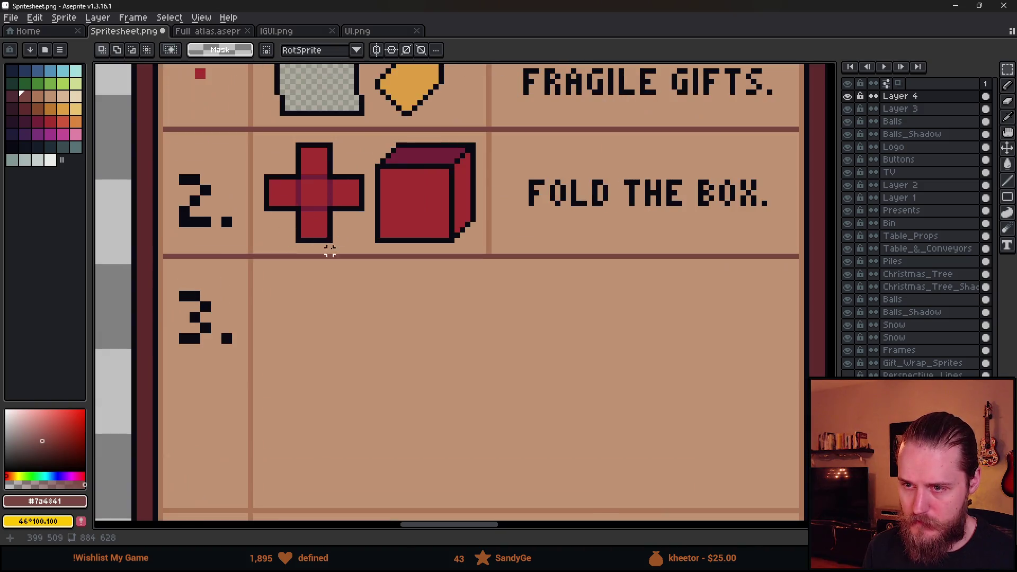
{"action": "scroll", "coordinate": [408, 164], "scroll_direction": "down", "scroll_amount": 4}
{"action": "scroll", "coordinate": [285, 193], "scroll_direction": "up", "scroll_amount": 3}
{"action": "scroll", "coordinate": [318, 222], "scroll_direction": "down", "scroll_amount": 2}
{"action": "scroll", "coordinate": [421, 246], "scroll_direction": "up", "scroll_amount": 3}
{"action": "scroll", "coordinate": [421, 247], "scroll_direction": "up", "scroll_amount": 2}
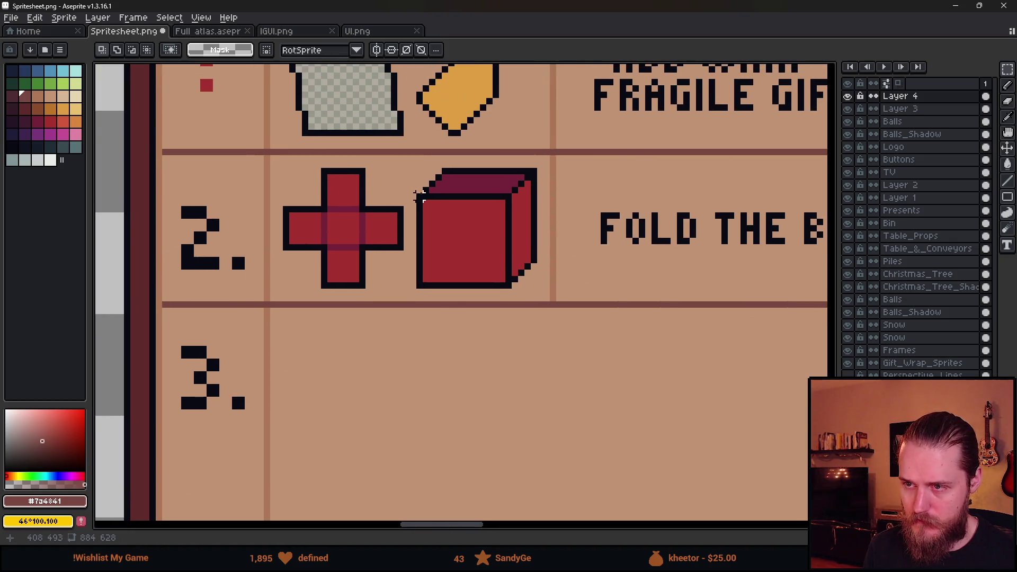
{"action": "left_click_drag", "start_coordinate": [413, 164], "coordinate": [542, 295]}
{"action": "mouse_move", "coordinate": [504, 247]}
{"action": "left_mouse_down"}
{"action": "mouse_move", "coordinate": [500, 411]}
{"action": "mouse_move", "coordinate": [495, 402]}
{"action": "left_mouse_up"}
{"action": "key", "text": "ctrl+d"}
{"action": "mouse_move", "coordinate": [566, 289]}
{"action": "left_mouse_down"}
{"action": "mouse_move", "coordinate": [539, 177]}
{"action": "mouse_move", "coordinate": [525, 212]}
{"action": "mouse_move", "coordinate": [527, 387]}
{"action": "left_mouse_up"}
Draw a dark brown horizontal divider across row 3 and copy the cube's top beside it.
{"action": "key", "text": "b"}
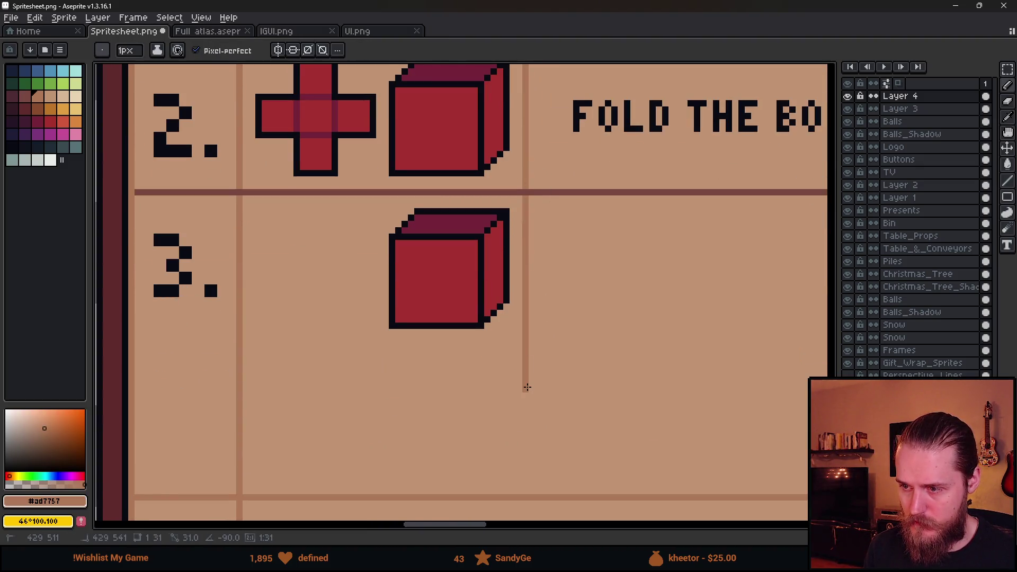
{"action": "left_click", "coordinate": [535, 190], "text": "alt"}
{"action": "left_click_drag", "start_coordinate": [476, 345], "coordinate": [136, 345]}
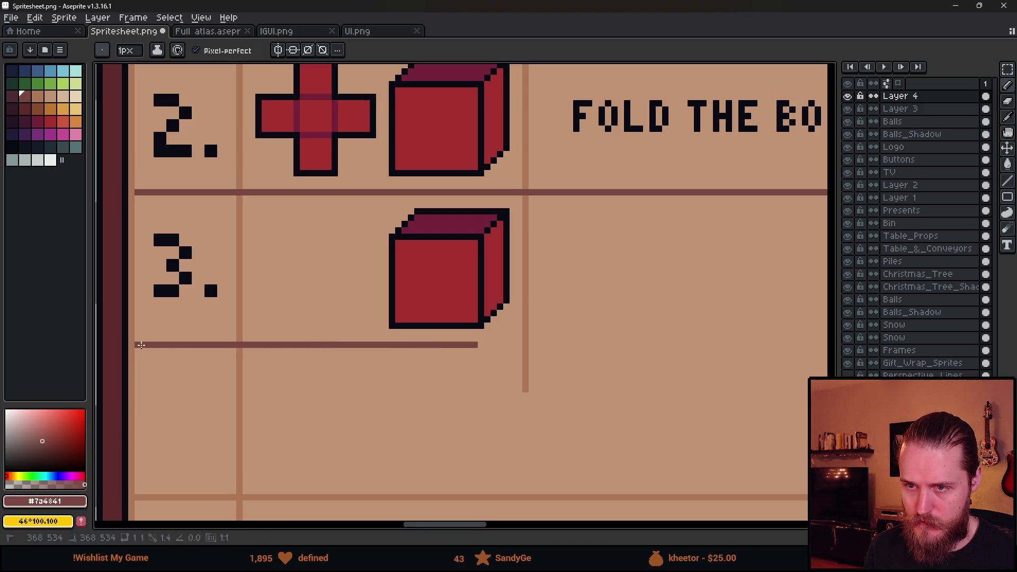
{"action": "scroll", "coordinate": [568, 345], "scroll_direction": "right", "scroll_amount": 5}
{"action": "left_click", "coordinate": [654, 323], "text": "shift"}
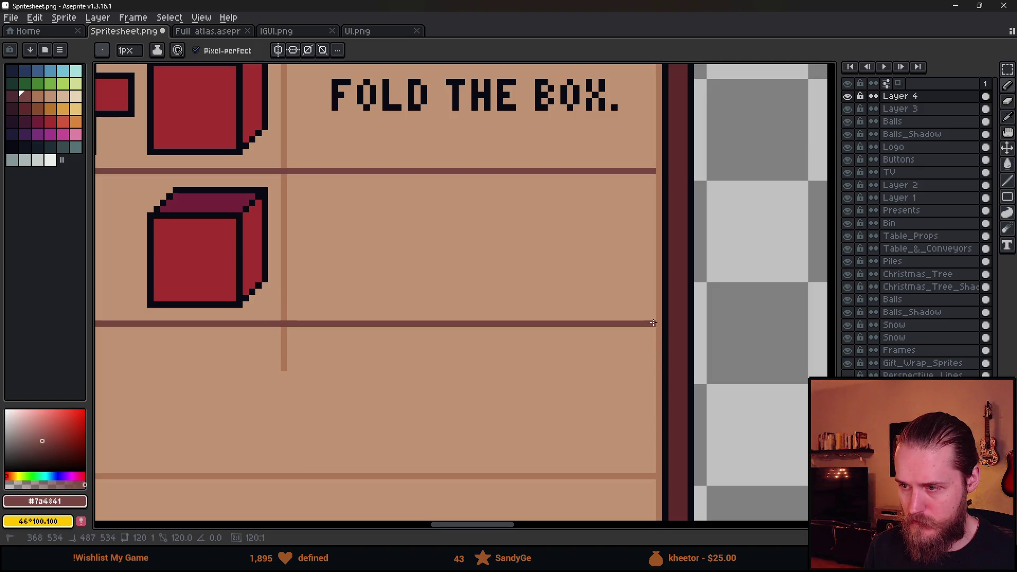
{"action": "scroll", "coordinate": [538, 364], "scroll_direction": "down", "scroll_amount": 2}
{"action": "scroll", "coordinate": [535, 354], "scroll_direction": "left", "scroll_amount": 3}
{"action": "scroll", "coordinate": [474, 329], "scroll_direction": "up", "scroll_amount": 2}
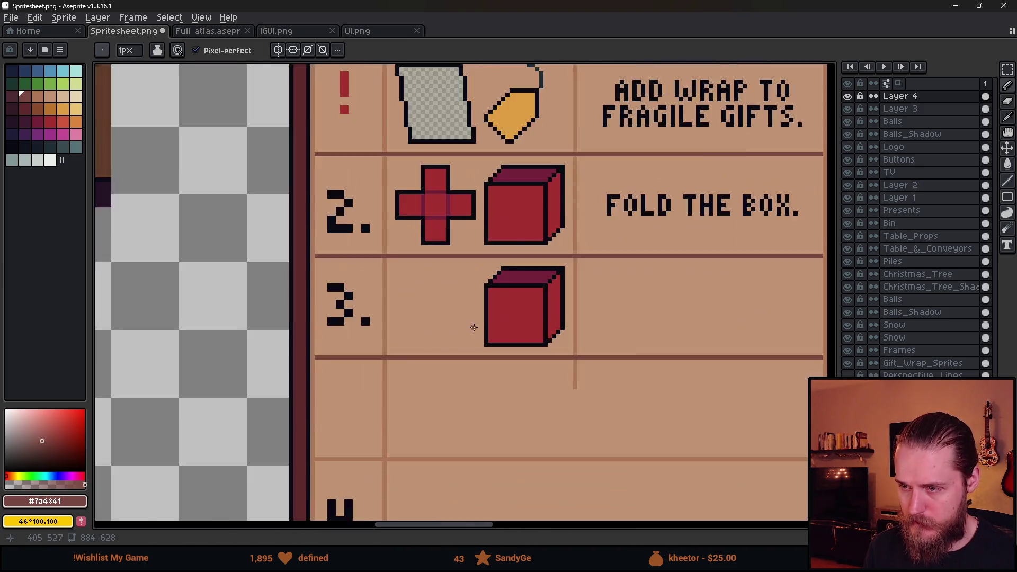
{"action": "key", "text": "m"}
{"action": "mouse_move", "coordinate": [457, 241]}
{"action": "left_mouse_down"}
{"action": "mouse_move", "coordinate": [598, 302]}
{"action": "mouse_move", "coordinate": [365, 307]}
{"action": "mouse_move", "coordinate": [422, 318]}
{"action": "left_mouse_up"}
Redraw the copied bar's dark outline, adding edge pixels and erasing stray corner pixels.
{"action": "key", "text": "e"}
{"action": "scroll", "coordinate": [375, 303], "scroll_direction": "up", "scroll_amount": 4}
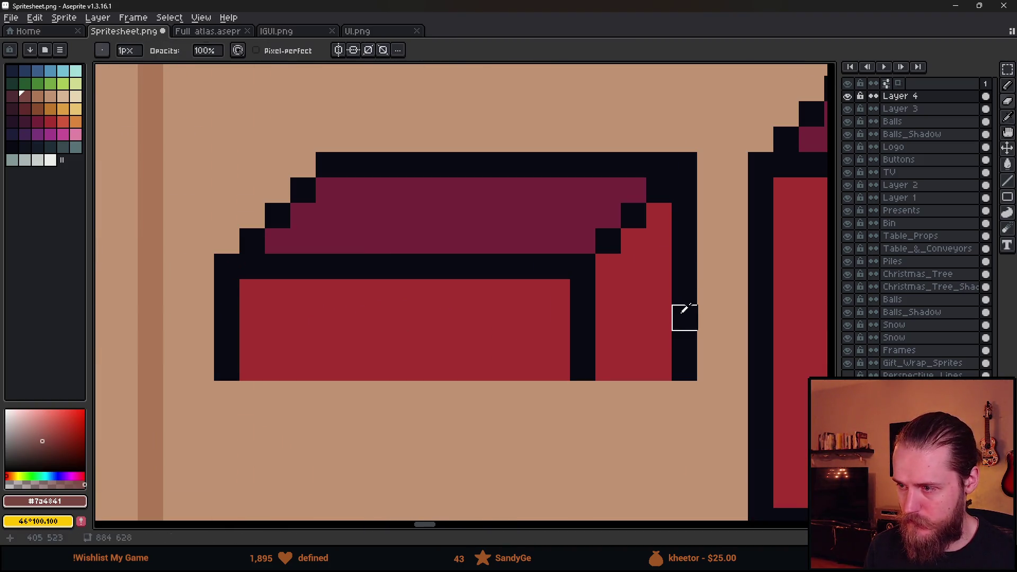
{"action": "left_click", "coordinate": [684, 317], "text": "alt"}
{"action": "key", "text": "b"}
{"action": "left_click", "coordinate": [668, 318]}
{"action": "left_click", "coordinate": [611, 374], "text": "shift"}
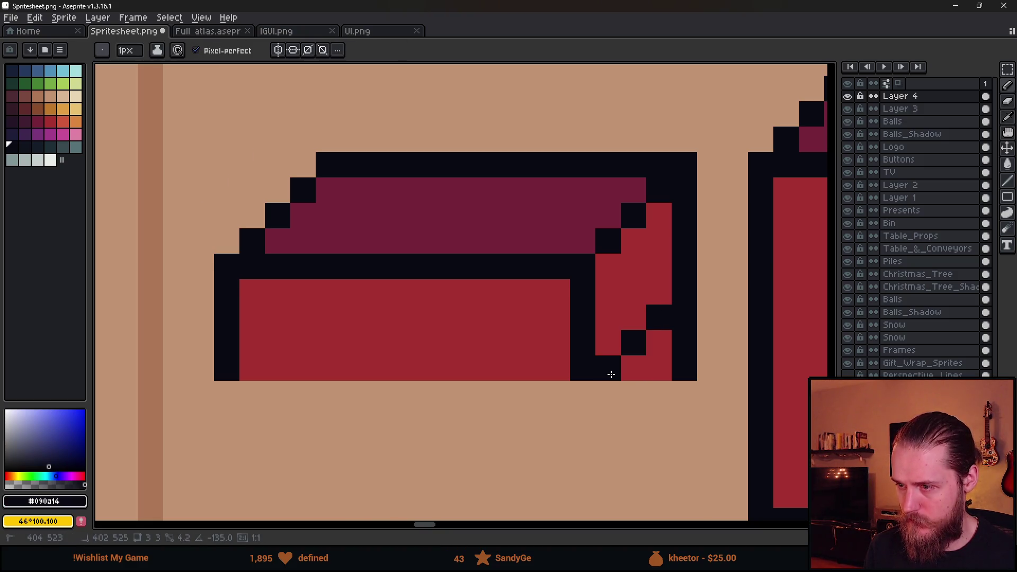
{"action": "left_click", "coordinate": [237, 371], "text": "shift"}
{"action": "key", "text": "e"}
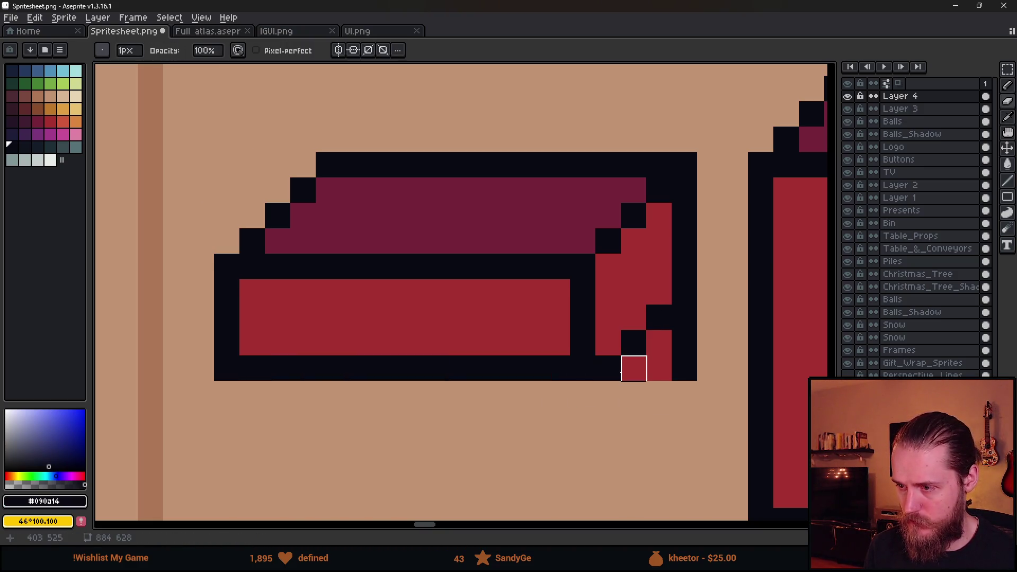
{"action": "mouse_move", "coordinate": [634, 368]}
{"action": "left_mouse_down"}
{"action": "mouse_move", "coordinate": [683, 317]}
{"action": "mouse_move", "coordinate": [659, 367]}
{"action": "left_mouse_up"}
Raise the bar's lower-right corner a pixel and fill its face with red.
{"action": "scroll", "coordinate": [657, 369], "scroll_direction": "down", "scroll_amount": 5}
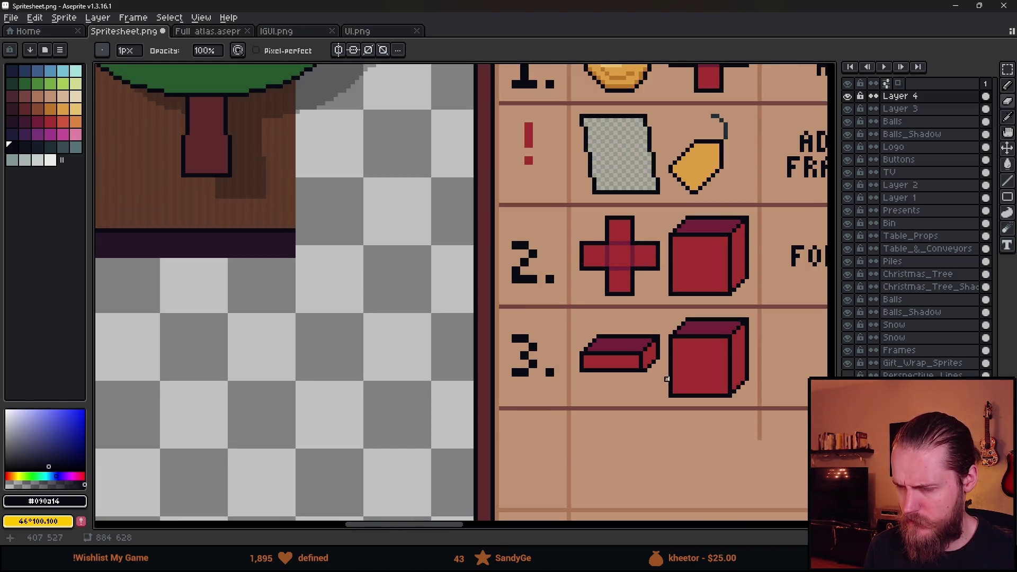
{"action": "scroll", "coordinate": [658, 370], "scroll_direction": "up", "scroll_amount": 3}
{"action": "key", "text": "m"}
{"action": "mouse_move", "coordinate": [588, 303]}
{"action": "left_mouse_down"}
{"action": "mouse_move", "coordinate": [663, 421]}
{"action": "mouse_move", "coordinate": [633, 364]}
{"action": "mouse_move", "coordinate": [486, 318]}
{"action": "left_mouse_up"}
{"action": "key", "text": "ctrl+d"}
{"action": "scroll", "coordinate": [685, 376], "scroll_direction": "down", "scroll_amount": 3}
{"action": "scroll", "coordinate": [486, 318], "scroll_direction": "up", "scroll_amount": 3}
{"action": "key", "text": "g"}
{"action": "left_click", "coordinate": [406, 221]}
{"action": "scroll", "coordinate": [406, 221], "scroll_direction": "down", "scroll_amount": 3}
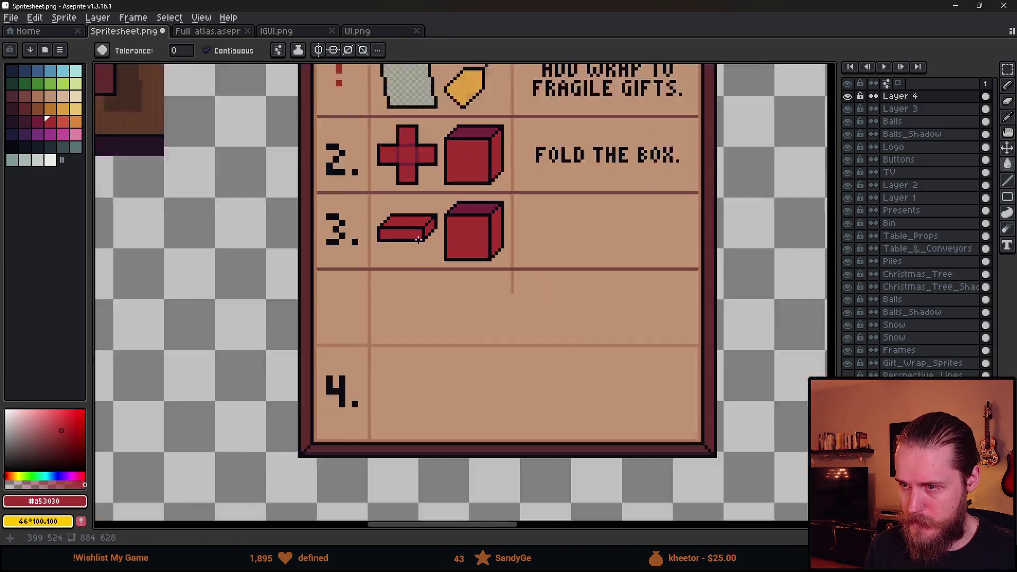
{"action": "scroll", "coordinate": [350, 201], "scroll_direction": "up", "scroll_amount": 3}
Lower the flattened red box into place left of the cube in row 3.
{"action": "key", "text": "m"}
{"action": "mouse_move", "coordinate": [328, 186]}
{"action": "left_mouse_down"}
{"action": "mouse_move", "coordinate": [438, 261]}
{"action": "mouse_move", "coordinate": [415, 257]}
{"action": "left_mouse_up"}
{"action": "left_click", "coordinate": [477, 256]}
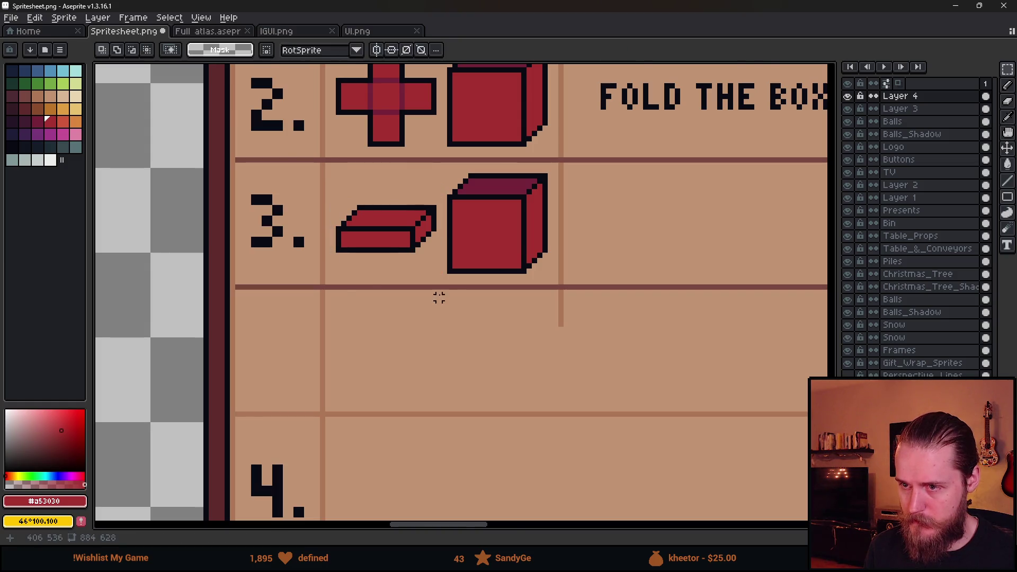
{"action": "scroll", "coordinate": [438, 295], "scroll_direction": "down", "scroll_amount": 3}
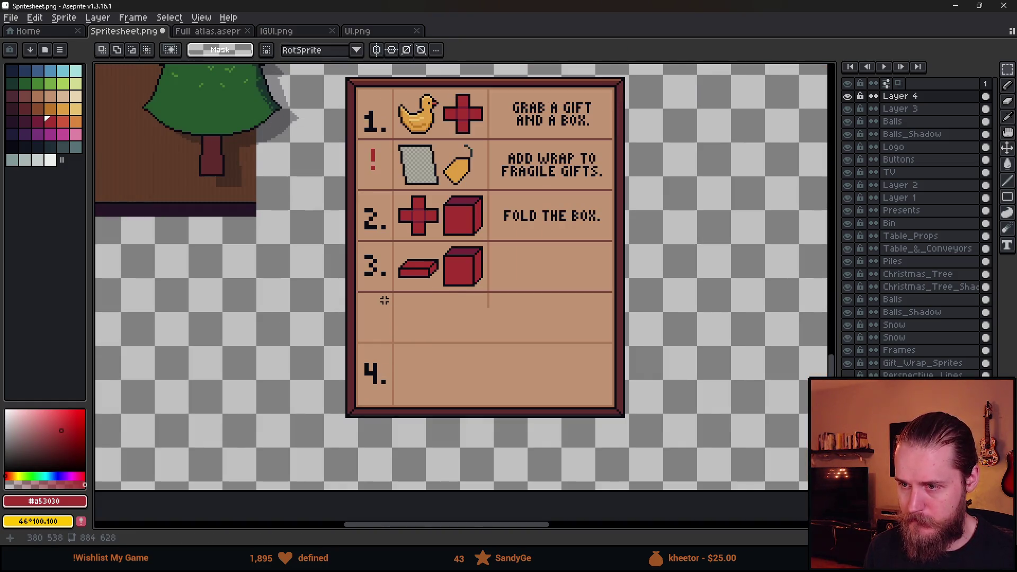
{"action": "scroll", "coordinate": [535, 216], "scroll_direction": "up", "scroll_amount": 3}
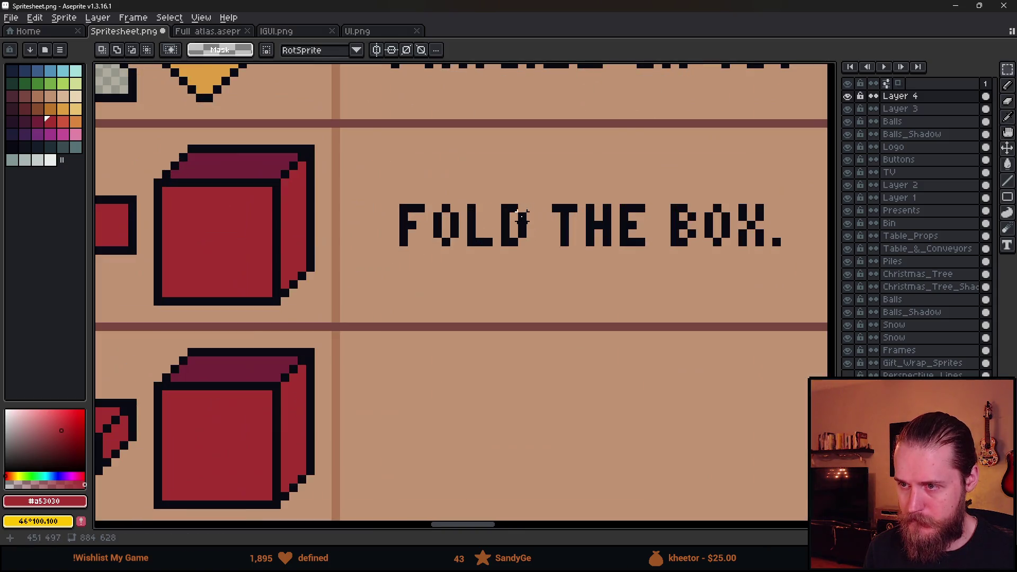
Copy ADD from row 2 into row 3 and duplicate its A as the next word.
{"action": "scroll", "coordinate": [487, 278], "scroll_direction": "down", "scroll_amount": 2}
{"action": "scroll", "coordinate": [487, 278], "scroll_direction": "up", "scroll_amount": 1}
{"action": "left_click_drag", "start_coordinate": [425, 180], "coordinate": [495, 204]}
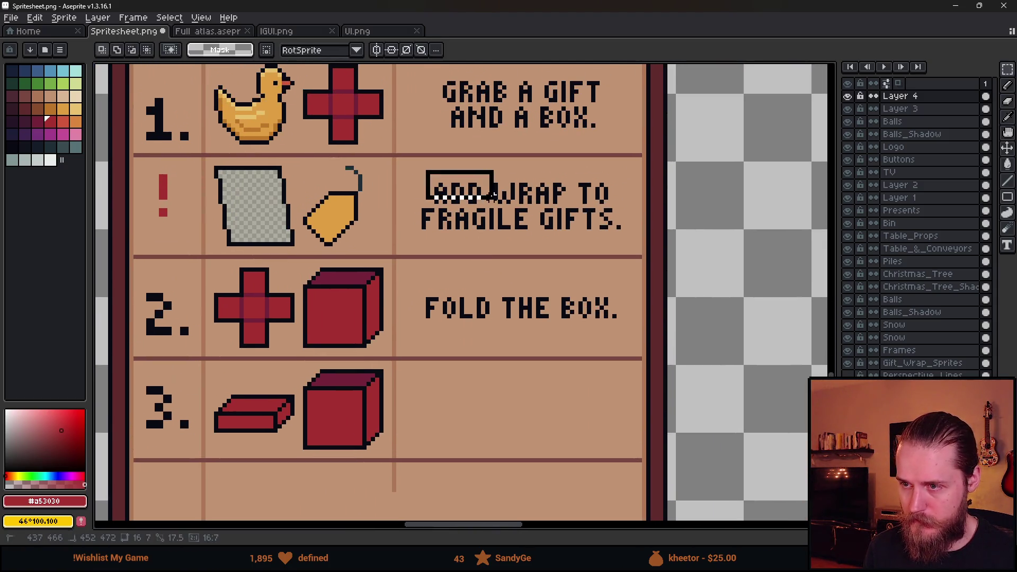
{"action": "mouse_move", "coordinate": [422, 163]}
{"action": "left_mouse_down"}
{"action": "mouse_move", "coordinate": [493, 203]}
{"action": "mouse_move", "coordinate": [471, 406]}
{"action": "mouse_move", "coordinate": [460, 426]}
{"action": "left_mouse_up"}
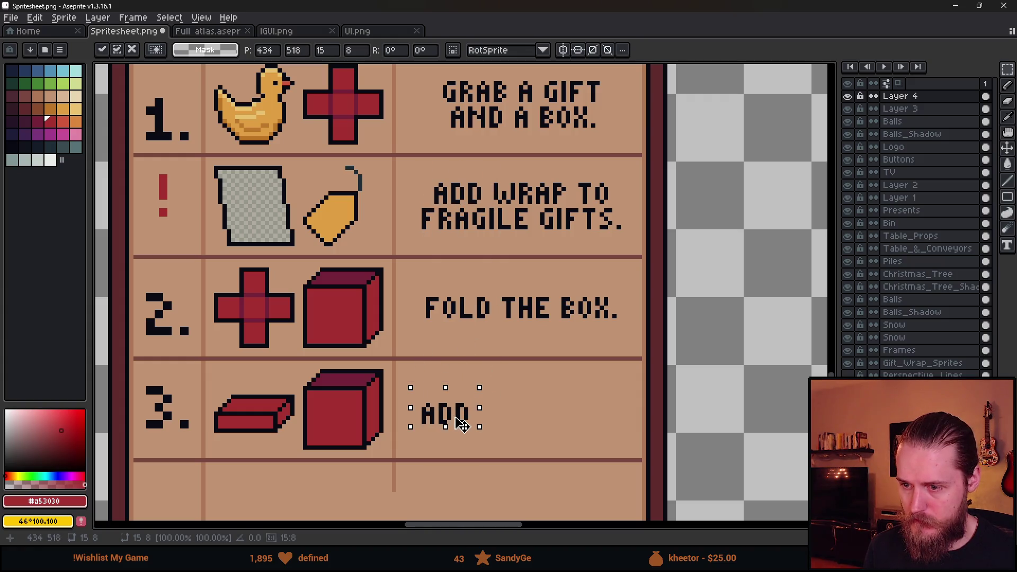
{"action": "key", "text": "Return"}
{"action": "mouse_move", "coordinate": [402, 393]}
{"action": "left_mouse_down"}
{"action": "mouse_move", "coordinate": [433, 438]}
{"action": "mouse_move", "coordinate": [491, 433]}
{"action": "left_mouse_up"}
{"action": "key", "text": "Return"}
Pencil the letter L after 'ADD A' in the dark text colour.
{"action": "left_click_drag", "start_coordinate": [550, 394], "coordinate": [533, 366]}
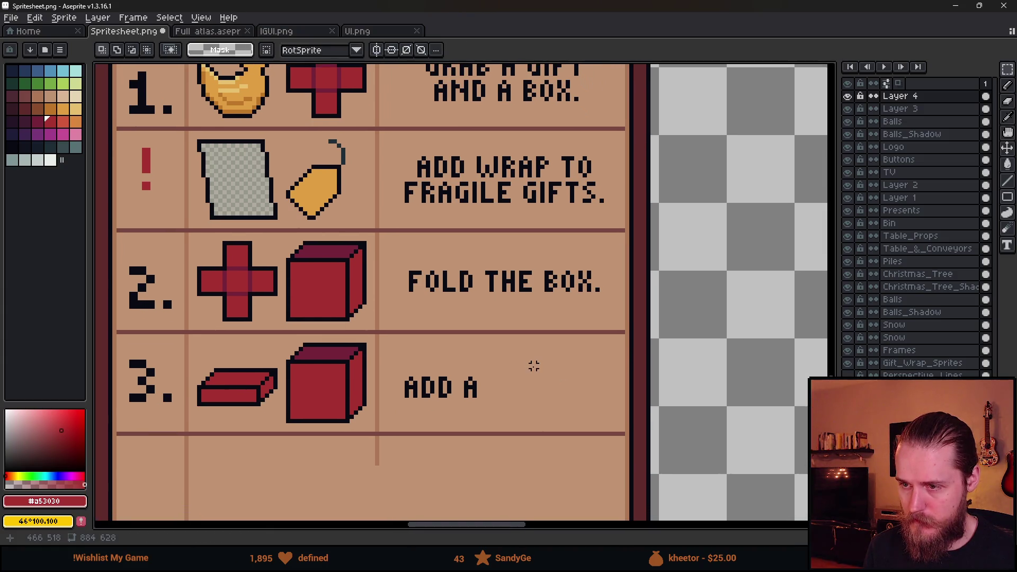
{"action": "mouse_move", "coordinate": [520, 311]}
{"action": "left_mouse_down"}
{"action": "mouse_move", "coordinate": [495, 402]}
{"action": "mouse_move", "coordinate": [486, 354]}
{"action": "left_mouse_up"}
{"action": "scroll", "coordinate": [477, 408], "scroll_direction": "up", "scroll_amount": 4}
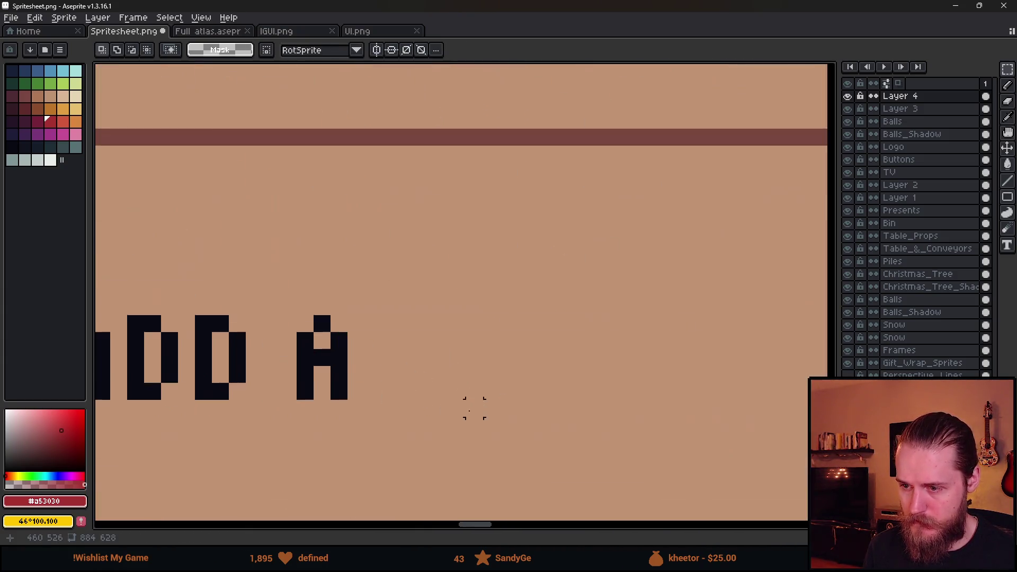
{"action": "key", "text": "b"}
{"action": "left_click", "coordinate": [337, 352], "text": "alt"}
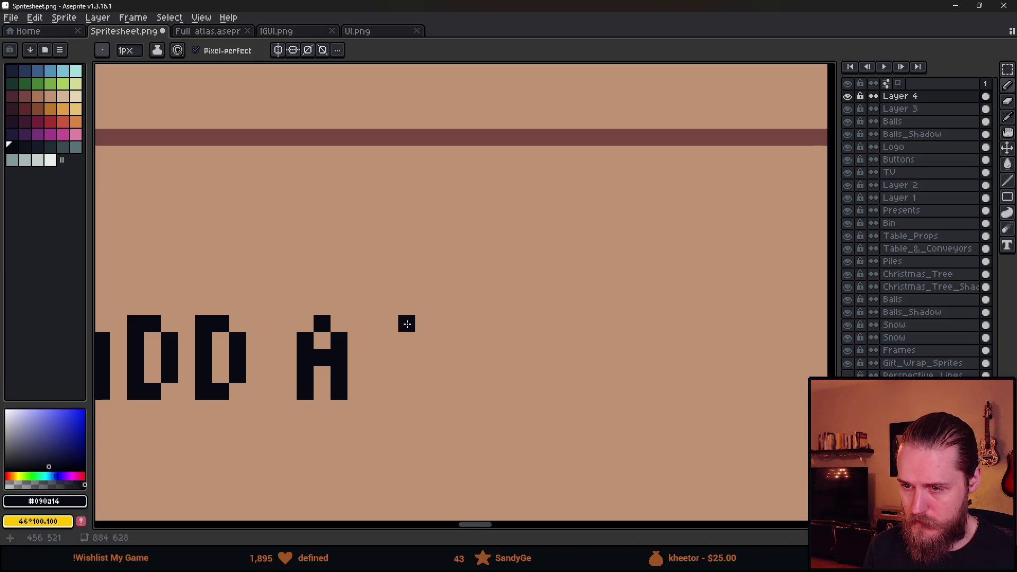
{"action": "left_click", "coordinate": [406, 322]}
{"action": "left_click", "coordinate": [401, 399], "text": "shift"}
{"action": "left_click", "coordinate": [437, 395], "text": "shift"}
Draw the I and D to complete the word LID.
{"action": "left_click", "coordinate": [475, 324]}
{"action": "left_click", "coordinate": [475, 395], "text": "shift"}
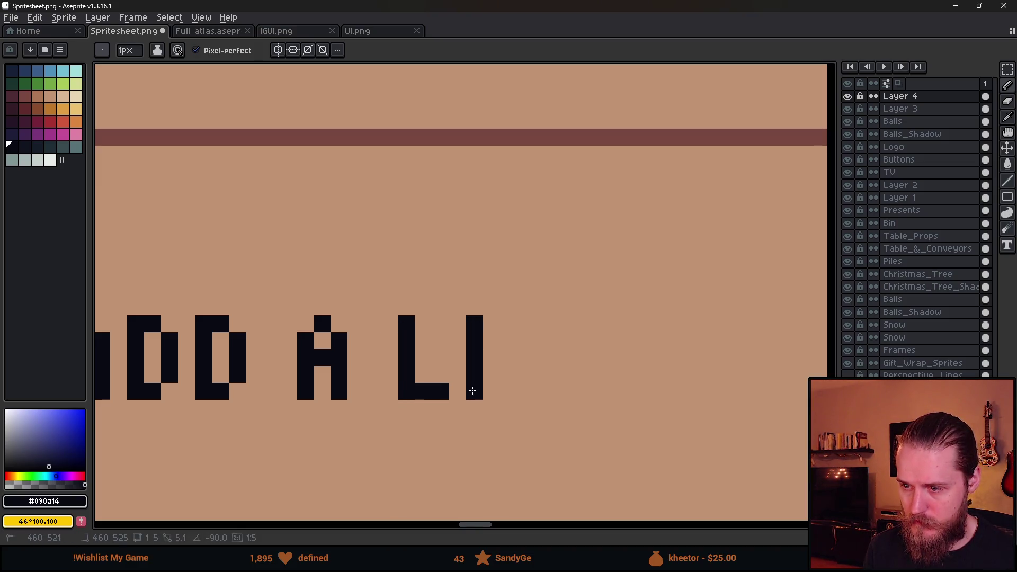
{"action": "left_click", "coordinate": [508, 324]}
{"action": "left_click", "coordinate": [511, 397], "text": "shift"}
{"action": "left_click", "coordinate": [525, 323]}
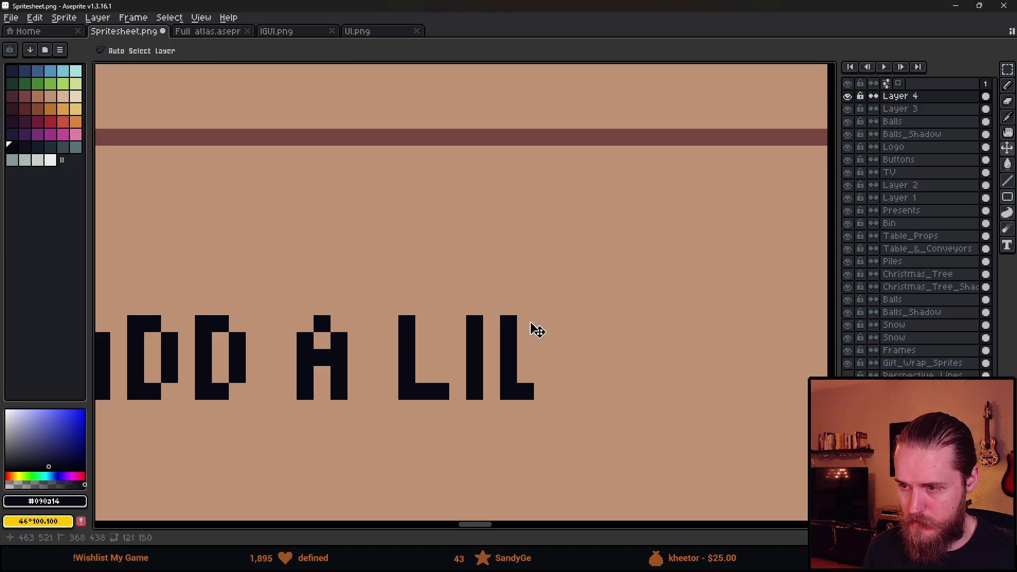
{"action": "left_click", "coordinate": [542, 340]}
{"action": "left_click", "coordinate": [542, 374], "text": "shift"}
{"action": "scroll", "coordinate": [546, 378], "scroll_direction": "down", "scroll_amount": 4}
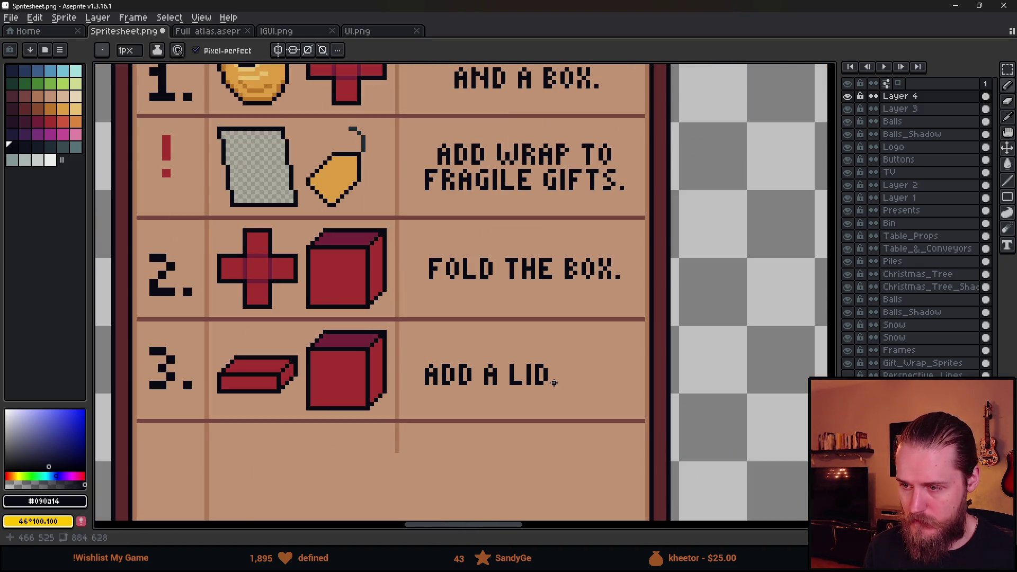
{"action": "scroll", "coordinate": [553, 383], "scroll_direction": "down", "scroll_amount": 2}
{"action": "scroll", "coordinate": [554, 382], "scroll_direction": "up", "scroll_amount": 2}
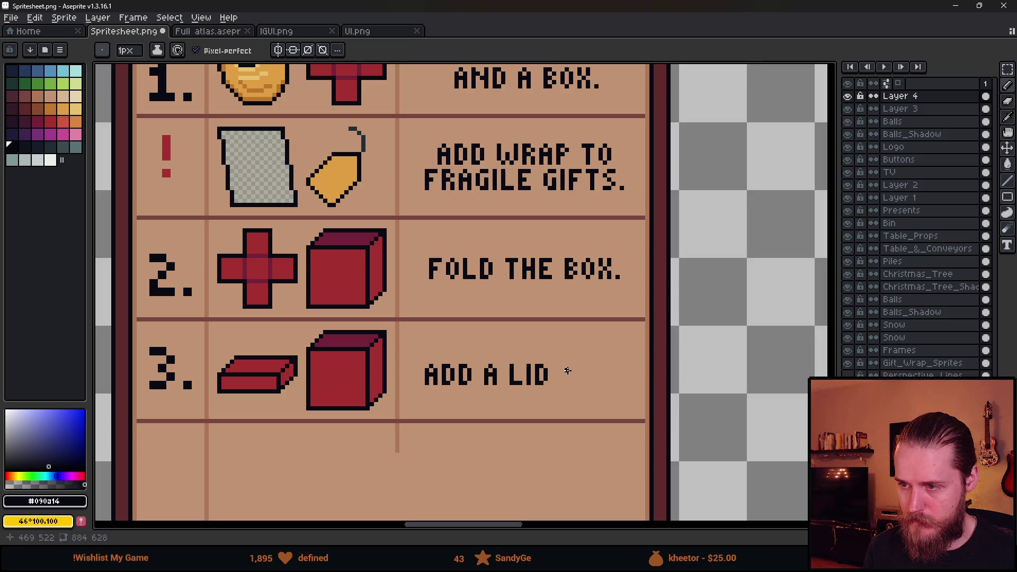
{"action": "scroll", "coordinate": [571, 369], "scroll_direction": "down", "scroll_amount": 1}
{"action": "scroll", "coordinate": [551, 372], "scroll_direction": "up", "scroll_amount": 2}
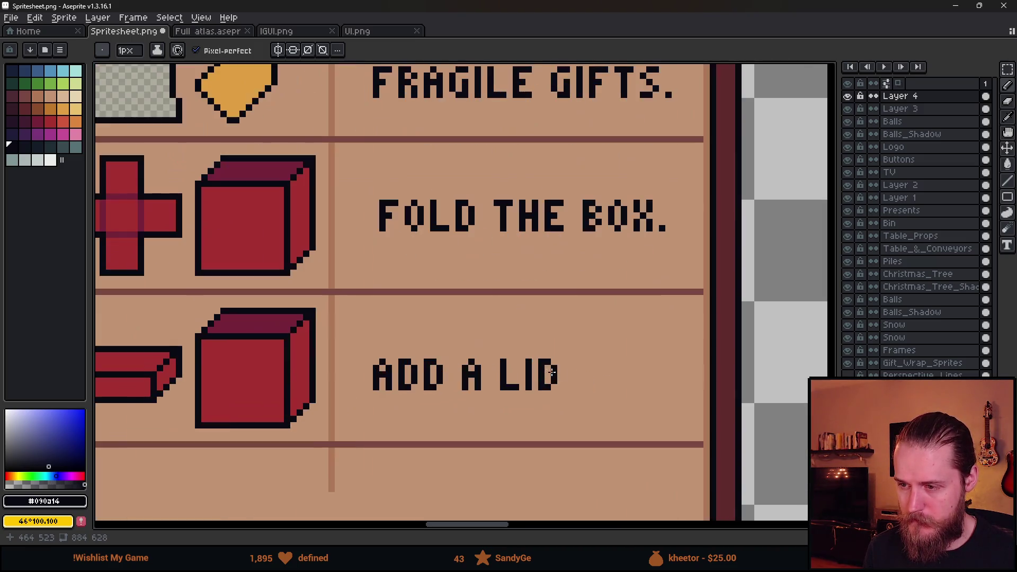
Marquee-move the whole 'ADD A LID.' caption right to centre it beside the icons.
{"action": "key", "text": "m"}
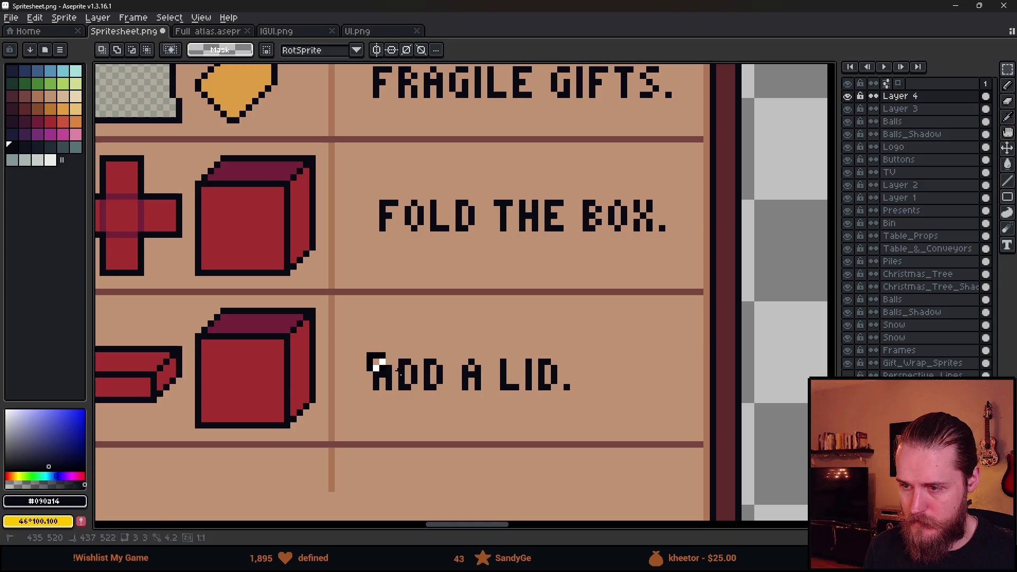
{"action": "left_click_drag", "start_coordinate": [364, 344], "coordinate": [610, 412]}
{"action": "left_click_drag", "start_coordinate": [523, 400], "coordinate": [568, 395]}
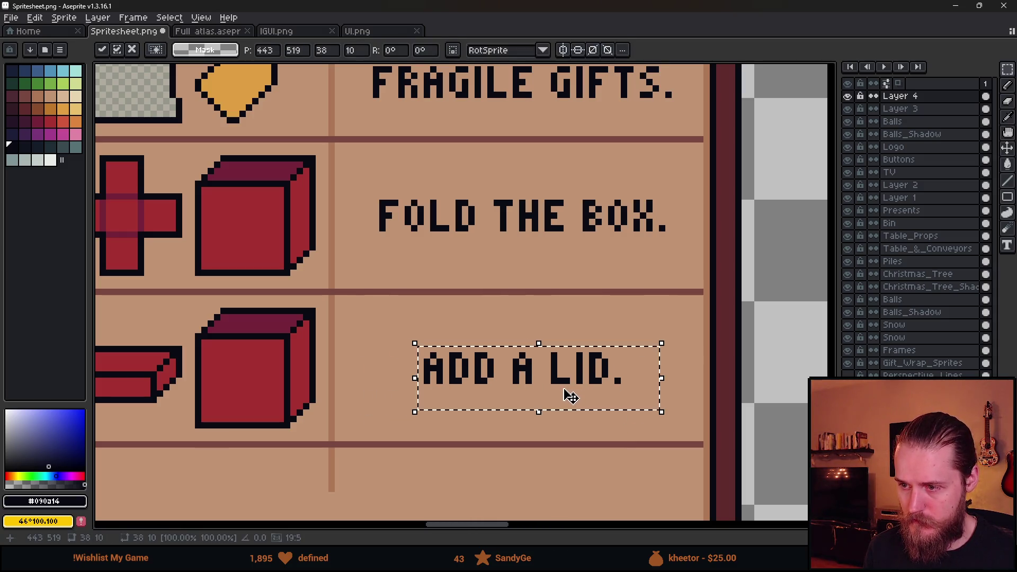
{"action": "key", "text": "ctrl+d"}
{"action": "key", "text": "b"}
{"action": "scroll", "coordinate": [375, 370], "scroll_direction": "up", "scroll_amount": 6}
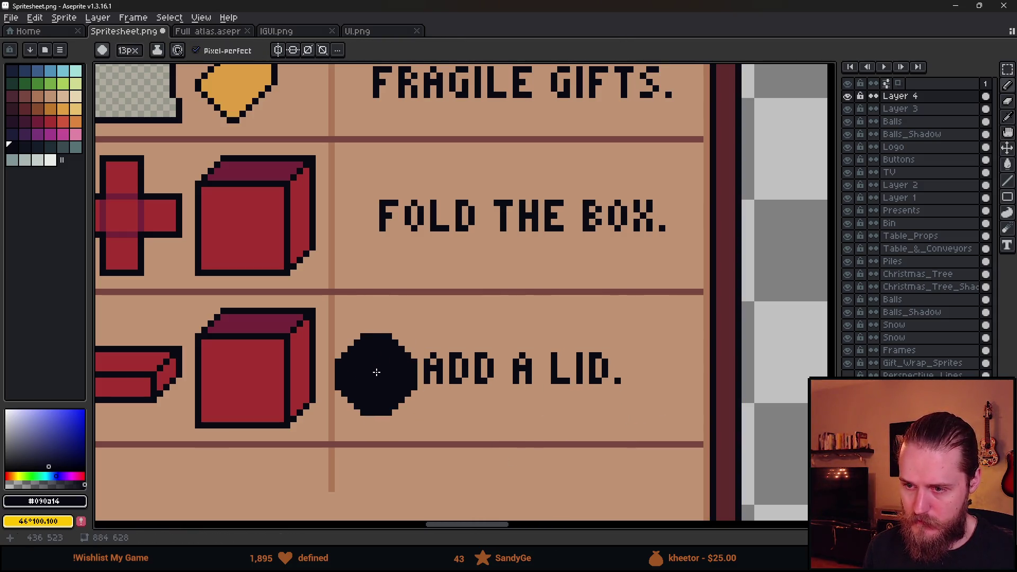
{"action": "scroll", "coordinate": [663, 366], "scroll_direction": "down", "scroll_amount": 4}
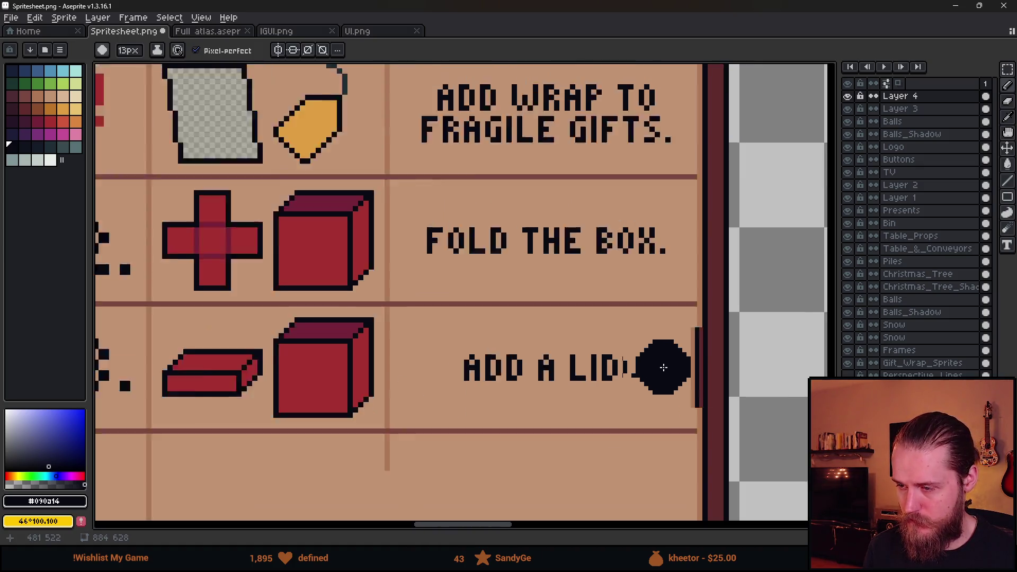
{"action": "scroll", "coordinate": [641, 325], "scroll_direction": "up", "scroll_amount": 3}
{"action": "scroll", "coordinate": [642, 324], "scroll_direction": "down", "scroll_amount": 6}
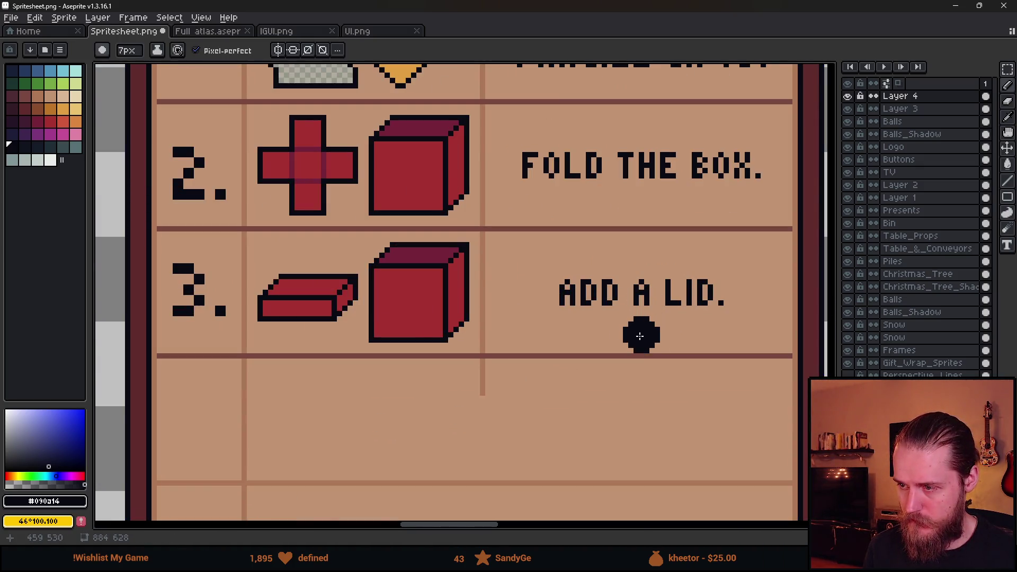
{"action": "scroll", "coordinate": [639, 251], "scroll_direction": "down", "scroll_amount": 4}
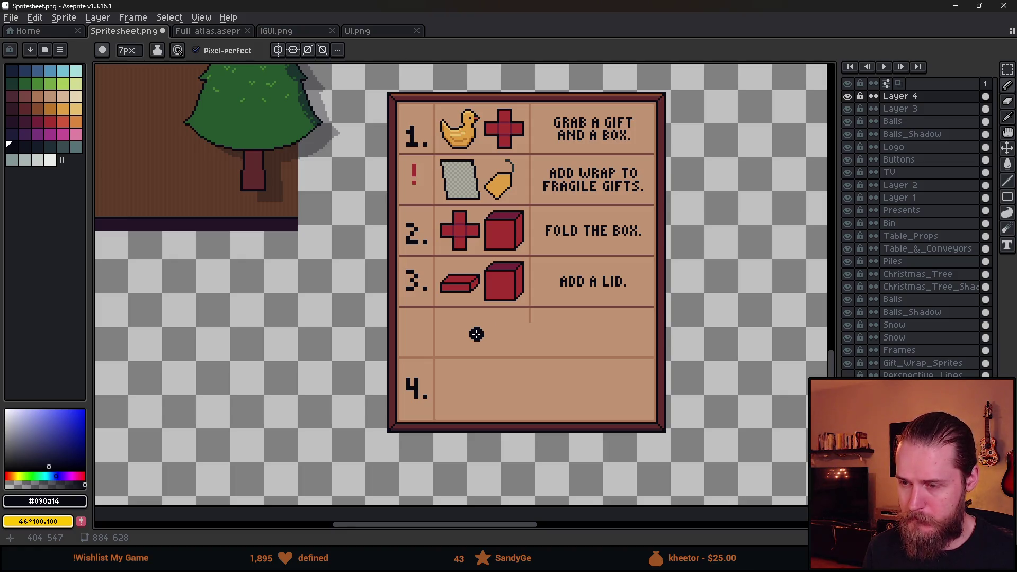
{"action": "scroll", "coordinate": [479, 300], "scroll_direction": "up", "scroll_amount": 3}
{"action": "key", "text": "m"}
{"action": "mouse_move", "coordinate": [338, 250]}
{"action": "left_mouse_down"}
{"action": "mouse_move", "coordinate": [469, 329]}
{"action": "mouse_move", "coordinate": [572, 284]}
{"action": "left_mouse_up"}
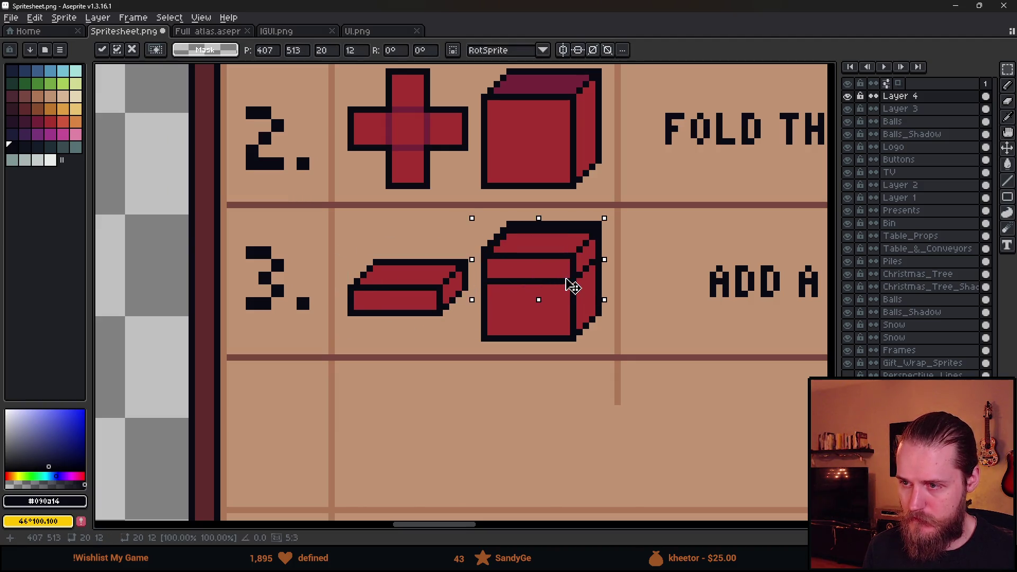
{"action": "scroll", "coordinate": [572, 284], "scroll_direction": "down", "scroll_amount": 3}
{"action": "key", "text": "ctrl+d"}
{"action": "scroll", "coordinate": [593, 312], "scroll_direction": "down", "scroll_amount": 2}
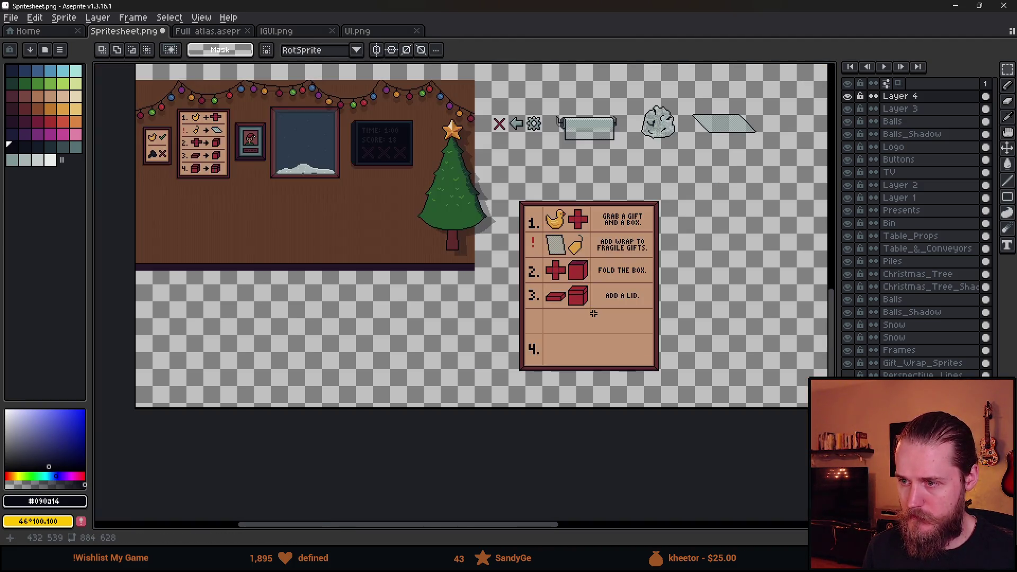
{"action": "key", "text": "ctrl+z"}
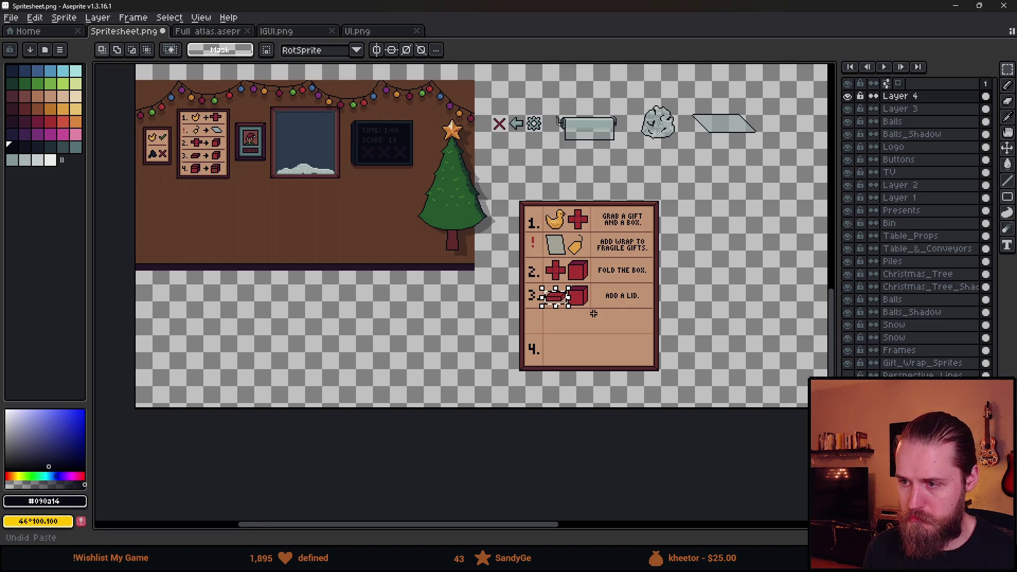
{"action": "scroll", "coordinate": [555, 339], "scroll_direction": "up", "scroll_amount": 2}
{"action": "left_click_drag", "start_coordinate": [552, 329], "coordinate": [526, 338]}
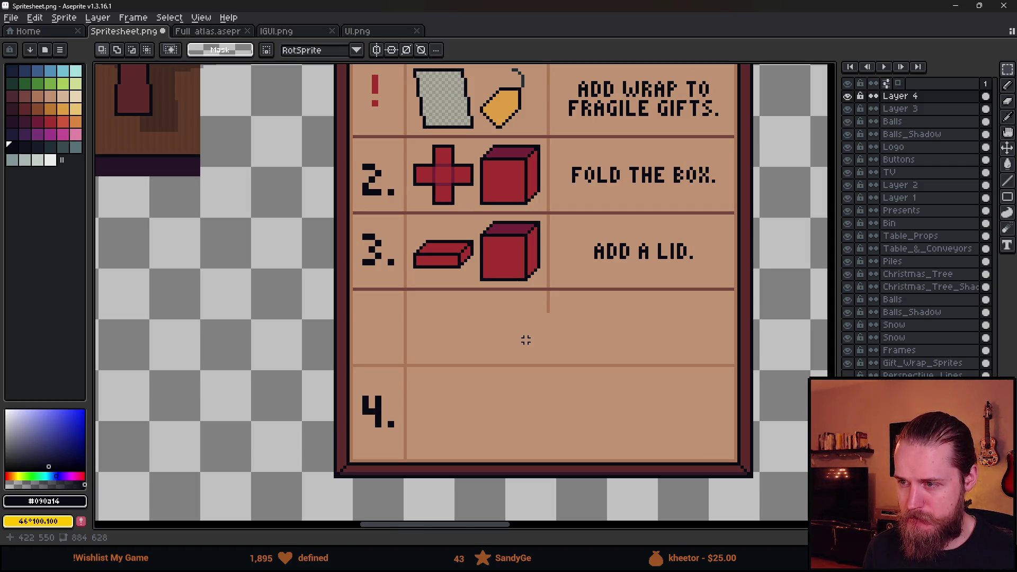
{"action": "scroll", "coordinate": [437, 306], "scroll_direction": "down", "scroll_amount": 1}
{"action": "left_click_drag", "start_coordinate": [136, 266], "coordinate": [556, 345]}
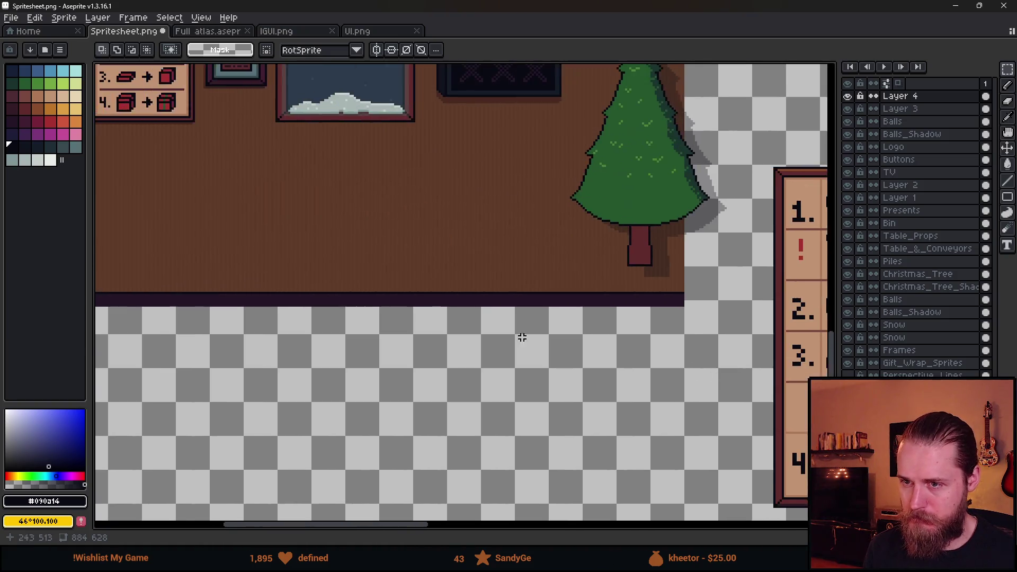
{"action": "scroll", "coordinate": [352, 237], "scroll_direction": "down", "scroll_amount": 4}
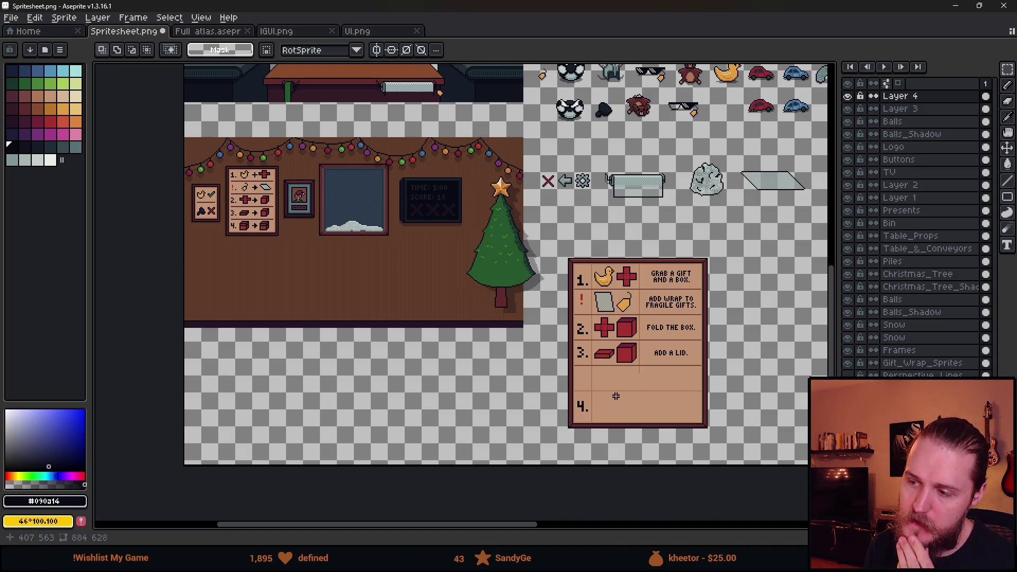
{"action": "scroll", "coordinate": [616, 396], "scroll_direction": "up", "scroll_amount": 5}
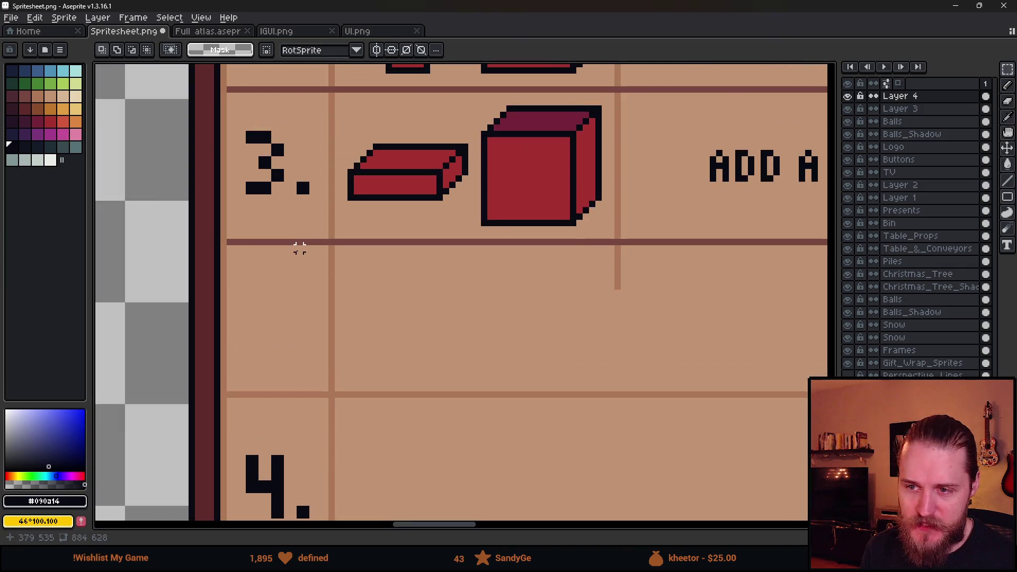
Nudge the number 3 in row 3 down one pixel.
{"action": "scroll", "coordinate": [313, 223], "scroll_direction": "down", "scroll_amount": 2}
{"action": "scroll", "coordinate": [336, 246], "scroll_direction": "up", "scroll_amount": 3}
{"action": "mouse_move", "coordinate": [336, 251]}
{"action": "left_mouse_down"}
{"action": "mouse_move", "coordinate": [422, 344]}
{"action": "mouse_move", "coordinate": [435, 384]}
{"action": "left_mouse_up"}
{"action": "left_click_drag", "start_coordinate": [397, 348], "coordinate": [400, 358]}
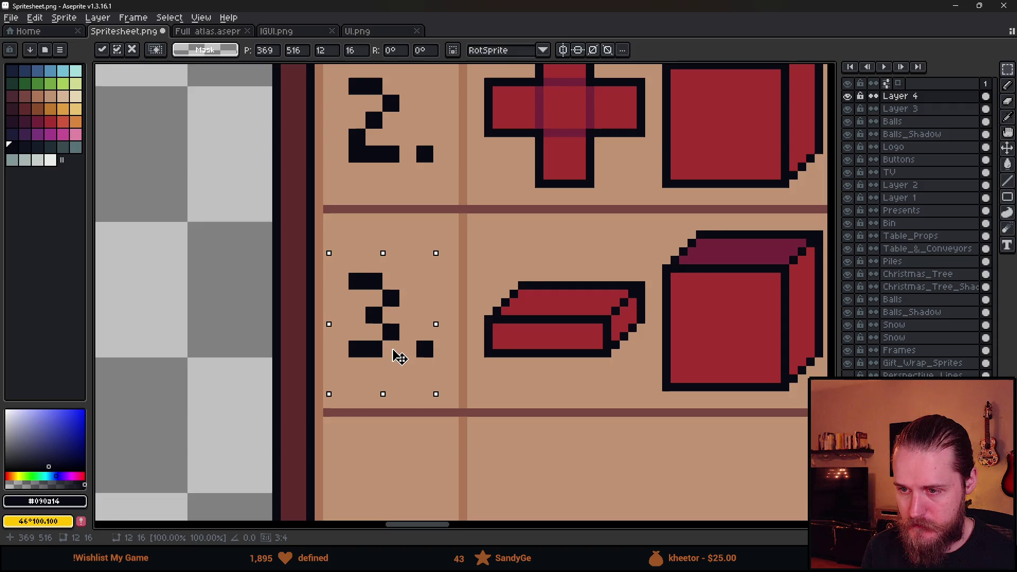
{"action": "key", "text": "ctrl+d"}
{"action": "key", "text": "b"}
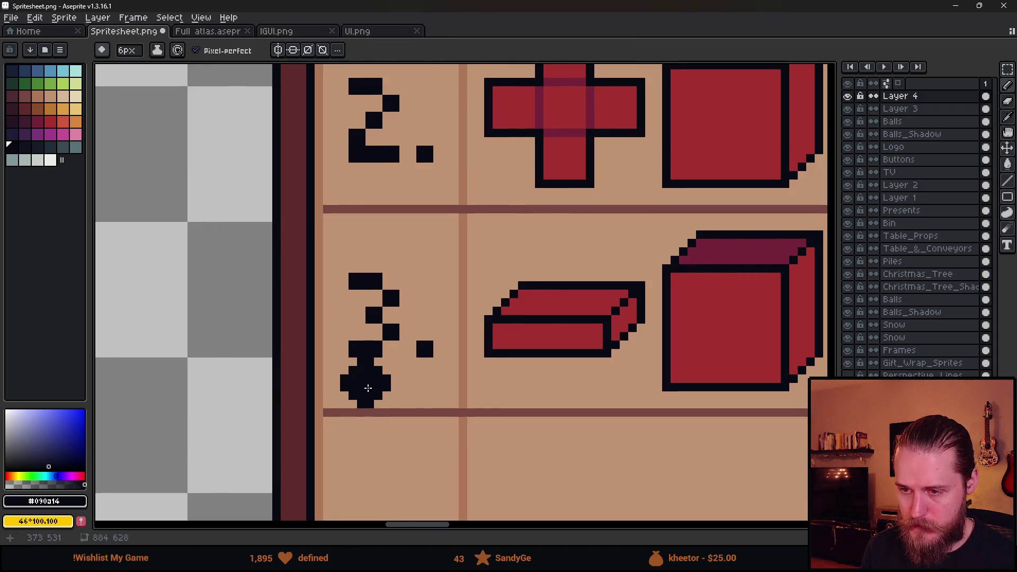
{"action": "key", "text": "m"}
{"action": "left_click_drag", "start_coordinate": [337, 262], "coordinate": [436, 386]}
{"action": "key", "text": "ctrl+d"}
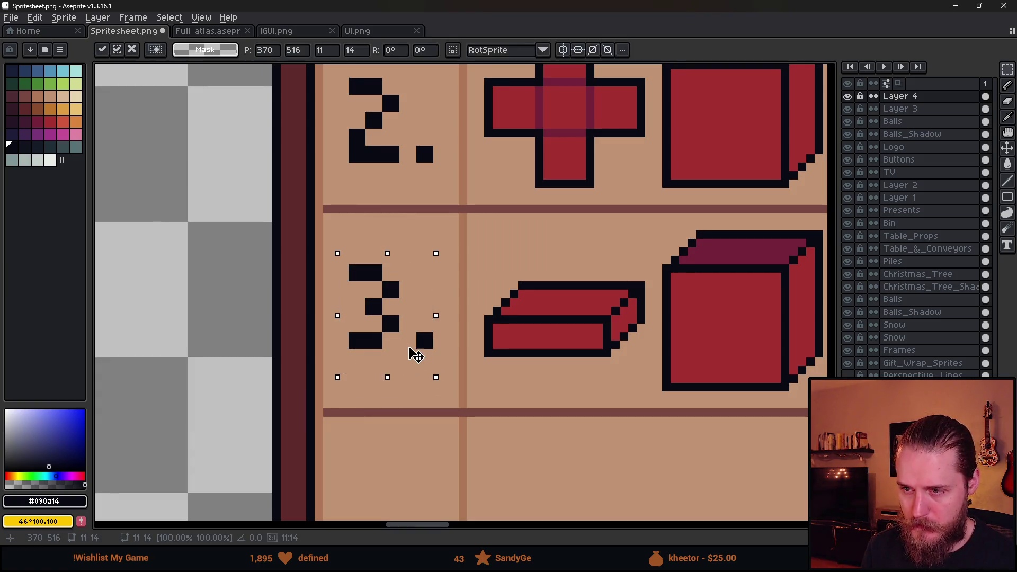
{"action": "key", "text": "b"}
Check the 2. in row 2, then move the red exclamation mark down one pixel.
{"action": "left_click_drag", "start_coordinate": [371, 234], "coordinate": [401, 443]}
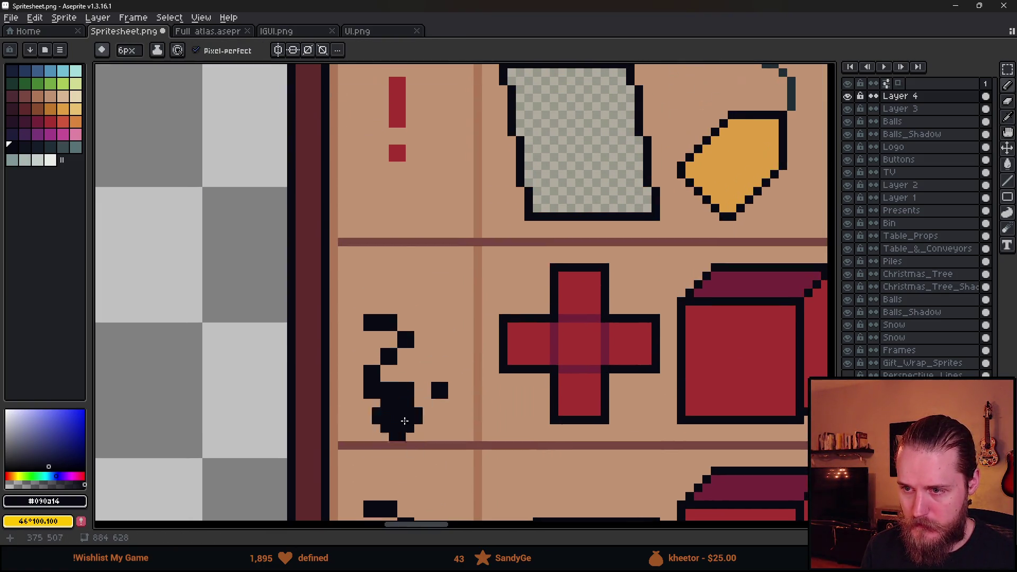
{"action": "key", "text": "m"}
{"action": "left_click_drag", "start_coordinate": [364, 290], "coordinate": [464, 424]}
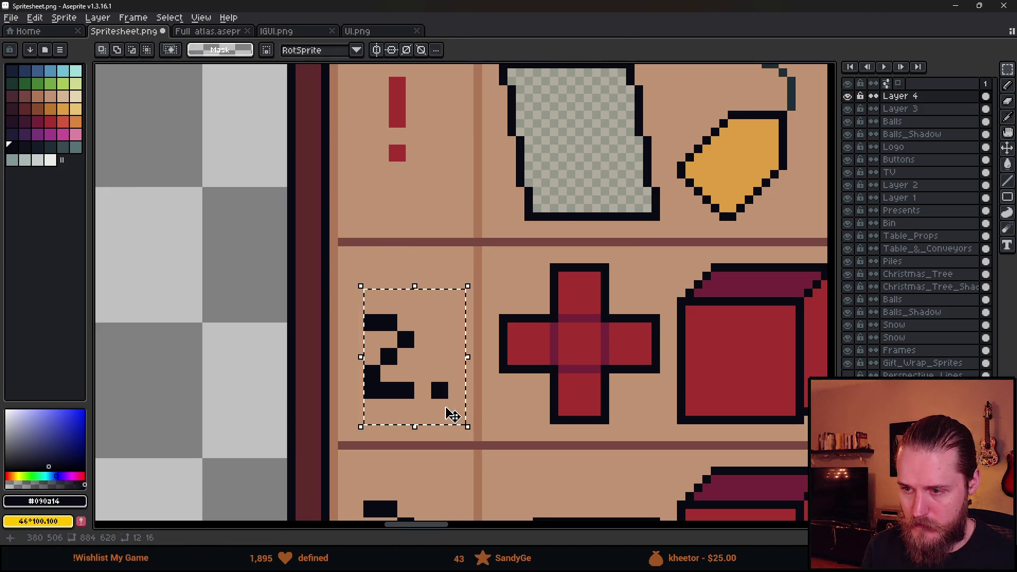
{"action": "key", "text": "ctrl+d"}
{"action": "left_click_drag", "start_coordinate": [405, 119], "coordinate": [404, 328]}
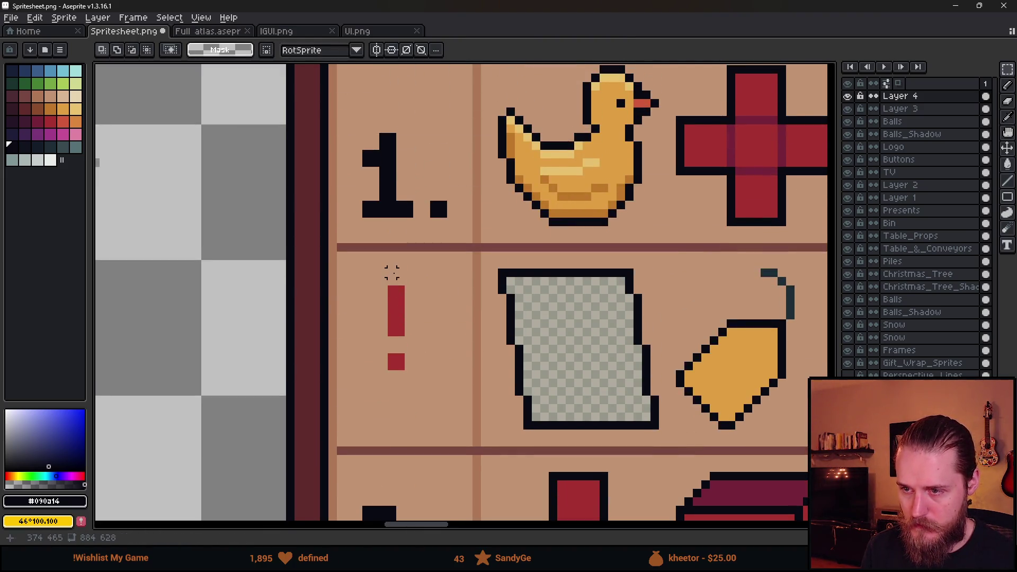
{"action": "left_click_drag", "start_coordinate": [374, 281], "coordinate": [434, 424]}
{"action": "left_click_drag", "start_coordinate": [415, 374], "coordinate": [415, 382]}
{"action": "key", "text": "ctrl+d"}
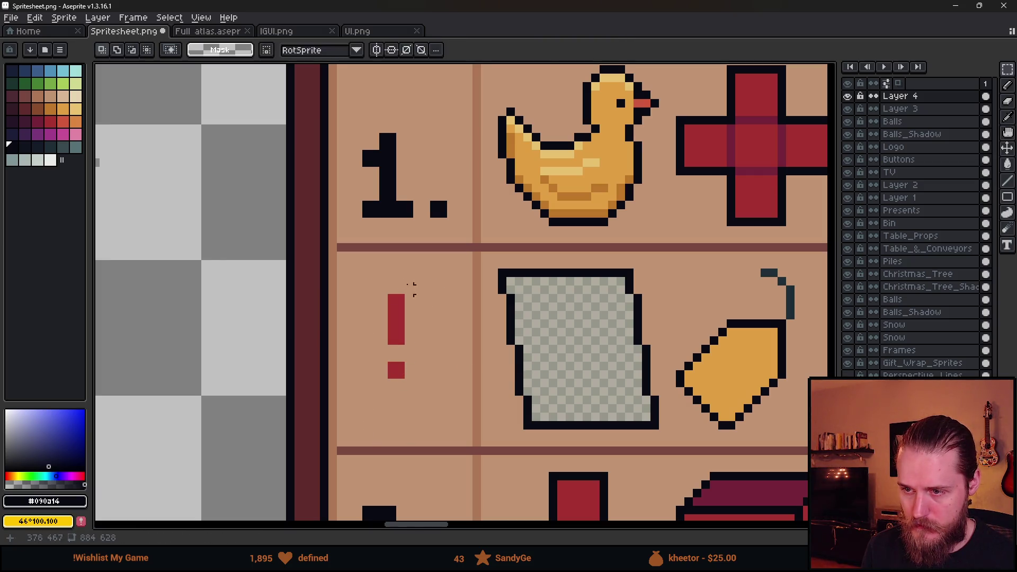
{"action": "key", "text": "b"}
{"action": "left_click", "coordinate": [400, 269]}
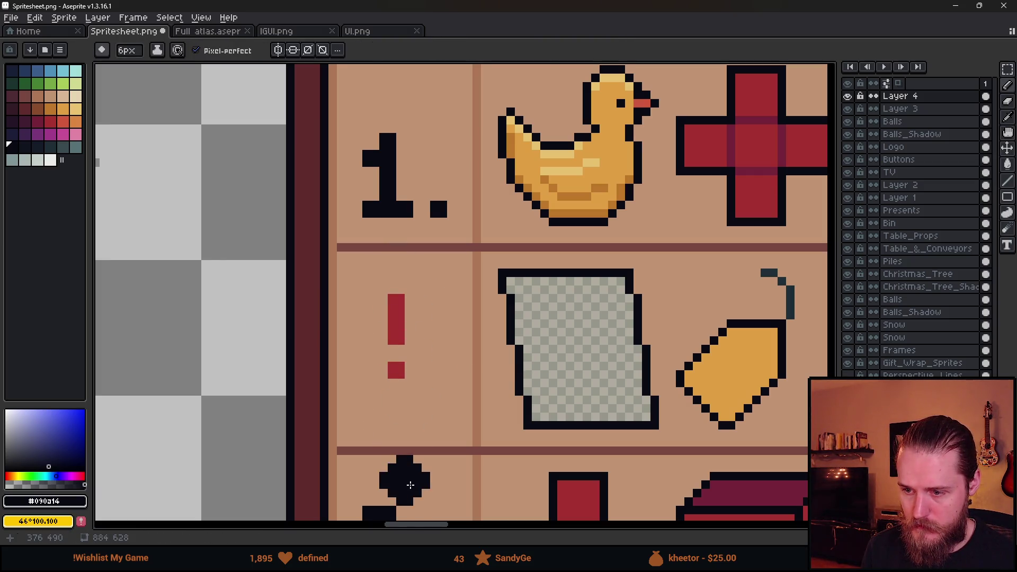
Reselect the exclamation mark and fine-tune its horizontal position with arrow keys.
{"action": "key", "text": "m"}
{"action": "mouse_move", "coordinate": [371, 287]}
{"action": "left_mouse_down"}
{"action": "mouse_move", "coordinate": [430, 408]}
{"action": "mouse_move", "coordinate": [415, 388]}
{"action": "left_mouse_up"}
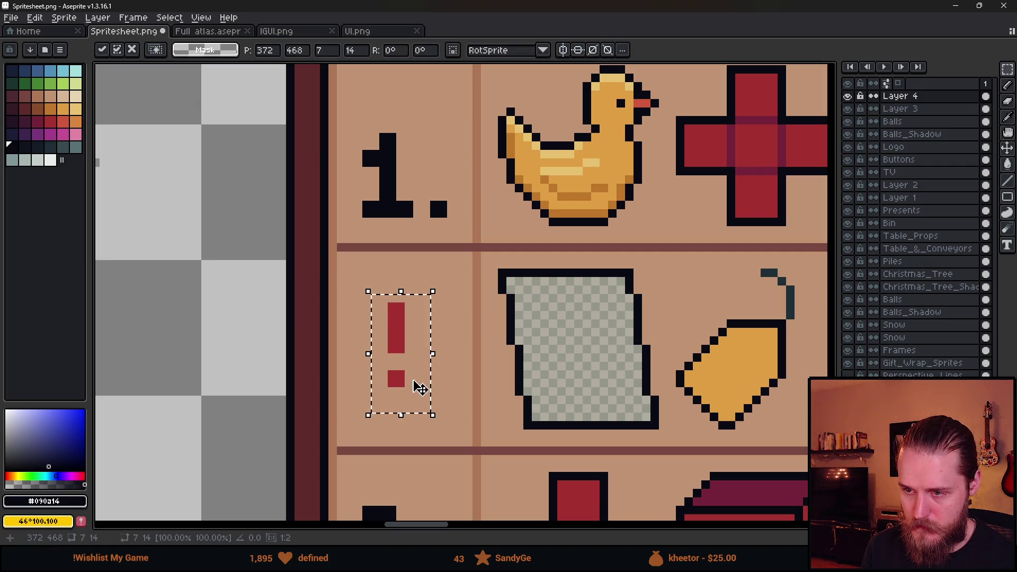
{"action": "key", "text": "ctrl+d"}
{"action": "key", "text": "b"}
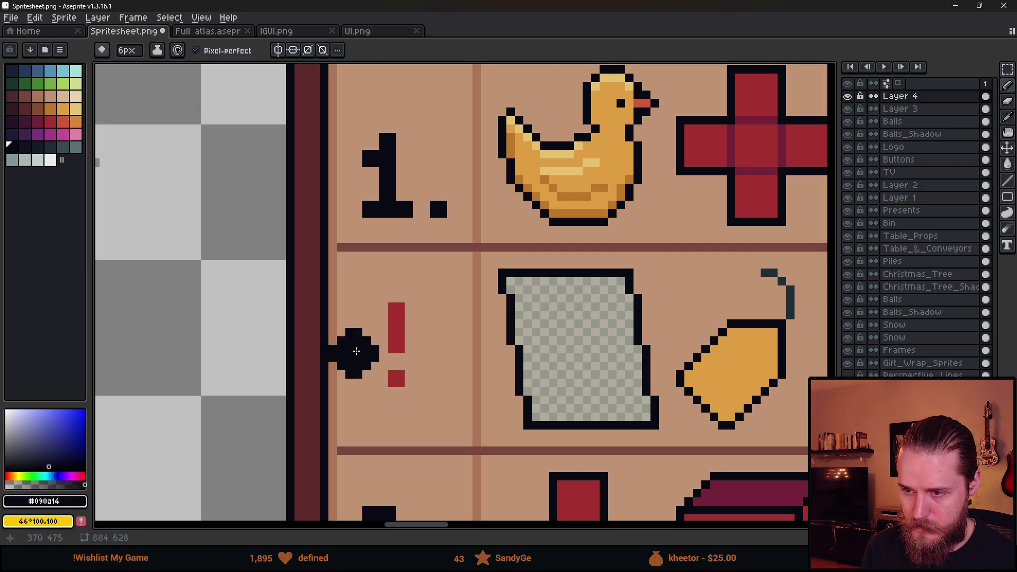
{"action": "key", "text": "m"}
{"action": "left_click_drag", "start_coordinate": [369, 291], "coordinate": [420, 404]}
{"action": "key", "text": "Right"}
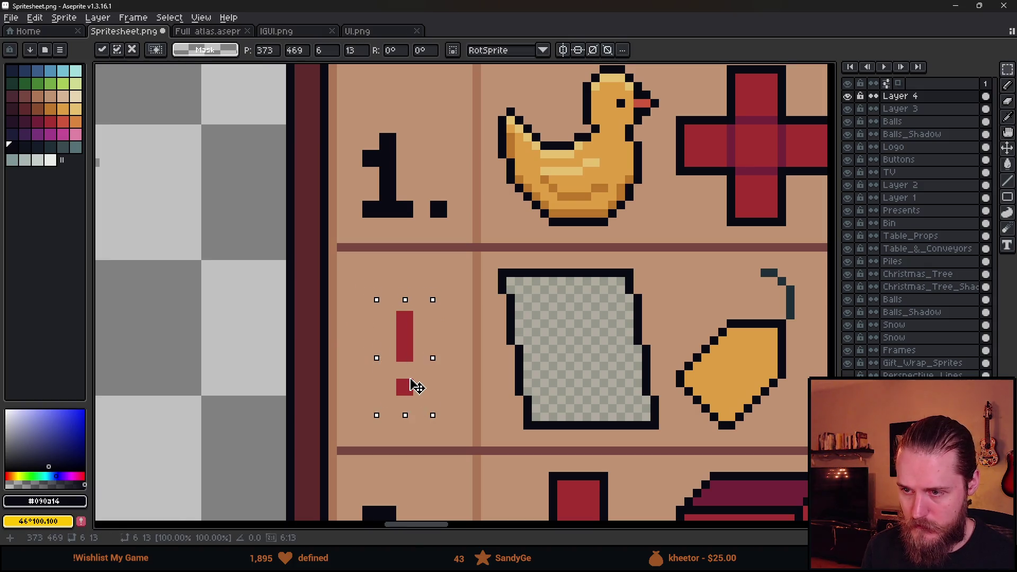
{"action": "key", "text": "Left"}
{"action": "key", "text": "ctrl+d"}
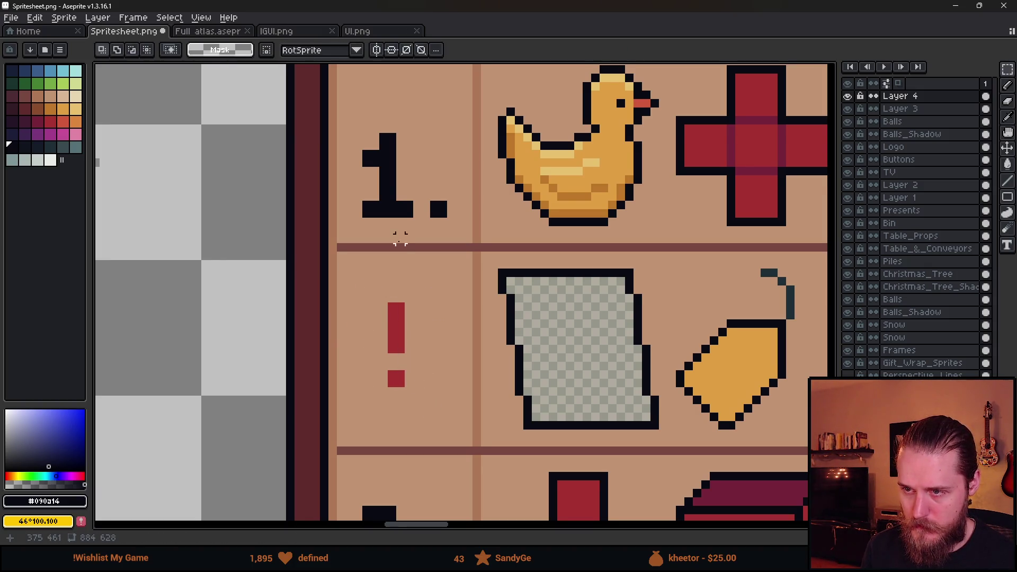
{"action": "scroll", "coordinate": [399, 237], "scroll_direction": "up", "scroll_amount": 3}
{"action": "key", "text": "b"}
Nudge the 1. in the first row up to align it in its cell.
{"action": "key", "text": "m"}
{"action": "mouse_move", "coordinate": [348, 254]}
{"action": "left_mouse_down"}
{"action": "mouse_move", "coordinate": [445, 348]}
{"action": "mouse_move", "coordinate": [449, 370]}
{"action": "left_mouse_up"}
{"action": "key", "text": "Up"}
{"action": "key", "text": "Up"}
{"action": "key", "text": "ctrl+d"}
{"action": "key", "text": "b"}
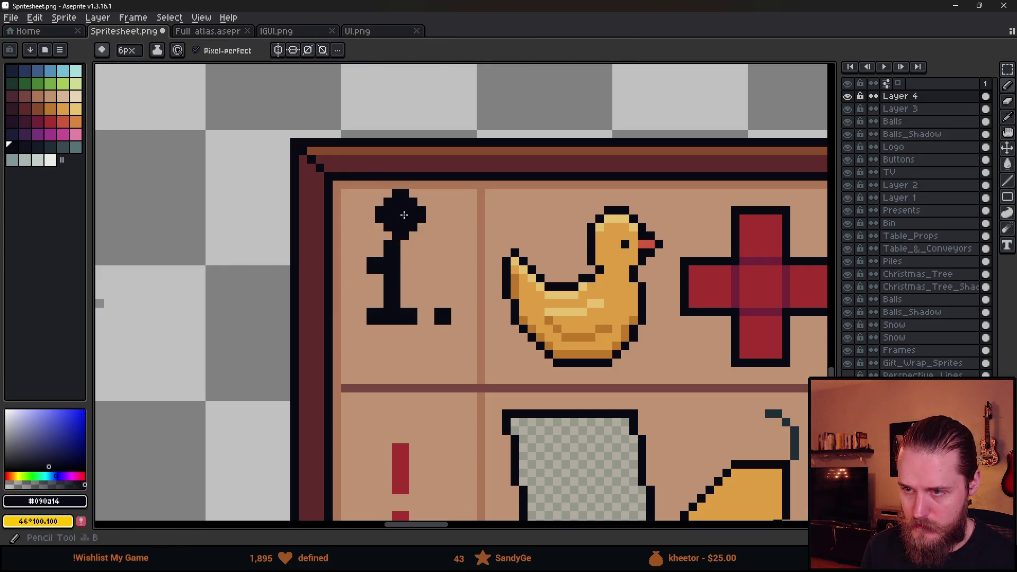
{"action": "scroll", "coordinate": [410, 214], "scroll_direction": "down", "scroll_amount": 2}
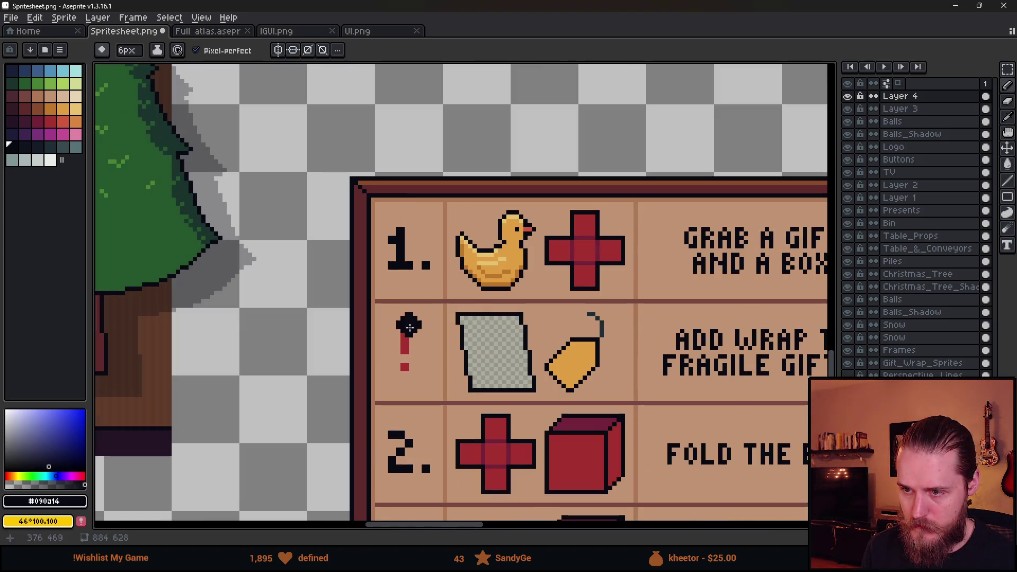
{"action": "scroll", "coordinate": [409, 317], "scroll_direction": "down", "scroll_amount": 3}
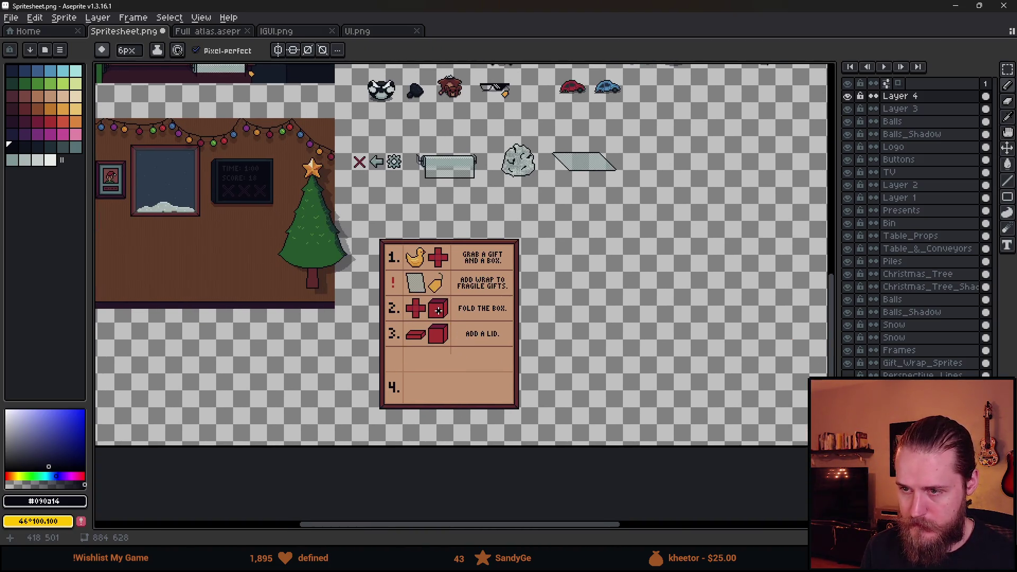
{"action": "scroll", "coordinate": [477, 386], "scroll_direction": "up", "scroll_amount": 1}
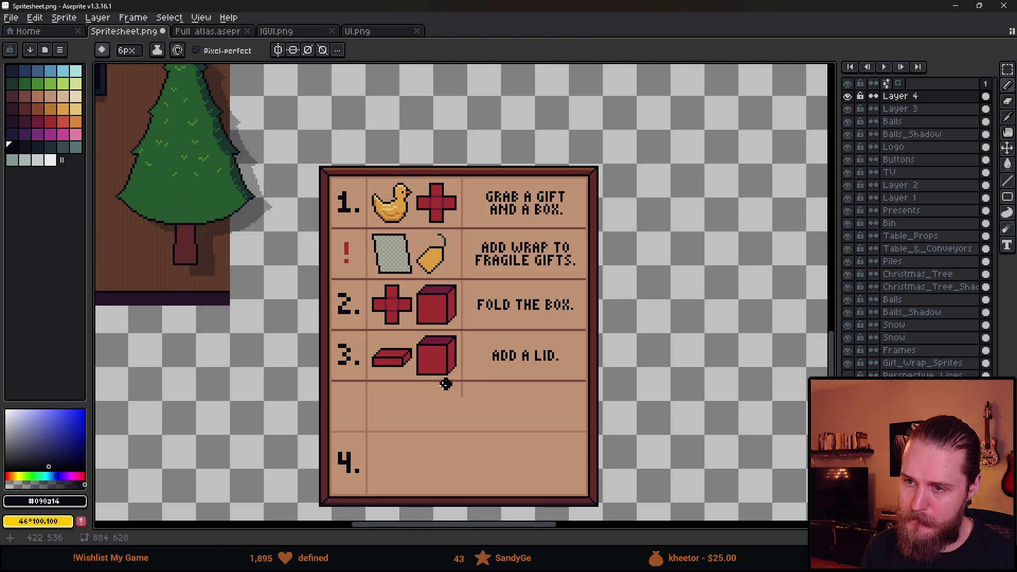
Bucket-fill the exclamation bar with darker, then brighter eyedropped red, undoing a stray background fill.
{"action": "scroll", "coordinate": [357, 301], "scroll_direction": "up", "scroll_amount": 3}
{"action": "key", "text": "alt"}
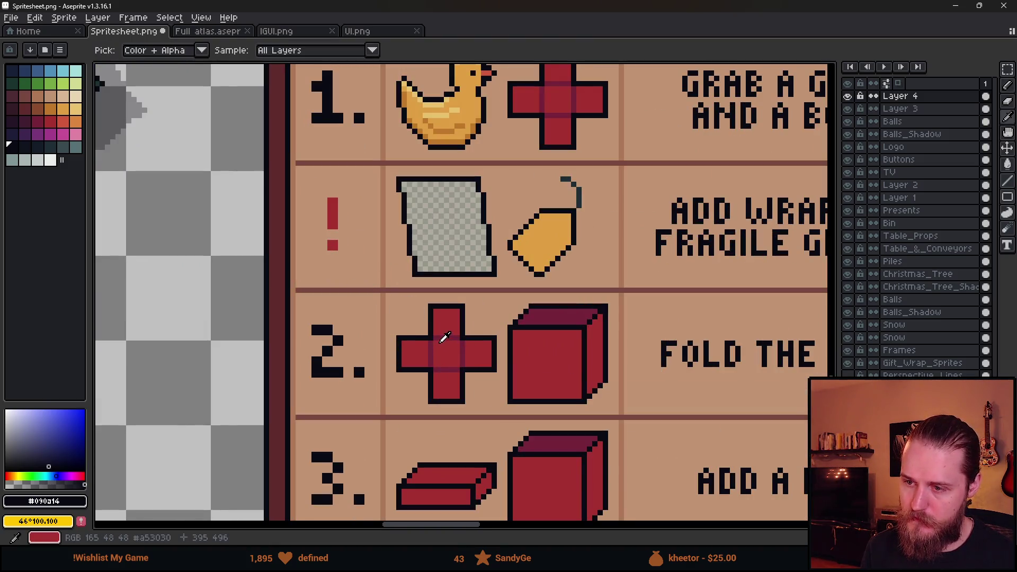
{"action": "left_click", "coordinate": [448, 332], "text": "alt"}
{"action": "left_click", "coordinate": [332, 212]}
{"action": "scroll", "coordinate": [370, 311], "scroll_direction": "down", "scroll_amount": 3}
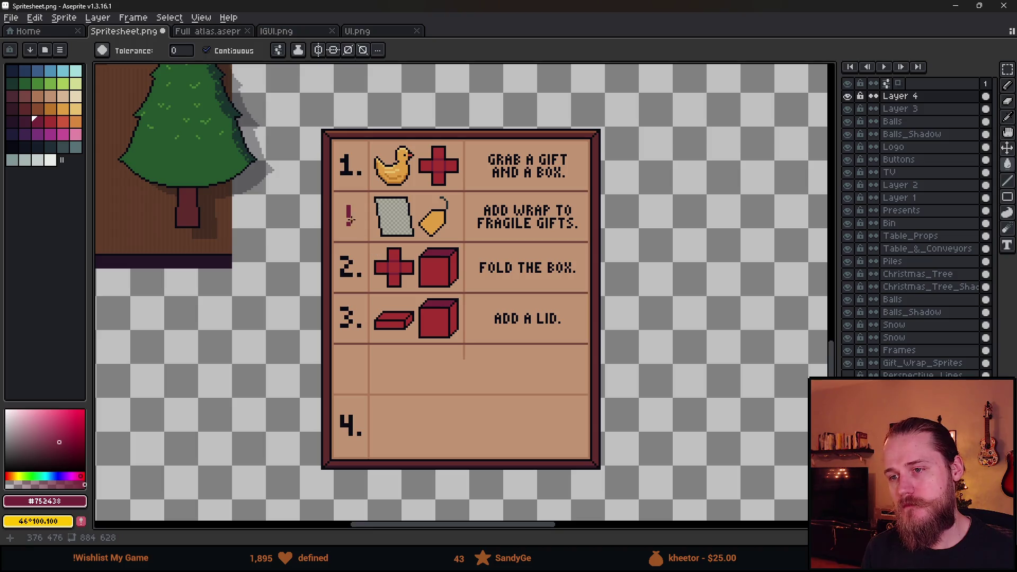
{"action": "scroll", "coordinate": [351, 220], "scroll_direction": "up", "scroll_amount": 3}
{"action": "left_click", "coordinate": [674, 391], "text": "alt"}
{"action": "left_click", "coordinate": [344, 170]}
{"action": "left_click", "coordinate": [353, 208]}
{"action": "key", "text": "ctrl+z"}
Outline the exclamation mark with a 1-pixel black pencil border.
{"action": "left_click", "coordinate": [346, 366], "text": "alt"}
{"action": "key", "text": "b"}
{"action": "scroll", "coordinate": [341, 117], "scroll_direction": "up", "scroll_amount": 2}
{"action": "left_click", "coordinate": [308, 198]}
{"action": "key", "text": "minus"}
{"action": "key", "text": "minus"}
{"action": "key", "text": "minus"}
{"action": "key", "text": "ctrl+z"}
{"action": "left_click", "coordinate": [308, 329], "text": "shift"}
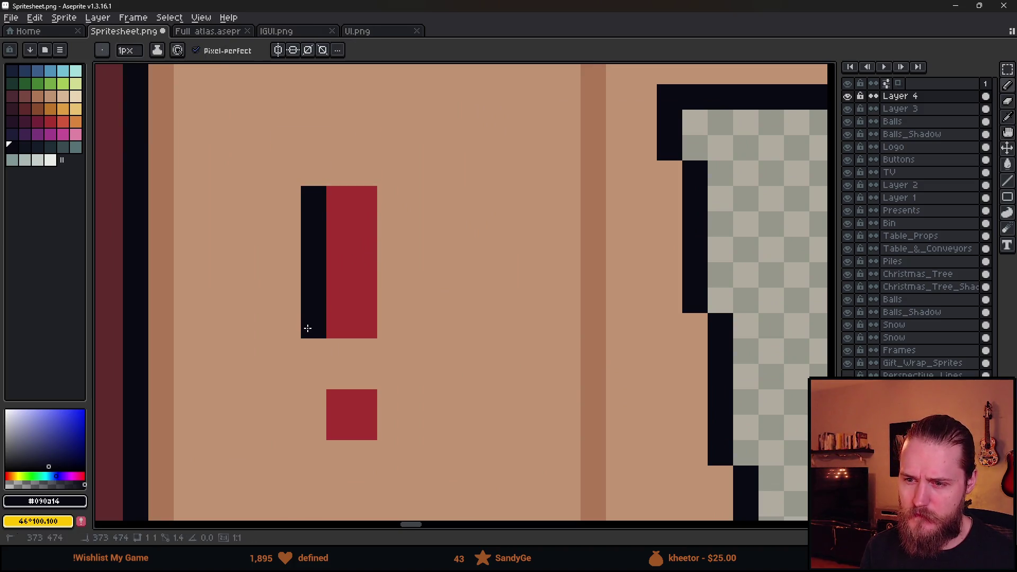
{"action": "left_click", "coordinate": [307, 350], "text": "shift"}
{"action": "left_click", "coordinate": [391, 350], "text": "shift"}
{"action": "left_click", "coordinate": [389, 172], "text": "shift"}
{"action": "left_click", "coordinate": [312, 173], "text": "shift"}
{"action": "left_click", "coordinate": [301, 369], "text": "shift"}
{"action": "mouse_move", "coordinate": [302, 369]}
{"action": "left_mouse_down"}
{"action": "mouse_move", "coordinate": [307, 439]}
{"action": "mouse_move", "coordinate": [411, 445]}
{"action": "mouse_move", "coordinate": [393, 386]}
{"action": "mouse_move", "coordinate": [341, 377]}
{"action": "left_mouse_up"}
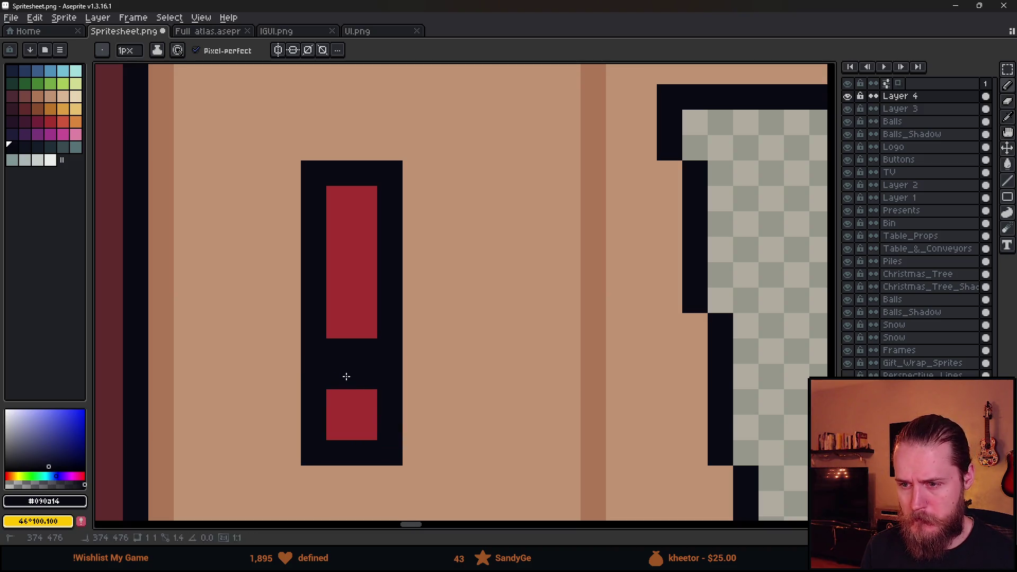
Retry black outline strokes along the bar's edges, then undo them all.
{"action": "scroll", "coordinate": [341, 377], "scroll_direction": "down", "scroll_amount": 10}
{"action": "key", "text": "ctrl+z"}
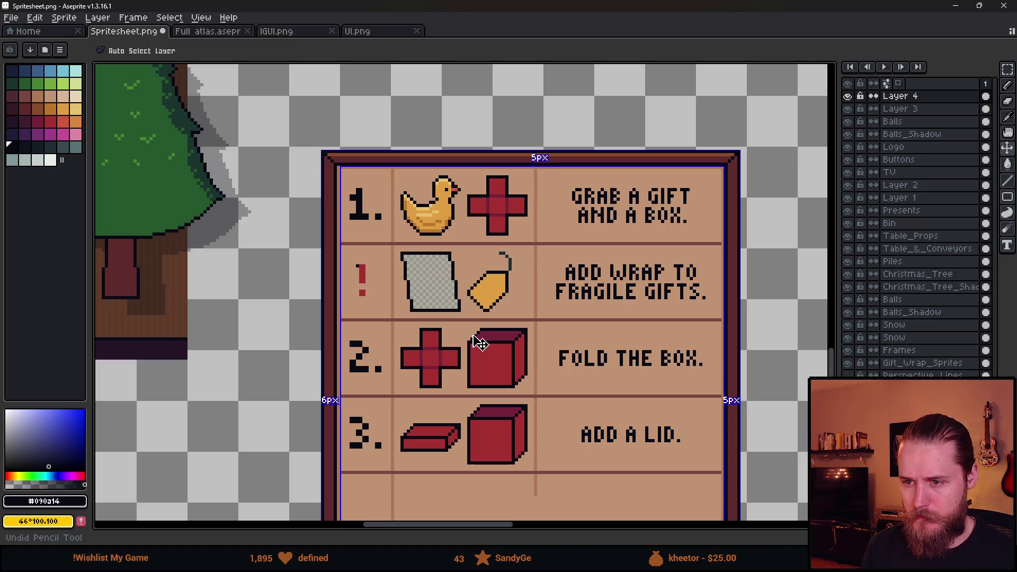
{"action": "scroll", "coordinate": [480, 343], "scroll_direction": "down", "scroll_amount": 3}
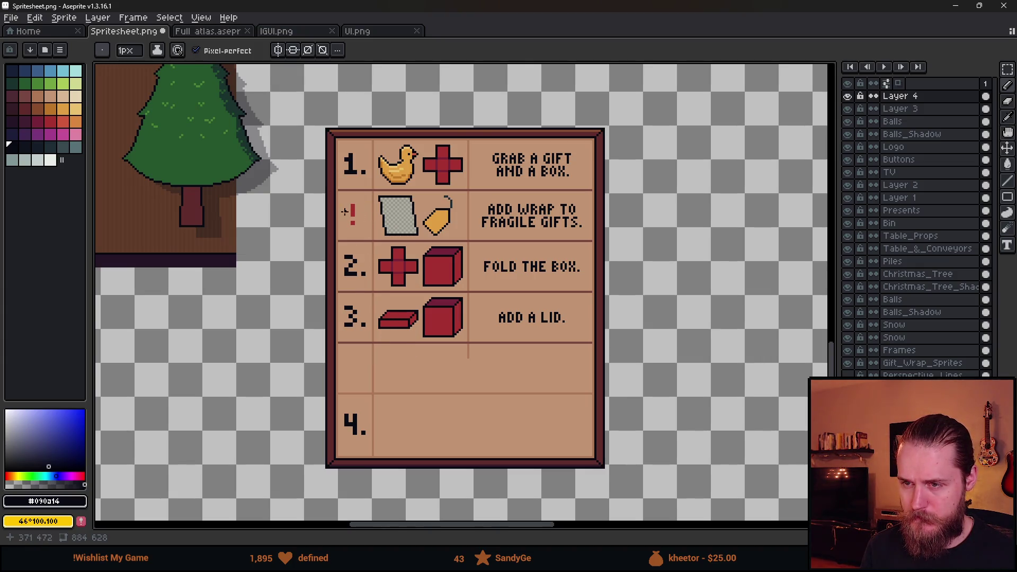
{"action": "scroll", "coordinate": [345, 212], "scroll_direction": "up", "scroll_amount": 7}
{"action": "scroll", "coordinate": [364, 180], "scroll_direction": "up", "scroll_amount": 1}
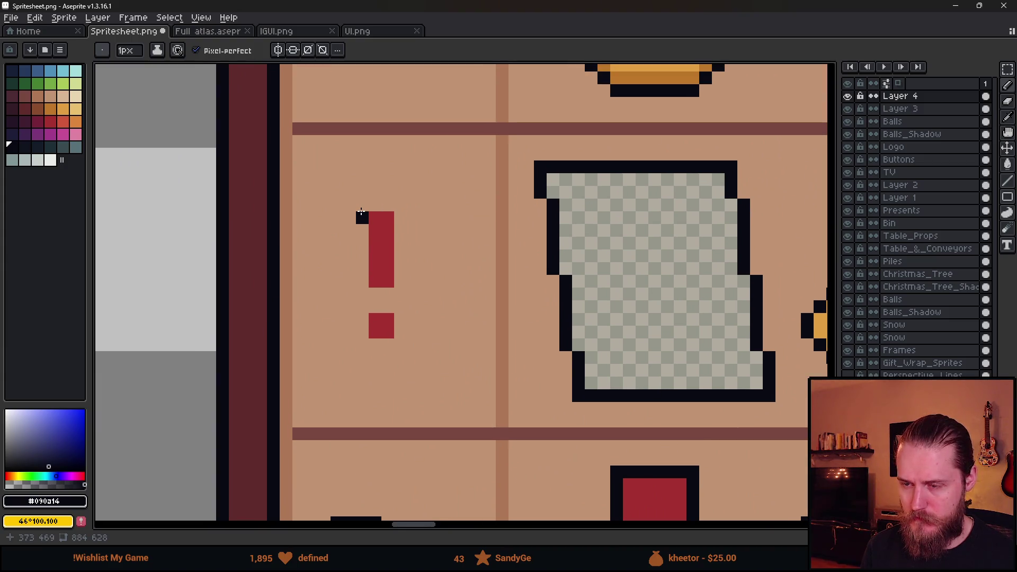
{"action": "mouse_move", "coordinate": [362, 205]}
{"action": "left_mouse_down"}
{"action": "mouse_move", "coordinate": [363, 270]}
{"action": "mouse_move", "coordinate": [374, 286]}
{"action": "left_mouse_up"}
{"action": "key", "text": "ctrl+z"}
{"action": "left_click_drag", "start_coordinate": [367, 218], "coordinate": [362, 294]}
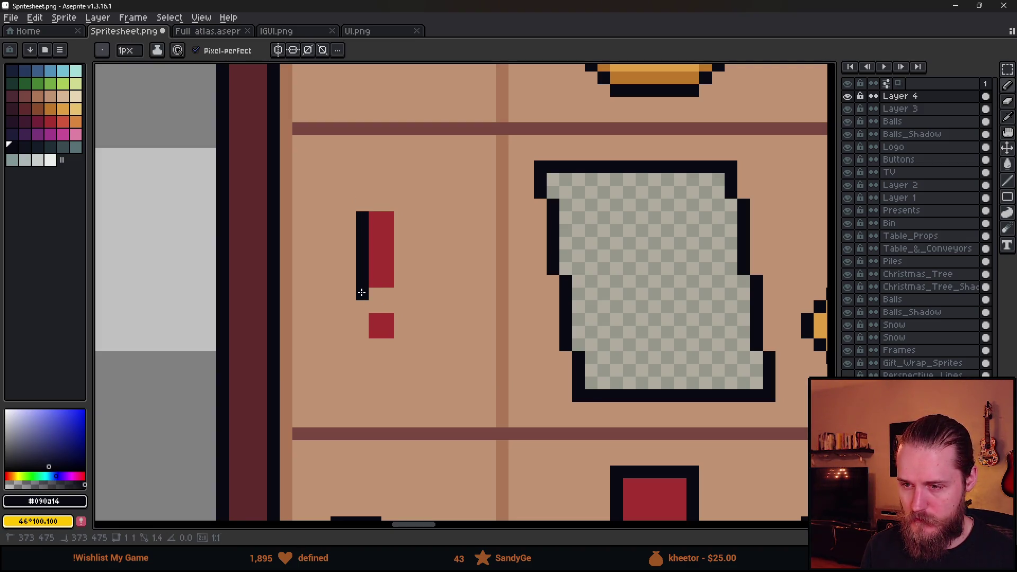
{"action": "key", "text": "ctrl+z"}
{"action": "mouse_move", "coordinate": [362, 218]}
{"action": "left_mouse_down"}
{"action": "mouse_move", "coordinate": [362, 280]}
{"action": "mouse_move", "coordinate": [397, 279]}
{"action": "mouse_move", "coordinate": [399, 215]}
{"action": "mouse_move", "coordinate": [363, 216]}
{"action": "left_mouse_up"}
{"action": "mouse_move", "coordinate": [362, 305]}
{"action": "left_mouse_down"}
{"action": "mouse_move", "coordinate": [360, 340]}
{"action": "mouse_move", "coordinate": [400, 323]}
{"action": "mouse_move", "coordinate": [368, 307]}
{"action": "left_mouse_up"}
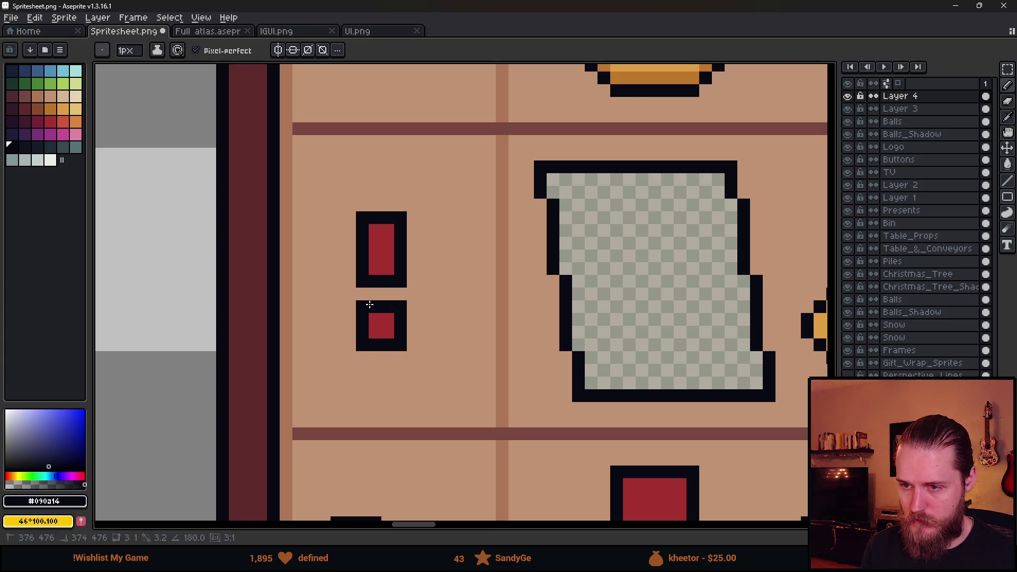
{"action": "scroll", "coordinate": [398, 320], "scroll_direction": "down", "scroll_amount": 5}
{"action": "key", "text": "v"}
{"action": "key", "text": "ctrl+z"}
Draw a faint #ad7757 brown border around the exclamation bar.
{"action": "key", "text": "b"}
{"action": "scroll", "coordinate": [418, 318], "scroll_direction": "down", "scroll_amount": 2}
{"action": "scroll", "coordinate": [392, 313], "scroll_direction": "up", "scroll_amount": 6}
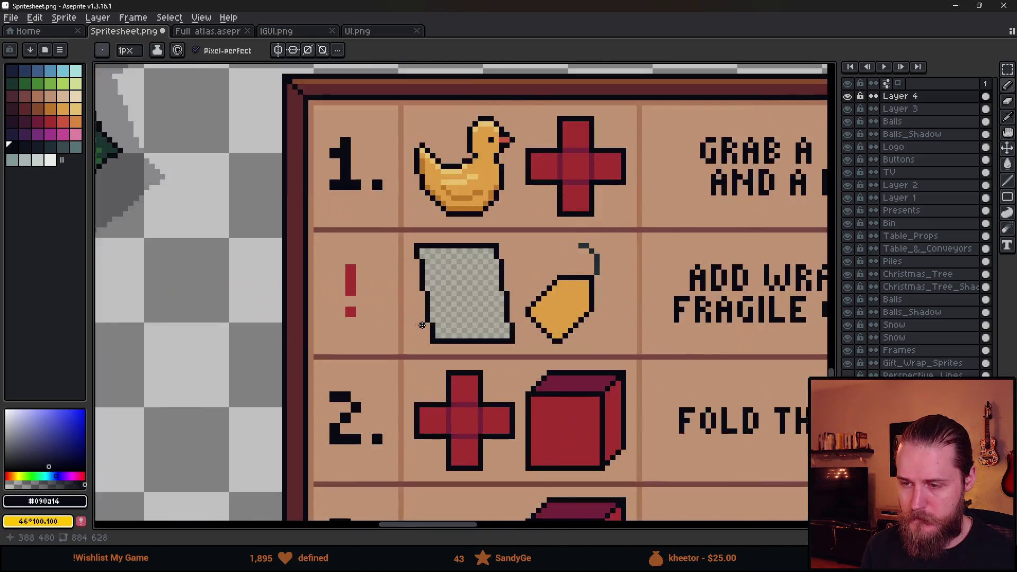
{"action": "scroll", "coordinate": [279, 264], "scroll_direction": "left", "scroll_amount": 3}
{"action": "left_click", "coordinate": [343, 226]}
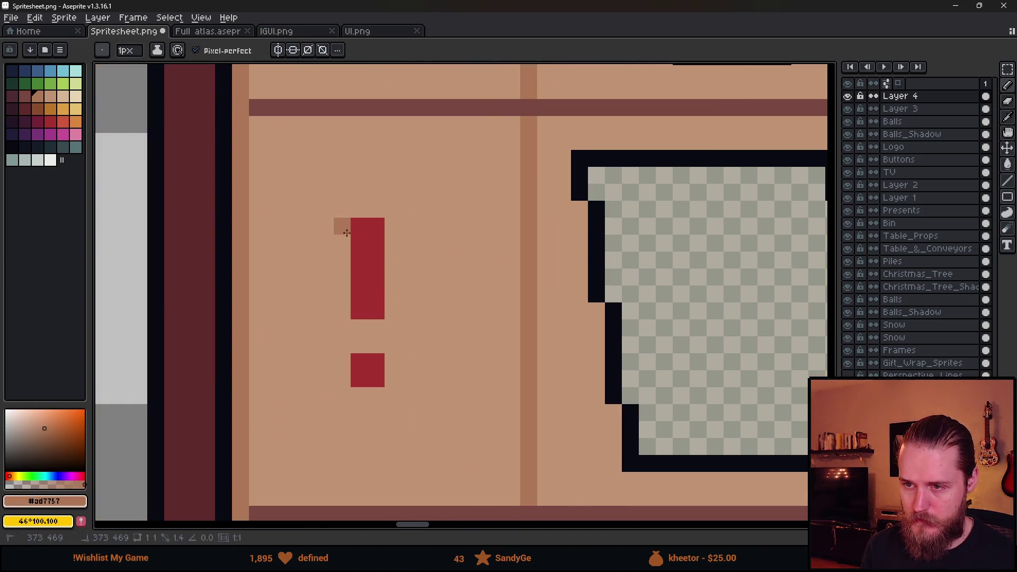
{"action": "left_click", "coordinate": [342, 329], "text": "shift"}
{"action": "left_click", "coordinate": [379, 325], "text": "shift"}
{"action": "mouse_move", "coordinate": [393, 328]}
{"action": "left_mouse_down"}
{"action": "mouse_move", "coordinate": [393, 223]}
{"action": "mouse_move", "coordinate": [355, 209]}
{"action": "left_mouse_up"}
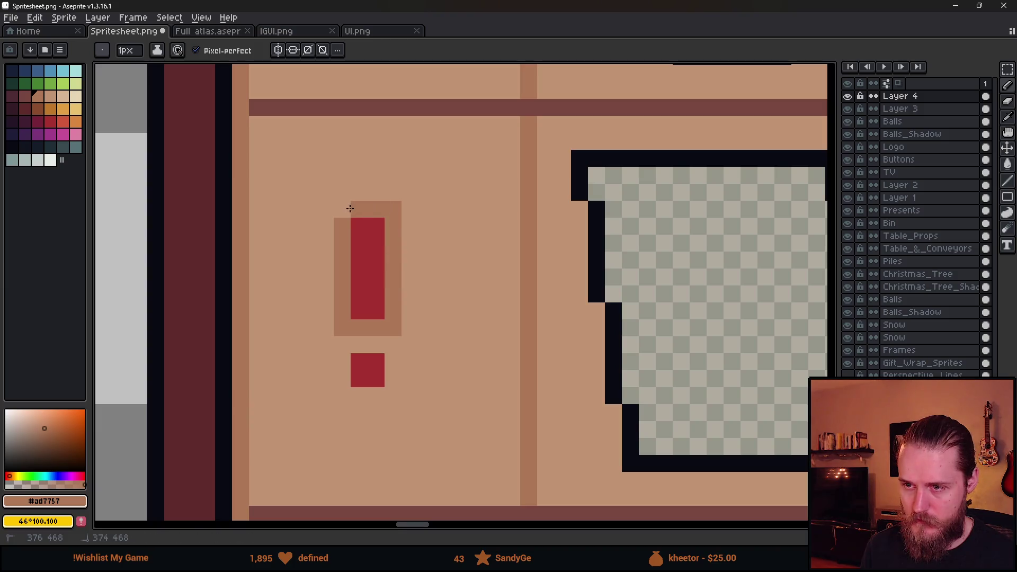
{"action": "scroll", "coordinate": [411, 302], "scroll_direction": "down", "scroll_amount": 5}
{"action": "scroll", "coordinate": [407, 298], "scroll_direction": "up", "scroll_amount": 3}
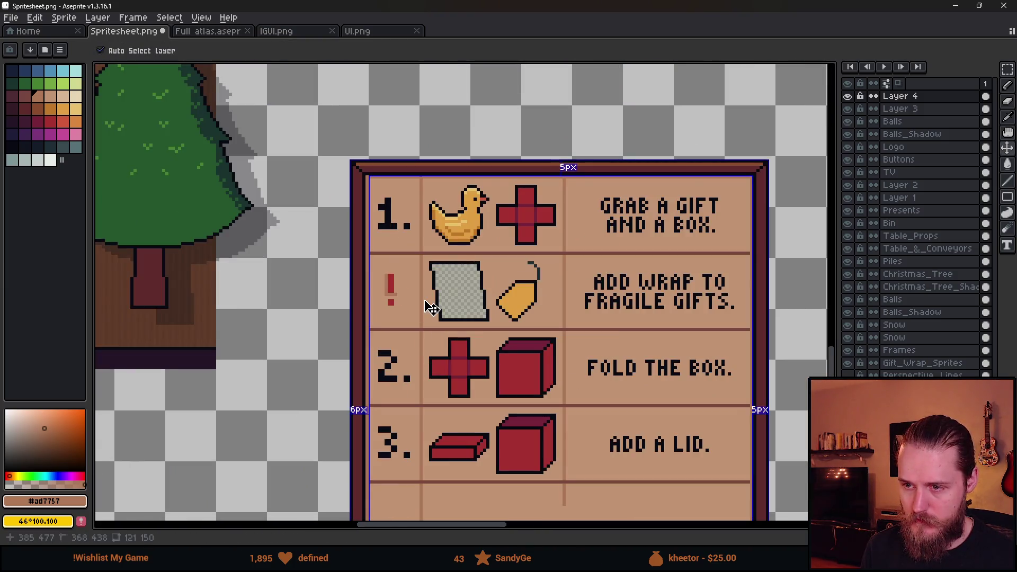
{"action": "scroll", "coordinate": [417, 312], "scroll_direction": "down", "scroll_amount": 4}
{"action": "scroll", "coordinate": [455, 334], "scroll_direction": "up", "scroll_amount": 5}
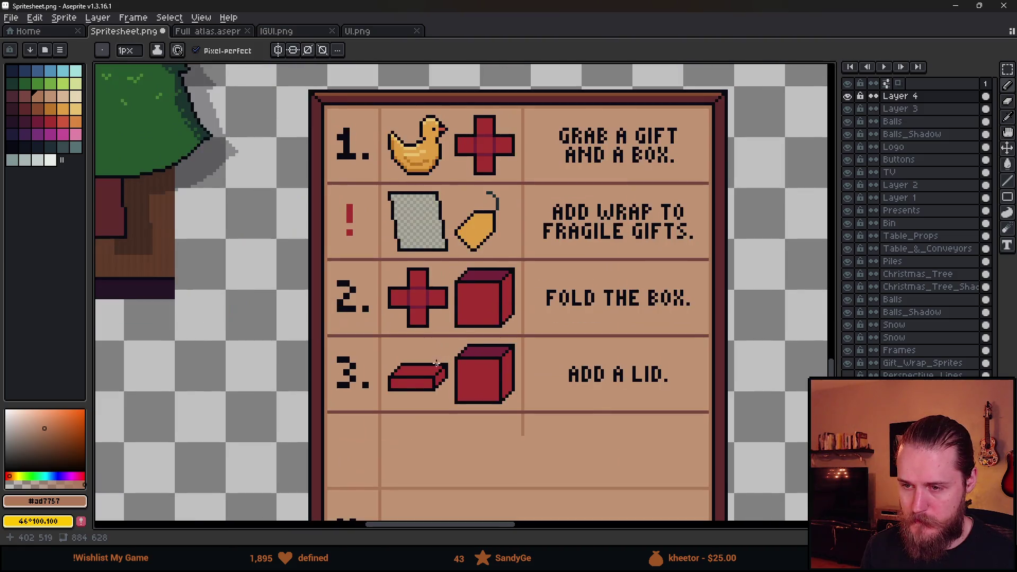
Move the '4.' numeral up and add a 5-pixel black dot above the '3.'.
{"action": "key", "text": "m"}
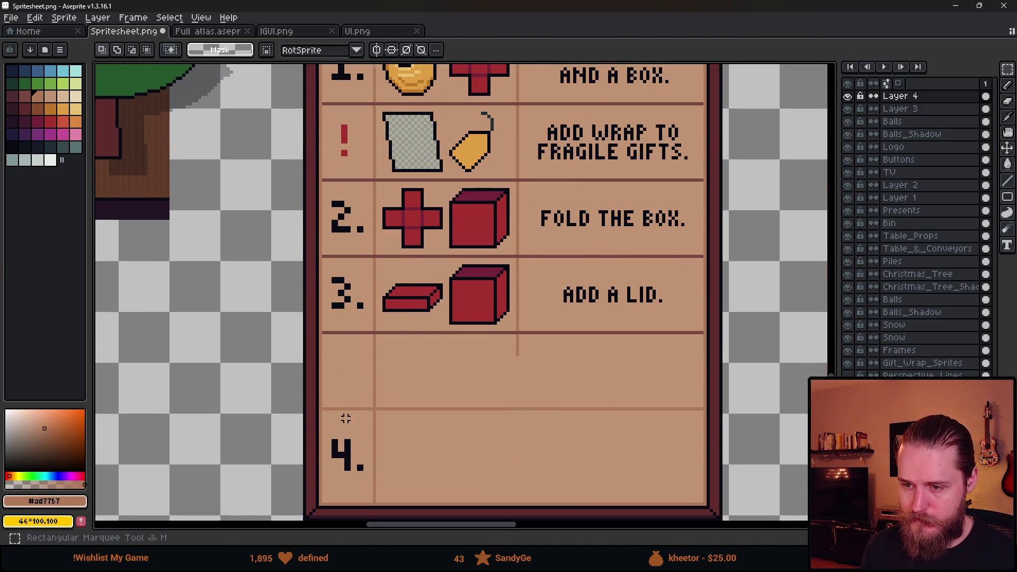
{"action": "scroll", "coordinate": [340, 424], "scroll_direction": "up", "scroll_amount": 2}
{"action": "mouse_move", "coordinate": [318, 397]}
{"action": "left_mouse_down"}
{"action": "mouse_move", "coordinate": [382, 482]}
{"action": "mouse_move", "coordinate": [363, 347]}
{"action": "left_mouse_up"}
{"action": "key", "text": "b"}
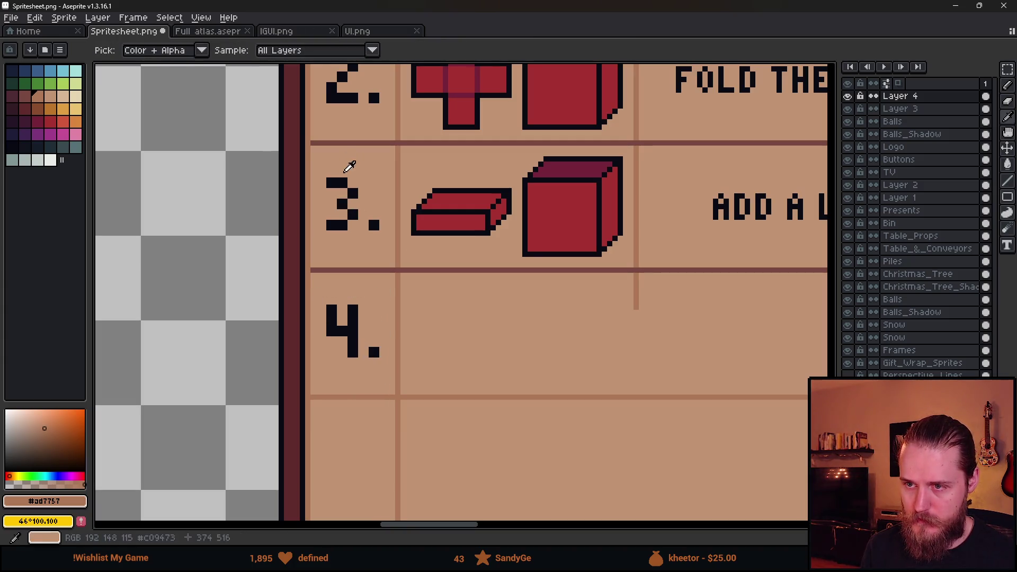
{"action": "left_click", "coordinate": [344, 183], "text": "alt"}
{"action": "key", "text": "plus"}
{"action": "key", "text": "plus"}
{"action": "key", "text": "plus"}
{"action": "left_click", "coordinate": [348, 161]}
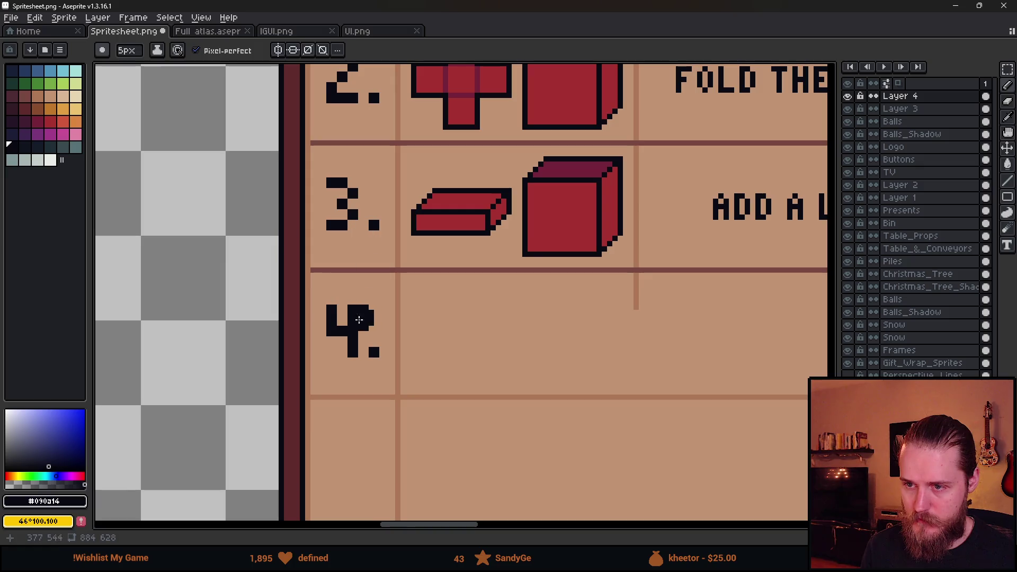
Copy the cube from row 3 down into row 4.
{"action": "scroll", "coordinate": [418, 356], "scroll_direction": "down", "scroll_amount": 1}
{"action": "key", "text": "v"}
{"action": "key", "text": "b"}
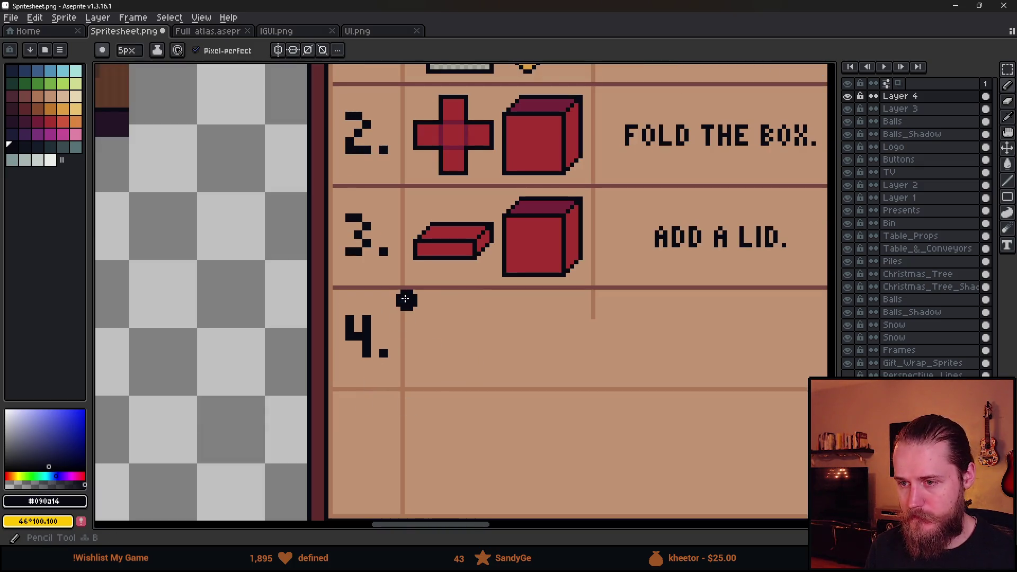
{"action": "key", "text": "m"}
{"action": "left_click_drag", "start_coordinate": [500, 196], "coordinate": [586, 281]}
{"action": "mouse_move", "coordinate": [543, 252]}
{"action": "left_mouse_down"}
{"action": "mouse_move", "coordinate": [463, 372]}
{"action": "mouse_move", "coordinate": [462, 354]}
{"action": "left_mouse_up"}
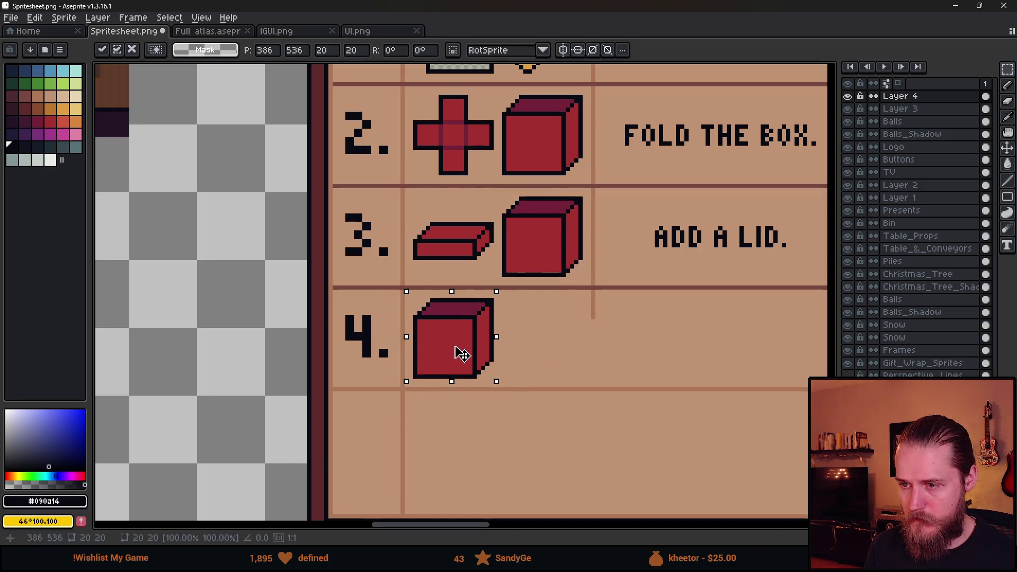
{"action": "key", "text": "Return"}
Put the flat lid on the row 4 cube and duplicate the lidded box beside it.
{"action": "scroll", "coordinate": [432, 240], "scroll_direction": "up", "scroll_amount": 1}
{"action": "mouse_move", "coordinate": [389, 186]}
{"action": "left_mouse_down"}
{"action": "mouse_move", "coordinate": [424, 223]}
{"action": "mouse_move", "coordinate": [534, 290]}
{"action": "mouse_move", "coordinate": [501, 385]}
{"action": "left_mouse_up"}
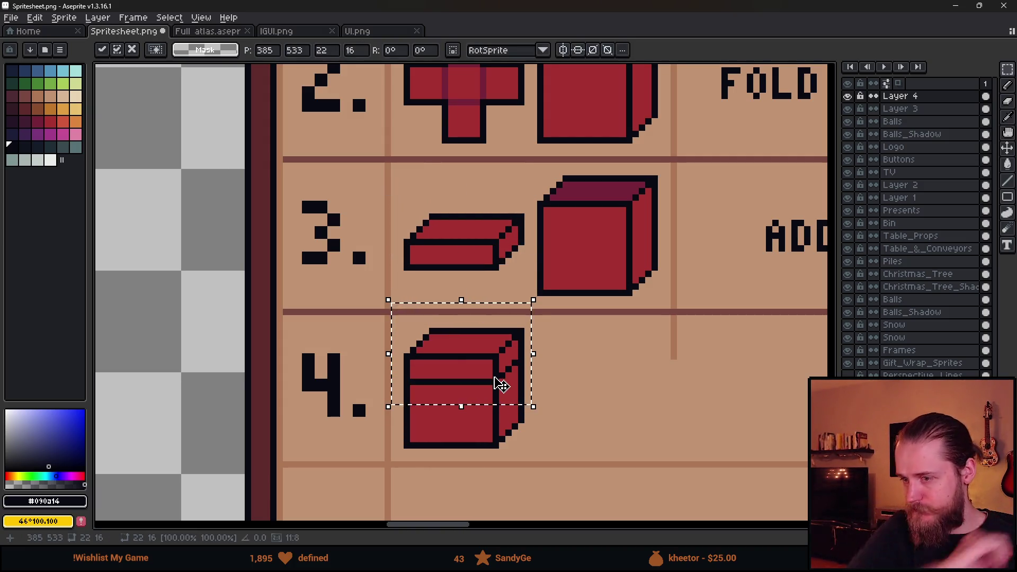
{"action": "key", "text": "ctrl+d"}
{"action": "mouse_move", "coordinate": [393, 324]}
{"action": "left_mouse_down"}
{"action": "mouse_move", "coordinate": [561, 464]}
{"action": "mouse_move", "coordinate": [627, 438]}
{"action": "mouse_move", "coordinate": [590, 415]}
{"action": "left_mouse_up"}
{"action": "key", "text": "Return"}
{"action": "key", "text": "ctrl+d"}
Extend the brown vertical divider down through row 4.
{"action": "key", "text": "i"}
{"action": "left_click", "coordinate": [634, 261]}
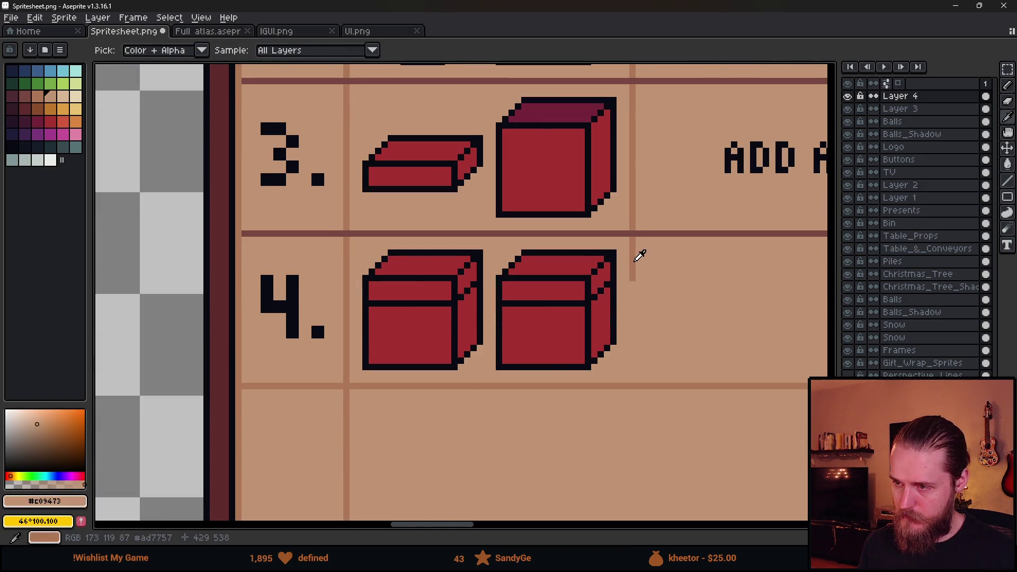
{"action": "key", "text": "b"}
{"action": "left_click_drag", "start_coordinate": [633, 268], "coordinate": [633, 387]}
Darken the divider line under row 4 with the darker colour #7a4841.
{"action": "scroll", "coordinate": [541, 253], "scroll_direction": "down", "scroll_amount": 1}
{"action": "key", "text": "i"}
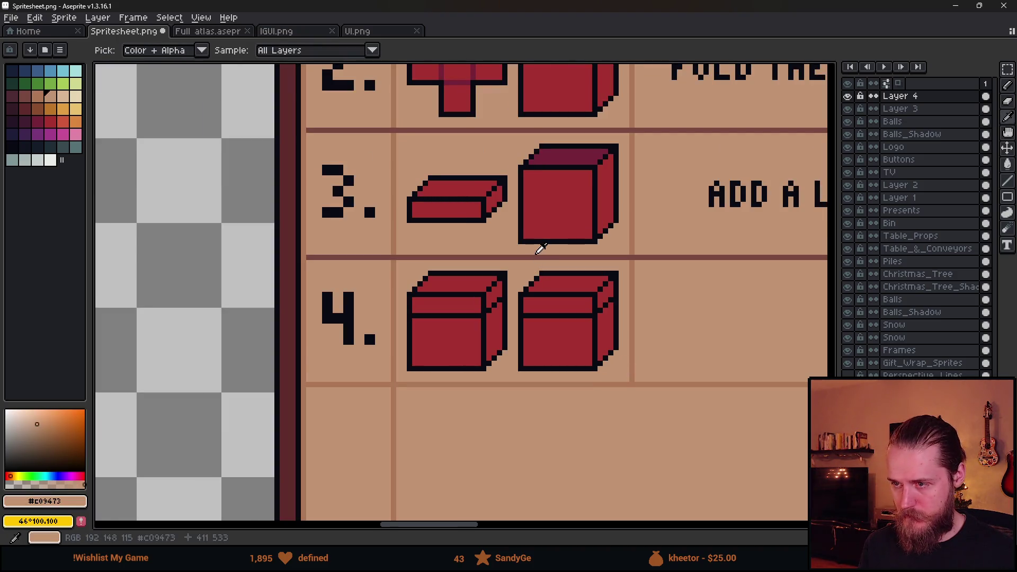
{"action": "left_click", "coordinate": [538, 256]}
{"action": "key", "text": "b"}
{"action": "scroll", "coordinate": [623, 408], "scroll_direction": "right", "scroll_amount": 5}
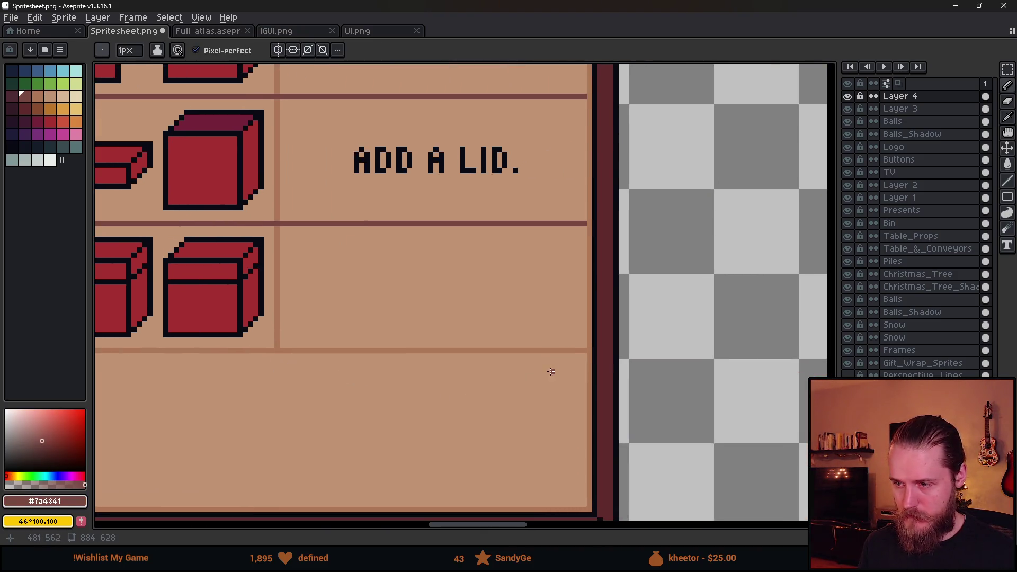
{"action": "left_click", "coordinate": [583, 351], "text": "shift"}
{"action": "scroll", "coordinate": [408, 364], "scroll_direction": "left", "scroll_amount": 4}
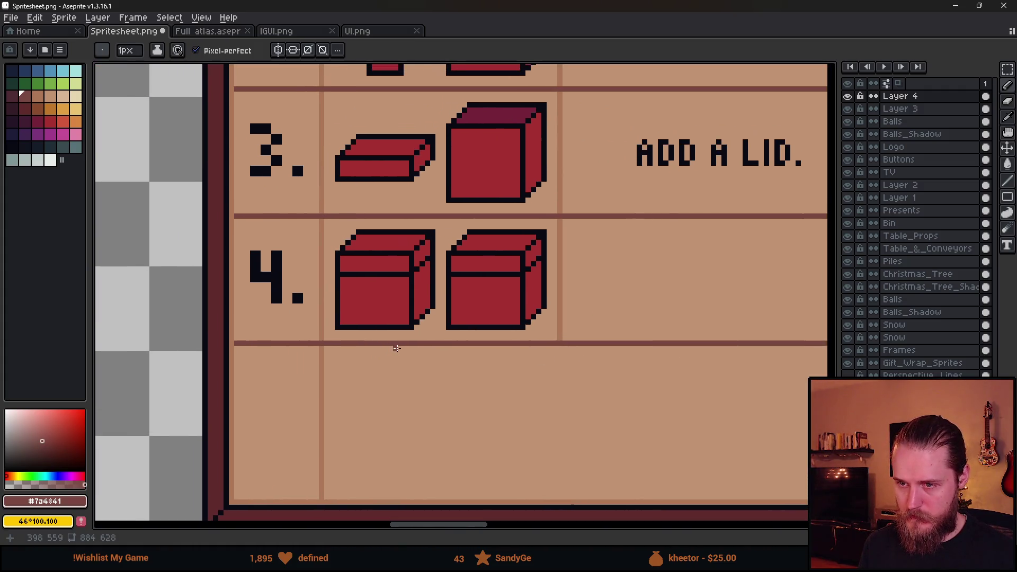
Pick green #25562c and paint a ribbon stripe down the second box's front.
{"action": "scroll", "coordinate": [506, 323], "scroll_direction": "down", "scroll_amount": 5}
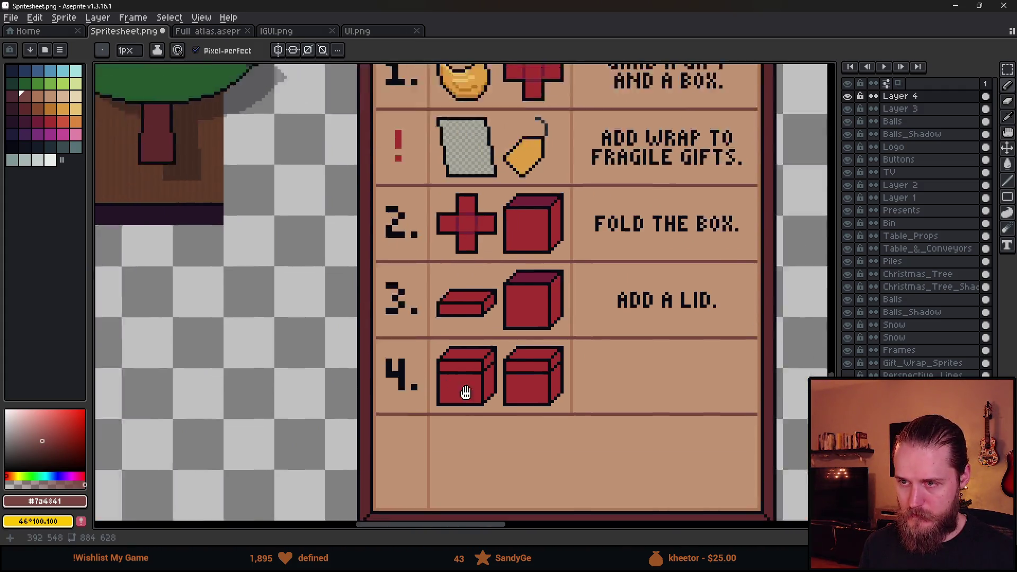
{"action": "scroll", "coordinate": [504, 393], "scroll_direction": "down", "scroll_amount": 2}
{"action": "scroll", "coordinate": [504, 393], "scroll_direction": "up", "scroll_amount": 6}
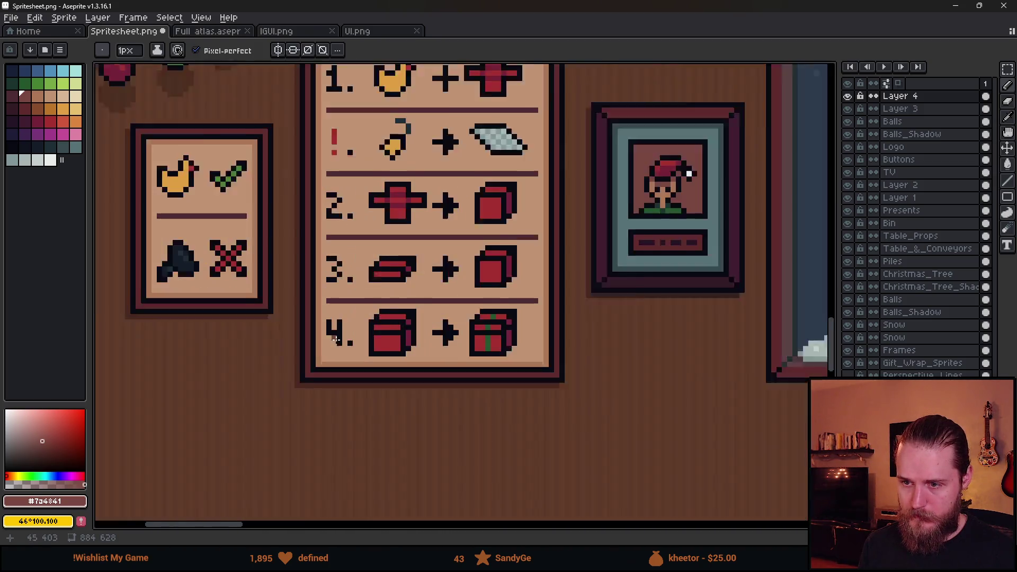
{"action": "left_click", "coordinate": [519, 339], "text": "alt"}
{"action": "scroll", "coordinate": [413, 321], "scroll_direction": "down", "scroll_amount": 3}
{"action": "scroll", "coordinate": [268, 207], "scroll_direction": "up", "scroll_amount": 2}
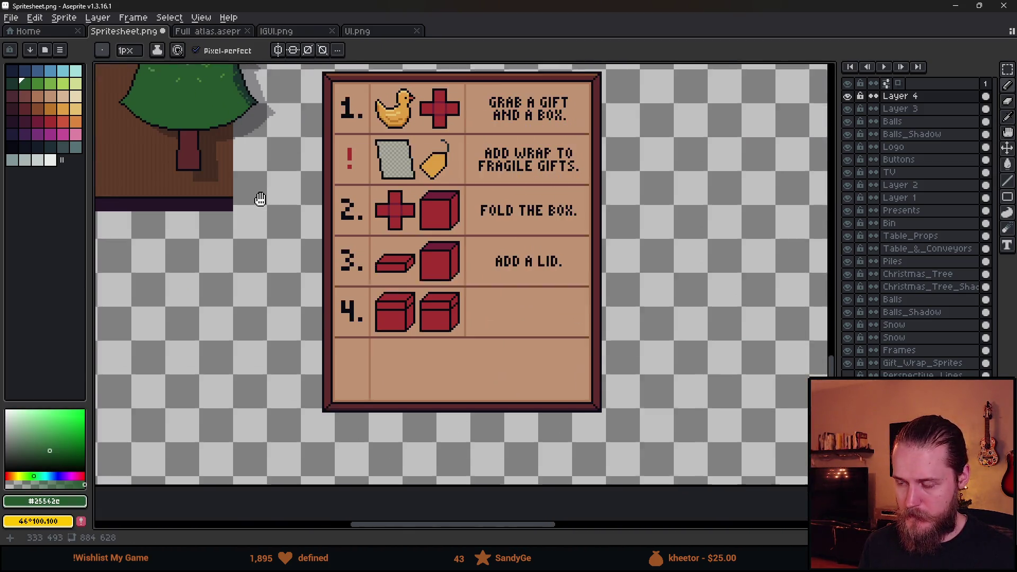
{"action": "scroll", "coordinate": [385, 284], "scroll_direction": "up", "scroll_amount": 4}
{"action": "mouse_move", "coordinate": [380, 267]}
{"action": "left_mouse_down"}
{"action": "mouse_move", "coordinate": [379, 371]}
{"action": "mouse_move", "coordinate": [386, 268]}
{"action": "mouse_move", "coordinate": [376, 214]}
{"action": "mouse_move", "coordinate": [389, 211]}
{"action": "left_mouse_up"}
Extend the green ribbon stripe up the box front and onto the lid.
{"action": "left_click", "coordinate": [391, 191]}
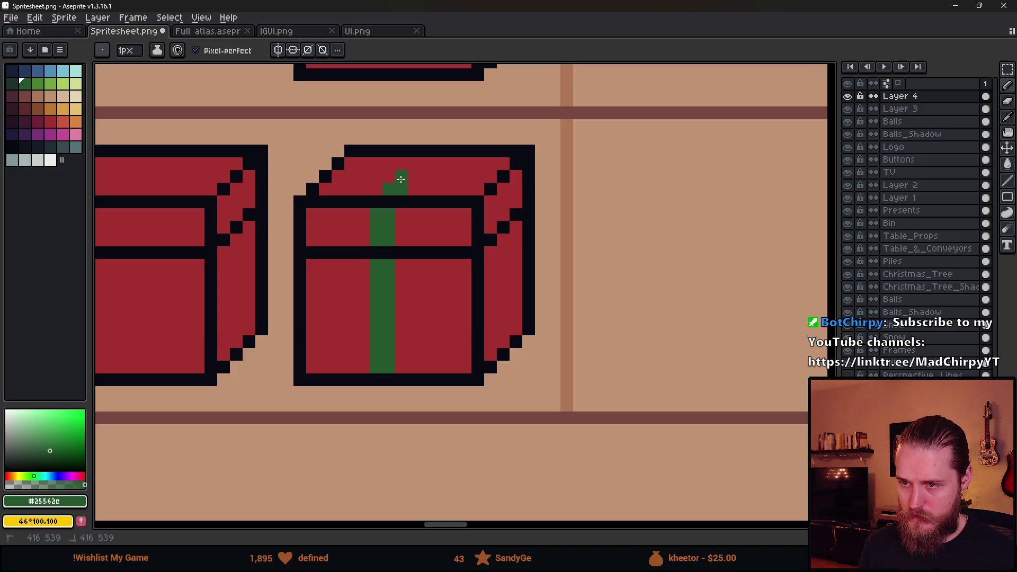
{"action": "scroll", "coordinate": [509, 249], "scroll_direction": "down", "scroll_amount": 6}
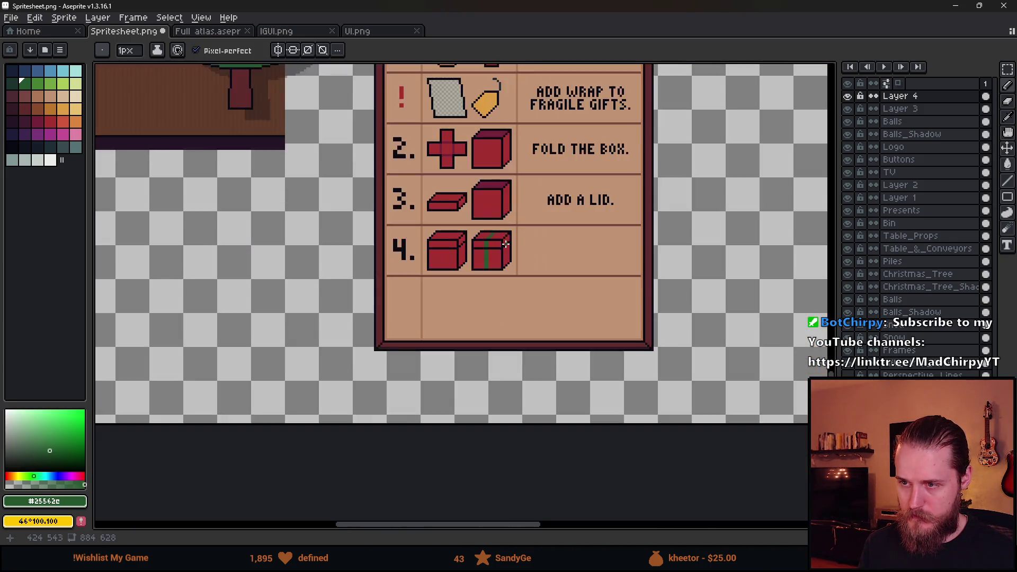
{"action": "scroll", "coordinate": [492, 231], "scroll_direction": "up", "scroll_amount": 6}
{"action": "left_click_drag", "start_coordinate": [477, 334], "coordinate": [540, 277]}
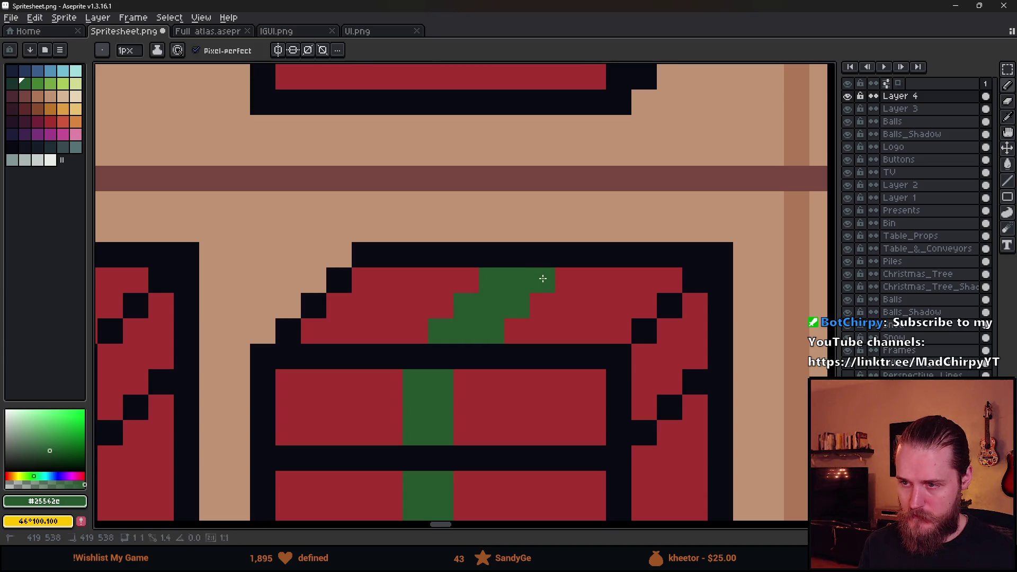
{"action": "scroll", "coordinate": [573, 327], "scroll_direction": "down", "scroll_amount": 4}
{"action": "scroll", "coordinate": [573, 327], "scroll_direction": "down", "scroll_amount": 1}
{"action": "scroll", "coordinate": [570, 318], "scroll_direction": "up", "scroll_amount": 5}
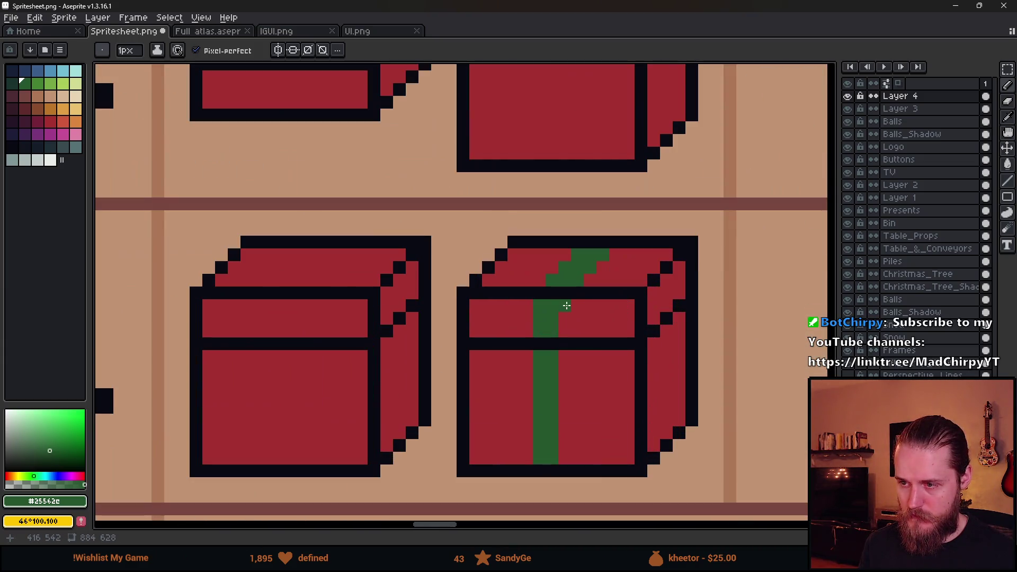
{"action": "scroll", "coordinate": [695, 348], "scroll_direction": "down", "scroll_amount": 5}
Draw a horizontal green ribbon band across the lid of the row 4 gift box.
{"action": "left_click_drag", "start_coordinate": [681, 341], "coordinate": [534, 265]}
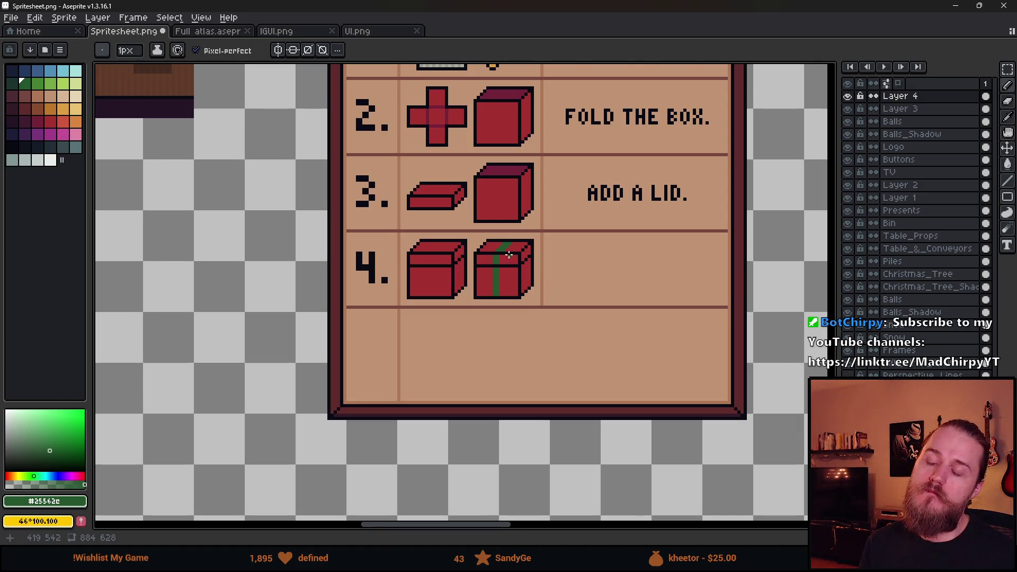
{"action": "scroll", "coordinate": [508, 256], "scroll_direction": "up", "scroll_amount": 3}
{"action": "scroll", "coordinate": [515, 267], "scroll_direction": "down", "scroll_amount": 3}
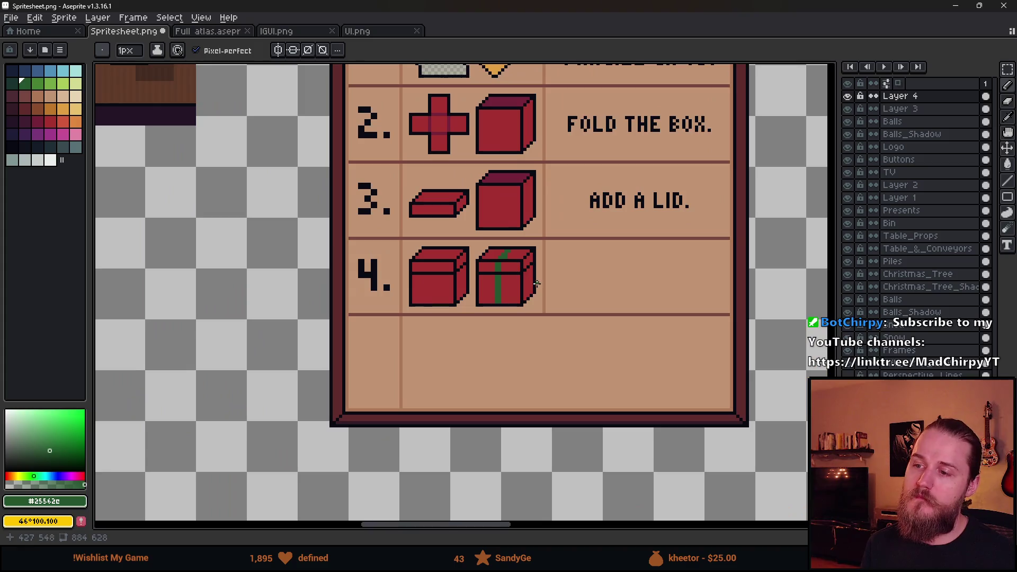
{"action": "scroll", "coordinate": [524, 267], "scroll_direction": "up", "scroll_amount": 4}
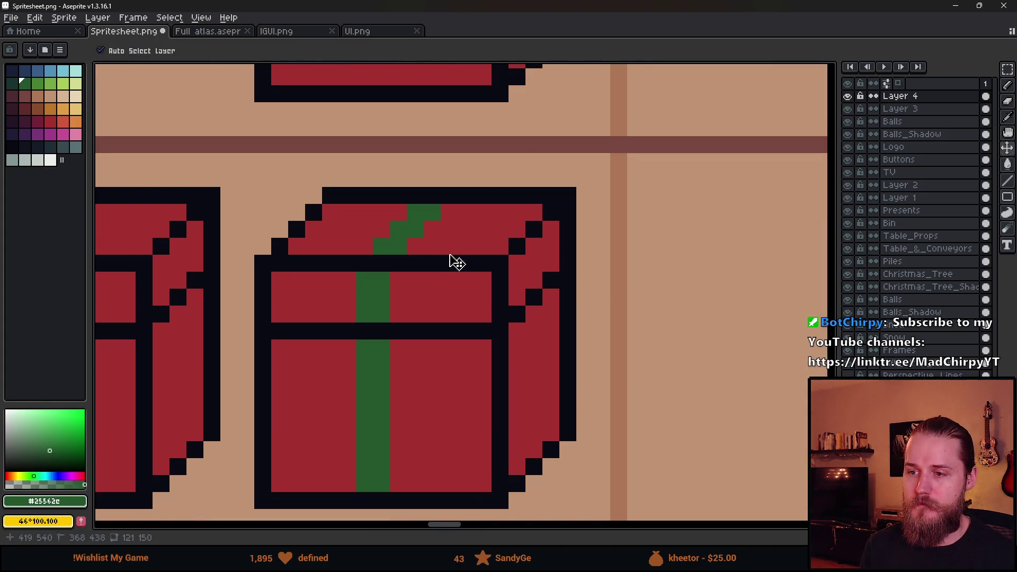
{"action": "scroll", "coordinate": [480, 311], "scroll_direction": "down", "scroll_amount": 2}
{"action": "scroll", "coordinate": [480, 311], "scroll_direction": "down", "scroll_amount": 2}
{"action": "scroll", "coordinate": [484, 318], "scroll_direction": "up", "scroll_amount": 2}
{"action": "scroll", "coordinate": [382, 226], "scroll_direction": "up", "scroll_amount": 2}
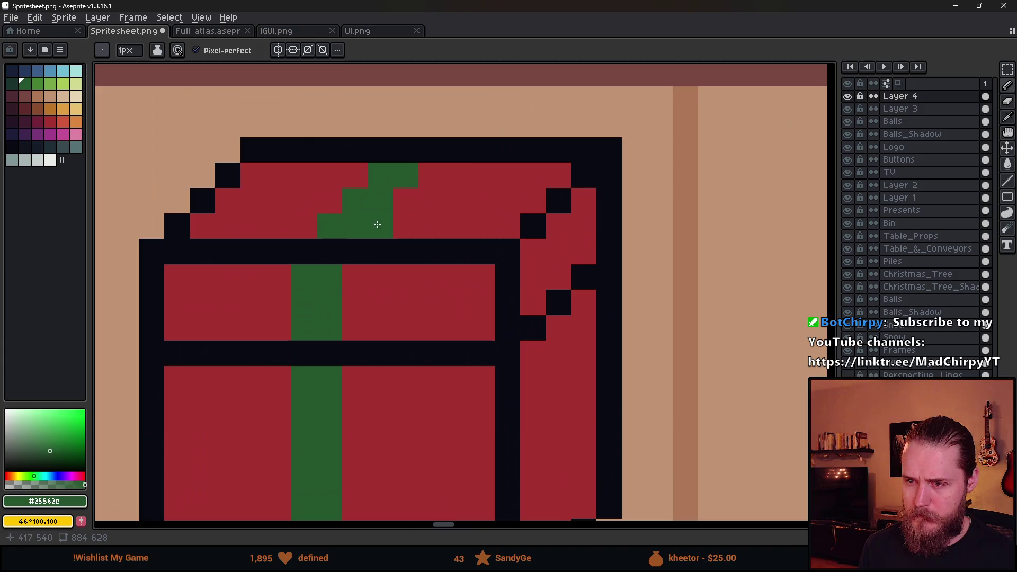
{"action": "mouse_move", "coordinate": [231, 196]}
{"action": "left_mouse_down"}
{"action": "mouse_move", "coordinate": [531, 202]}
{"action": "mouse_move", "coordinate": [551, 229]}
{"action": "left_mouse_up"}
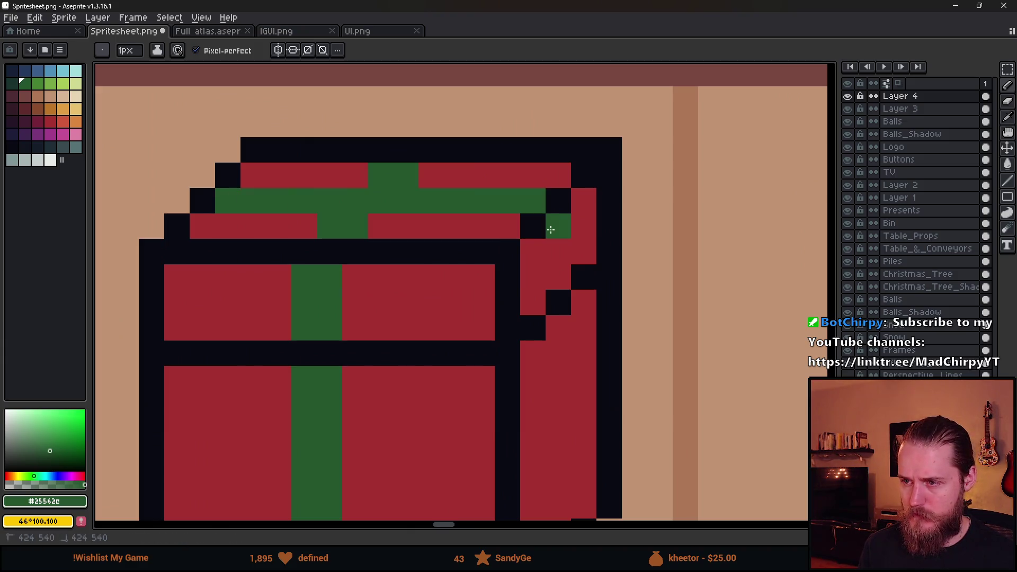
{"action": "scroll", "coordinate": [580, 430], "scroll_direction": "down", "scroll_amount": 4}
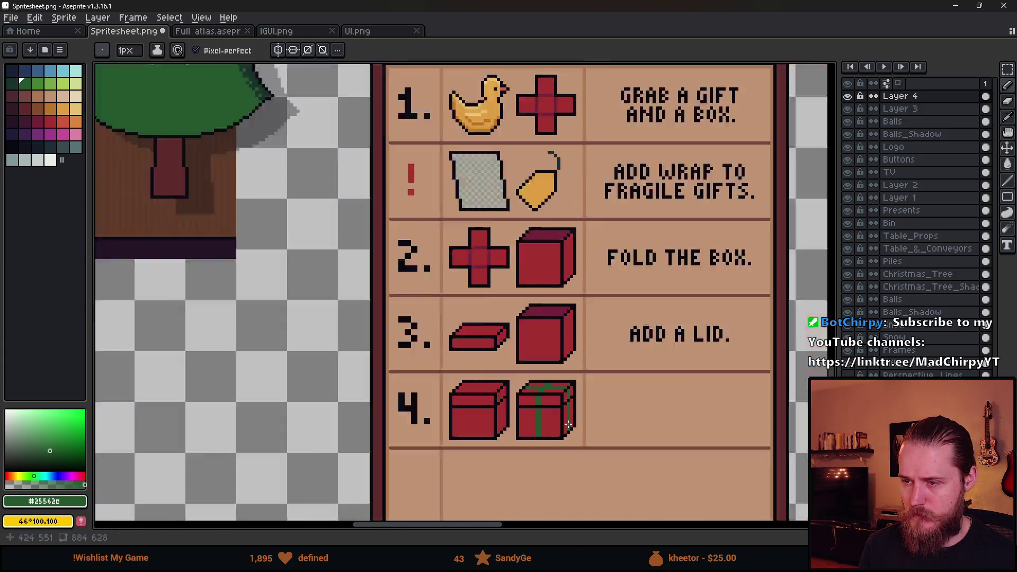
{"action": "left_click_drag", "start_coordinate": [582, 441], "coordinate": [539, 277]}
{"action": "scroll", "coordinate": [523, 257], "scroll_direction": "up", "scroll_amount": 4}
Sample the box's dark red and draw a shading line beside the green ribbon.
{"action": "key", "text": "alt"}
{"action": "left_click", "coordinate": [518, 233], "text": "alt"}
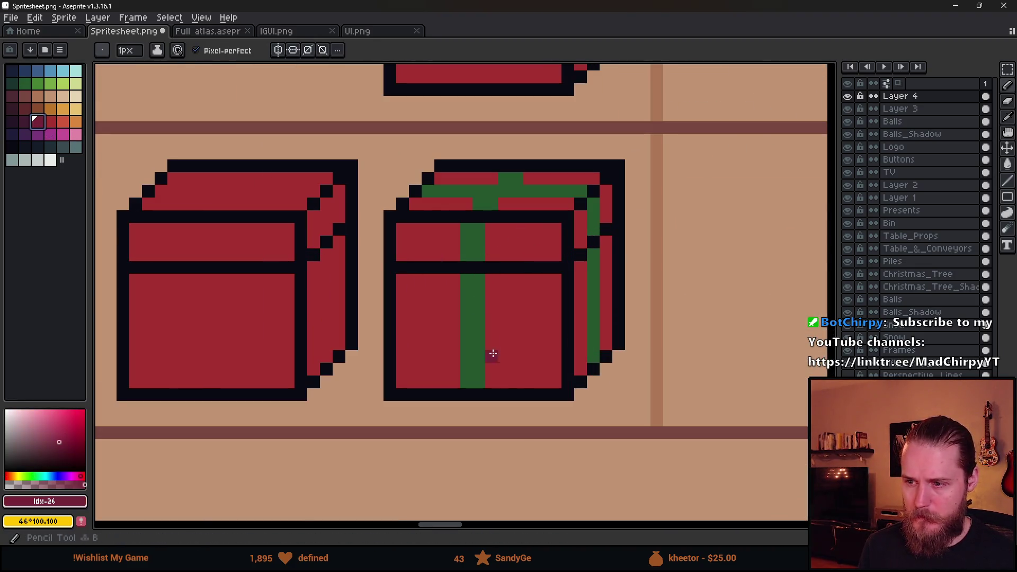
{"action": "left_click_drag", "start_coordinate": [493, 381], "coordinate": [486, 224]}
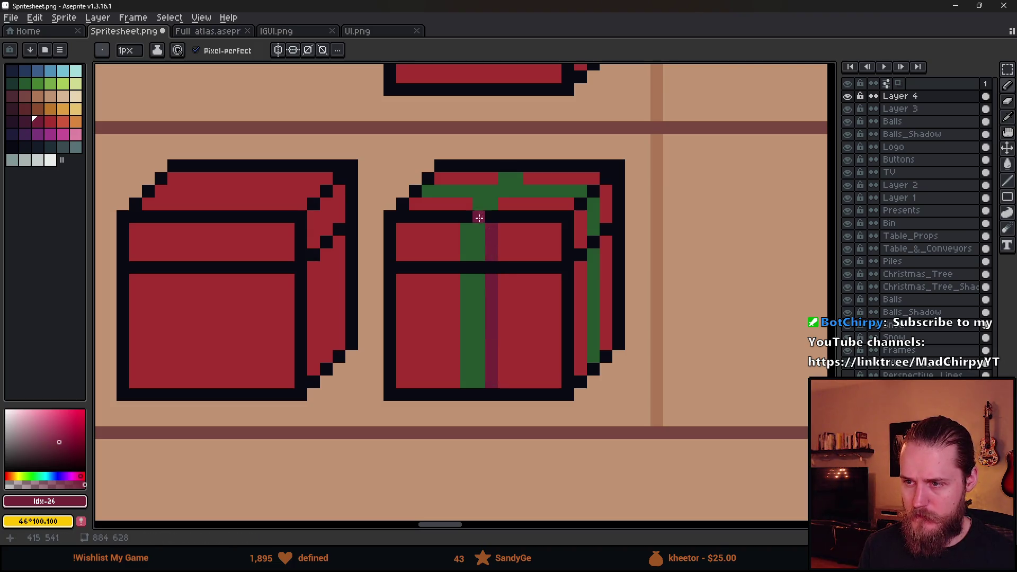
{"action": "scroll", "coordinate": [478, 242], "scroll_direction": "down", "scroll_amount": 5}
{"action": "scroll", "coordinate": [517, 273], "scroll_direction": "up", "scroll_amount": 4}
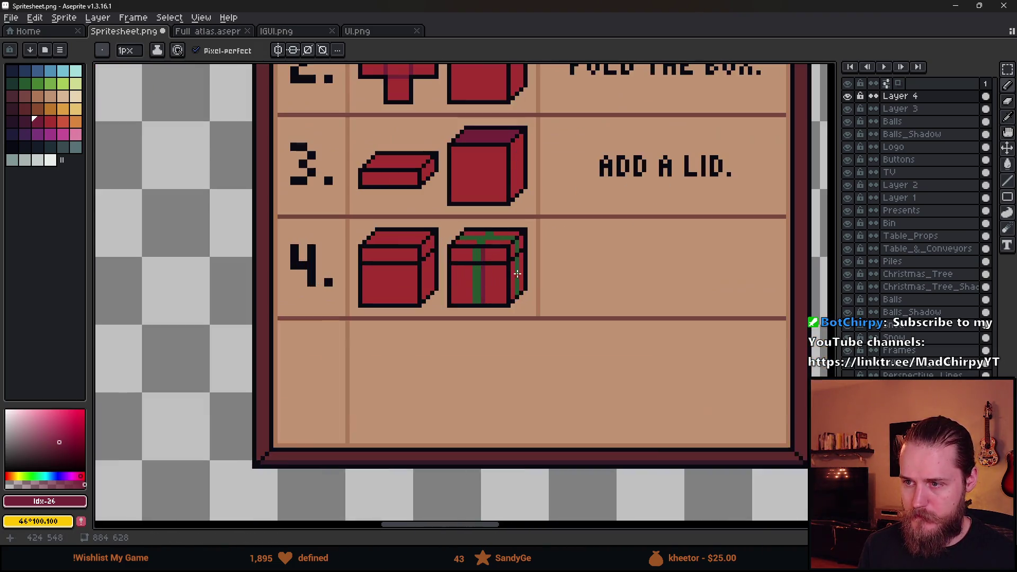
{"action": "scroll", "coordinate": [499, 279], "scroll_direction": "up", "scroll_amount": 1}
Try darkening the box's side strips with the paint bucket, then undo the last fill.
{"action": "key", "text": "g"}
{"action": "left_click", "coordinate": [518, 281]}
{"action": "left_click", "coordinate": [530, 267]}
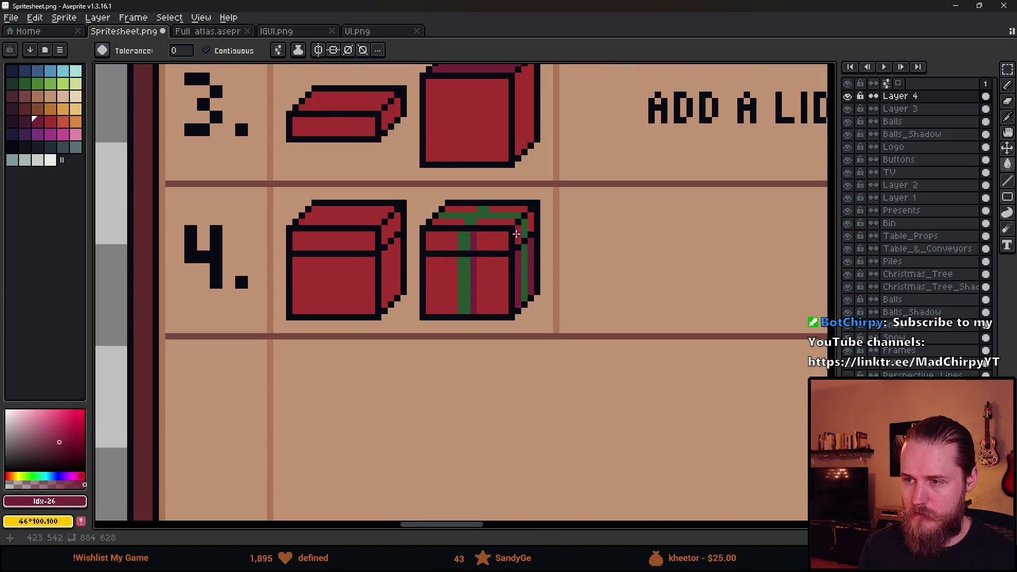
{"action": "scroll", "coordinate": [537, 241], "scroll_direction": "down", "scroll_amount": 2}
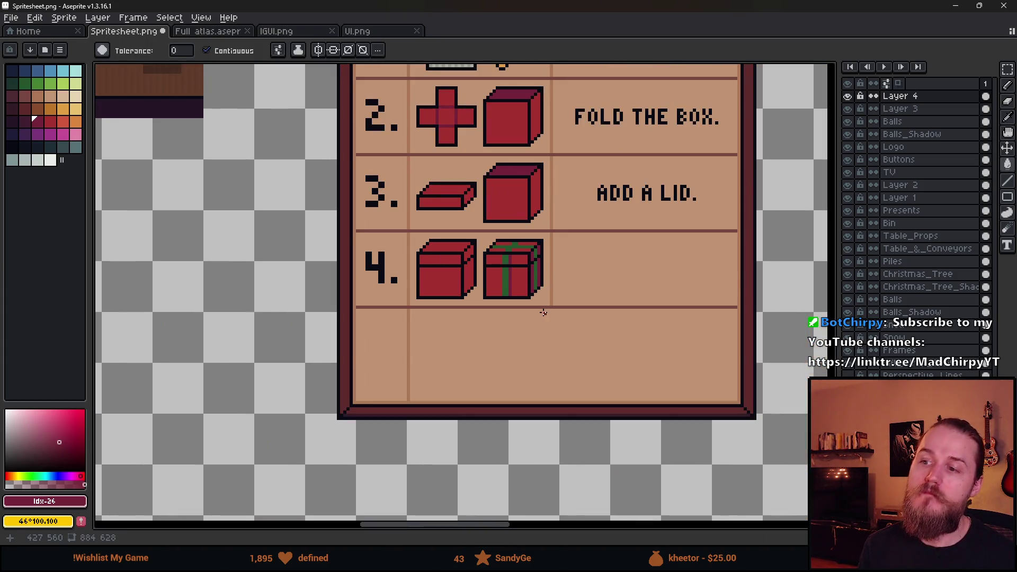
{"action": "key", "text": "ctrl+z"}
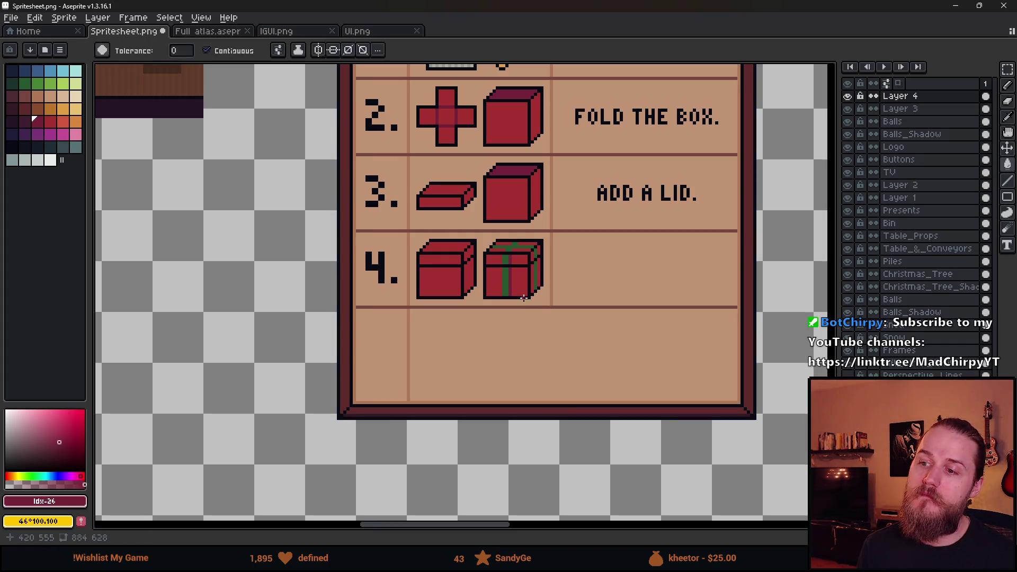
{"action": "scroll", "coordinate": [560, 292], "scroll_direction": "down", "scroll_amount": 1}
{"action": "scroll", "coordinate": [545, 270], "scroll_direction": "up", "scroll_amount": 3}
{"action": "scroll", "coordinate": [524, 258], "scroll_direction": "up", "scroll_amount": 1}
Switch to the eraser and pan the canvas down to the room scene.
{"action": "key", "text": "e"}
{"action": "scroll", "coordinate": [549, 277], "scroll_direction": "down", "scroll_amount": 3}
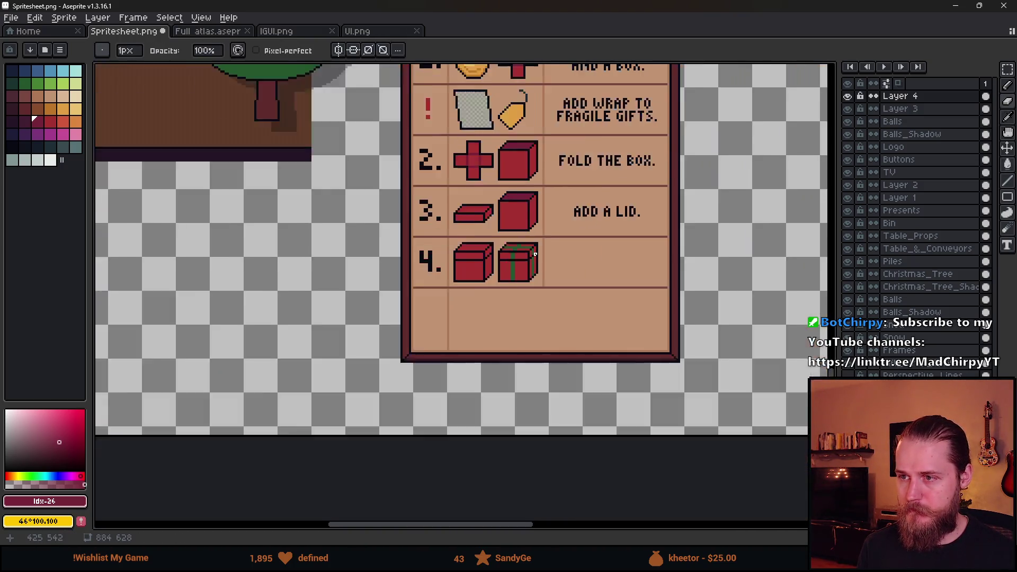
{"action": "scroll", "coordinate": [565, 262], "scroll_direction": "up", "scroll_amount": 1}
{"action": "scroll", "coordinate": [565, 262], "scroll_direction": "down", "scroll_amount": 1}
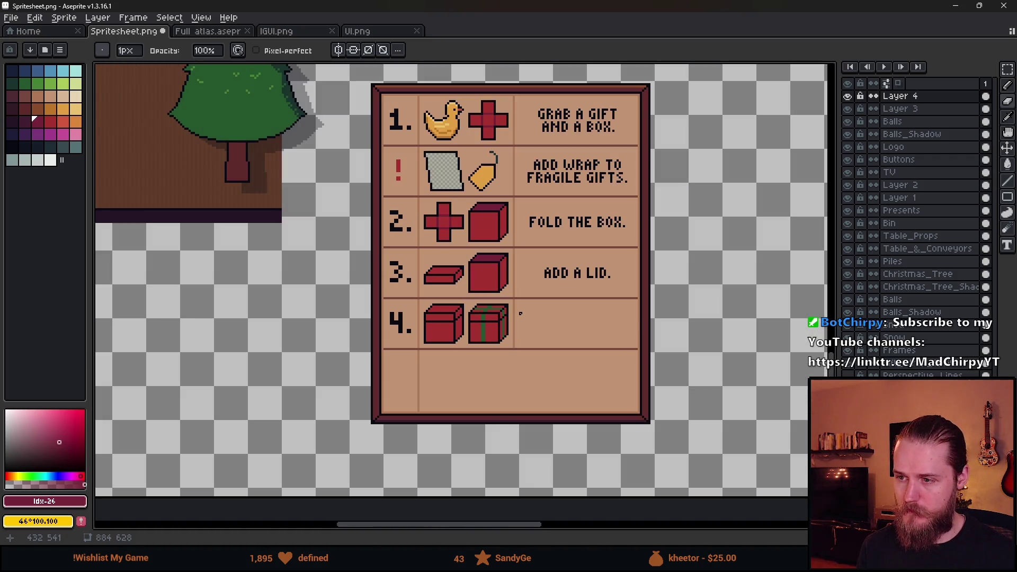
{"action": "scroll", "coordinate": [540, 324], "scroll_direction": "up", "scroll_amount": 1}
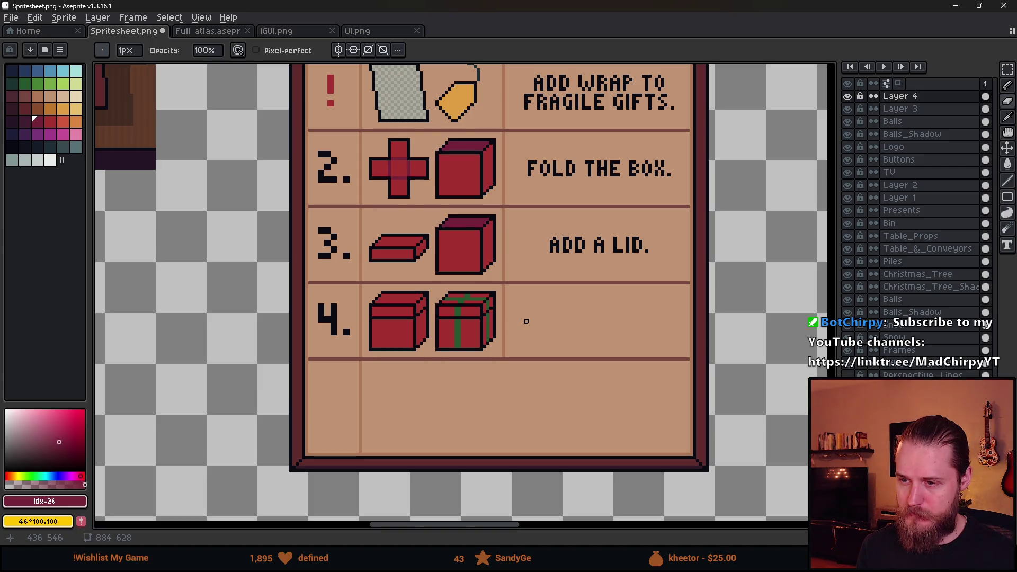
{"action": "scroll", "coordinate": [526, 321], "scroll_direction": "down", "scroll_amount": 1}
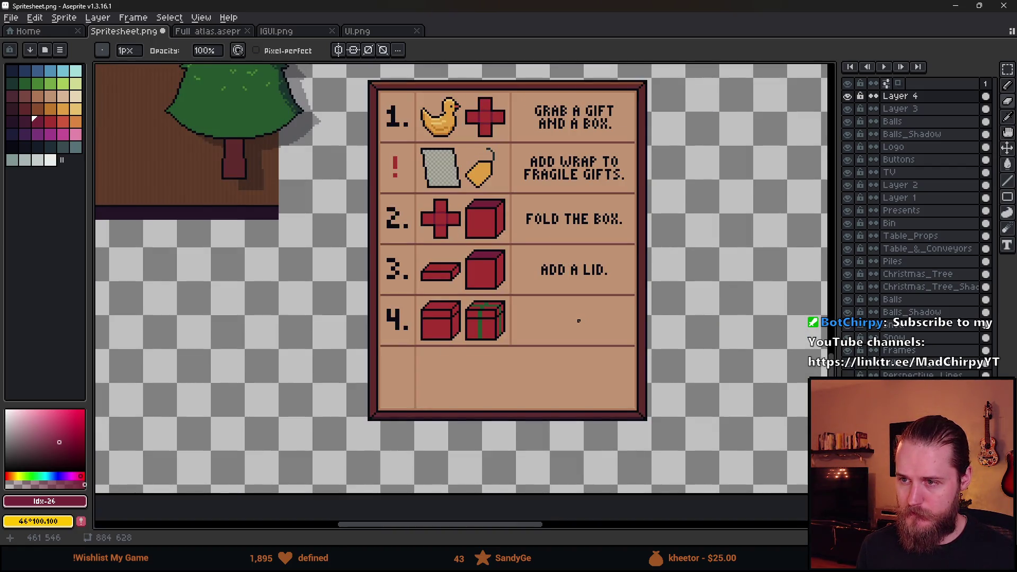
{"action": "scroll", "coordinate": [560, 325], "scroll_direction": "down", "scroll_amount": 2}
{"action": "left_click_drag", "start_coordinate": [260, 310], "coordinate": [485, 397]}
Review the tables and room scene on Spritesheet.png, then switch to Unity.
{"action": "mouse_move", "coordinate": [471, 298]}
{"action": "left_mouse_down"}
{"action": "mouse_move", "coordinate": [415, 374]}
{"action": "mouse_move", "coordinate": [415, 351]}
{"action": "mouse_move", "coordinate": [473, 446]}
{"action": "left_mouse_up"}
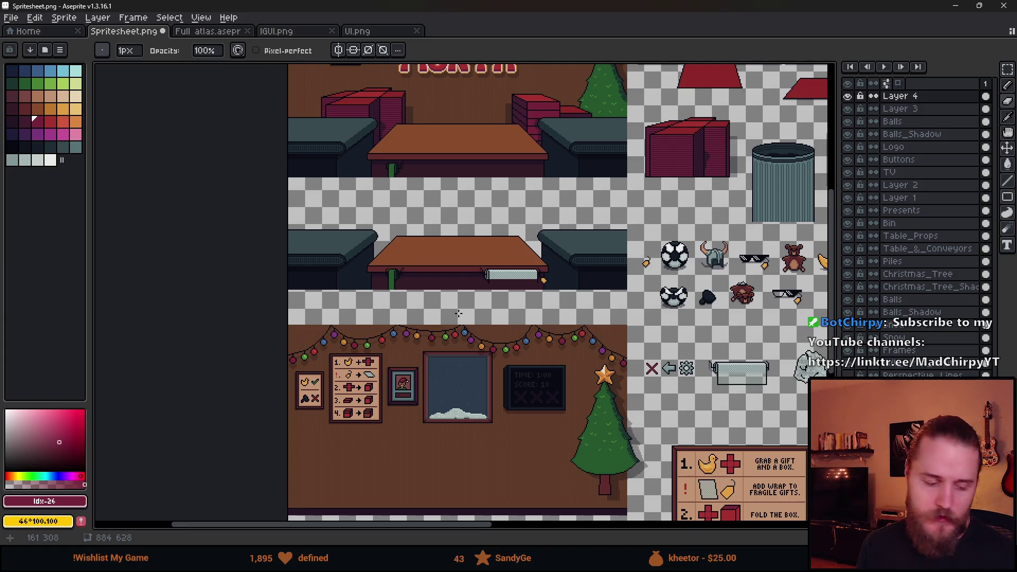
{"action": "scroll", "coordinate": [458, 312], "scroll_direction": "up", "scroll_amount": 3}
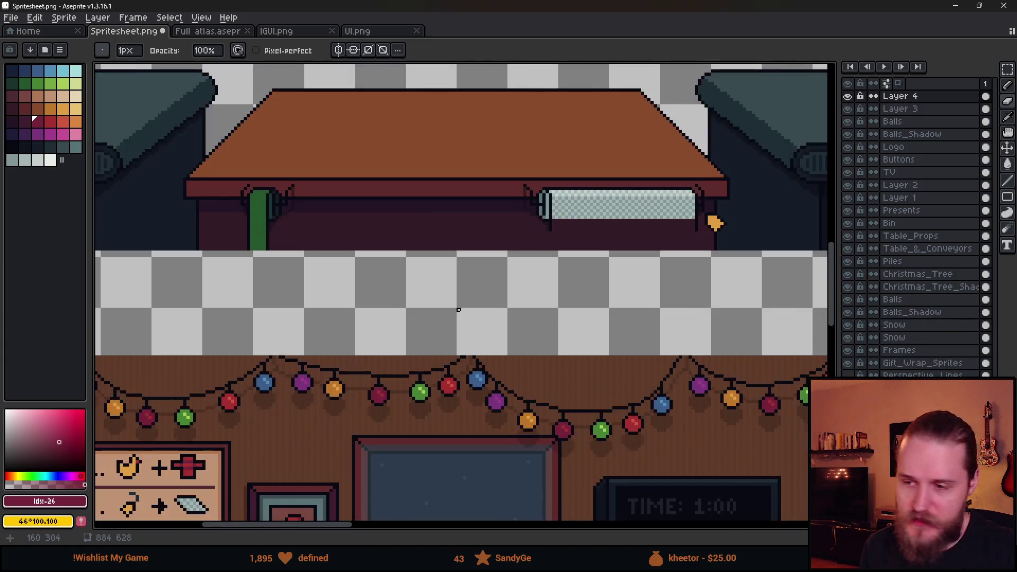
{"action": "scroll", "coordinate": [477, 297], "scroll_direction": "down", "scroll_amount": 3}
{"action": "scroll", "coordinate": [498, 275], "scroll_direction": "up", "scroll_amount": 2}
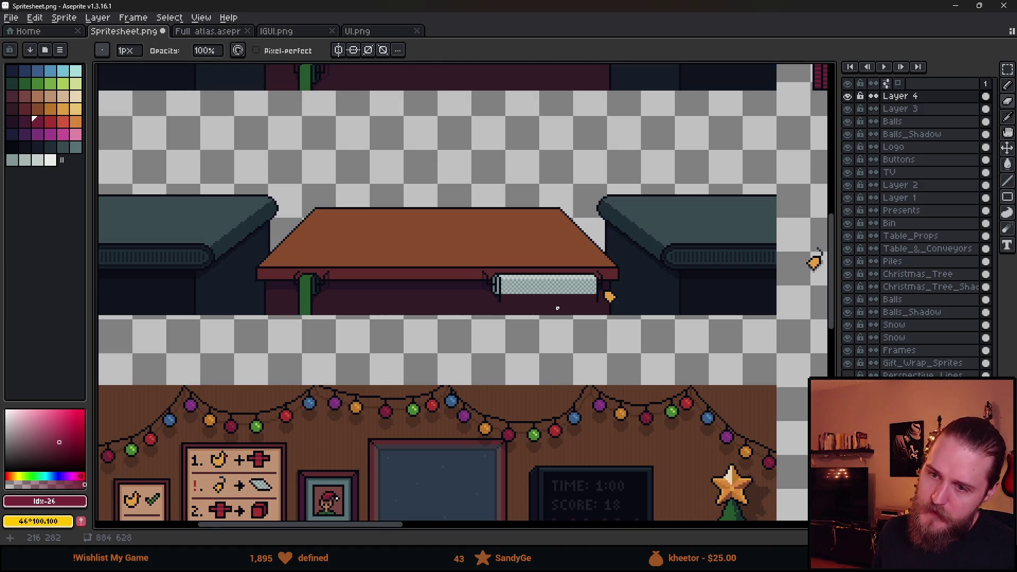
{"action": "scroll", "coordinate": [295, 300], "scroll_direction": "down", "scroll_amount": 3}
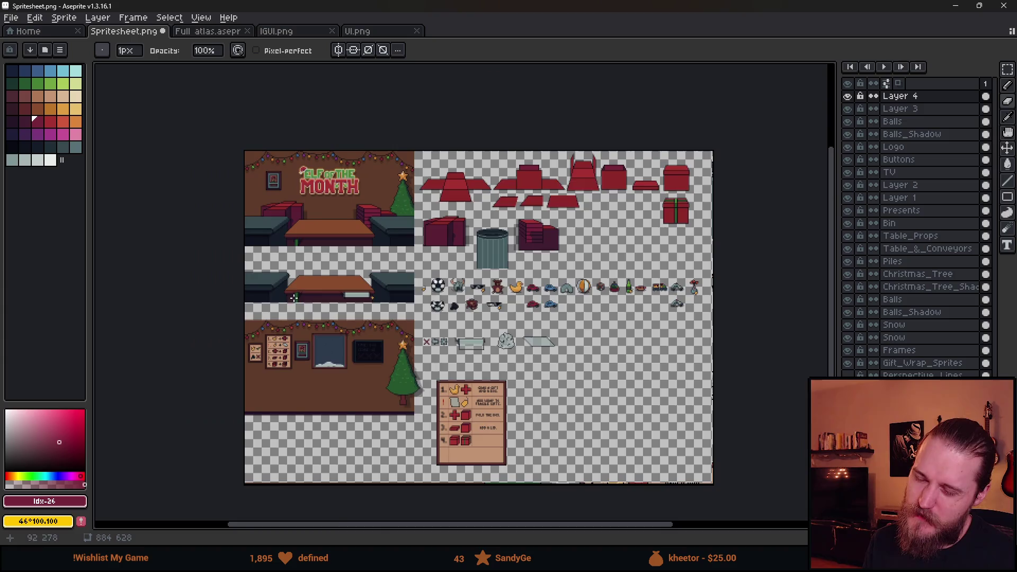
{"action": "scroll", "coordinate": [347, 210], "scroll_direction": "up", "scroll_amount": 1}
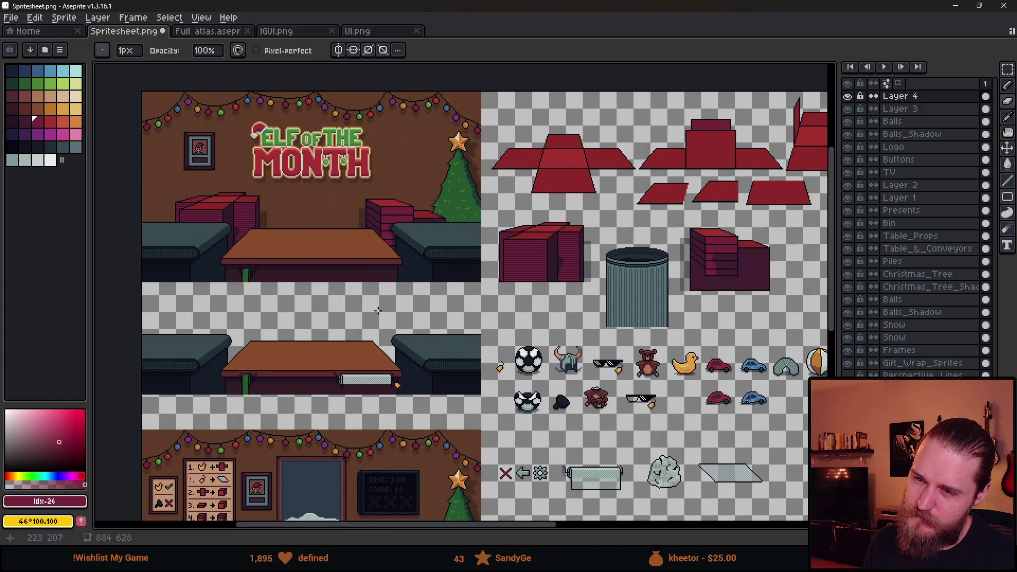
{"action": "scroll", "coordinate": [378, 311], "scroll_direction": "down", "scroll_amount": 1}
{"action": "scroll", "coordinate": [498, 300], "scroll_direction": "down", "scroll_amount": 2}
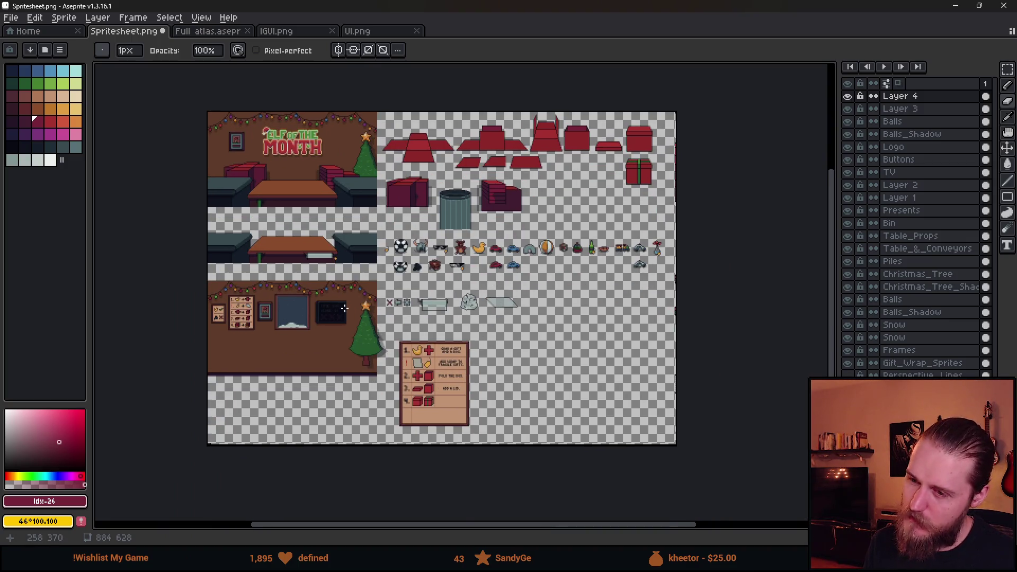
{"action": "scroll", "coordinate": [345, 308], "scroll_direction": "up", "scroll_amount": 2}
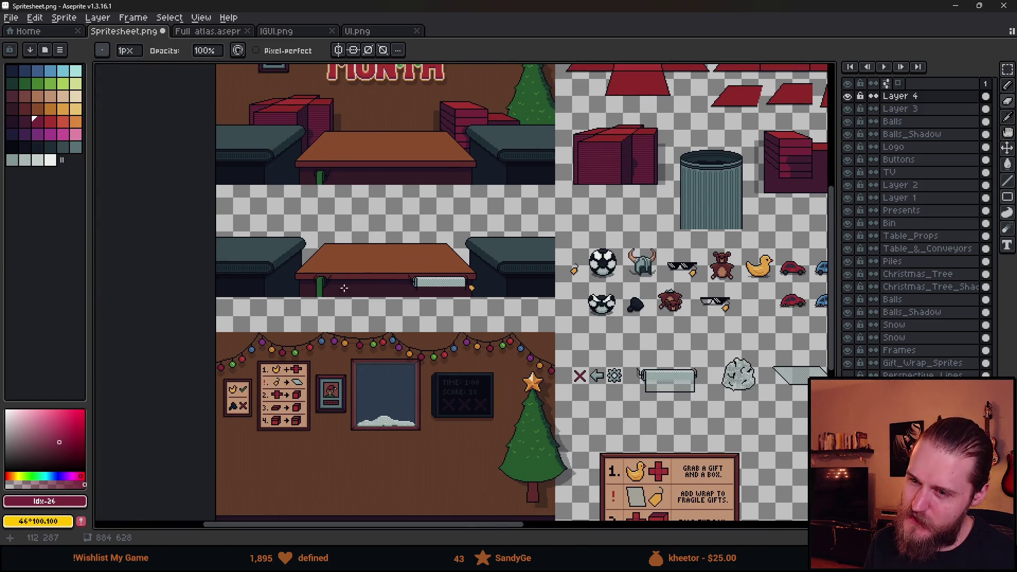
{"action": "key", "text": "alt+Tab"}
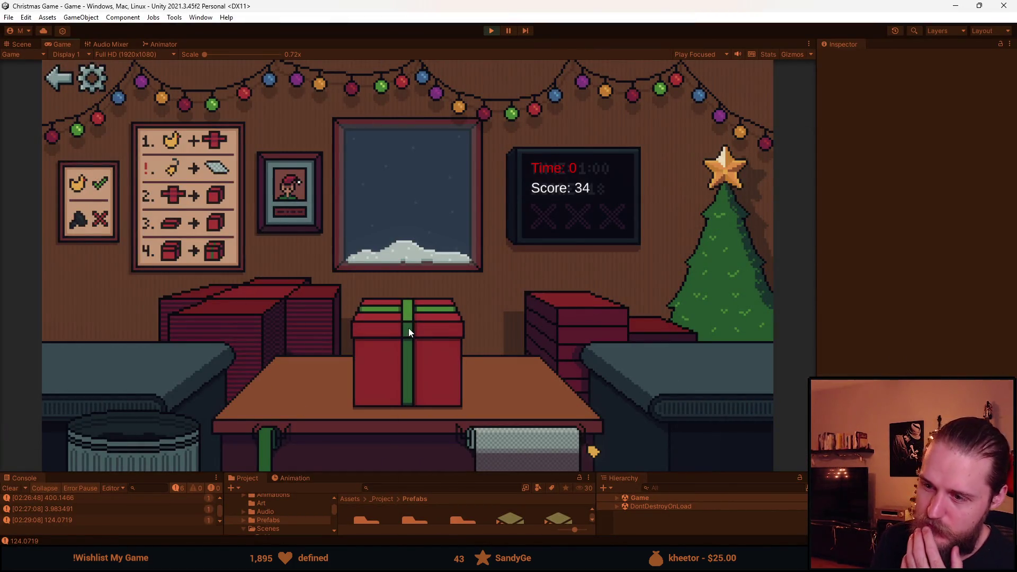
Start a new round, then wrap and deliver the duck and a green-ribboned toy-car box.
{"action": "left_click", "coordinate": [69, 74]}
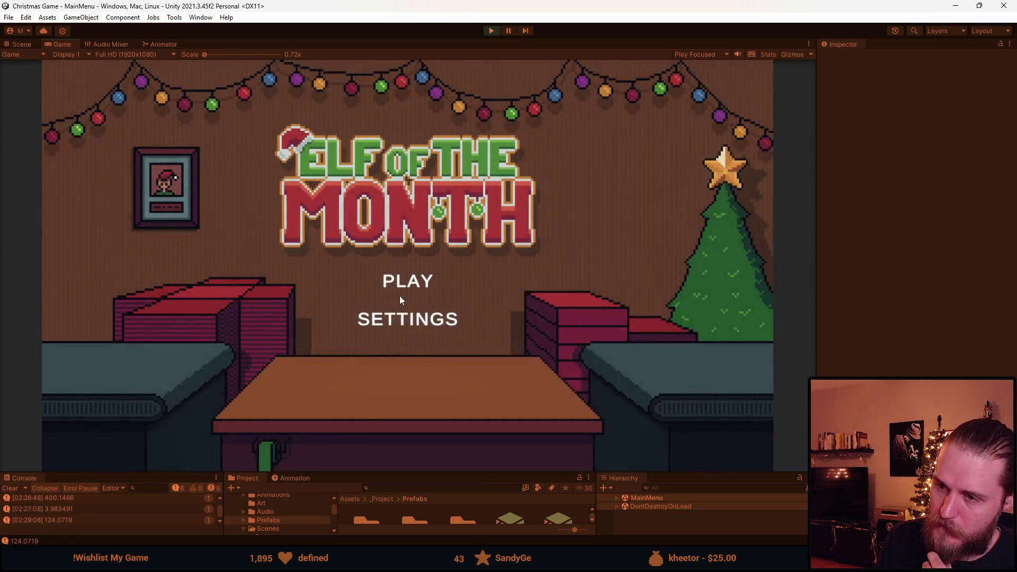
{"action": "left_click", "coordinate": [400, 294]}
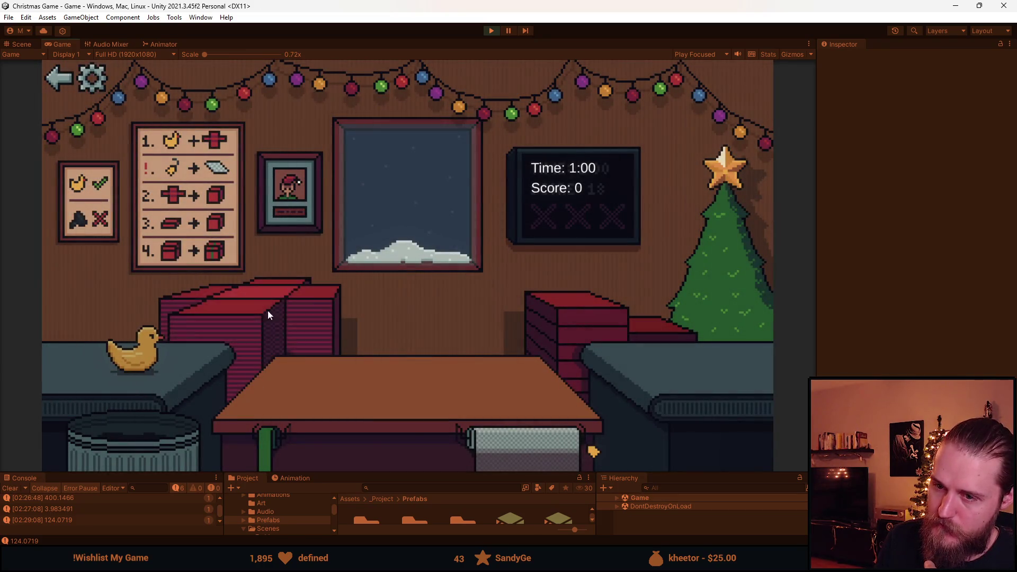
{"action": "left_click_drag", "start_coordinate": [127, 361], "coordinate": [322, 392]}
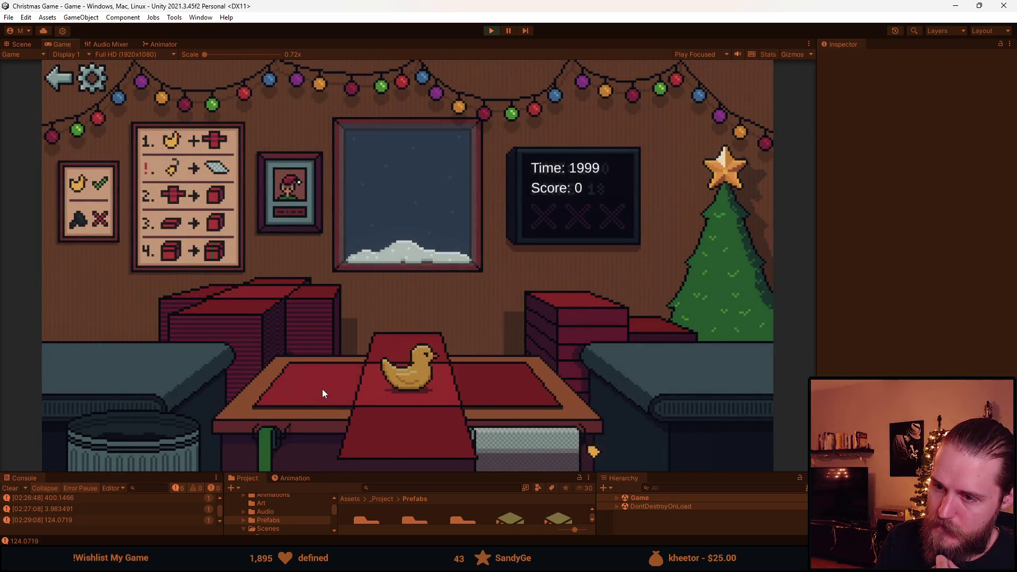
{"action": "left_click", "coordinate": [406, 371]}
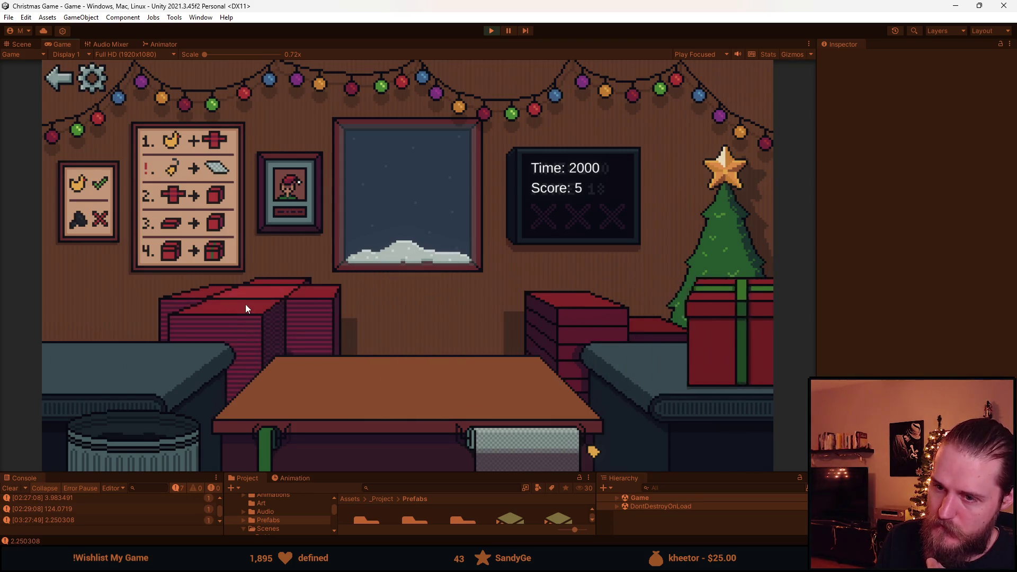
{"action": "left_click_drag", "start_coordinate": [132, 364], "coordinate": [322, 395]}
{"action": "left_click", "coordinate": [424, 435]}
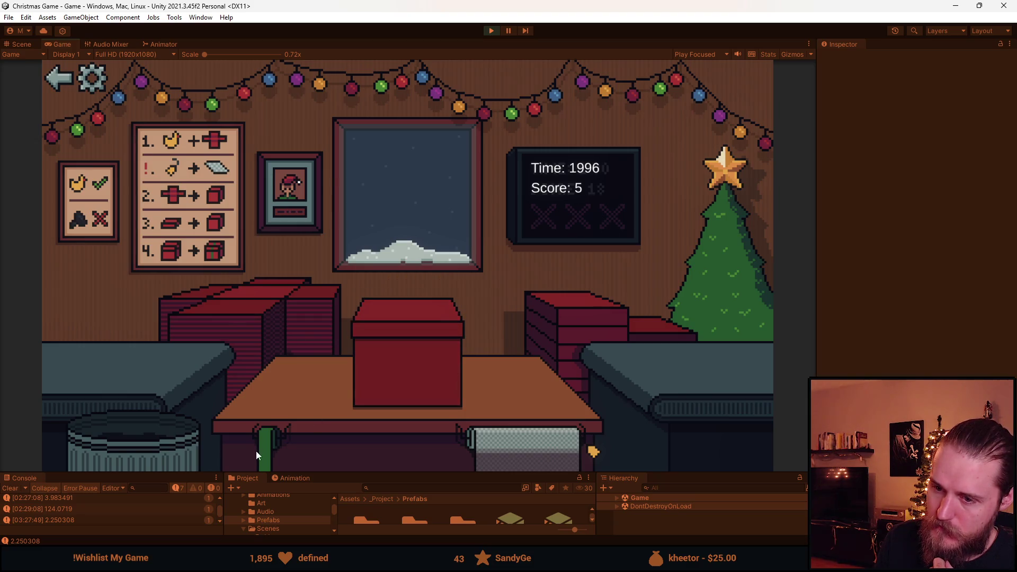
{"action": "left_click", "coordinate": [410, 370]}
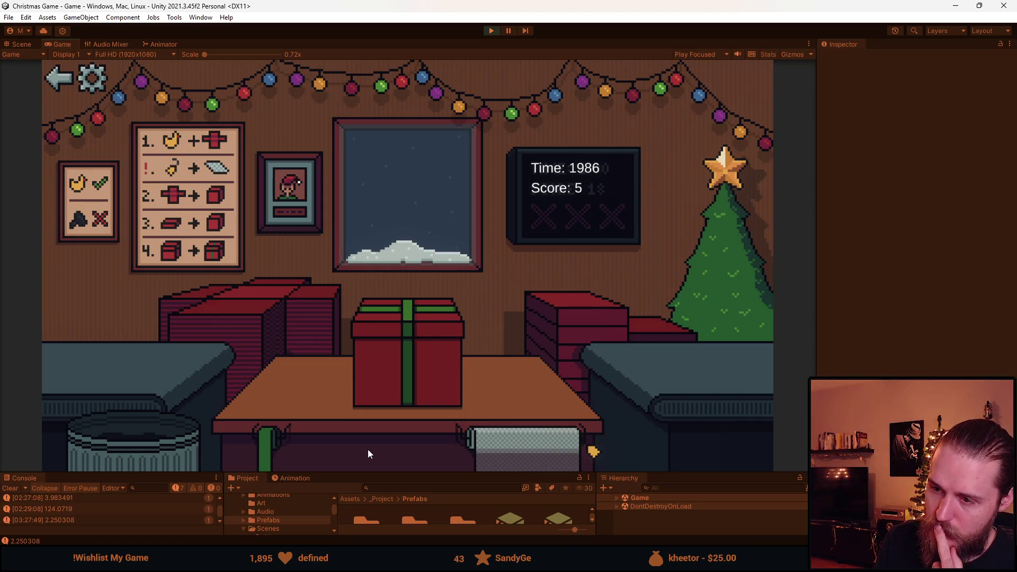
{"action": "left_click", "coordinate": [400, 360]}
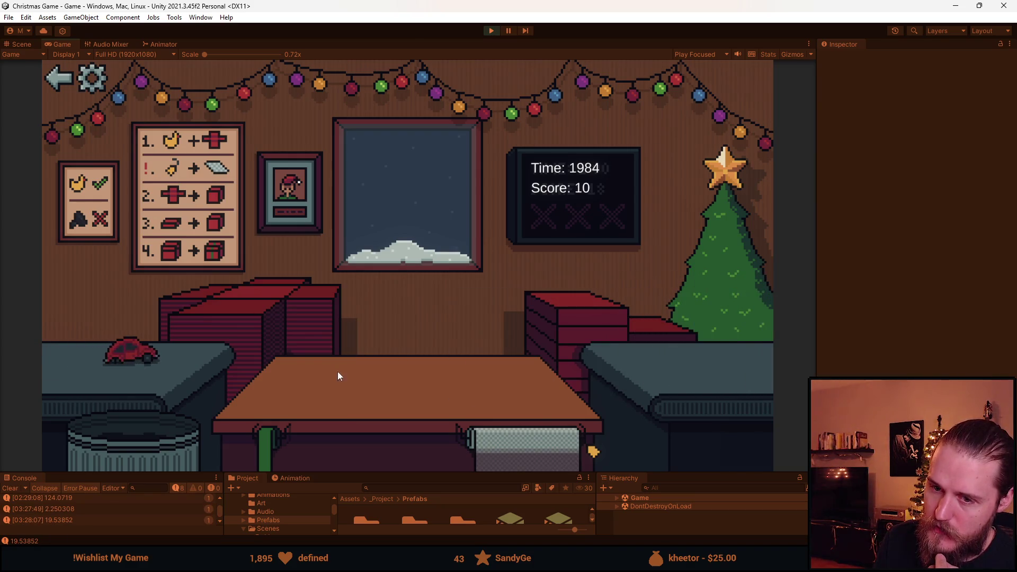
Trash the spare toy car, start wrapping the Rubik's cube, then quit to the main menu.
{"action": "left_click", "coordinate": [144, 353]}
{"action": "left_click", "coordinate": [155, 456]}
{"action": "left_click", "coordinate": [133, 361]}
{"action": "left_click", "coordinate": [244, 318]}
{"action": "left_click", "coordinate": [245, 318]}
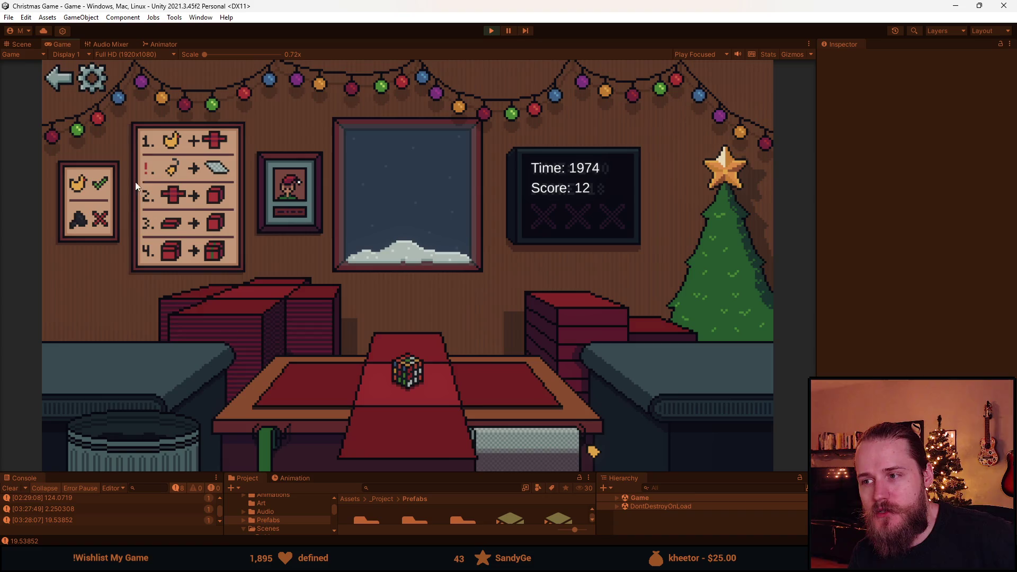
{"action": "left_click", "coordinate": [69, 80]}
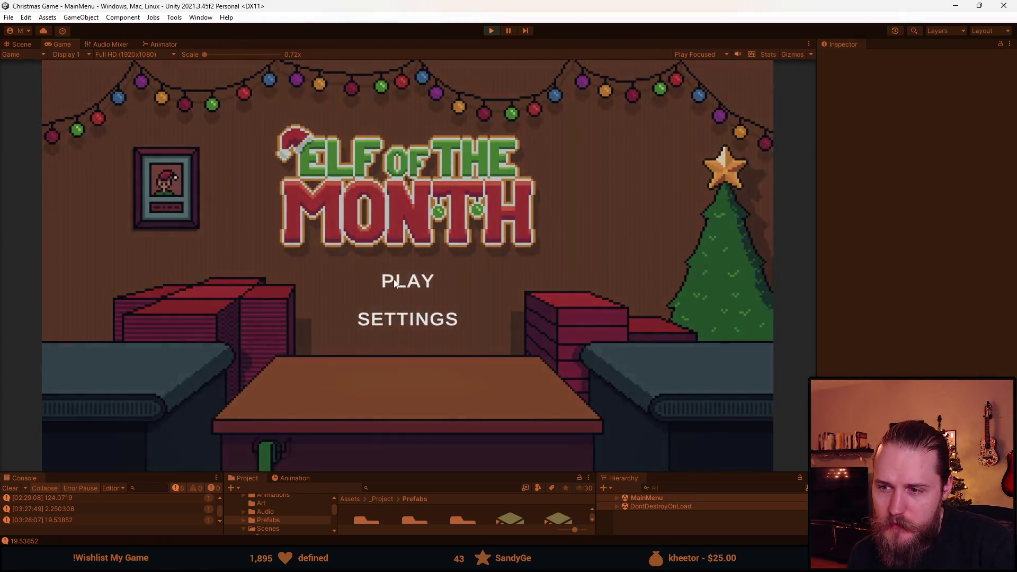
Start a round and wrap the duck with paper, lid and green ribbon, then deliver it.
{"action": "left_click", "coordinate": [395, 282]}
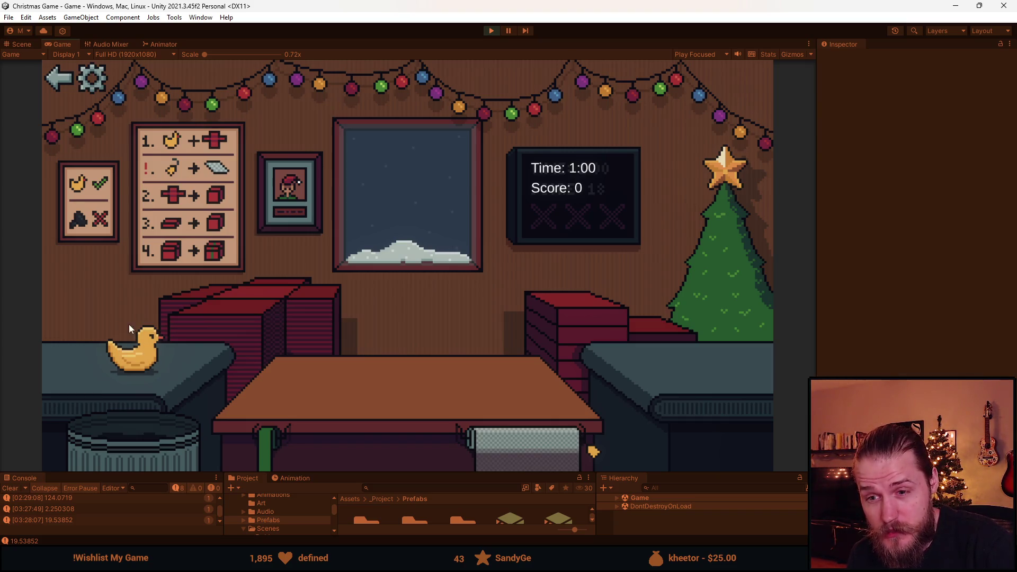
{"action": "left_click", "coordinate": [150, 358]}
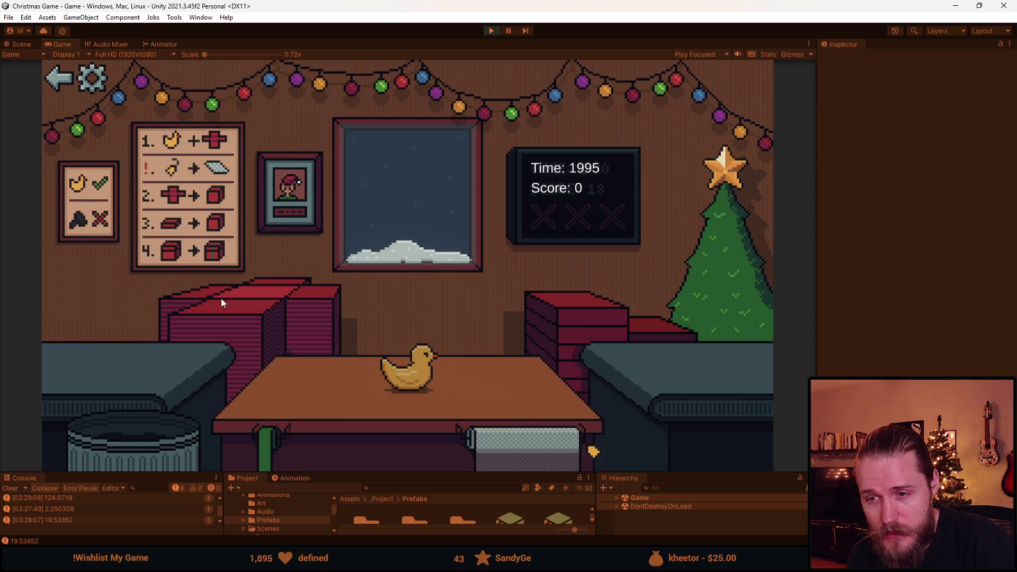
{"action": "left_click", "coordinate": [259, 306]}
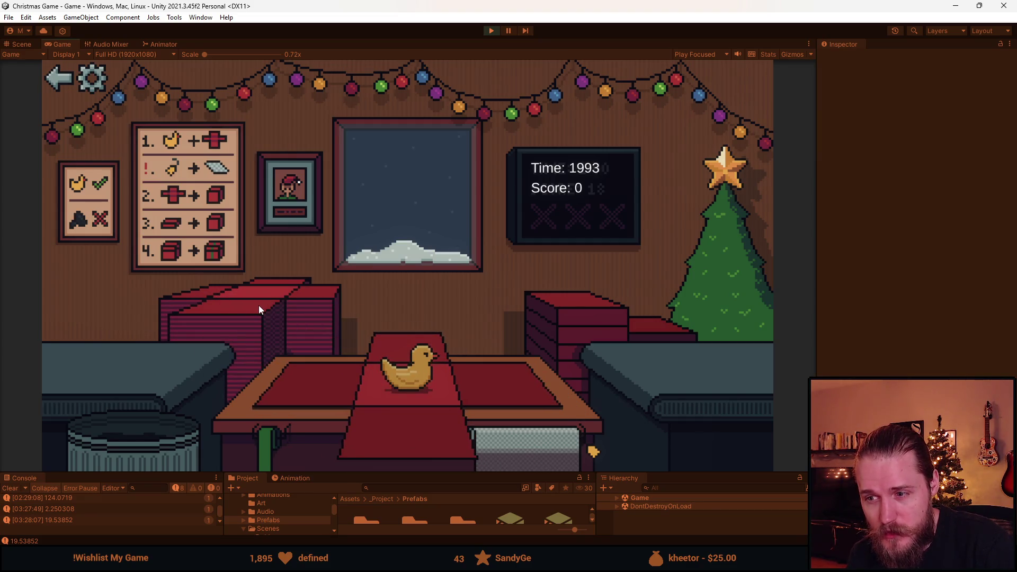
{"action": "left_click", "coordinate": [324, 399]}
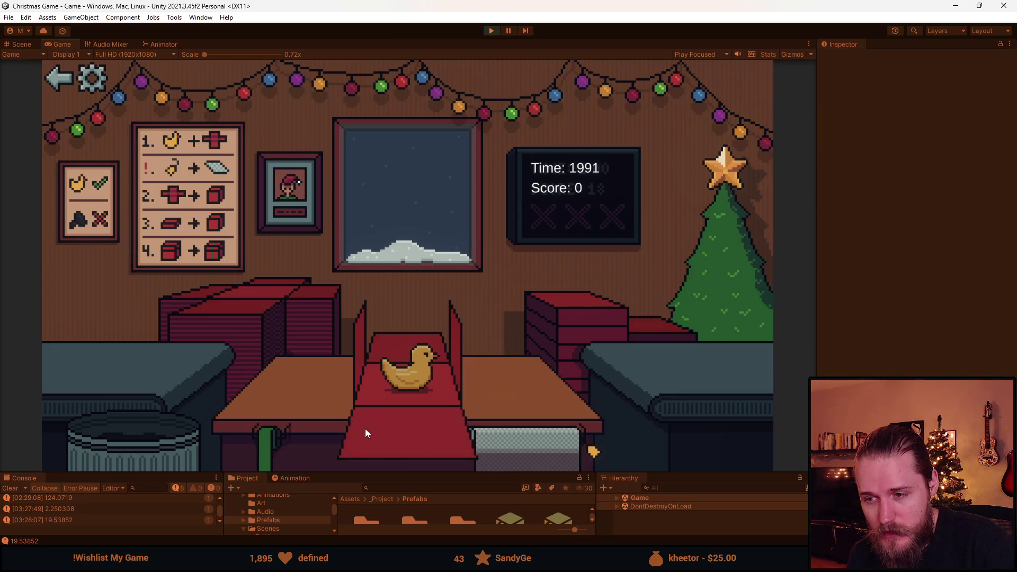
{"action": "left_click", "coordinate": [569, 316]}
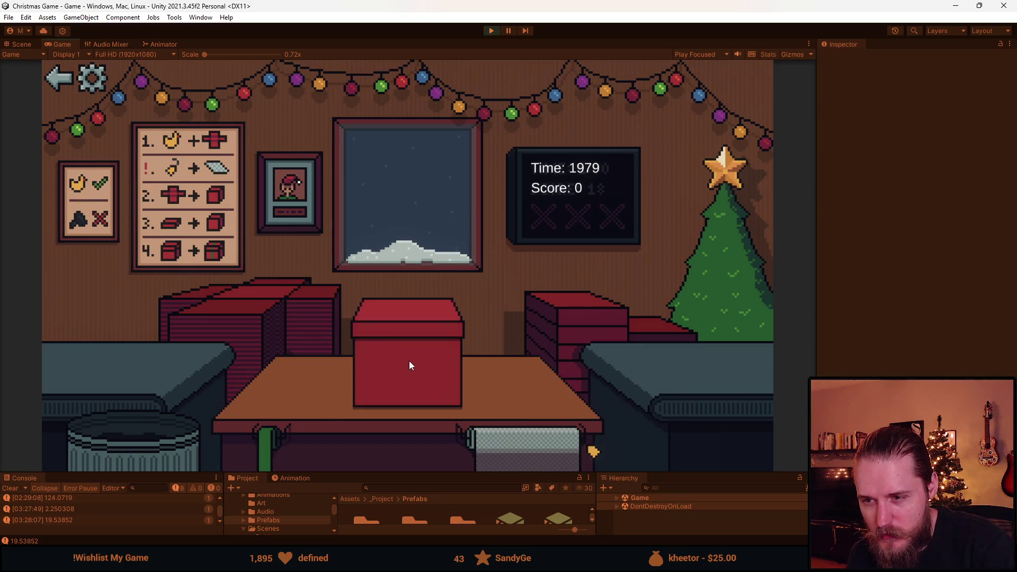
{"action": "left_click", "coordinate": [410, 340]}
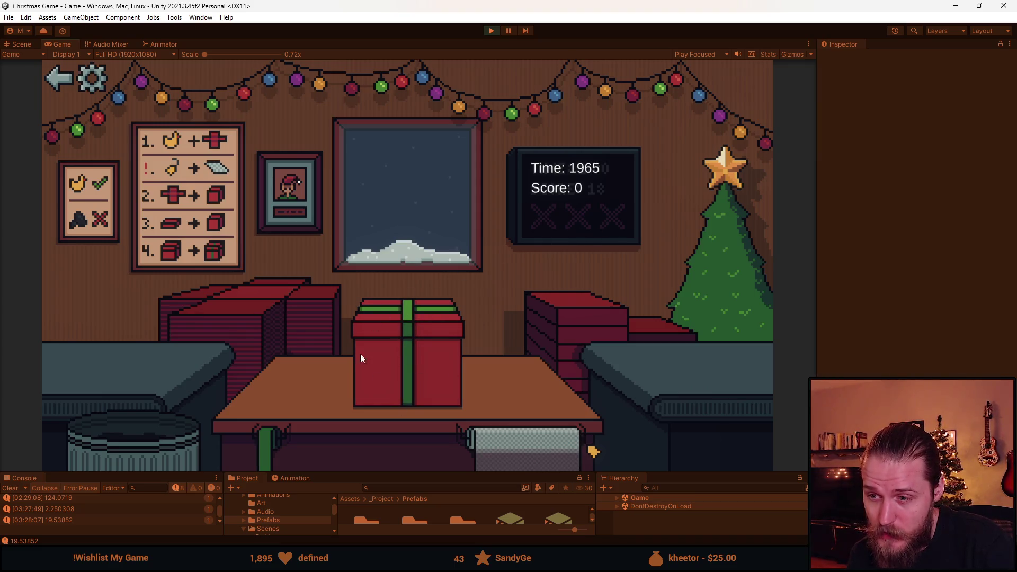
{"action": "left_click", "coordinate": [416, 339]}
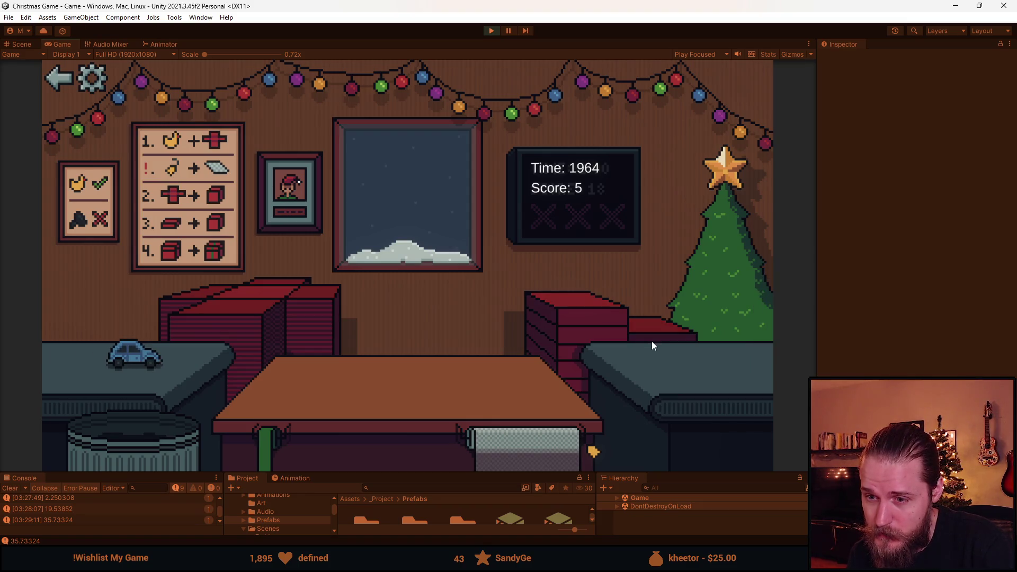
Box, lid, ribbon and deliver the toy car, then trash the leftover toy.
{"action": "left_click", "coordinate": [296, 314]}
{"action": "left_click", "coordinate": [151, 356]}
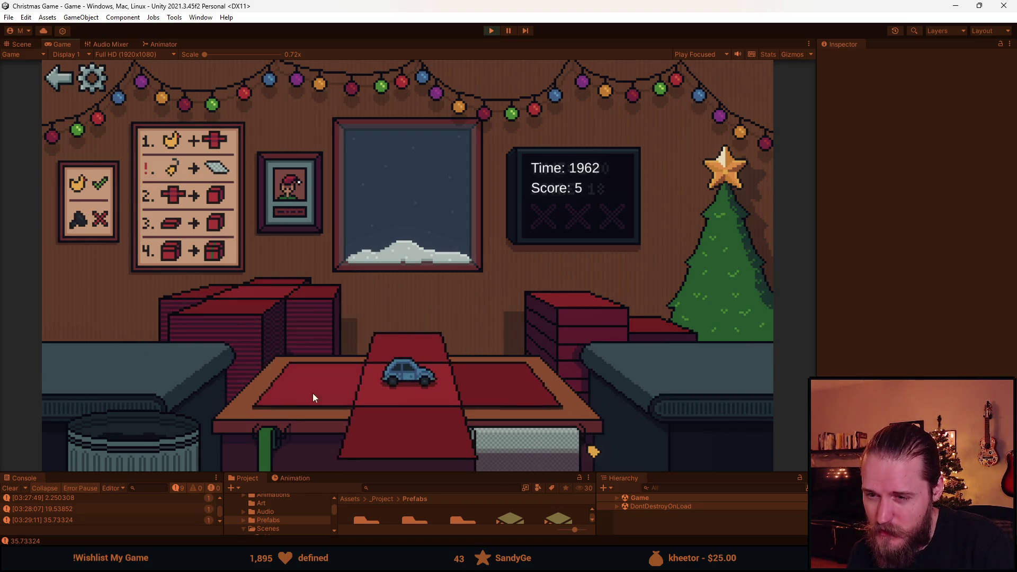
{"action": "left_click", "coordinate": [583, 321]}
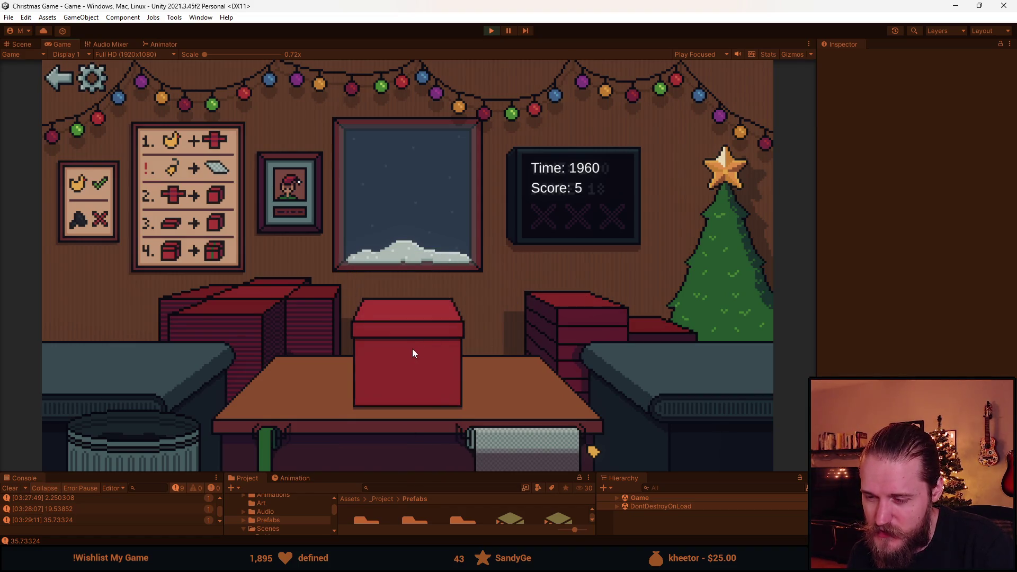
{"action": "left_click", "coordinate": [375, 358]}
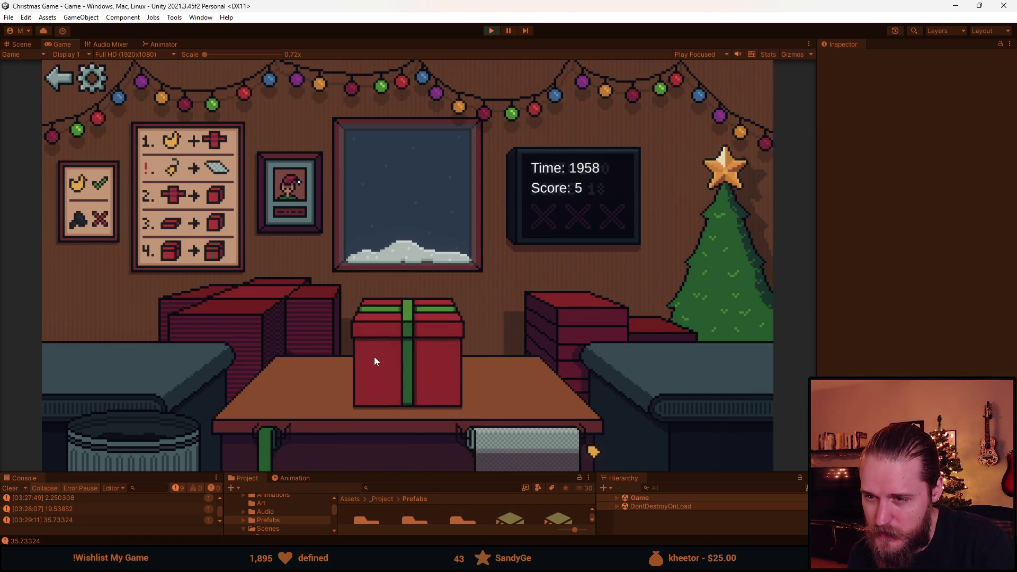
{"action": "left_click", "coordinate": [390, 366]}
{"action": "left_click", "coordinate": [114, 364]}
Wrap and deliver the ball and the helmet, discarding unwanted toys along the way.
{"action": "left_click", "coordinate": [115, 370]}
{"action": "left_click", "coordinate": [392, 371]}
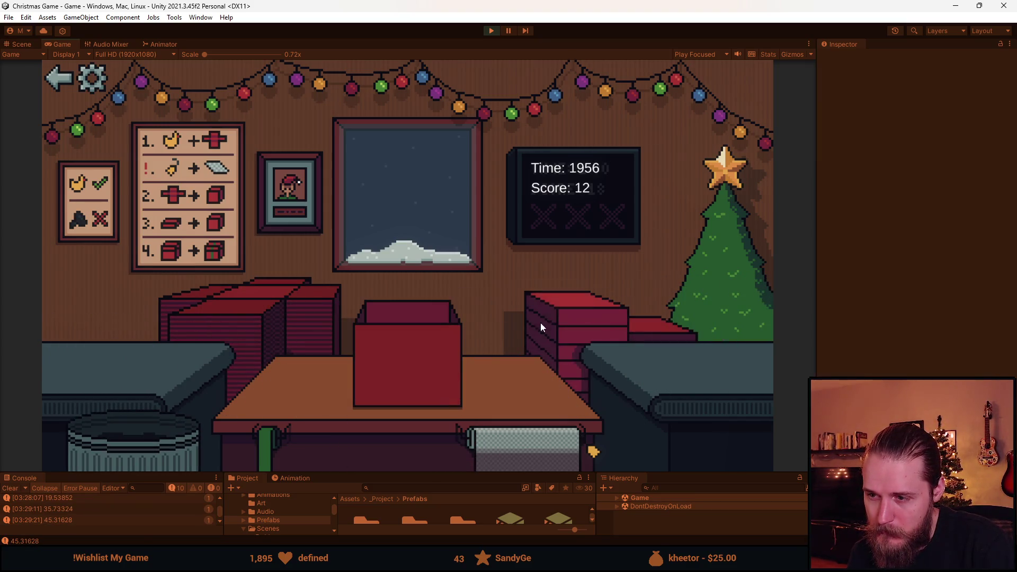
{"action": "left_click", "coordinate": [418, 357]}
{"action": "left_click", "coordinate": [120, 354]}
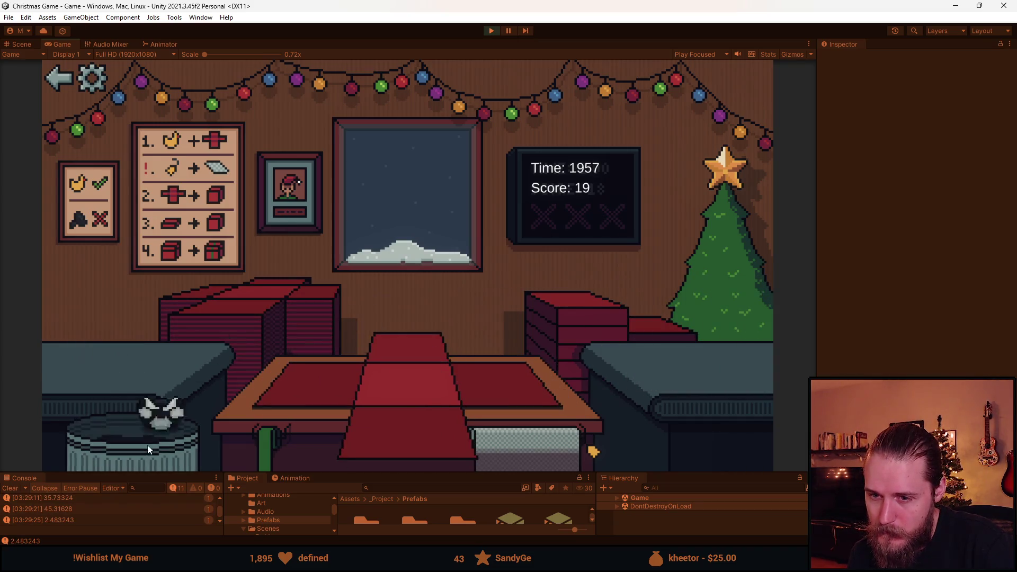
{"action": "left_click", "coordinate": [118, 362]}
{"action": "left_click", "coordinate": [145, 364]}
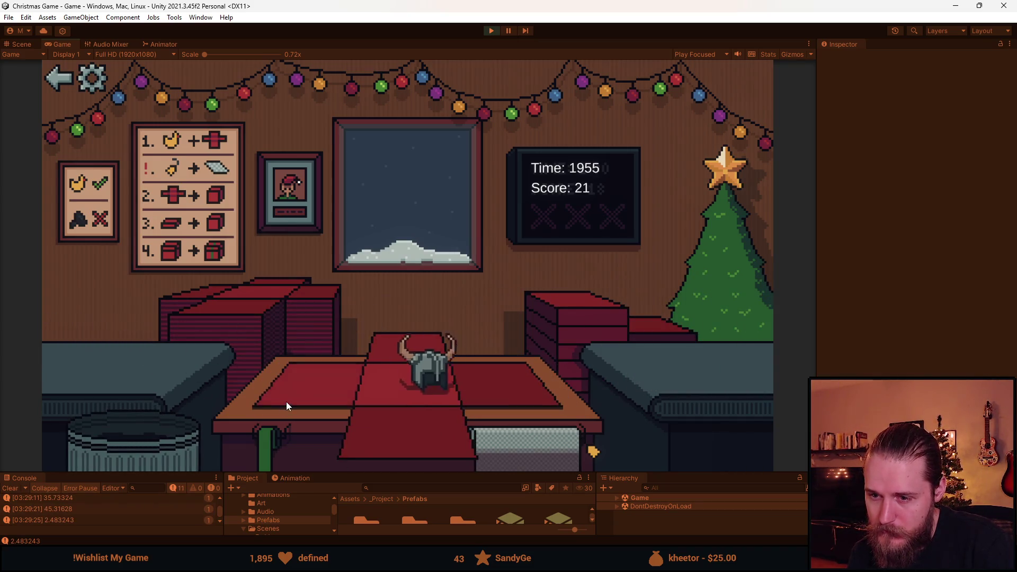
{"action": "left_click", "coordinate": [418, 360]}
{"action": "left_click", "coordinate": [408, 338]}
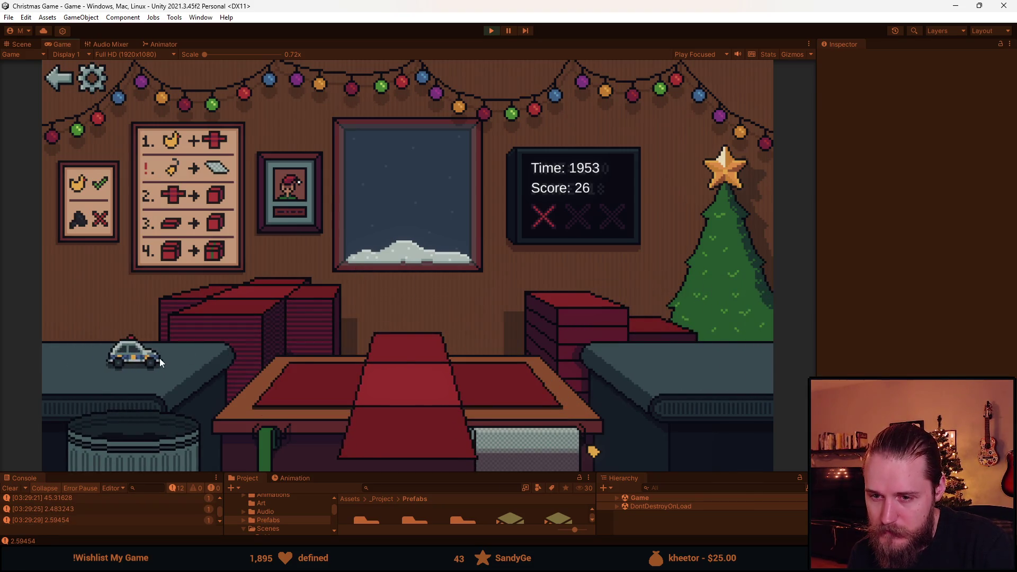
Wrap and deliver a toy car, trash a second car, and deliver another red-boxed gift.
{"action": "left_click", "coordinate": [131, 356]}
{"action": "left_click", "coordinate": [410, 365]}
{"action": "left_click", "coordinate": [402, 331]}
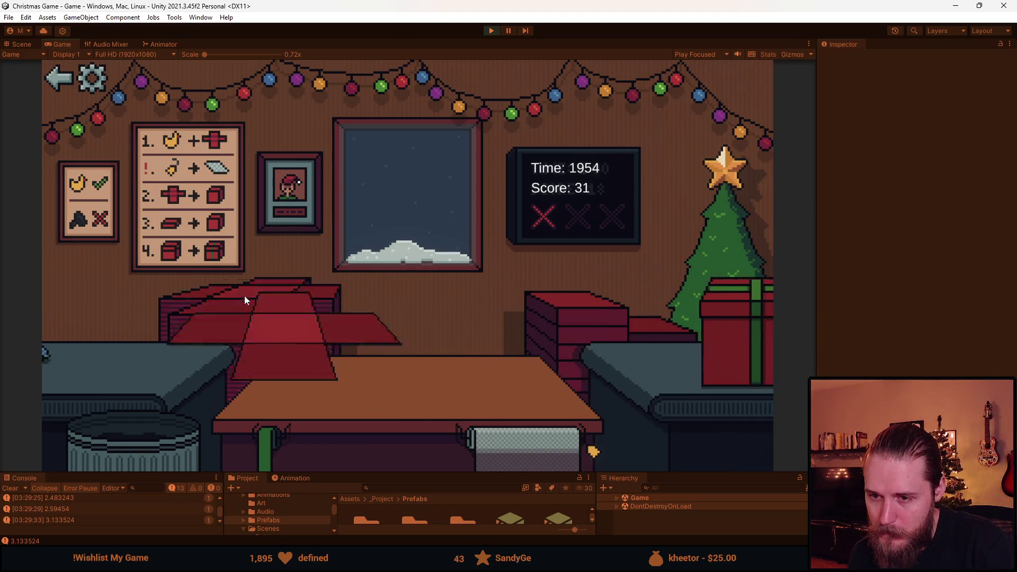
{"action": "left_click", "coordinate": [210, 359]}
{"action": "left_click", "coordinate": [136, 439]}
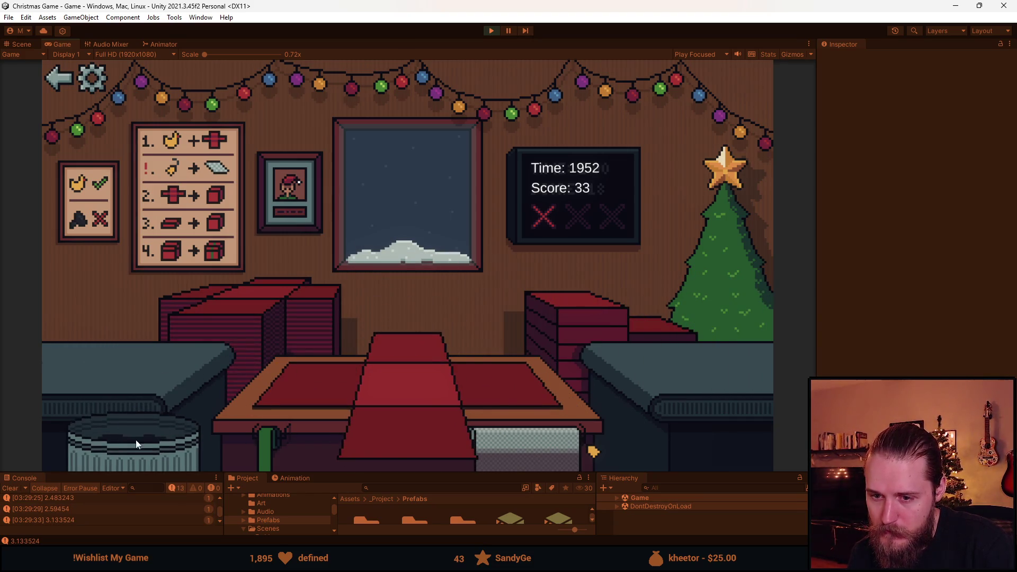
{"action": "left_click", "coordinate": [414, 371]}
{"action": "left_click", "coordinate": [389, 342]}
Wrap, ribbon and deliver a toy to the tree, then trash a shelf toy.
{"action": "left_click", "coordinate": [201, 363]}
{"action": "left_click", "coordinate": [402, 370]}
{"action": "left_click", "coordinate": [399, 353]}
{"action": "left_click", "coordinate": [412, 352]}
{"action": "left_click", "coordinate": [140, 350]}
{"action": "left_click", "coordinate": [131, 424]}
Wrap, box, ribbon and deliver the bottle and the cube as gifts.
{"action": "left_click", "coordinate": [159, 356]}
{"action": "left_click", "coordinate": [506, 444]}
{"action": "left_click", "coordinate": [421, 423]}
{"action": "left_click", "coordinate": [418, 340]}
{"action": "left_click", "coordinate": [418, 340]}
{"action": "left_click", "coordinate": [147, 368]}
{"action": "left_click", "coordinate": [387, 441]}
{"action": "left_click", "coordinate": [405, 342]}
{"action": "left_click", "coordinate": [404, 342]}
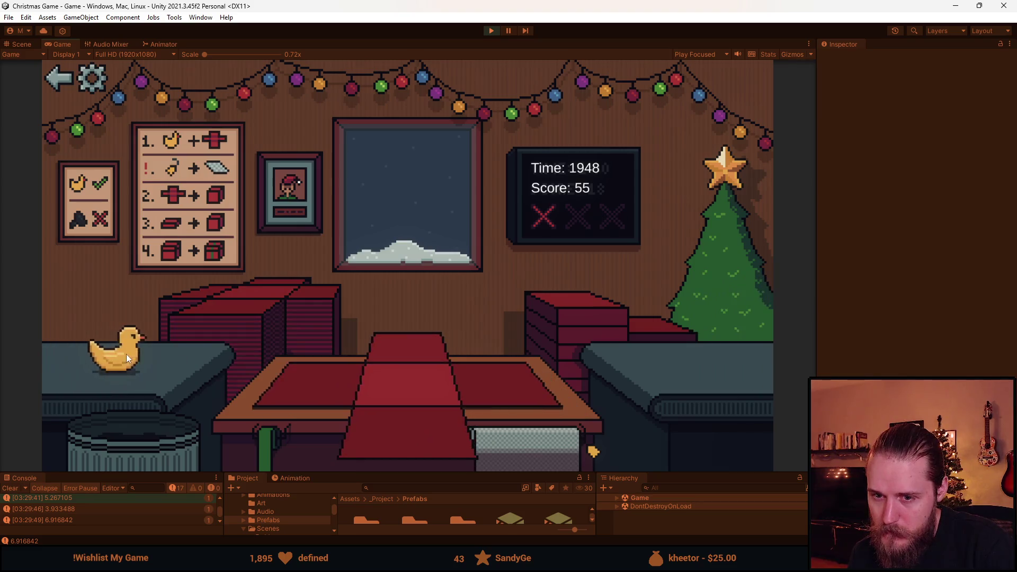
Box, lid, ribbon and deliver the duck and the ball to the tree.
{"action": "left_click", "coordinate": [125, 354]}
{"action": "left_click", "coordinate": [399, 431]}
{"action": "left_click", "coordinate": [424, 360]}
{"action": "left_click", "coordinate": [429, 352]}
{"action": "left_click", "coordinate": [430, 352]}
{"action": "left_click", "coordinate": [130, 348]}
{"action": "left_click", "coordinate": [401, 420]}
{"action": "left_click", "coordinate": [421, 344]}
{"action": "left_click", "coordinate": [421, 348]}
{"action": "left_click", "coordinate": [421, 348]}
Wrap and deliver the vase and another item, then trash the coal.
{"action": "left_click", "coordinate": [98, 366]}
{"action": "left_click", "coordinate": [538, 441]}
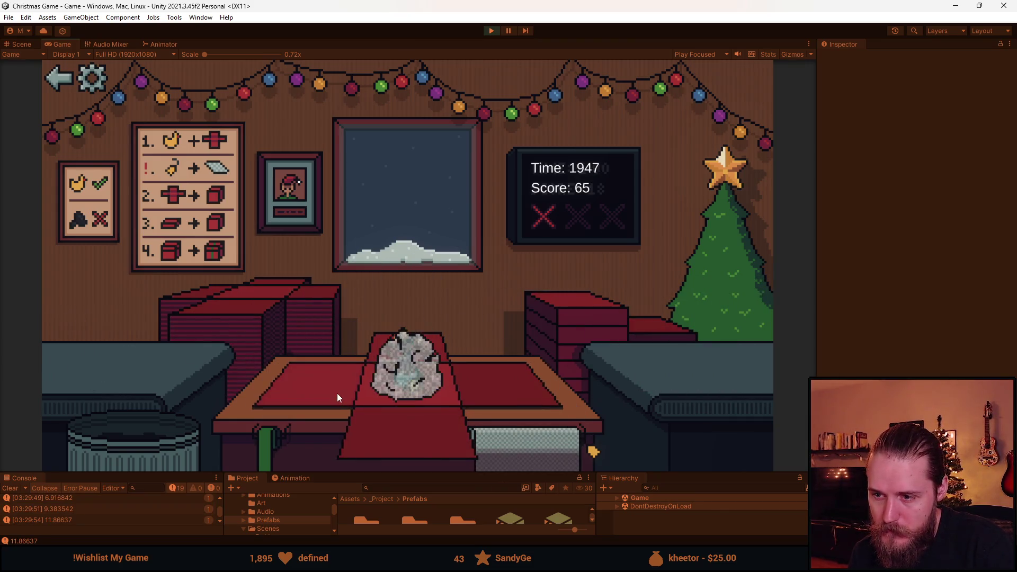
{"action": "left_click", "coordinate": [589, 316]}
{"action": "left_click", "coordinate": [425, 352]}
{"action": "left_click", "coordinate": [130, 376]}
{"action": "left_click", "coordinate": [410, 450]}
{"action": "left_click", "coordinate": [405, 392]}
{"action": "left_click", "coordinate": [402, 350]}
{"action": "left_click", "coordinate": [401, 350]}
{"action": "left_click", "coordinate": [121, 346]}
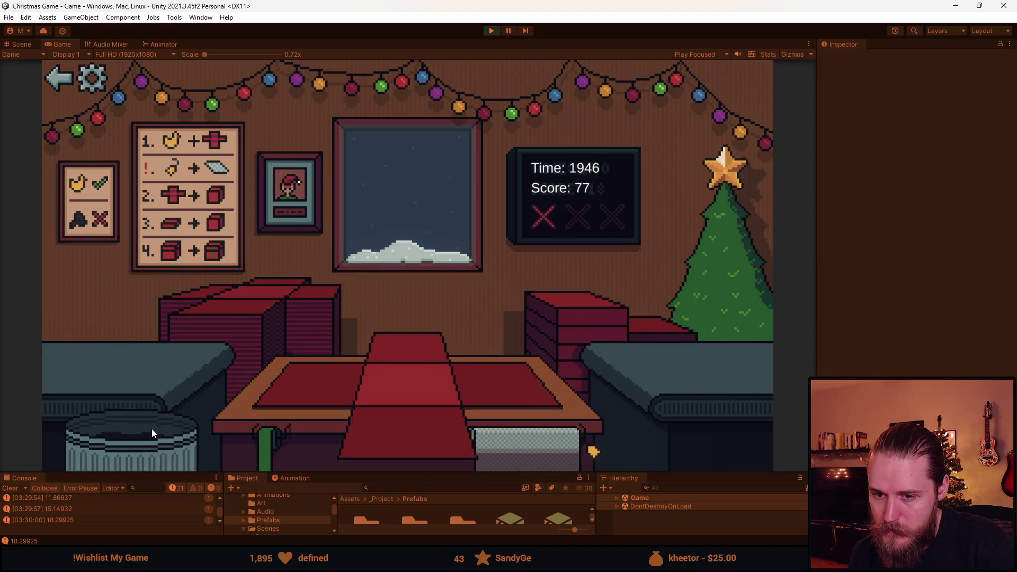
Wrap, box and deliver another present, then discard the toy car.
{"action": "left_click", "coordinate": [114, 354]}
{"action": "left_click", "coordinate": [332, 396]}
{"action": "left_click", "coordinate": [602, 307]}
{"action": "left_click", "coordinate": [418, 345]}
{"action": "left_click", "coordinate": [126, 377]}
{"action": "left_click", "coordinate": [139, 440]}
Wrap, box, ribbon and deliver the teddy and the toy train.
{"action": "left_click", "coordinate": [100, 355]}
{"action": "left_click", "coordinate": [318, 392]}
{"action": "left_click", "coordinate": [591, 325]}
{"action": "left_click", "coordinate": [409, 350]}
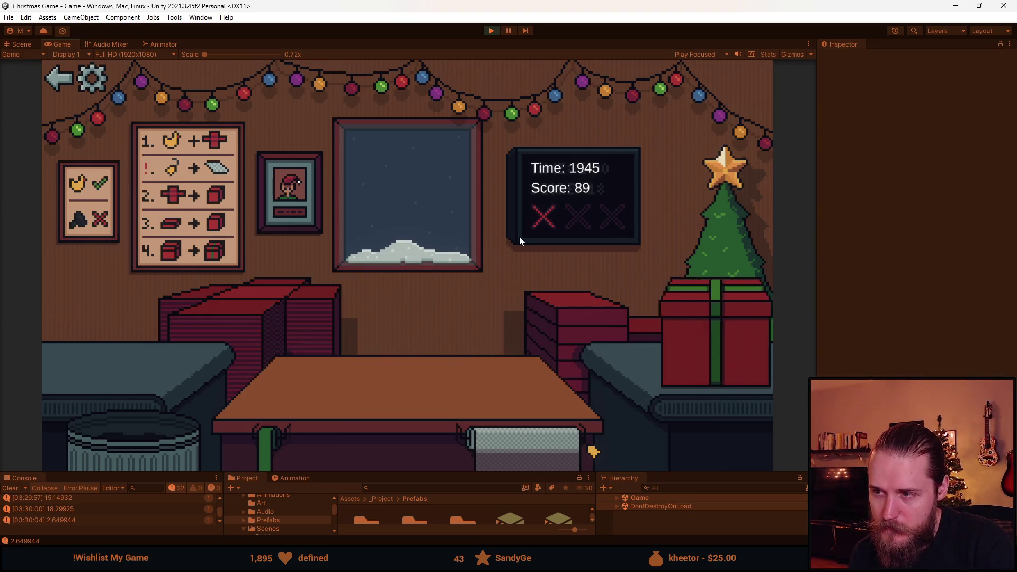
{"action": "left_click", "coordinate": [105, 364]}
{"action": "left_click", "coordinate": [361, 418]}
{"action": "left_click", "coordinate": [507, 340]}
{"action": "left_click", "coordinate": [424, 348]}
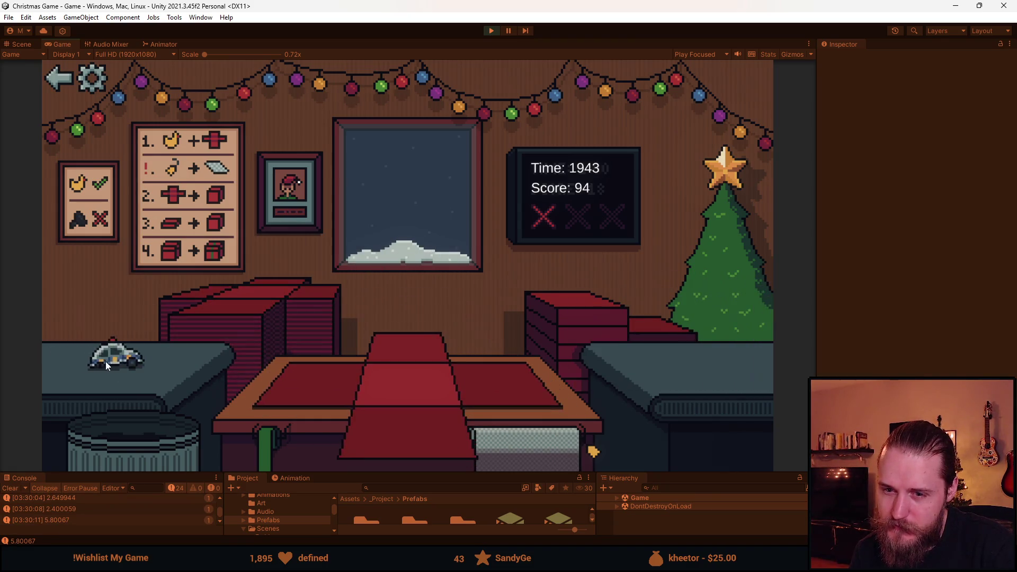
Trash two toys, then box and deliver a toy car and a ball.
{"action": "left_click", "coordinate": [148, 367]}
{"action": "left_click", "coordinate": [149, 373]}
{"action": "left_click", "coordinate": [141, 369]}
{"action": "left_click", "coordinate": [579, 317]}
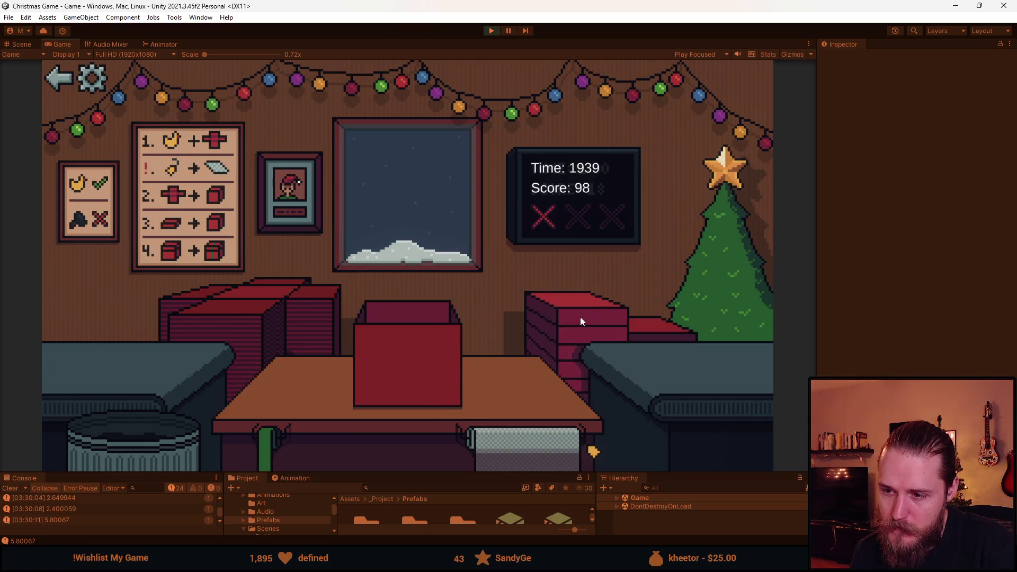
{"action": "left_click", "coordinate": [437, 358]}
{"action": "left_click", "coordinate": [93, 368]}
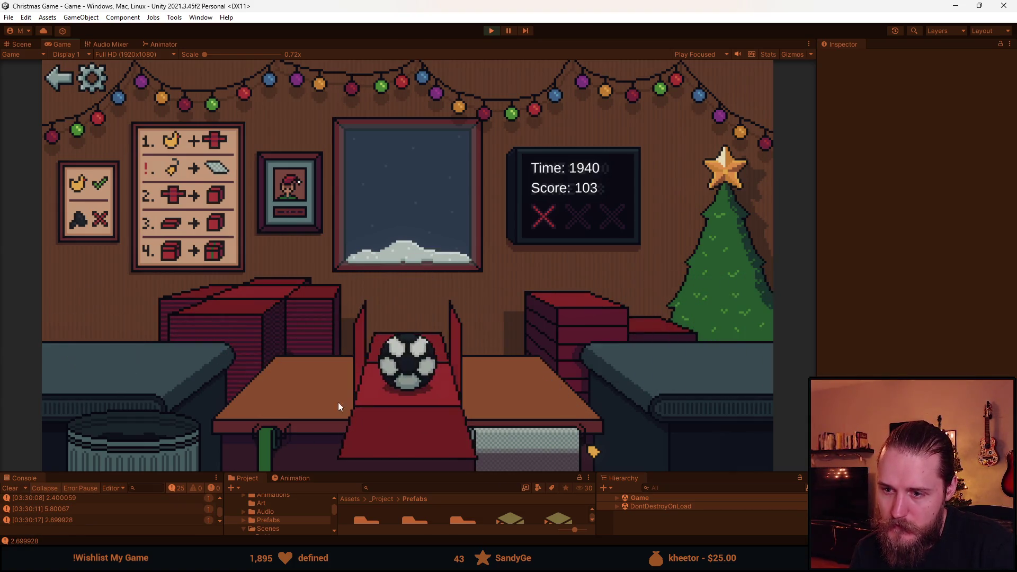
{"action": "left_click", "coordinate": [407, 366]}
{"action": "left_click", "coordinate": [399, 369]}
Wrap, ribbon and send off the teddy bear and the viking helmet presents.
{"action": "left_click", "coordinate": [106, 351]}
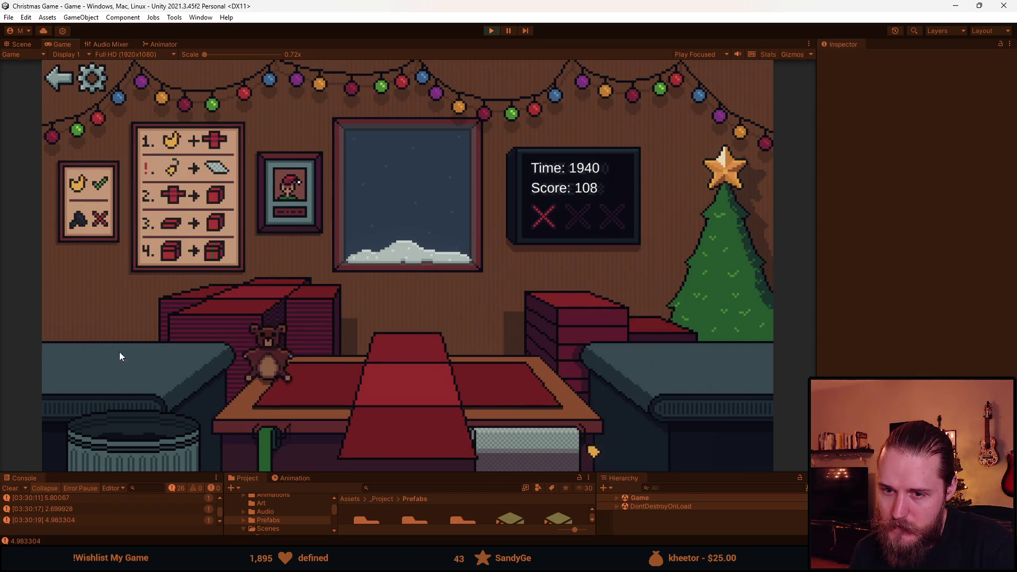
{"action": "left_click", "coordinate": [401, 439]}
{"action": "left_click", "coordinate": [389, 354]}
{"action": "left_click", "coordinate": [389, 354]}
{"action": "left_click", "coordinate": [188, 367]}
{"action": "left_click", "coordinate": [578, 301]}
{"action": "left_click", "coordinate": [409, 351]}
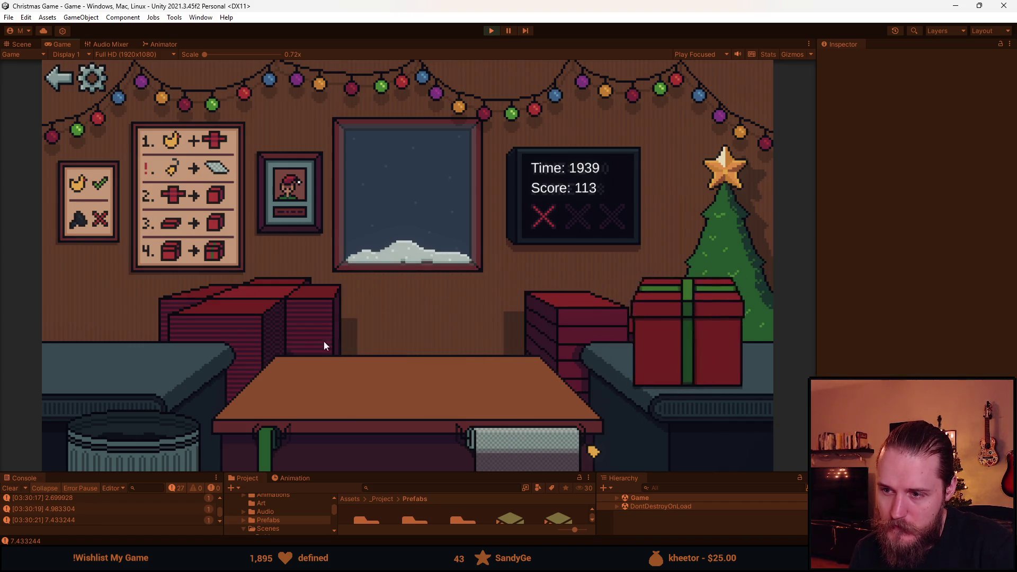
Wrap the bottle and put a lid on its box.
{"action": "left_click", "coordinate": [120, 376]}
{"action": "left_click", "coordinate": [341, 399]}
{"action": "left_click", "coordinate": [545, 331]}
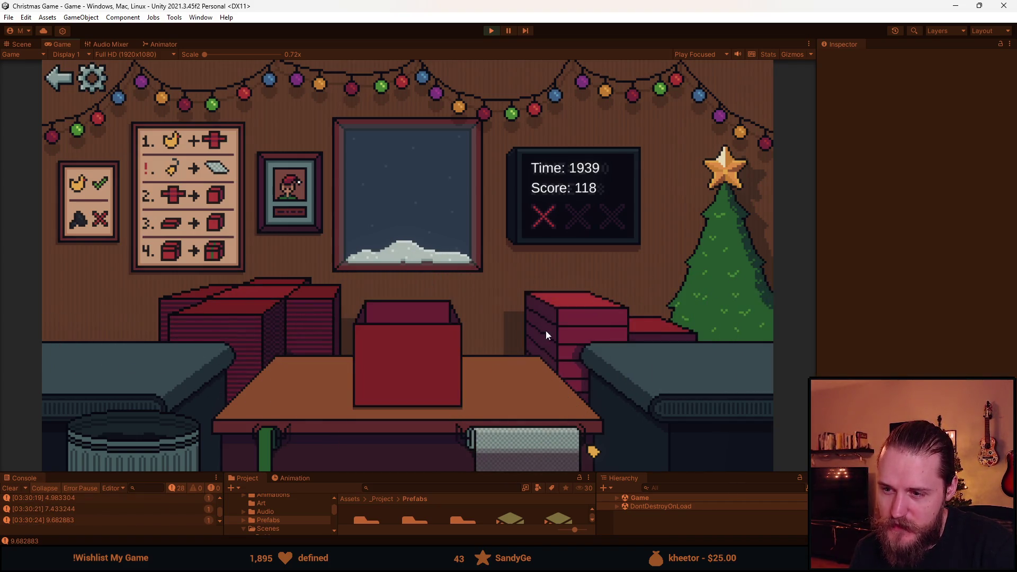
Ribbon and send off the bottle's box, then box and deliver the duck.
{"action": "left_click", "coordinate": [392, 367]}
{"action": "left_click", "coordinate": [179, 373]}
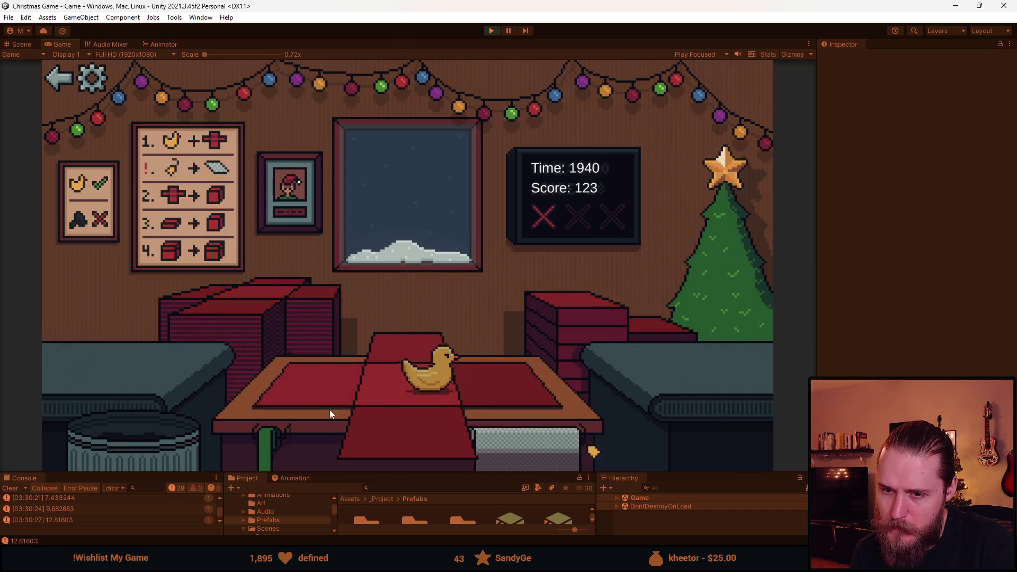
{"action": "left_click", "coordinate": [587, 312]}
{"action": "left_click", "coordinate": [419, 355]}
Wrap, ribbon and send off the slinky and the toy car presents.
{"action": "left_click", "coordinate": [209, 367]}
{"action": "left_click", "coordinate": [303, 394]}
{"action": "left_click", "coordinate": [580, 316]}
{"action": "left_click", "coordinate": [393, 364]}
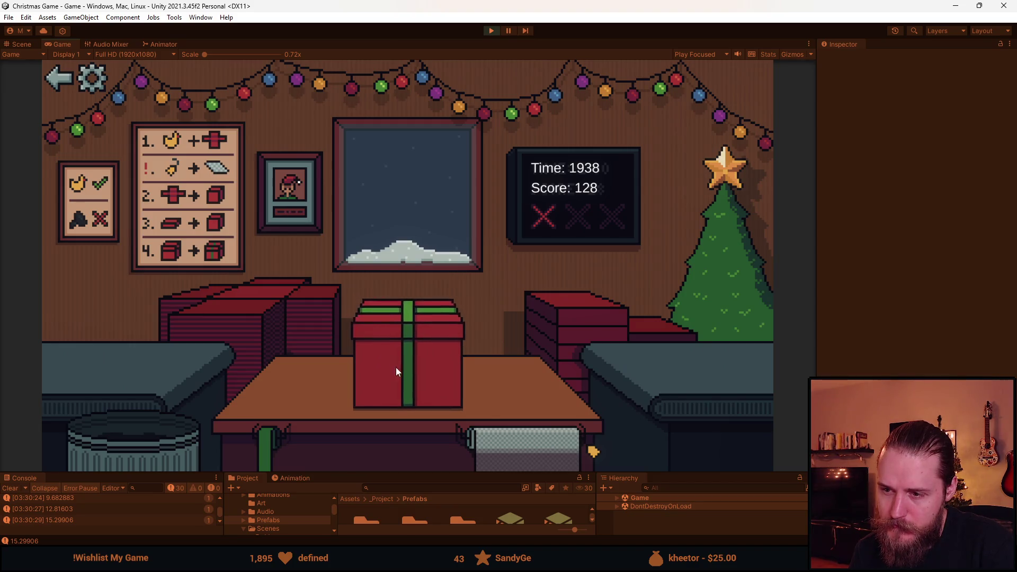
{"action": "left_click", "coordinate": [92, 351]}
{"action": "left_click", "coordinate": [318, 397]}
{"action": "left_click", "coordinate": [183, 444]}
Wrap and send off another toy and the toy train.
{"action": "left_click", "coordinate": [179, 348]}
{"action": "left_click", "coordinate": [354, 411]}
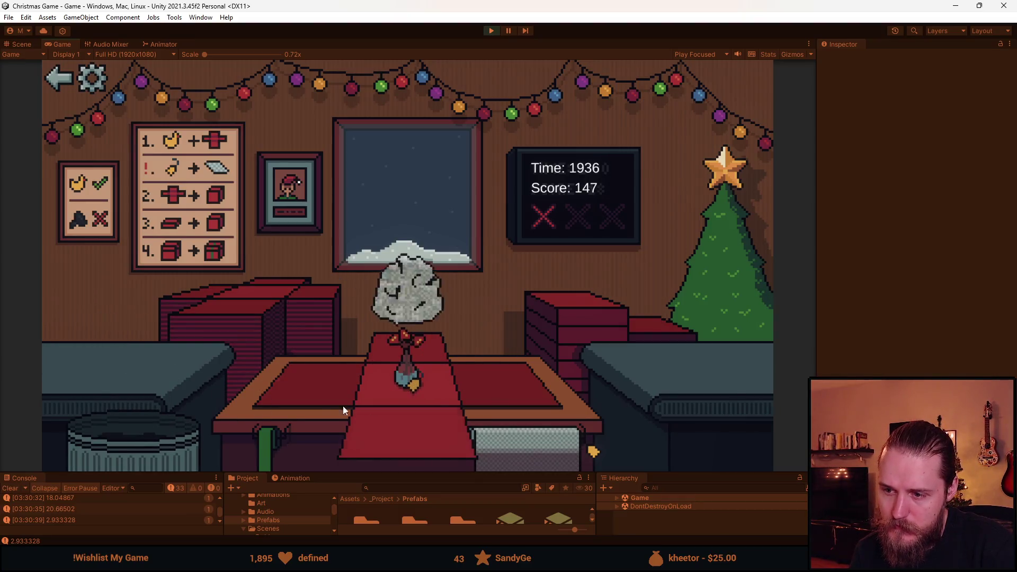
{"action": "left_click", "coordinate": [540, 345]}
{"action": "left_click", "coordinate": [425, 362]}
{"action": "left_click", "coordinate": [140, 381]}
{"action": "left_click", "coordinate": [334, 396]}
{"action": "left_click", "coordinate": [573, 327]}
{"action": "left_click", "coordinate": [398, 369]}
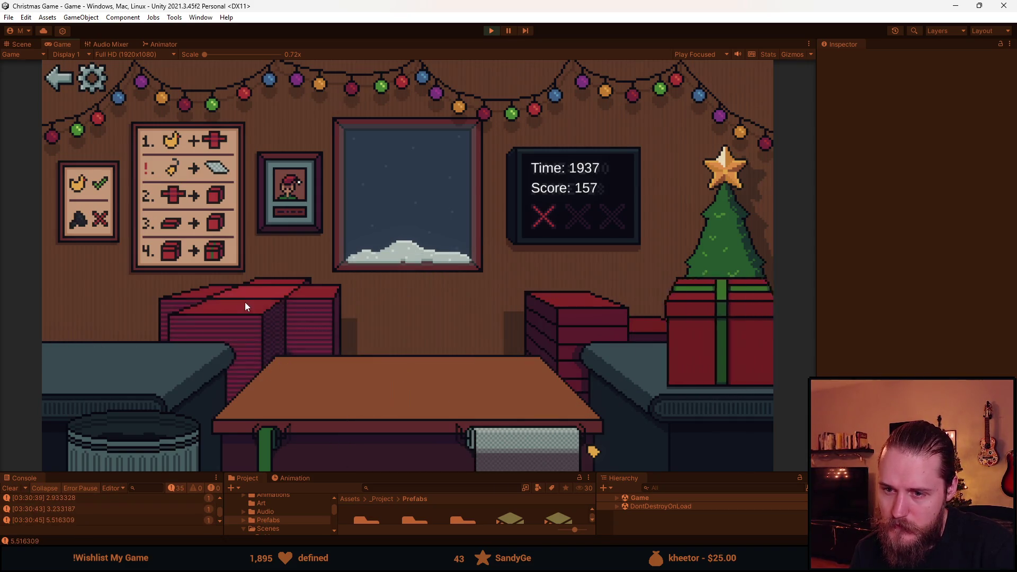
Wrap, ribbon and deliver the orange ball and the next toy.
{"action": "left_click", "coordinate": [111, 345]}
{"action": "left_click", "coordinate": [416, 428]}
{"action": "left_click", "coordinate": [407, 360]}
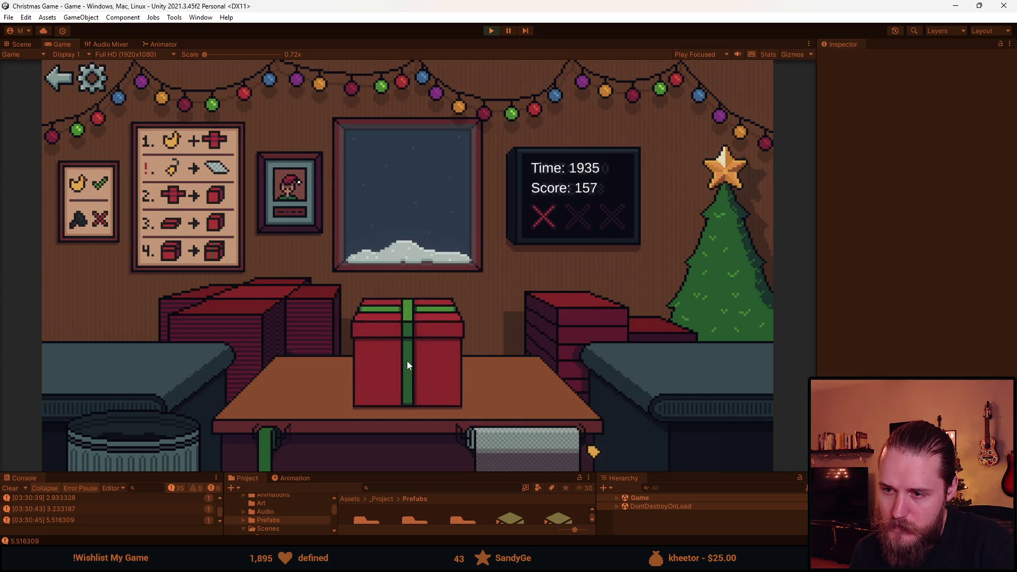
{"action": "left_click", "coordinate": [406, 361]}
{"action": "left_click", "coordinate": [157, 364]}
{"action": "left_click", "coordinate": [561, 332]}
{"action": "left_click", "coordinate": [402, 363]}
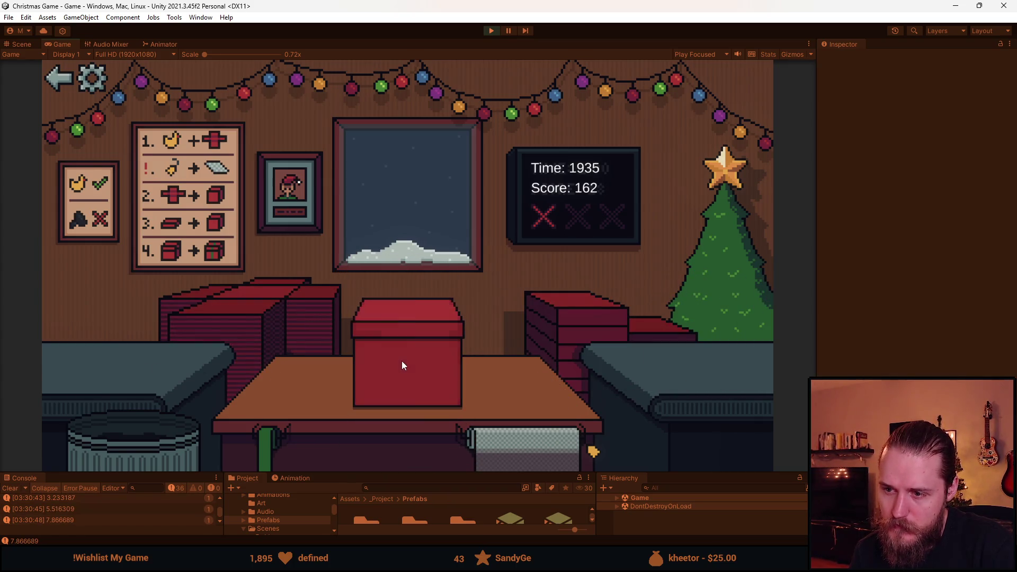
Box, lid and ribbon the counter toy and the coal lump, sending both off.
{"action": "left_click", "coordinate": [80, 357]}
{"action": "left_click", "coordinate": [534, 338]}
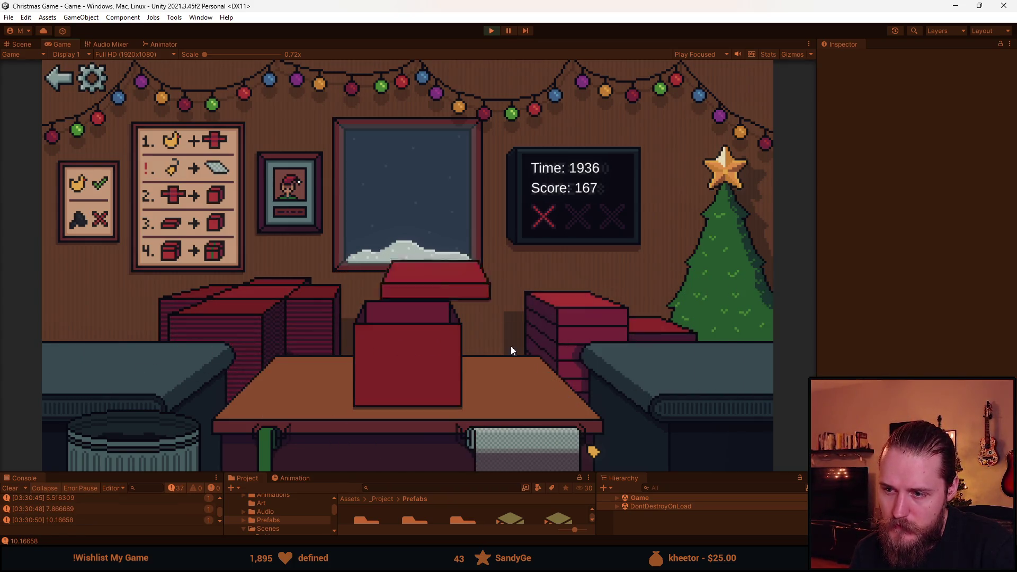
{"action": "left_click", "coordinate": [414, 356]}
{"action": "left_click", "coordinate": [250, 303]}
{"action": "left_click", "coordinate": [114, 361]}
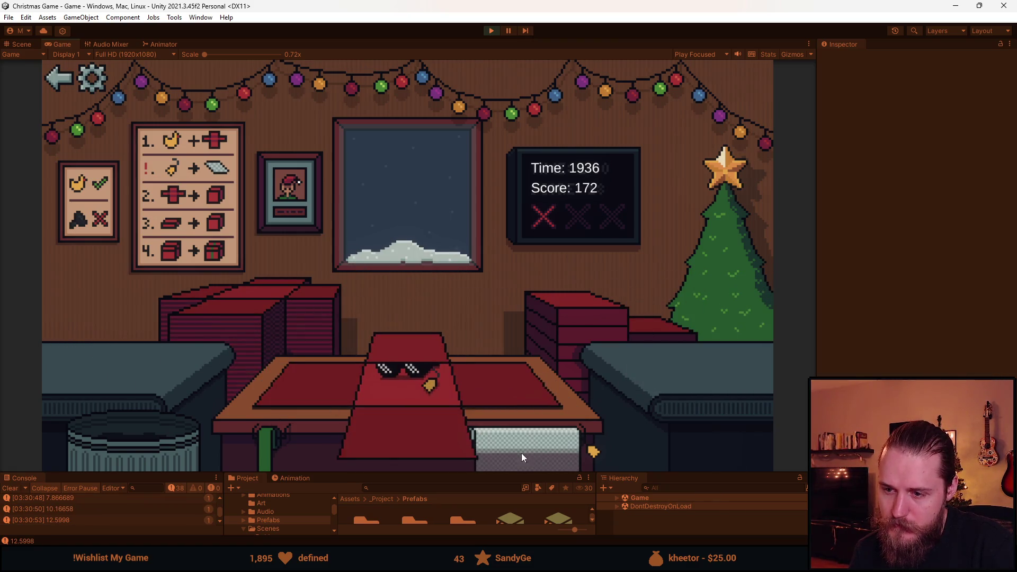
{"action": "left_click", "coordinate": [566, 326]}
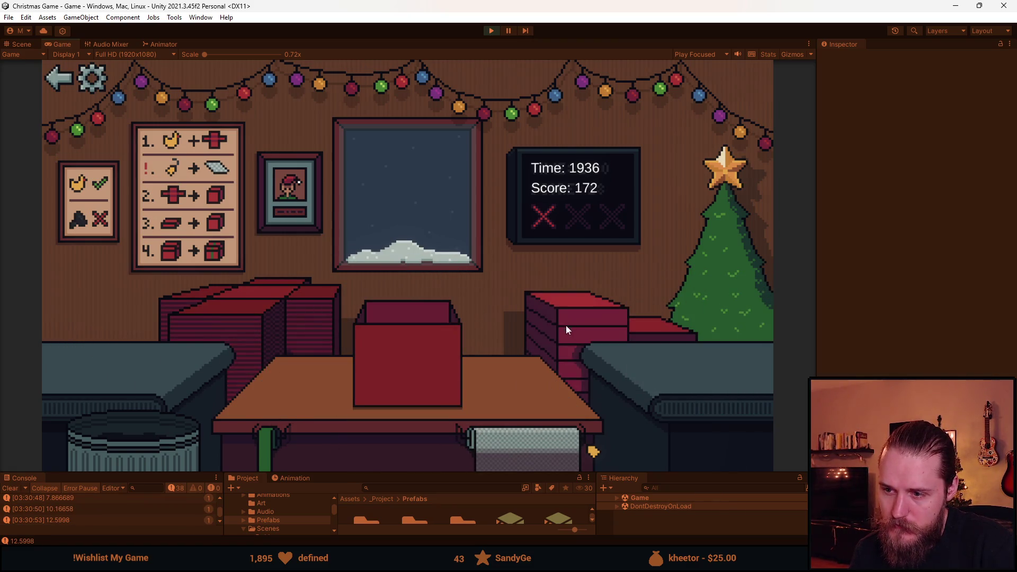
{"action": "left_click", "coordinate": [422, 345]}
Trash the teddy toy, then wrap, lid, ribbon and send off the next item.
{"action": "left_click_drag", "start_coordinate": [150, 331], "coordinate": [147, 437]}
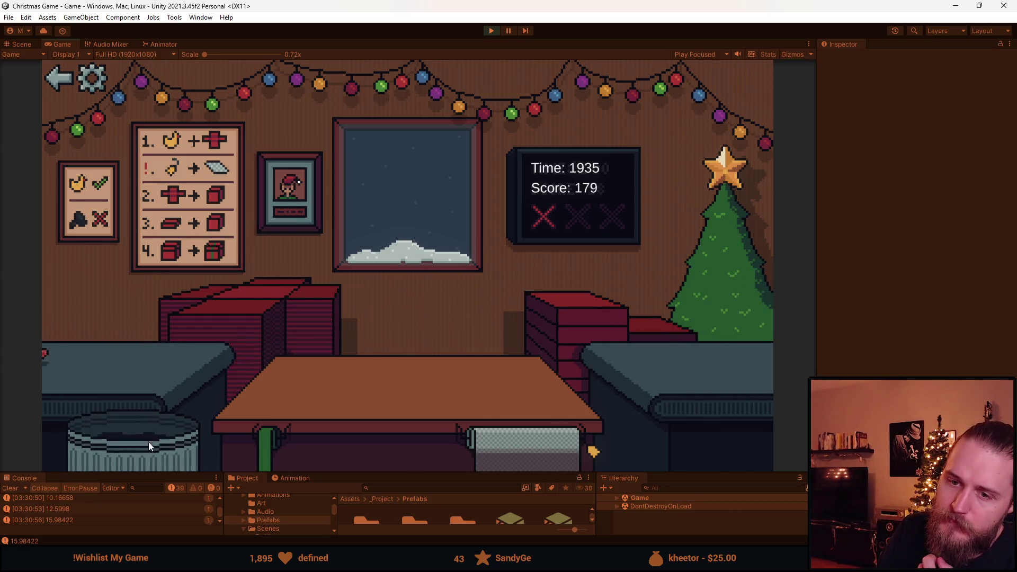
{"action": "left_click", "coordinate": [117, 354]}
{"action": "left_click", "coordinate": [217, 306]}
{"action": "left_click", "coordinate": [328, 373]}
{"action": "left_click", "coordinate": [578, 319]}
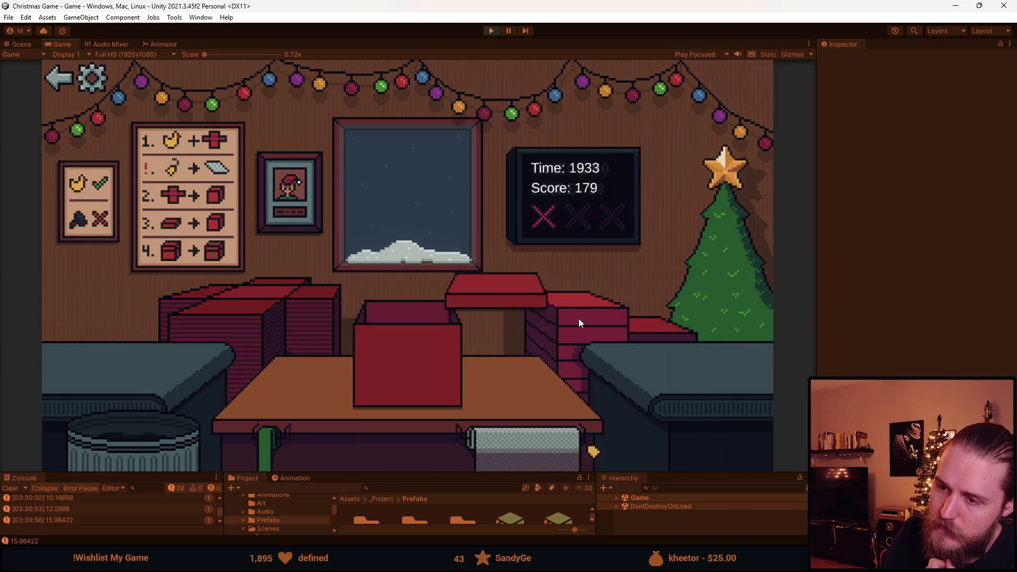
{"action": "left_click", "coordinate": [450, 362]}
Trash three rejects, then wrap, lid and ribbon the Rubik's cube for the tree.
{"action": "left_click_drag", "start_coordinate": [124, 349], "coordinate": [139, 431]}
{"action": "left_click_drag", "start_coordinate": [111, 347], "coordinate": [127, 441]}
{"action": "left_click_drag", "start_coordinate": [104, 350], "coordinate": [126, 434]}
{"action": "left_click", "coordinate": [121, 354]}
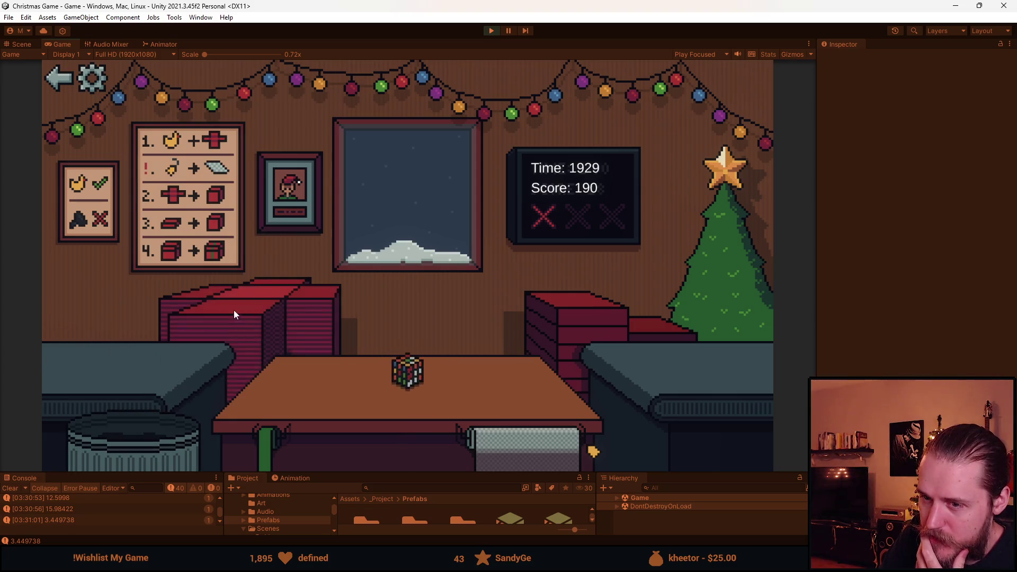
{"action": "left_click", "coordinate": [233, 311]}
{"action": "left_click", "coordinate": [307, 394]}
{"action": "left_click", "coordinate": [579, 318]}
{"action": "left_click", "coordinate": [414, 365]}
{"action": "left_click", "coordinate": [413, 367]}
Trash two counter items and the police car, then box and deliver the dome item.
{"action": "left_click", "coordinate": [252, 313]}
{"action": "left_click_drag", "start_coordinate": [132, 372], "coordinate": [140, 431]}
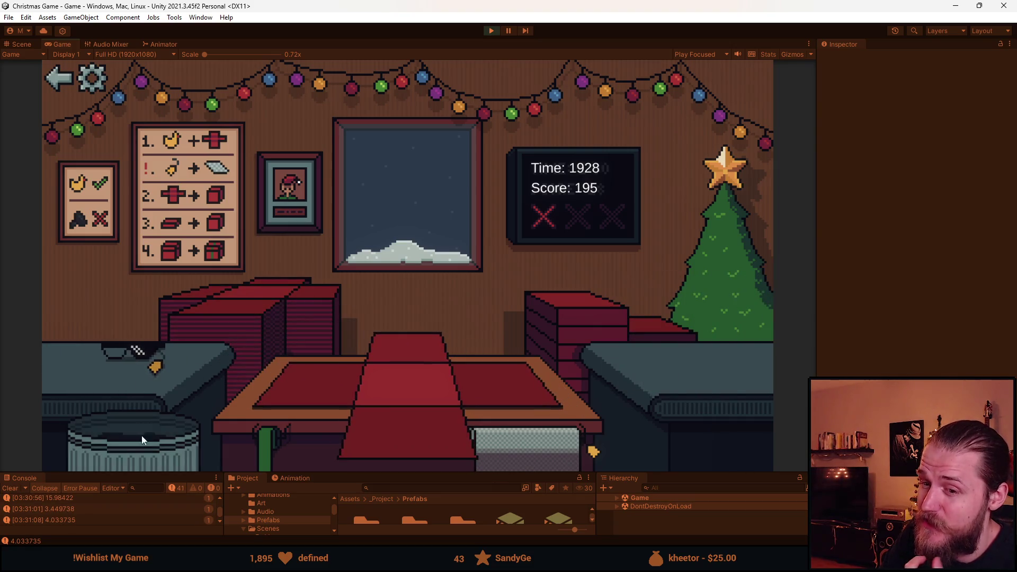
{"action": "left_click_drag", "start_coordinate": [138, 395], "coordinate": [130, 440]}
{"action": "left_click_drag", "start_coordinate": [131, 374], "coordinate": [135, 442]}
{"action": "left_click", "coordinate": [135, 358]}
{"action": "left_click", "coordinate": [296, 382]}
{"action": "left_click", "coordinate": [439, 348]}
{"action": "left_click", "coordinate": [436, 348]}
Trash a dark item, then box, lid and green-ribbon the soccer ball for the tree.
{"action": "left_click", "coordinate": [265, 314]}
{"action": "left_click_drag", "start_coordinate": [114, 348], "coordinate": [141, 432]}
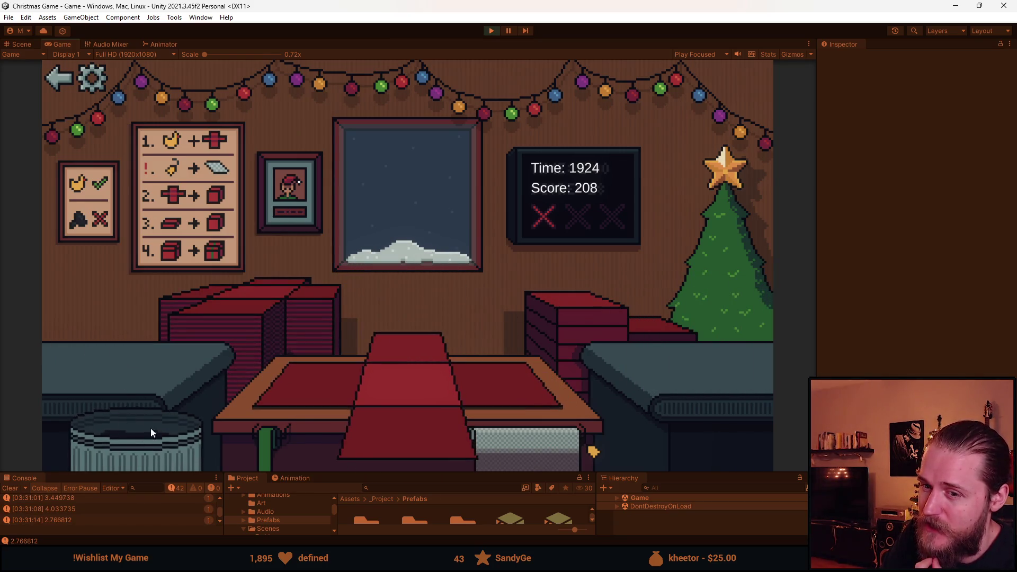
{"action": "left_click", "coordinate": [170, 360]}
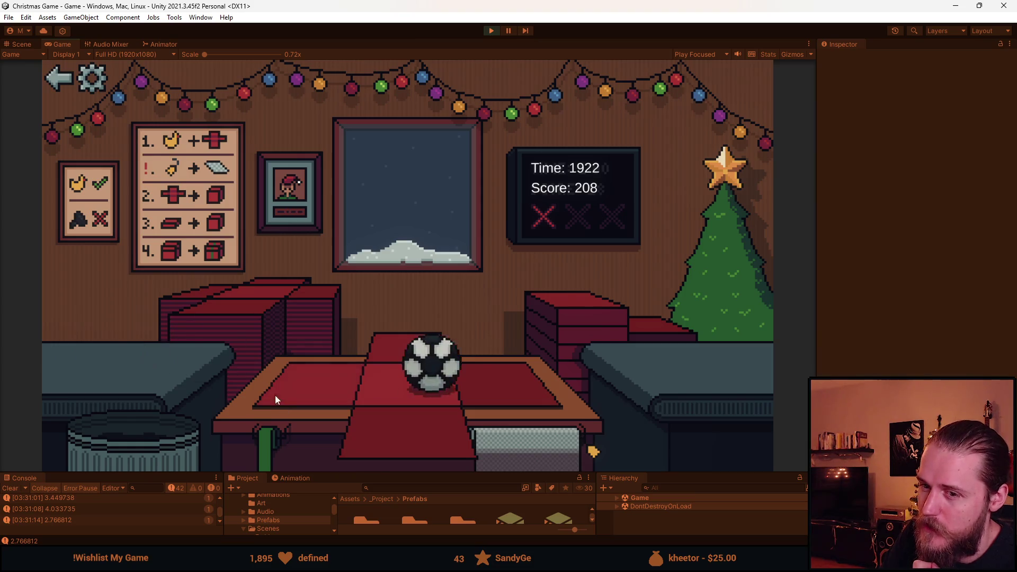
{"action": "left_click", "coordinate": [429, 366]}
{"action": "left_click", "coordinate": [551, 324]}
{"action": "left_click", "coordinate": [413, 366]}
{"action": "left_click", "coordinate": [414, 362]}
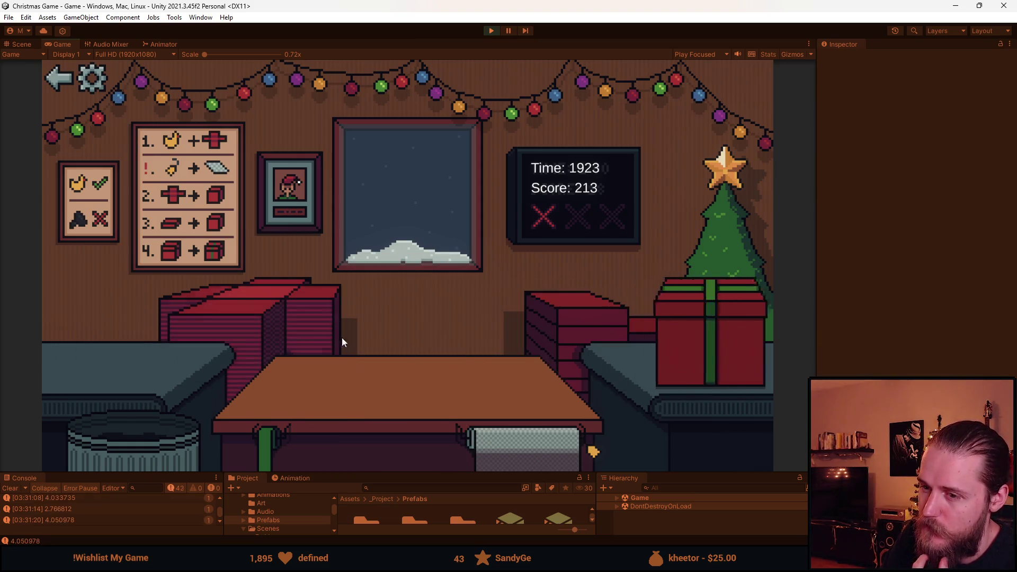
{"action": "left_click", "coordinate": [248, 309]}
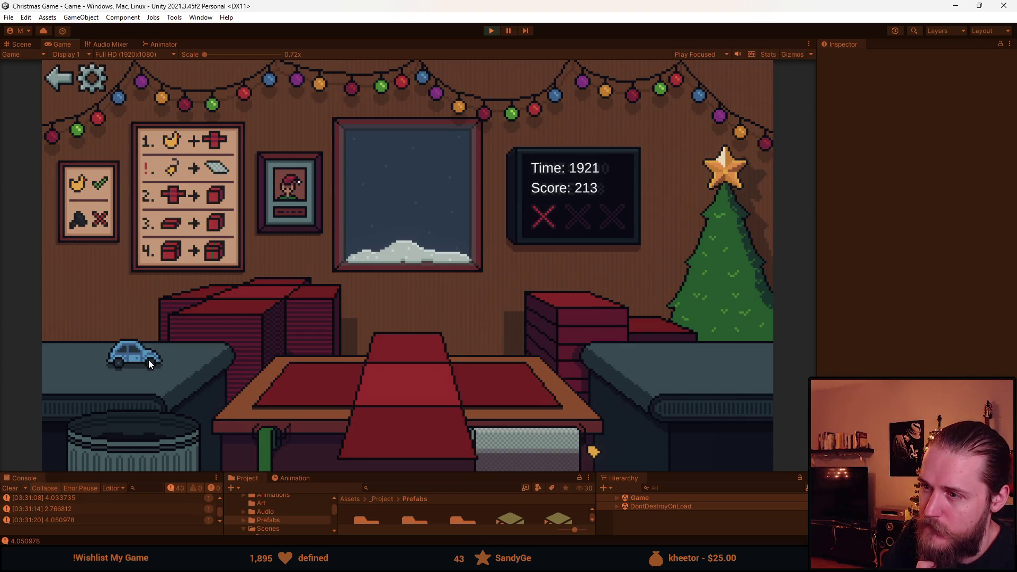
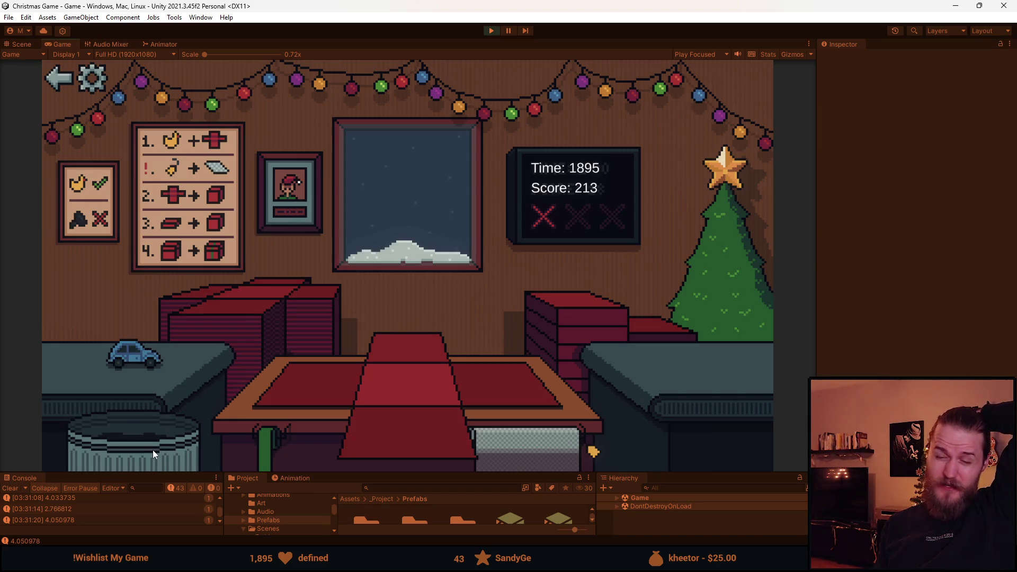
Wrap the toy car and the duck in boxes with lids and ribbons, and ship them.
{"action": "left_click", "coordinate": [133, 352]}
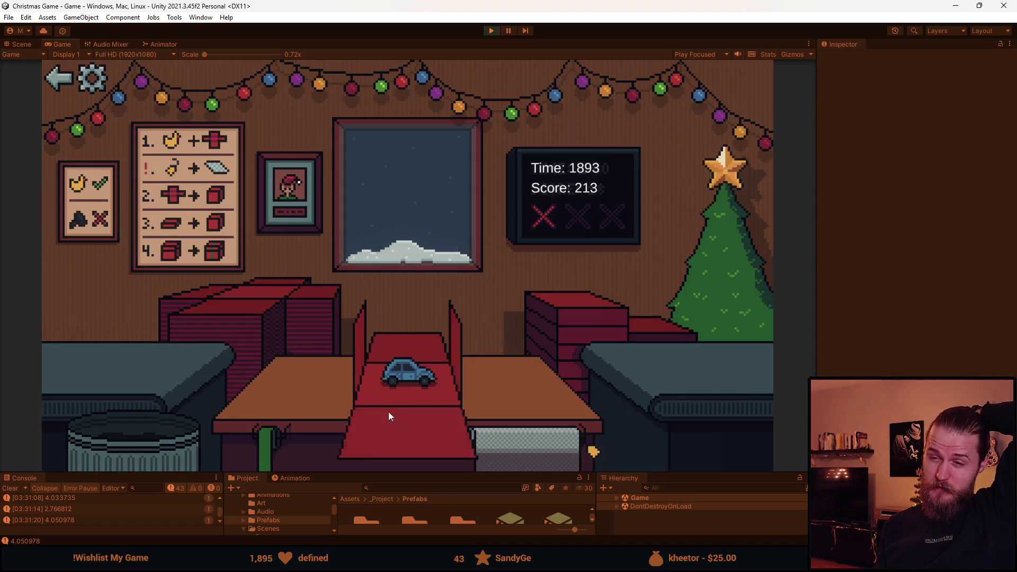
{"action": "left_click", "coordinate": [573, 320]}
{"action": "left_click", "coordinate": [419, 359]}
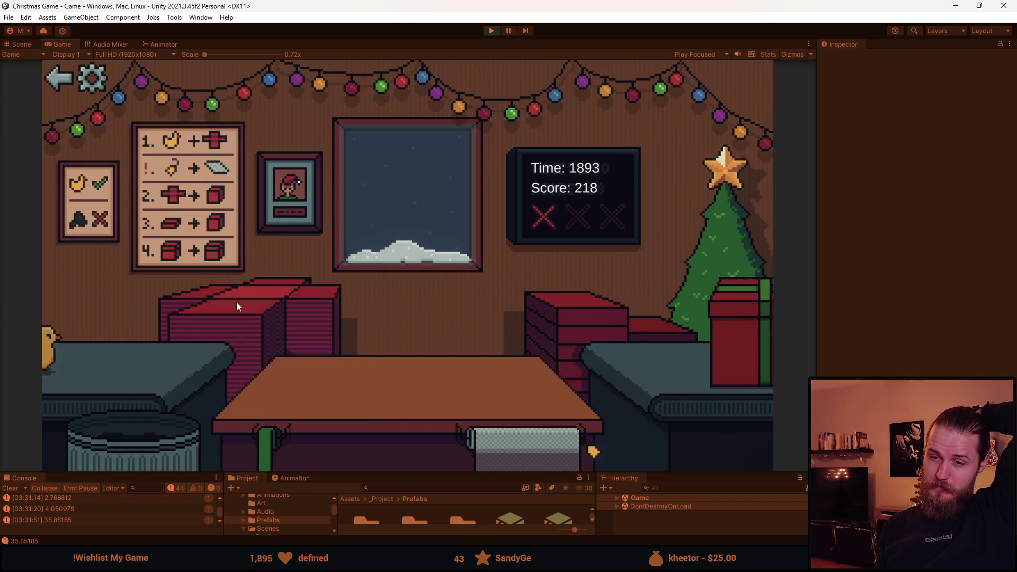
{"action": "left_click", "coordinate": [113, 354]}
{"action": "left_click", "coordinate": [621, 310]}
{"action": "left_click", "coordinate": [418, 347]}
{"action": "left_click", "coordinate": [393, 387]}
Box, lid and ribbon the teddy bear and the toy train, then send both presents off.
{"action": "left_click", "coordinate": [111, 356]}
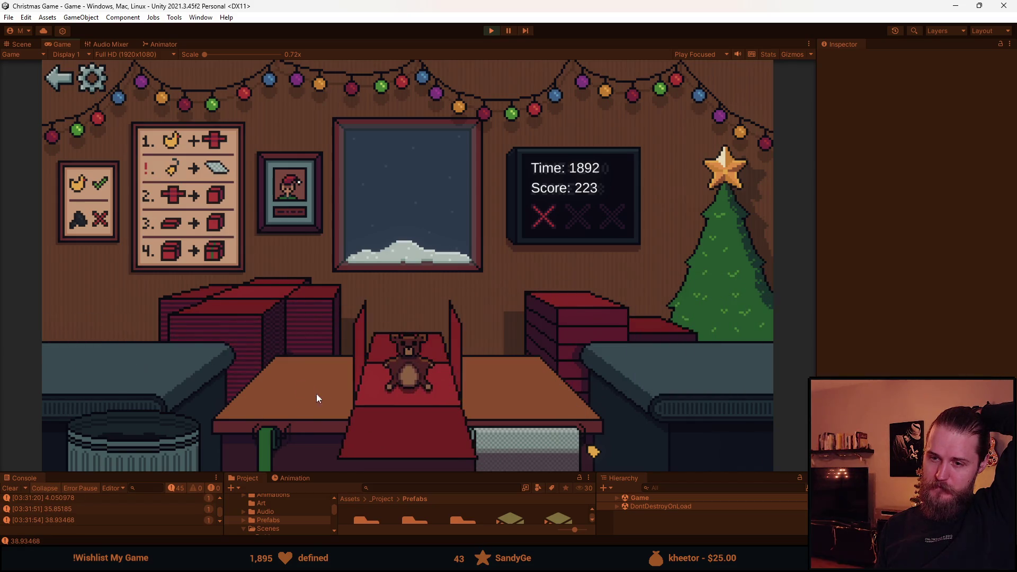
{"action": "left_click", "coordinate": [567, 318]}
{"action": "left_click", "coordinate": [429, 359]}
{"action": "left_click", "coordinate": [390, 373]}
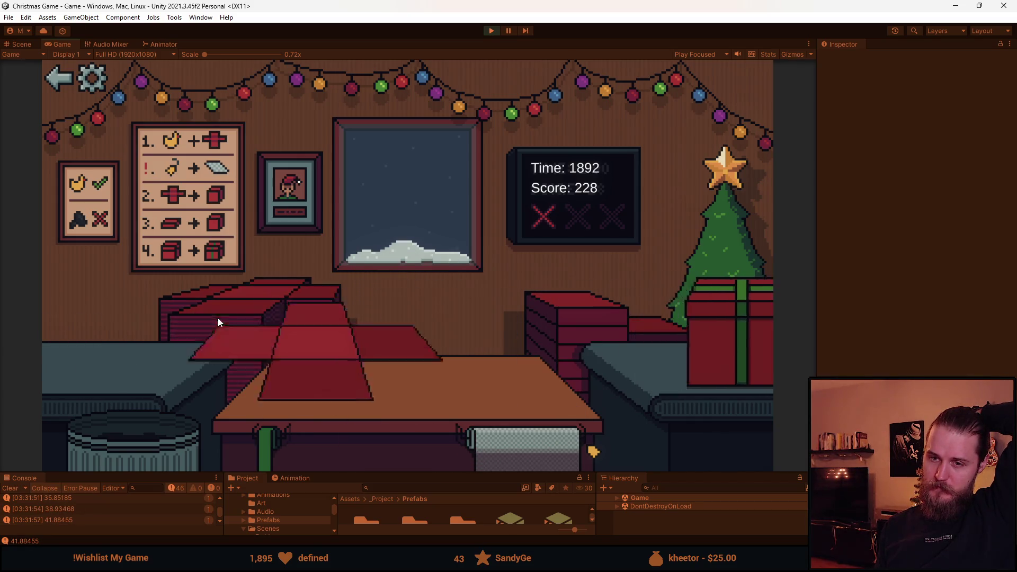
{"action": "left_click", "coordinate": [100, 353]}
{"action": "left_click", "coordinate": [601, 301]}
{"action": "left_click", "coordinate": [426, 359]}
{"action": "left_click", "coordinate": [426, 358]}
{"action": "left_click", "coordinate": [404, 361]}
Trash the red item, wrap and ship a car present, then trash the leftover car.
{"action": "left_click", "coordinate": [132, 356]}
{"action": "left_click", "coordinate": [154, 422]}
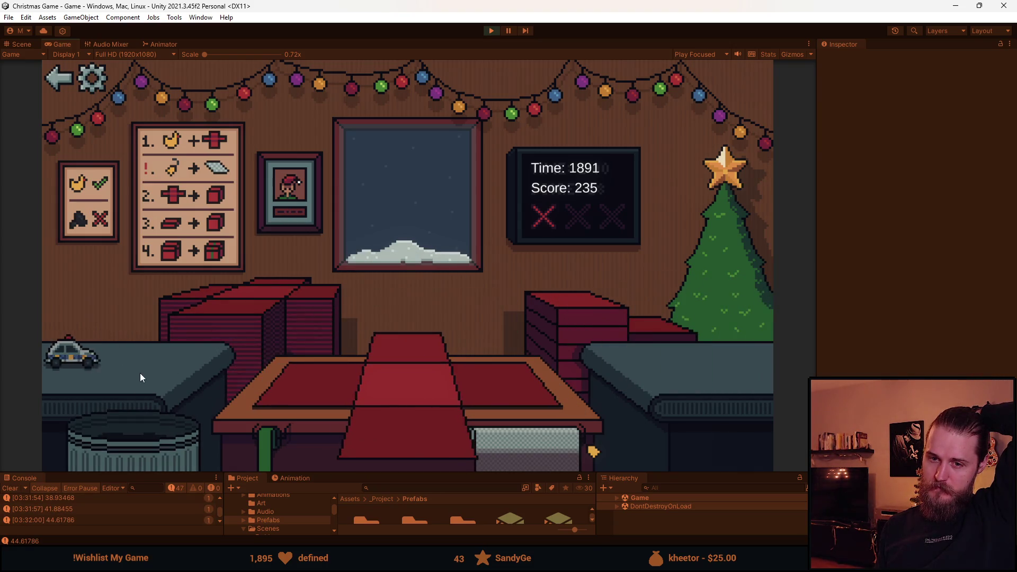
{"action": "left_click", "coordinate": [112, 343]}
{"action": "left_click", "coordinate": [373, 396]}
{"action": "left_click", "coordinate": [526, 330]}
{"action": "left_click", "coordinate": [412, 363]}
{"action": "left_click", "coordinate": [143, 358]}
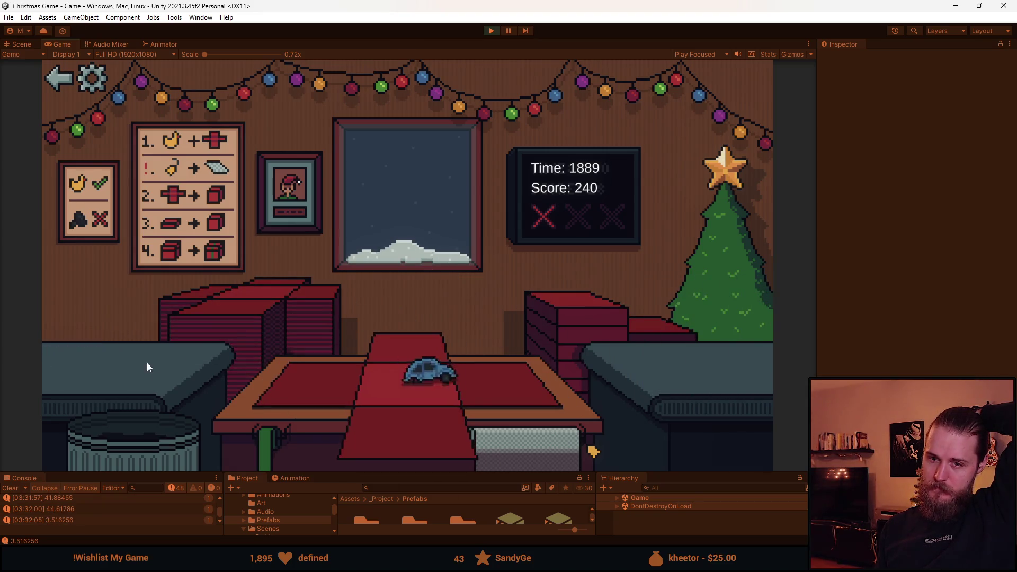
{"action": "left_click", "coordinate": [159, 440]}
Box, lid and ship the next car and the following shelf item.
{"action": "left_click", "coordinate": [127, 353]}
{"action": "left_click", "coordinate": [568, 310]}
{"action": "left_click", "coordinate": [450, 342]}
{"action": "left_click", "coordinate": [434, 346]}
{"action": "left_click", "coordinate": [138, 360]}
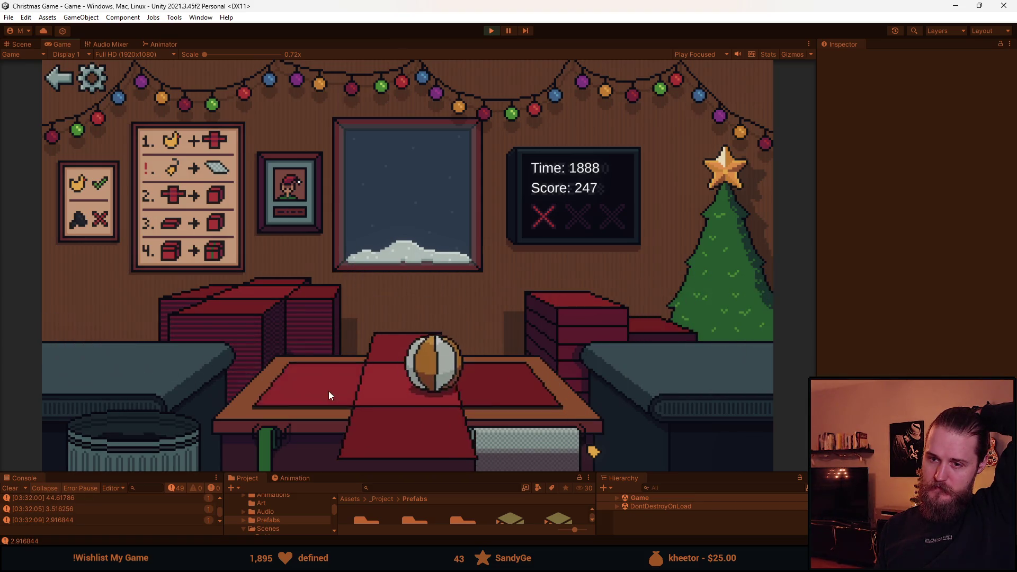
{"action": "left_click", "coordinate": [562, 316]}
{"action": "left_click", "coordinate": [439, 365]}
Wrap the helmet and the sunglasses into lidded, ribboned boxes and send them off.
{"action": "left_click", "coordinate": [106, 352]}
{"action": "left_click", "coordinate": [580, 312]}
{"action": "left_click", "coordinate": [399, 348]}
{"action": "left_click", "coordinate": [392, 350]}
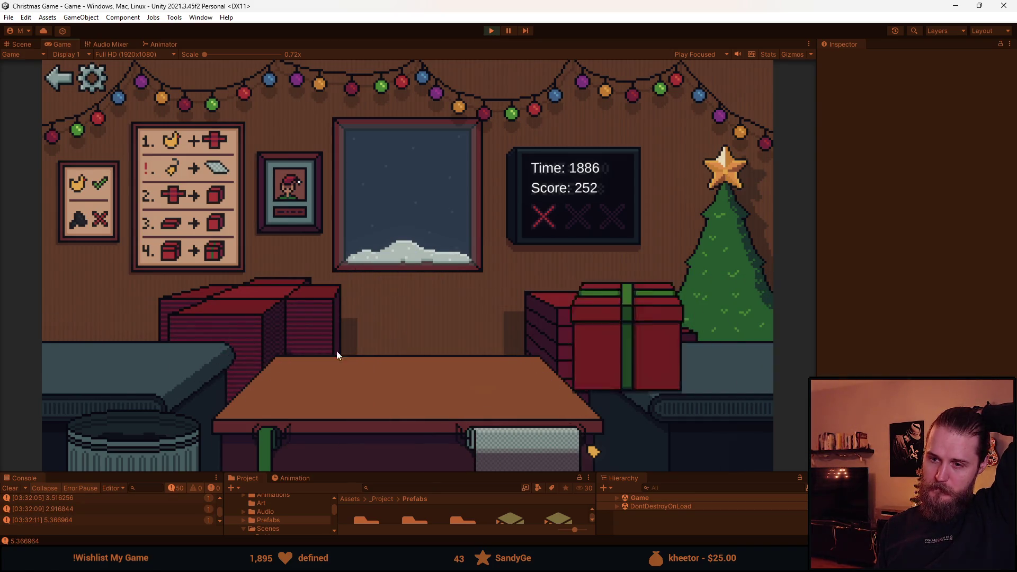
{"action": "left_click", "coordinate": [150, 389]}
{"action": "left_click", "coordinate": [499, 438]}
{"action": "left_click", "coordinate": [436, 357]}
{"action": "left_click", "coordinate": [419, 358]}
Paper-wrap, box, lid and ribbon the vase and the green bottle.
{"action": "left_click", "coordinate": [106, 352]}
{"action": "left_click", "coordinate": [528, 429]}
{"action": "left_click", "coordinate": [540, 336]}
{"action": "left_click", "coordinate": [415, 355]}
{"action": "left_click", "coordinate": [415, 355]}
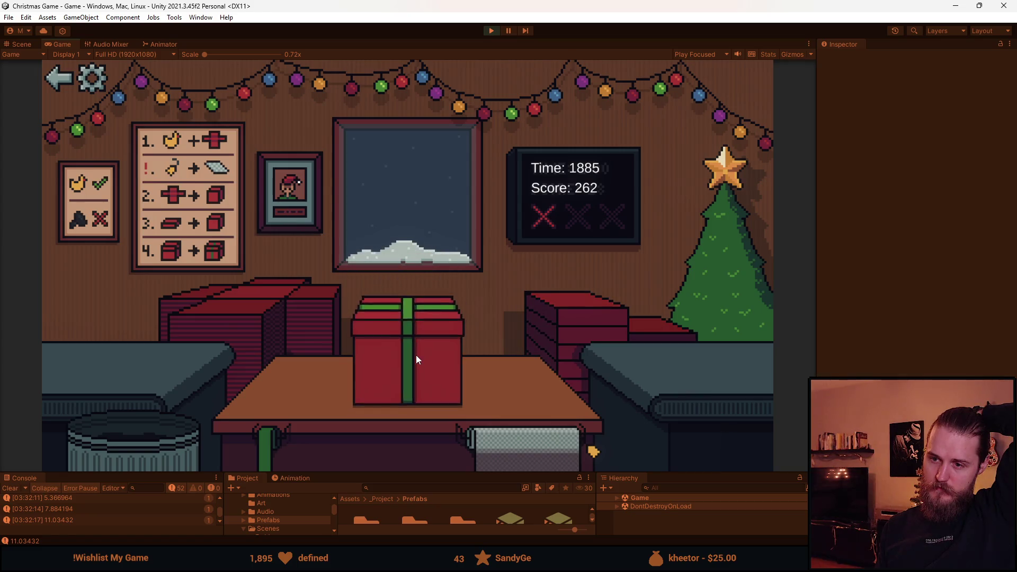
{"action": "left_click", "coordinate": [132, 352]}
{"action": "left_click", "coordinate": [497, 443]}
{"action": "left_click", "coordinate": [535, 339]}
{"action": "left_click", "coordinate": [352, 413]}
{"action": "left_click", "coordinate": [405, 351]}
Wrap the pot in paper, box it, lid it and tie a ribbon.
{"action": "left_click", "coordinate": [96, 356]}
{"action": "left_click", "coordinate": [509, 439]}
{"action": "left_click", "coordinate": [555, 292]}
{"action": "left_click", "coordinate": [408, 363]}
{"action": "left_click", "coordinate": [408, 364]}
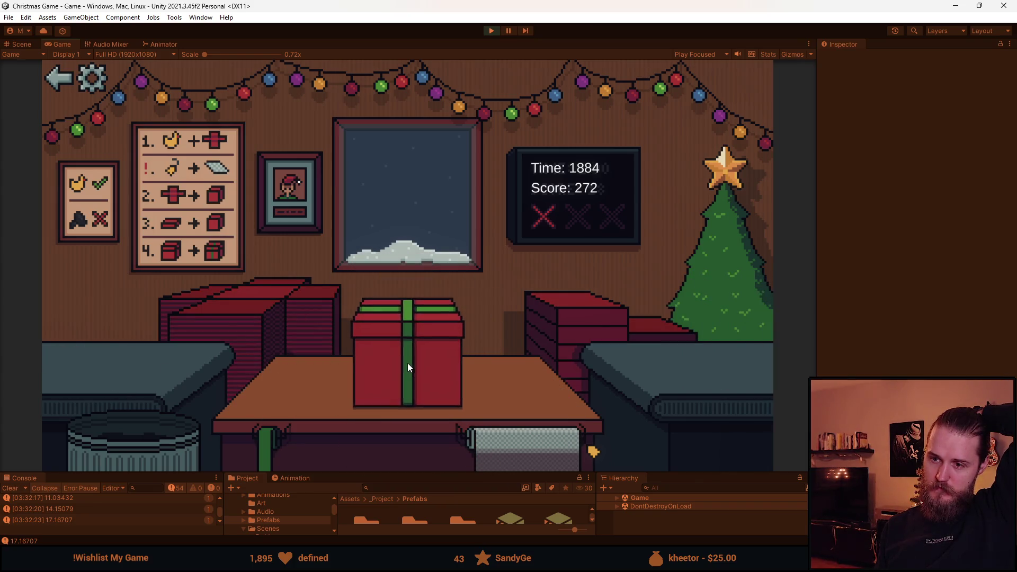
Wrap two more pots into boxed, lidded, ribboned presents and ship them.
{"action": "left_click", "coordinate": [112, 343]}
{"action": "left_click", "coordinate": [404, 424]}
{"action": "left_click", "coordinate": [403, 379]}
{"action": "left_click", "coordinate": [398, 391]}
{"action": "left_click", "coordinate": [398, 391]}
{"action": "left_click", "coordinate": [227, 362]}
{"action": "left_click", "coordinate": [543, 322]}
{"action": "left_click", "coordinate": [393, 368]}
{"action": "left_click", "coordinate": [397, 366]}
Trash the dark item, then box, lid and ribbon the toy car and the next toy.
{"action": "left_click", "coordinate": [143, 442]}
{"action": "left_click", "coordinate": [106, 350]}
{"action": "left_click", "coordinate": [545, 326]}
{"action": "left_click", "coordinate": [419, 357]}
{"action": "left_click", "coordinate": [419, 357]}
{"action": "left_click", "coordinate": [111, 360]}
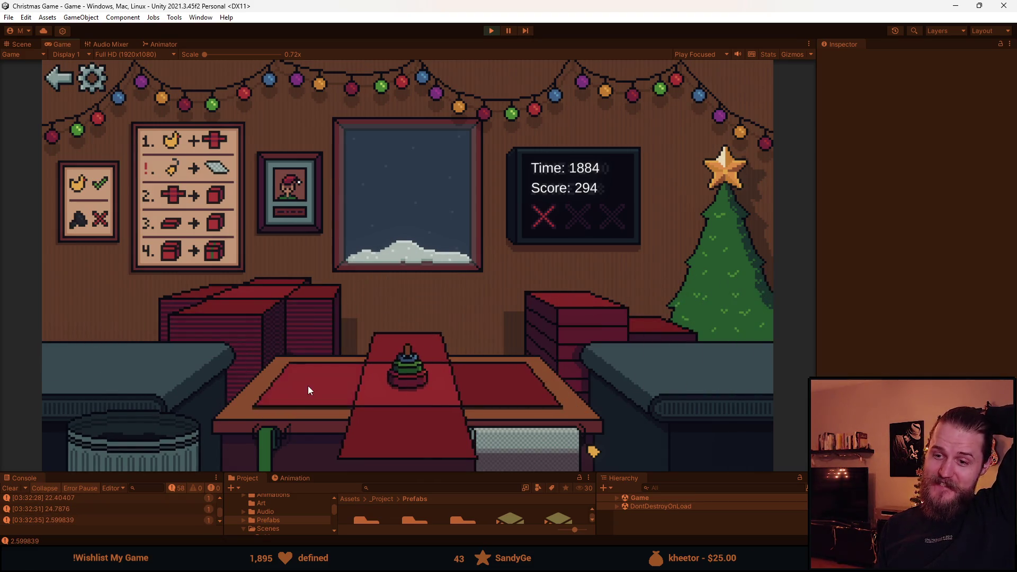
{"action": "left_click", "coordinate": [574, 326]}
{"action": "left_click", "coordinate": [434, 357]}
{"action": "left_click", "coordinate": [436, 359]}
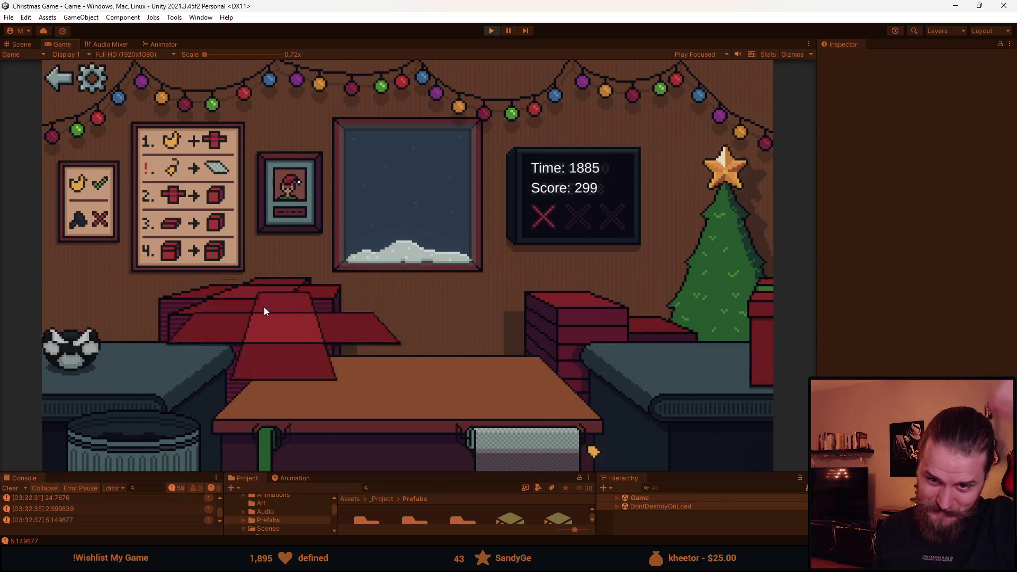
Trash the panda toy, then bubble-wrap, box and ribbon the bottle and the vase.
{"action": "left_click", "coordinate": [138, 365]}
{"action": "left_click", "coordinate": [135, 344]}
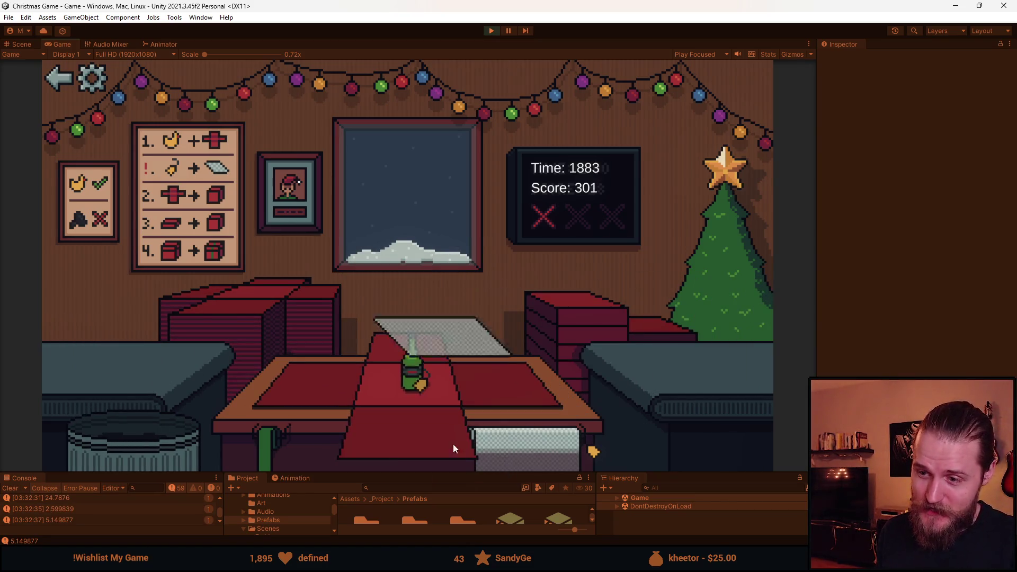
{"action": "left_click", "coordinate": [488, 456]}
{"action": "left_click", "coordinate": [388, 411]}
{"action": "left_click", "coordinate": [416, 349]}
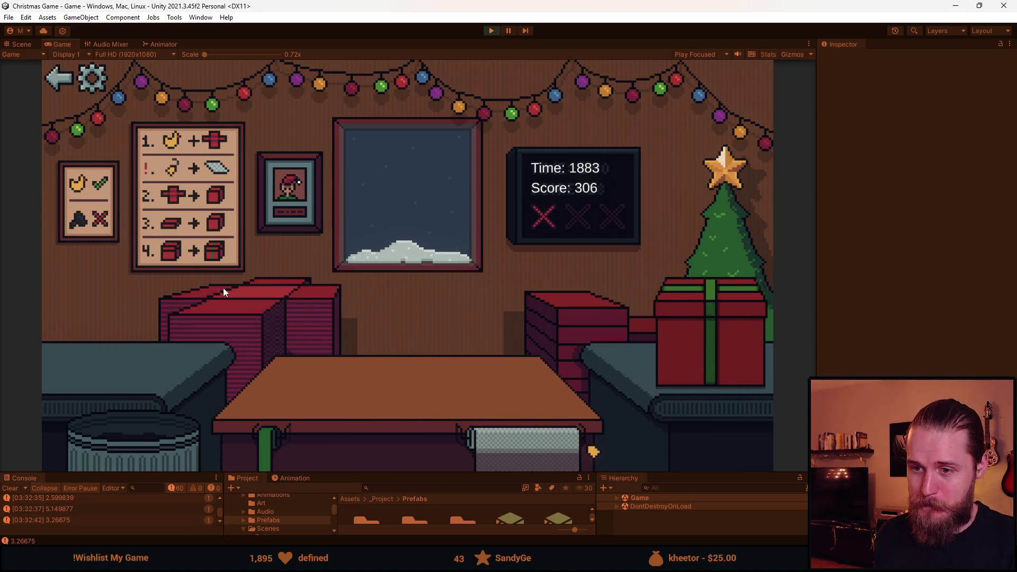
{"action": "left_click", "coordinate": [98, 356]}
{"action": "left_click", "coordinate": [502, 447]}
{"action": "left_click", "coordinate": [412, 436]}
{"action": "left_click", "coordinate": [409, 367]}
{"action": "left_click", "coordinate": [283, 313]}
Box and ribbon the toy car and the grey item, and ship both presents.
{"action": "left_click", "coordinate": [109, 352]}
{"action": "left_click", "coordinate": [434, 424]}
{"action": "left_click", "coordinate": [398, 361]}
{"action": "left_click", "coordinate": [243, 371]}
{"action": "left_click", "coordinate": [189, 370]}
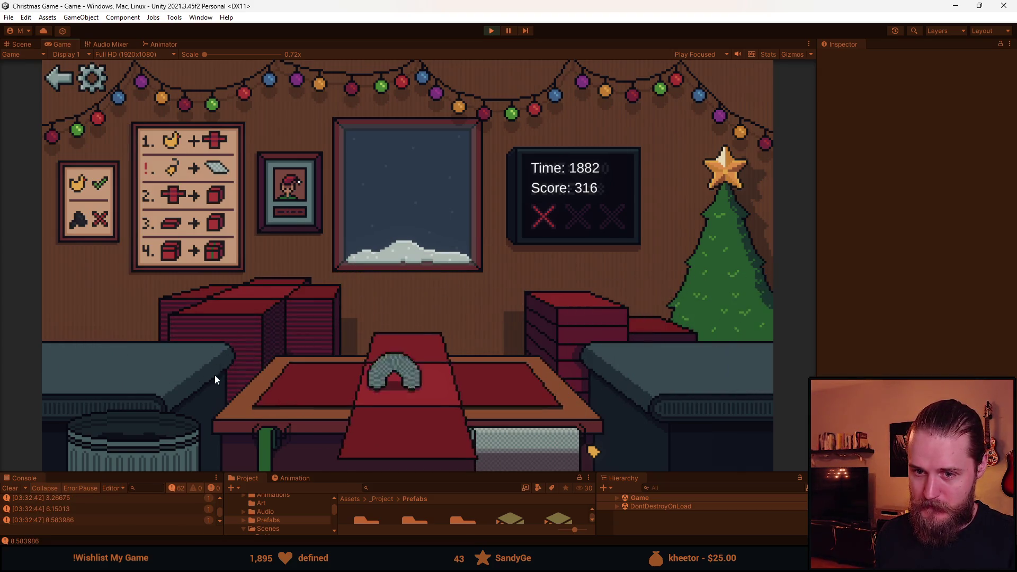
{"action": "left_click", "coordinate": [538, 367]}
{"action": "left_click", "coordinate": [448, 367]}
Lay fresh paper and wrap the soccer ball and the next item in red boxes with ribbons.
{"action": "left_click", "coordinate": [241, 329]}
{"action": "left_click", "coordinate": [224, 378]}
{"action": "left_click", "coordinate": [505, 389]}
{"action": "left_click", "coordinate": [395, 374]}
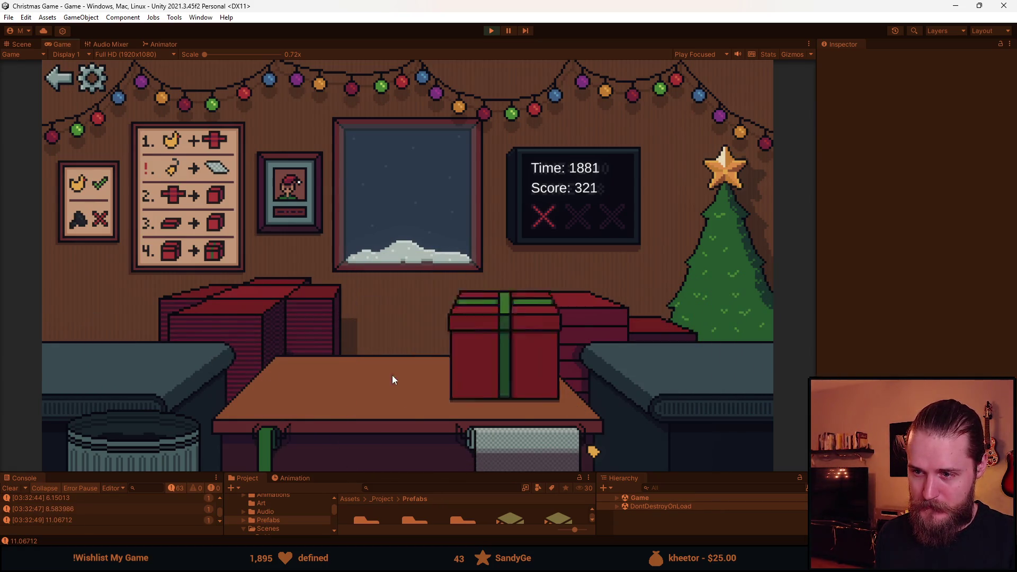
{"action": "left_click", "coordinate": [165, 362]}
{"action": "left_click", "coordinate": [502, 374]}
{"action": "left_click", "coordinate": [424, 361]}
{"action": "left_click", "coordinate": [224, 319]}
Ship the blue car and the teddy bear with green ribbons, then trash two rejected items.
{"action": "left_click", "coordinate": [109, 351]}
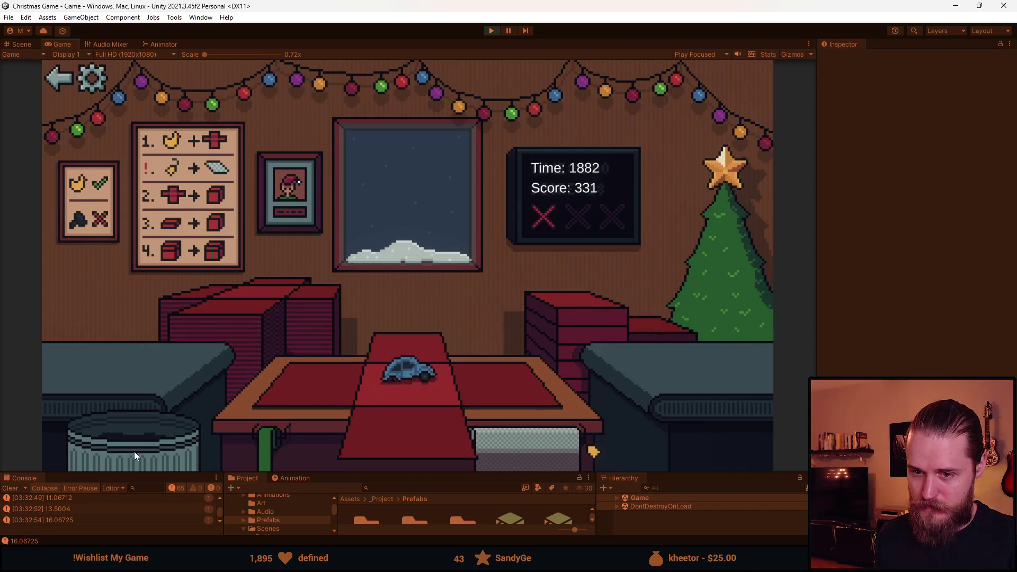
{"action": "left_click", "coordinate": [430, 365]}
{"action": "left_click", "coordinate": [431, 365]}
{"action": "left_click", "coordinate": [130, 364]}
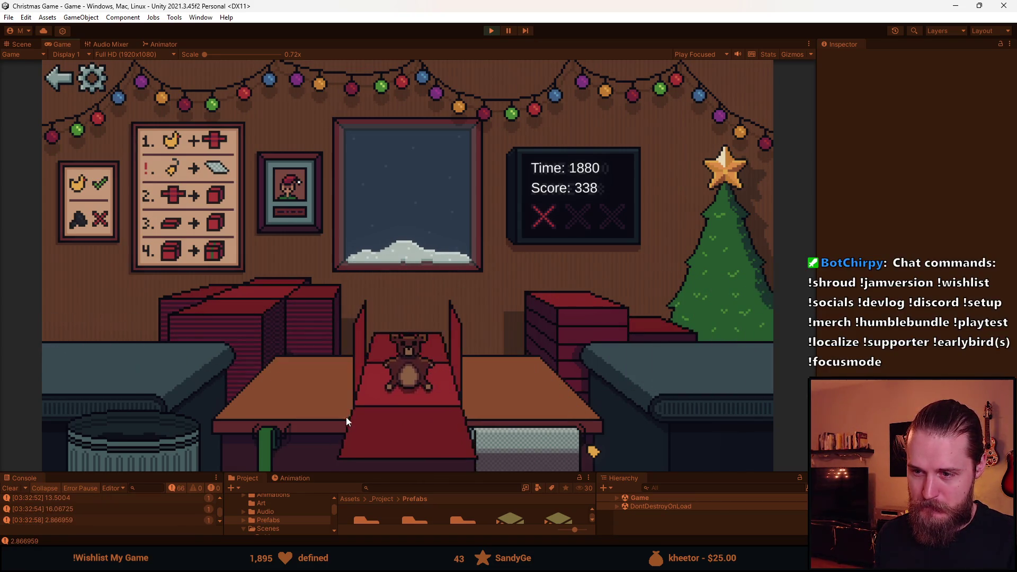
{"action": "left_click", "coordinate": [494, 327]}
{"action": "left_click", "coordinate": [449, 357]}
{"action": "left_click", "coordinate": [136, 366]}
{"action": "left_click", "coordinate": [139, 438]}
{"action": "left_click", "coordinate": [138, 438]}
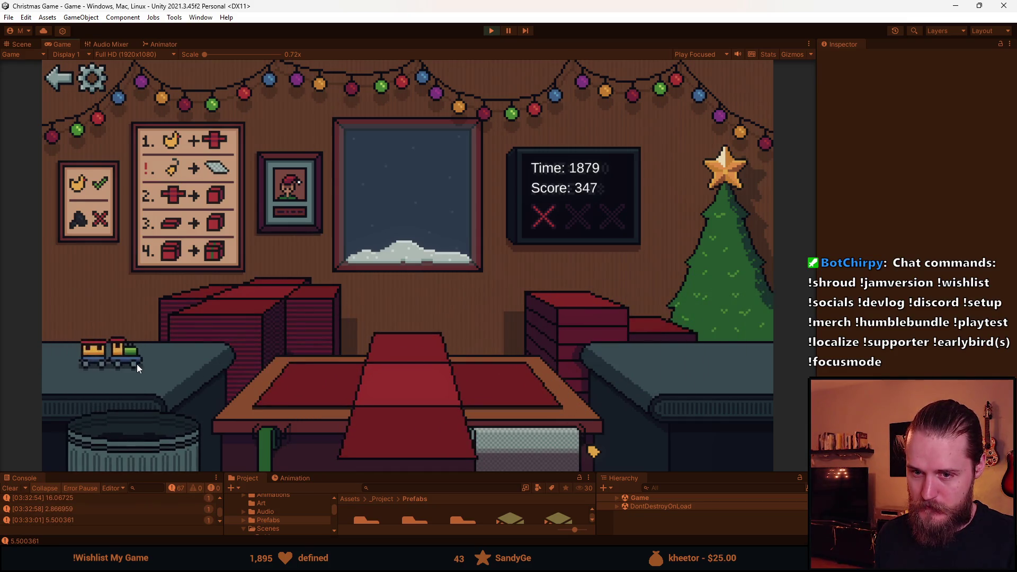
Wrap the toy train, the red toy car and the duck in red boxes and ship them.
{"action": "left_click", "coordinate": [136, 364]}
{"action": "left_click", "coordinate": [492, 335]}
{"action": "left_click", "coordinate": [410, 358]}
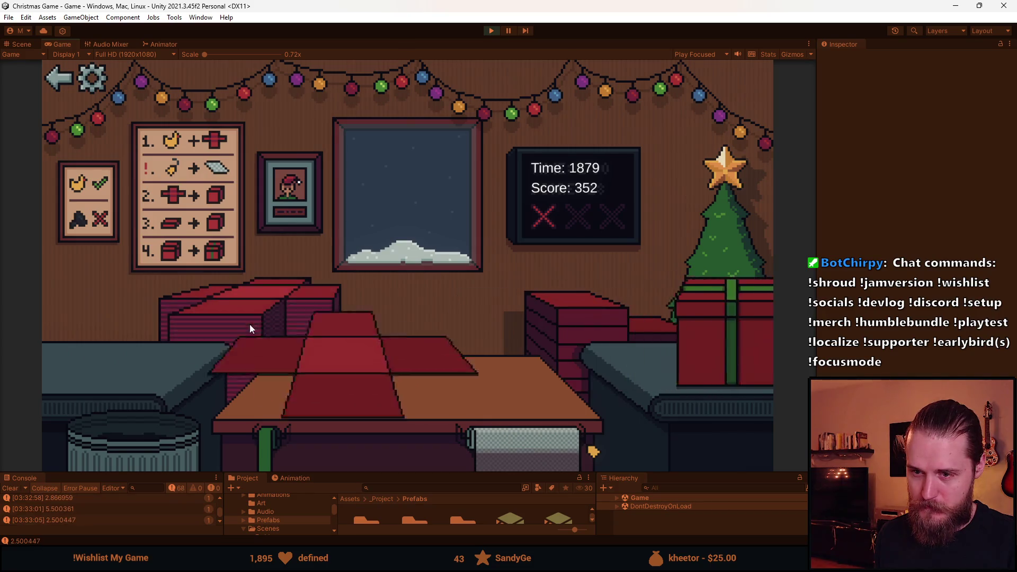
{"action": "left_click", "coordinate": [118, 362]}
{"action": "left_click", "coordinate": [561, 330]}
{"action": "left_click", "coordinate": [392, 354]}
{"action": "left_click", "coordinate": [131, 356]}
{"action": "left_click", "coordinate": [592, 319]}
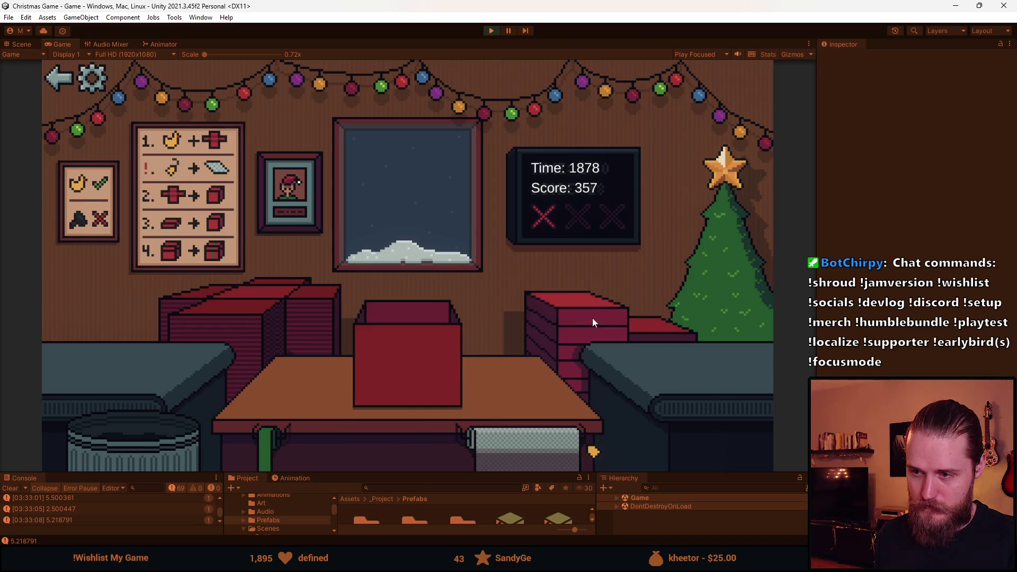
{"action": "left_click", "coordinate": [427, 363]}
Trash two toy cars and ship the ball and the sunglasses as boxed, ribboned gifts.
{"action": "left_click", "coordinate": [142, 434]}
{"action": "left_click", "coordinate": [145, 365]}
{"action": "left_click", "coordinate": [571, 301]}
{"action": "left_click", "coordinate": [429, 360]}
{"action": "left_click", "coordinate": [143, 360]}
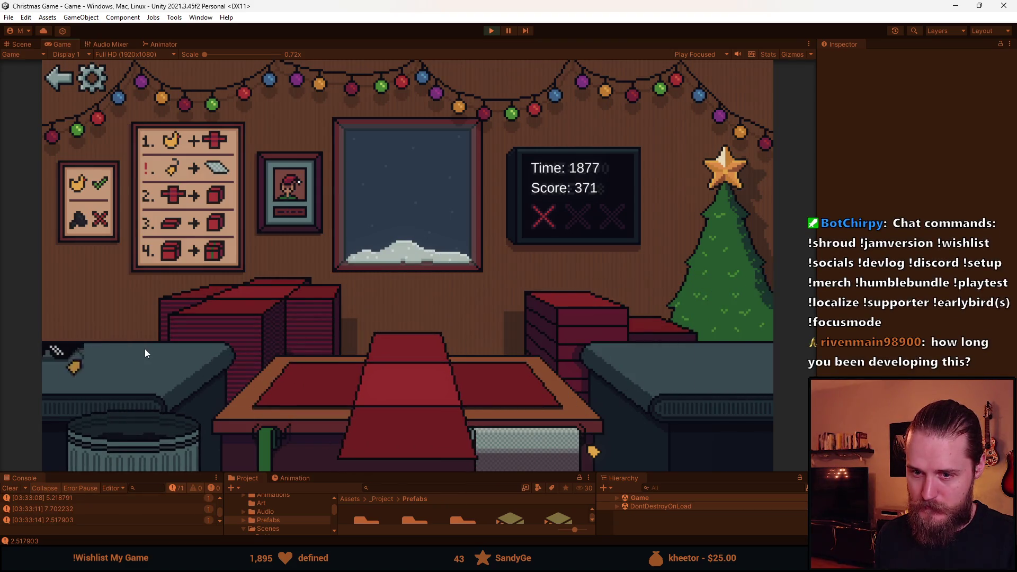
{"action": "left_click", "coordinate": [141, 363]}
{"action": "left_click", "coordinate": [485, 442]}
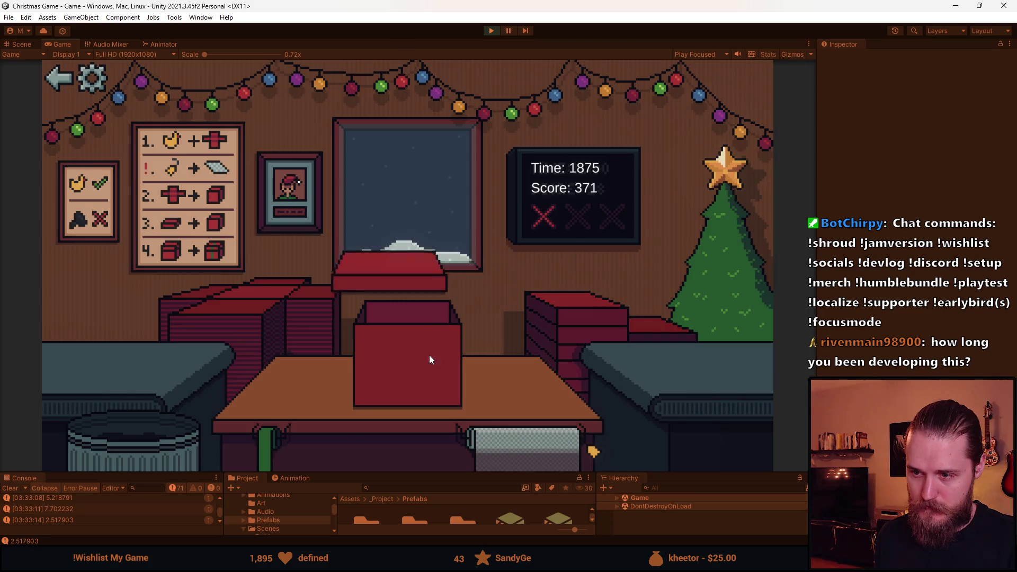
{"action": "left_click", "coordinate": [414, 354]}
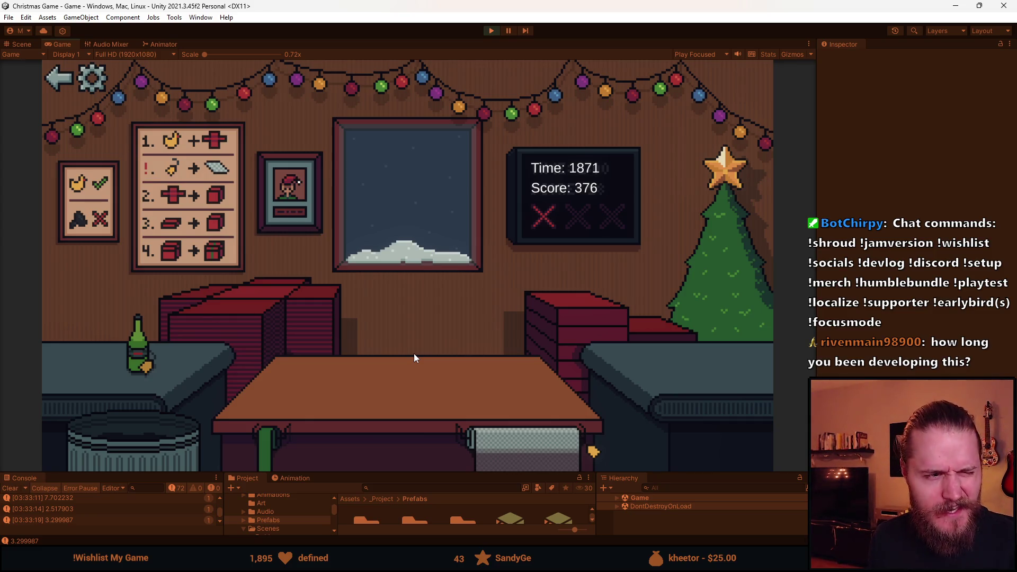
Wrap the green bottle and the duck into gifts and send both off.
{"action": "left_click", "coordinate": [212, 331]}
{"action": "left_click", "coordinate": [194, 323]}
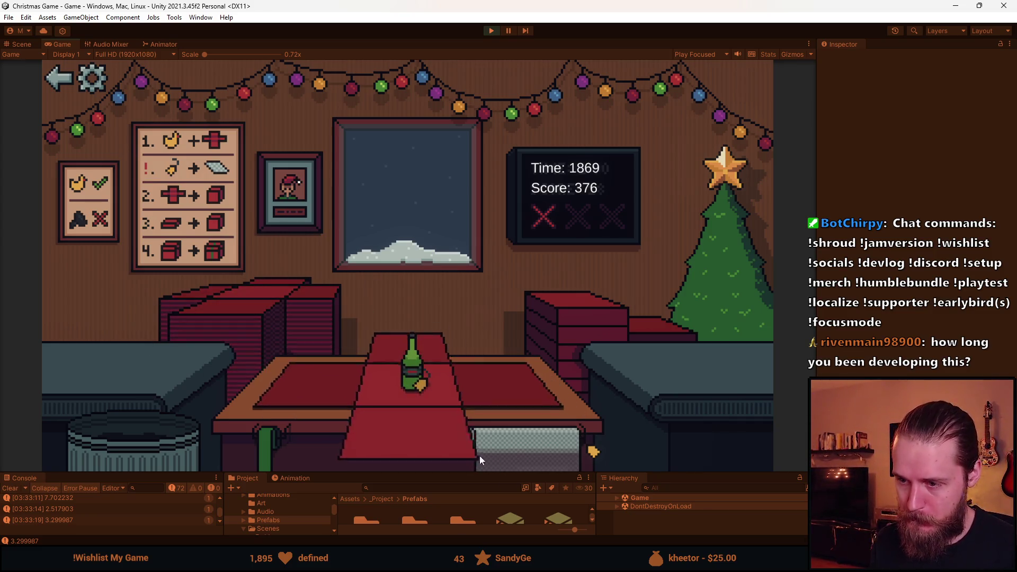
{"action": "left_click", "coordinate": [472, 456]}
{"action": "left_click", "coordinate": [424, 348]}
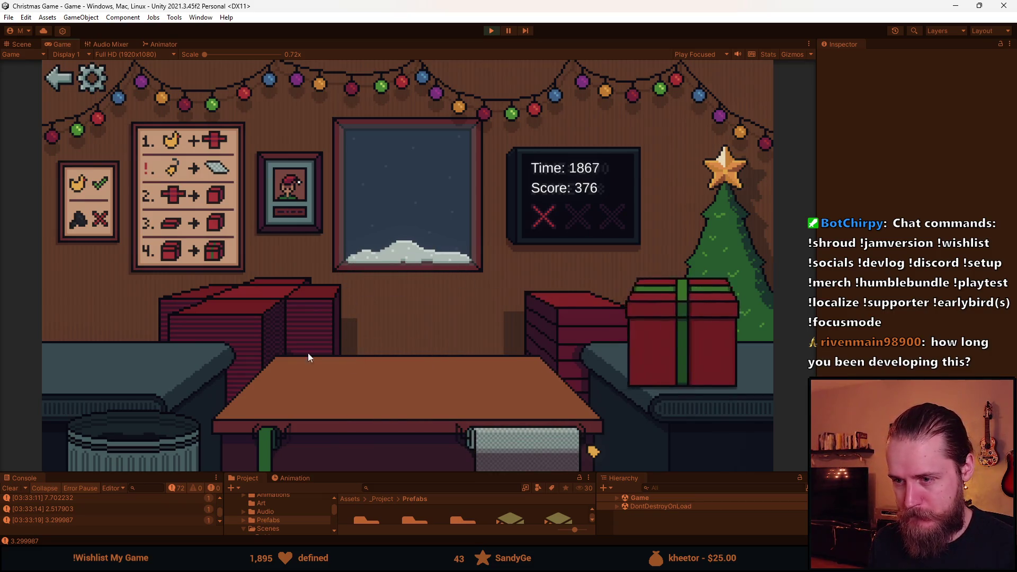
{"action": "left_click", "coordinate": [330, 362]}
{"action": "left_click", "coordinate": [148, 382]}
{"action": "left_click", "coordinate": [566, 294]}
{"action": "left_click", "coordinate": [443, 366]}
Trash the dark item, then box and ribbon the Rubik's cube and send it off.
{"action": "left_click", "coordinate": [97, 368]}
{"action": "left_click", "coordinate": [125, 448]}
{"action": "left_click", "coordinate": [120, 364]}
{"action": "left_click", "coordinate": [120, 433]}
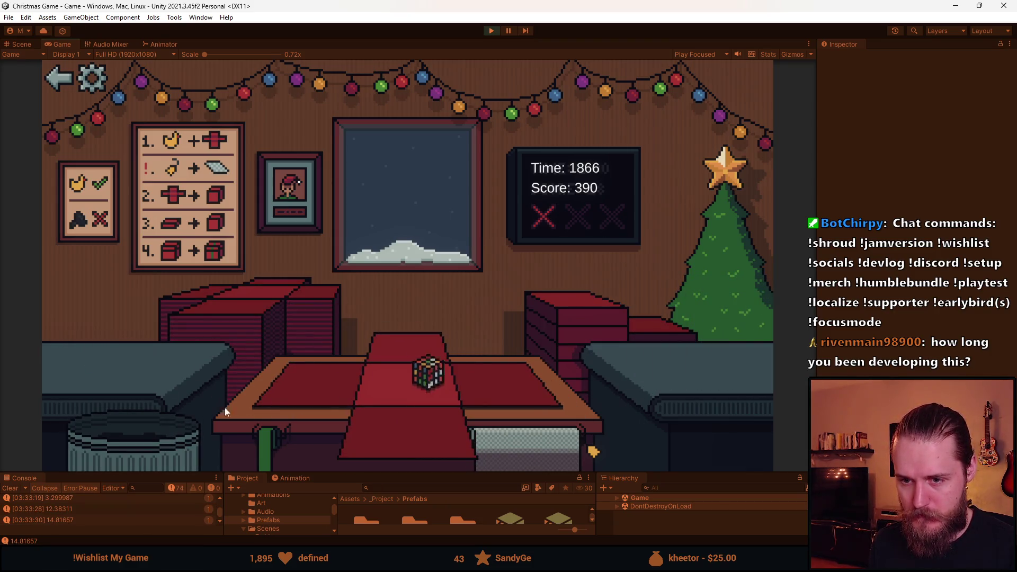
{"action": "left_click", "coordinate": [416, 371]}
{"action": "left_click", "coordinate": [458, 347]}
Wrap the ornament and the sunglasses into red ribboned gifts and send them off.
{"action": "left_click", "coordinate": [164, 383]}
{"action": "left_click", "coordinate": [418, 371]}
{"action": "left_click", "coordinate": [416, 360]}
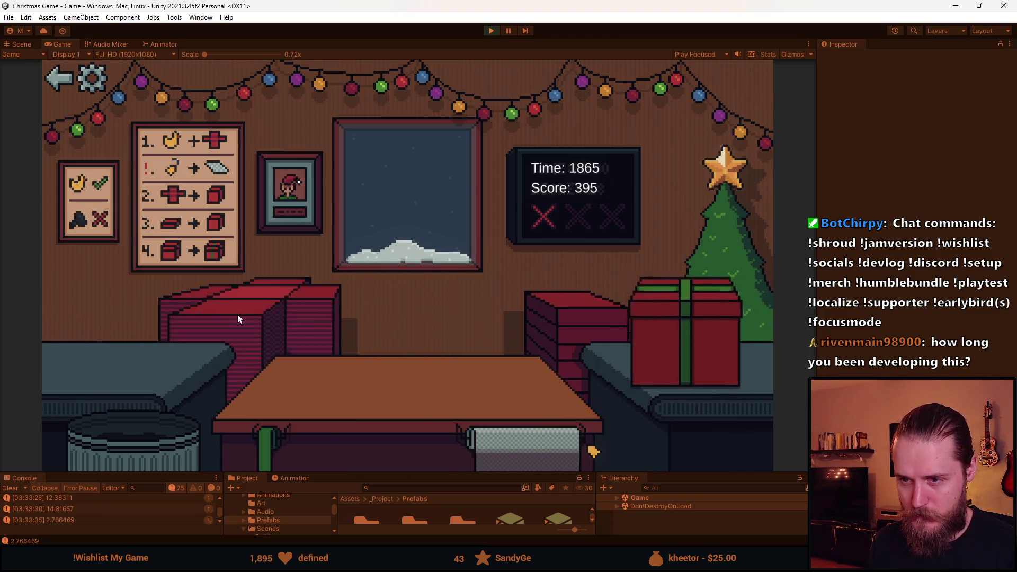
{"action": "left_click", "coordinate": [122, 366]}
{"action": "left_click", "coordinate": [521, 457]}
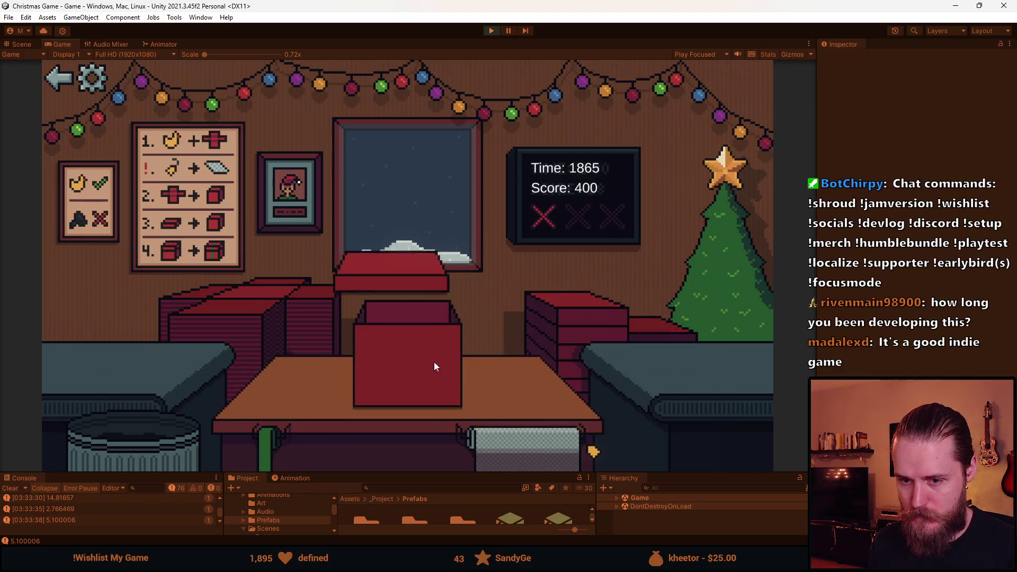
{"action": "left_click", "coordinate": [380, 376]}
{"action": "left_click", "coordinate": [377, 386]}
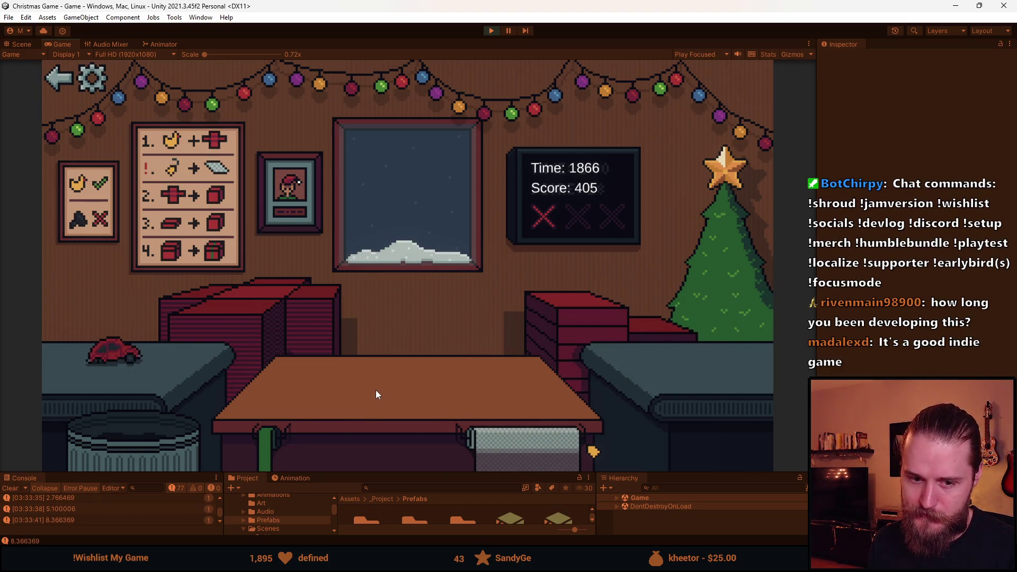
Trash the red toy car, then wrap the vase into a lidded, ribboned box.
{"action": "left_click_drag", "start_coordinate": [133, 352], "coordinate": [142, 429]}
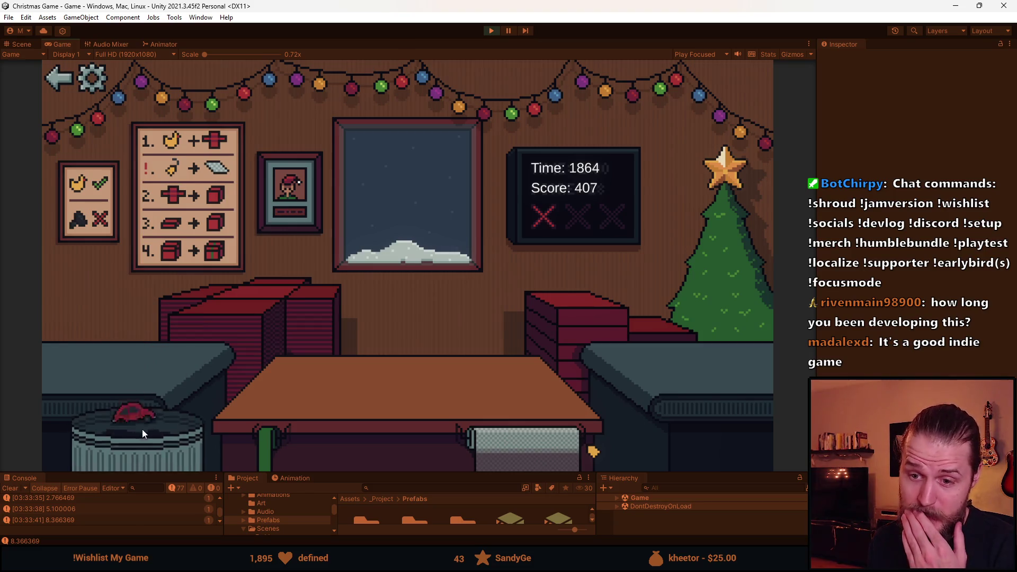
{"action": "left_click", "coordinate": [79, 378]}
{"action": "left_click", "coordinate": [453, 440]}
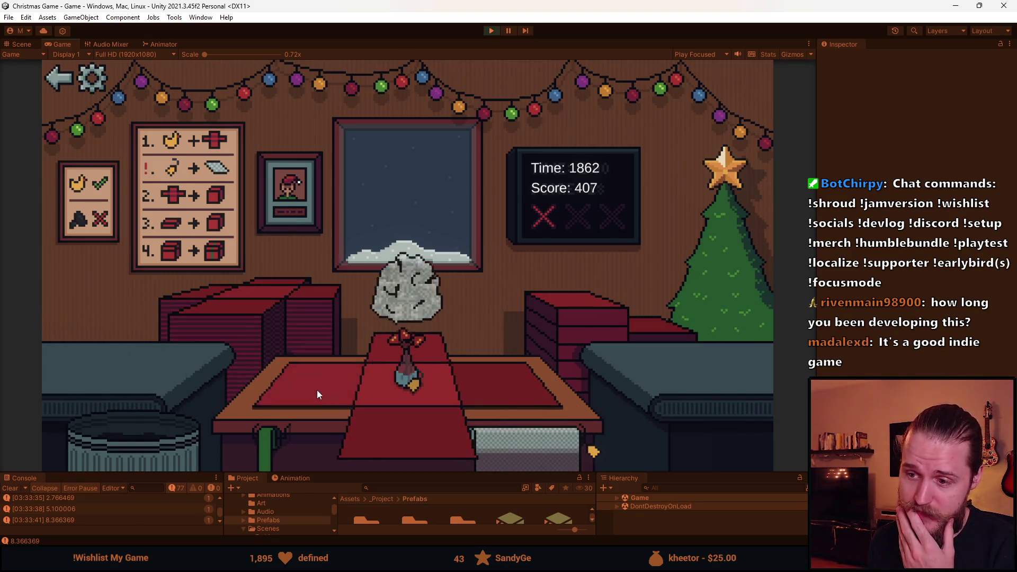
{"action": "left_click", "coordinate": [596, 312]}
{"action": "left_click", "coordinate": [432, 351]}
Trash the counter item, then box the soccer ball with a lid and green ribbon.
{"action": "left_click_drag", "start_coordinate": [141, 386], "coordinate": [148, 431]}
{"action": "left_click", "coordinate": [106, 366]}
{"action": "left_click", "coordinate": [271, 379]}
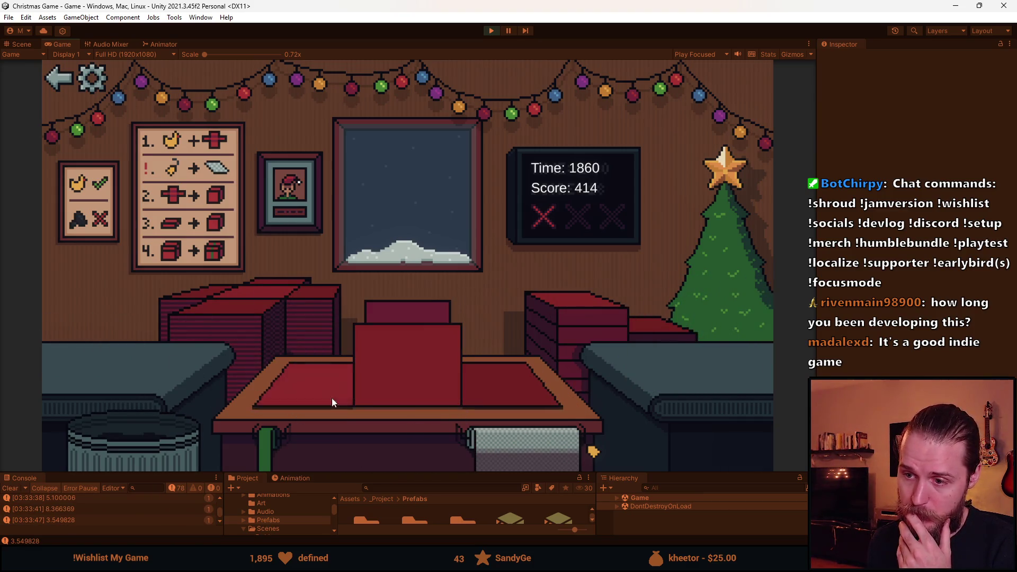
{"action": "left_click", "coordinate": [572, 305]}
{"action": "left_click", "coordinate": [408, 362]}
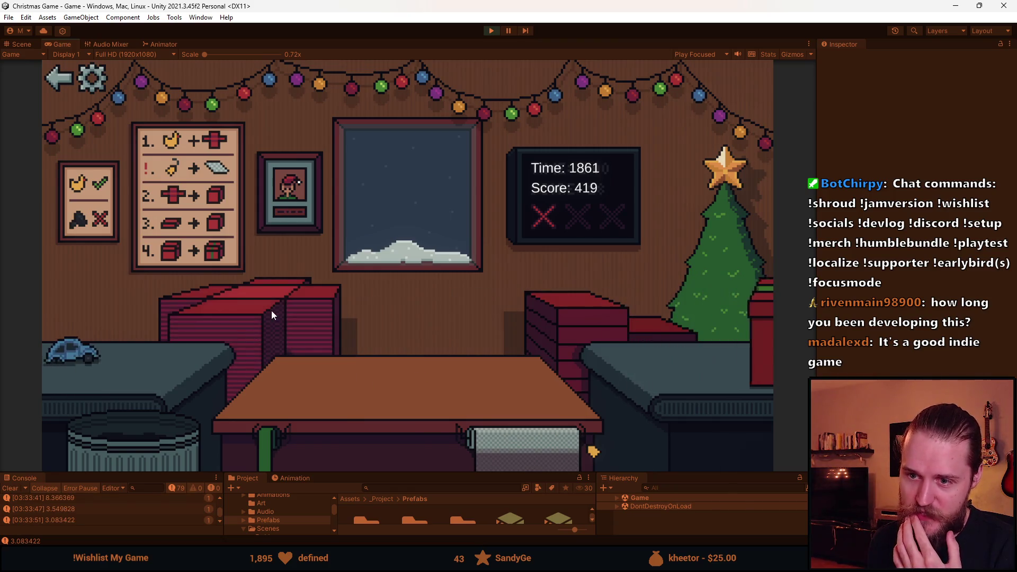
Trash a toy car, clear the panda ball, and wrap another toy car into a gift.
{"action": "left_click_drag", "start_coordinate": [142, 393], "coordinate": [142, 408]}
{"action": "left_click", "coordinate": [132, 436]}
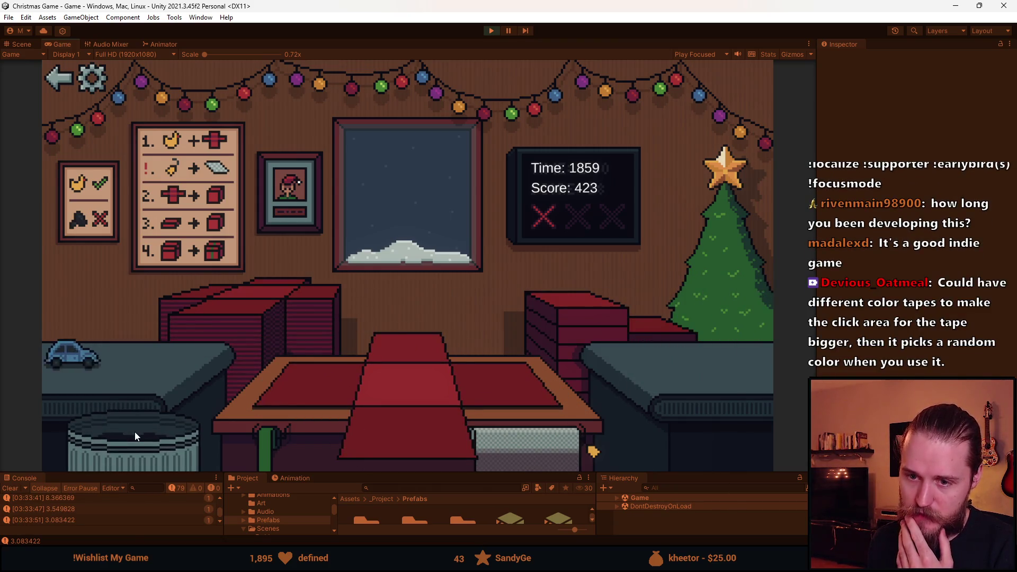
{"action": "left_click", "coordinate": [130, 365]}
{"action": "left_click", "coordinate": [340, 405]}
{"action": "left_click", "coordinate": [593, 300]}
{"action": "left_click", "coordinate": [389, 357]}
Trash a toy car, then wrap two more toys into lidded boxes with green ribbons.
{"action": "left_click", "coordinate": [140, 428]}
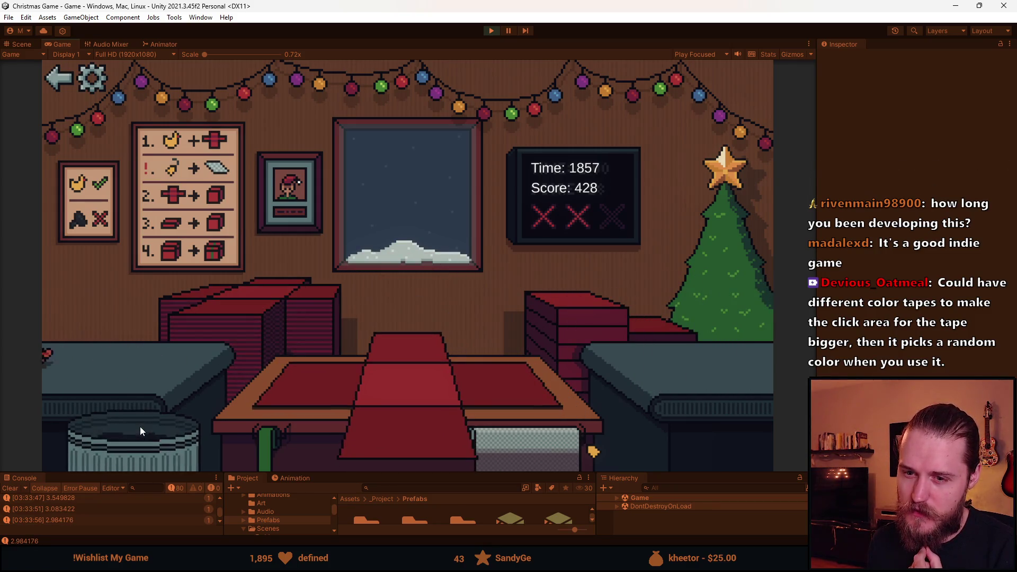
{"action": "left_click", "coordinate": [132, 350]}
{"action": "left_click", "coordinate": [405, 438]}
{"action": "left_click", "coordinate": [541, 339]}
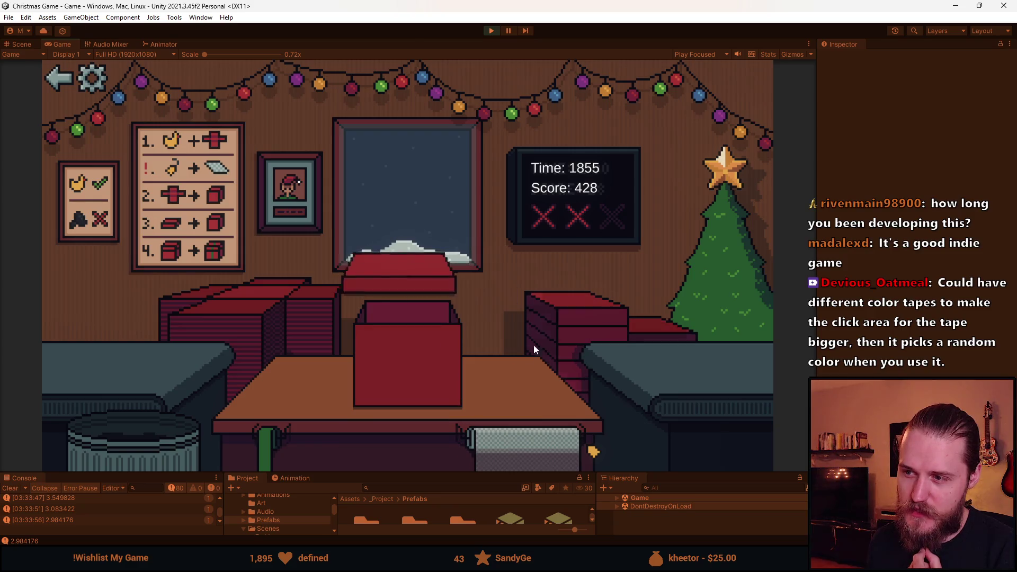
{"action": "left_click", "coordinate": [411, 373]}
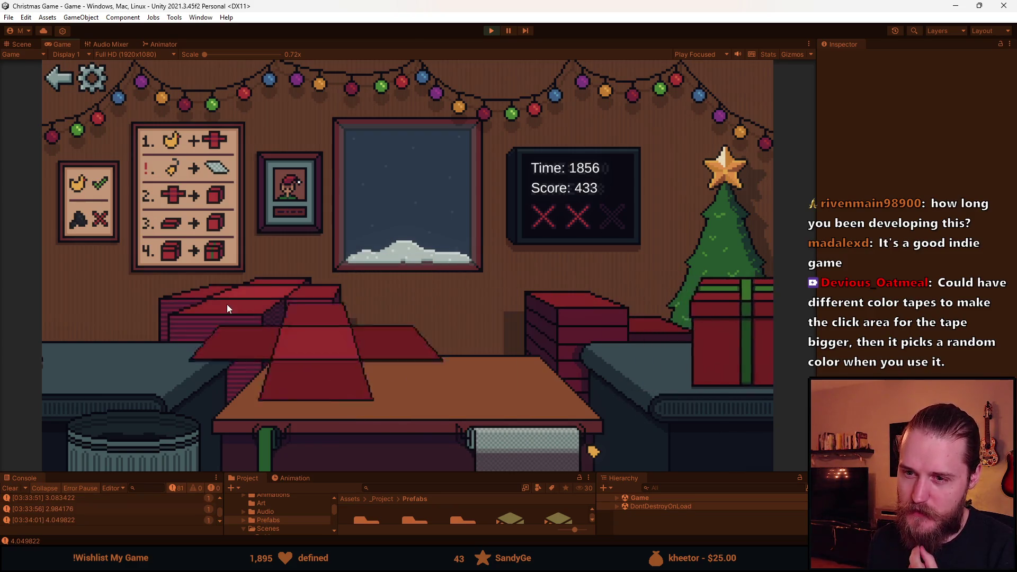
{"action": "left_click", "coordinate": [104, 355]}
{"action": "left_click", "coordinate": [416, 440]}
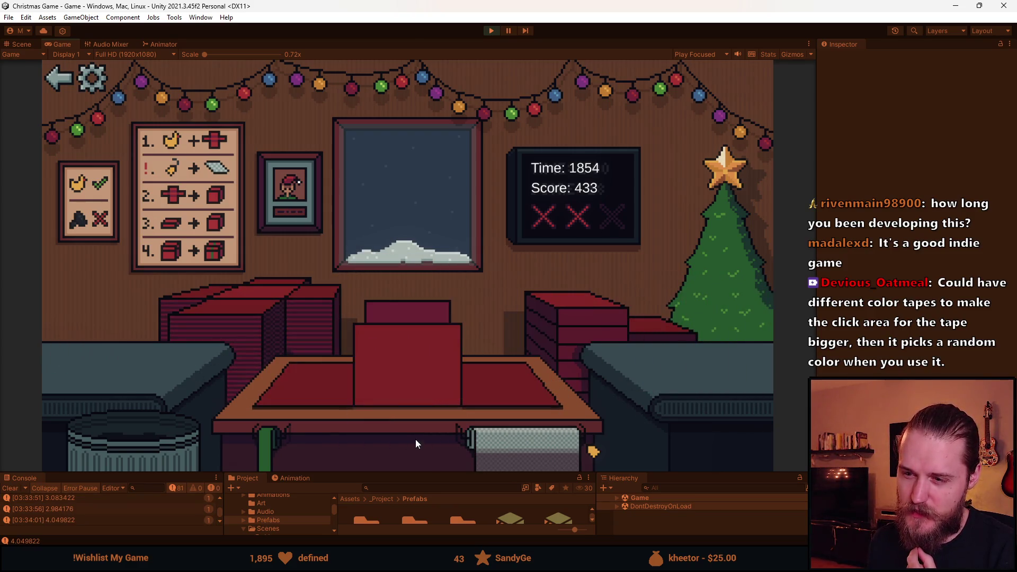
{"action": "left_click", "coordinate": [567, 327]}
{"action": "left_click", "coordinate": [411, 352]}
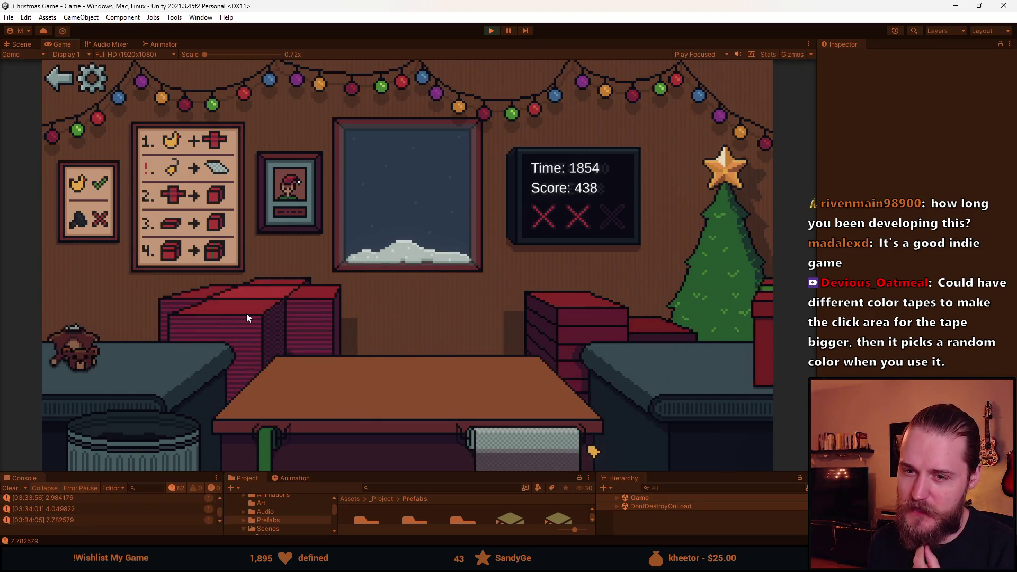
Trash the dark toy, then wrap the red car and the next toy into ribboned gifts.
{"action": "left_click", "coordinate": [159, 370]}
{"action": "left_click", "coordinate": [131, 370]}
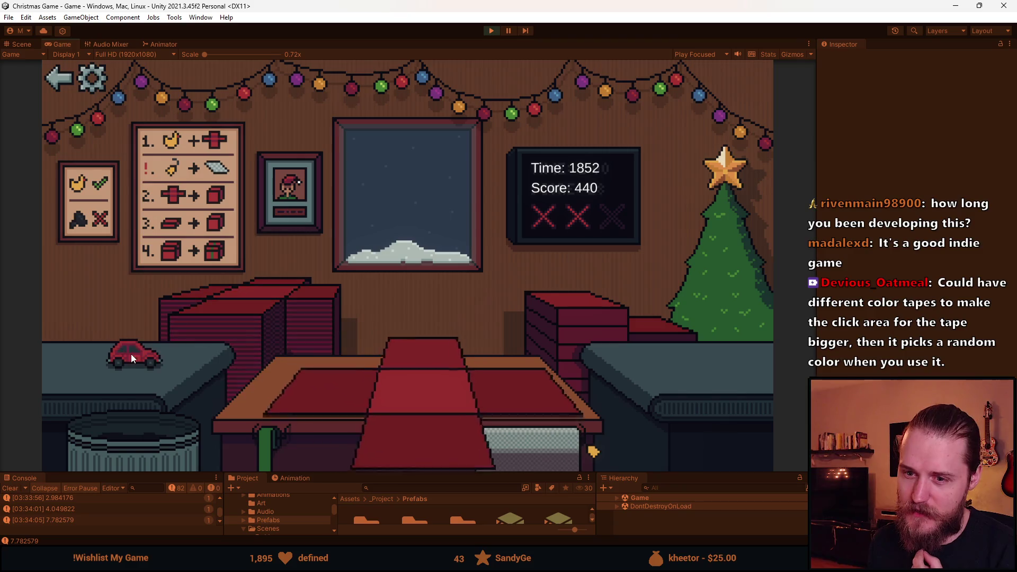
{"action": "left_click", "coordinate": [408, 387]}
{"action": "left_click", "coordinate": [572, 323]}
{"action": "left_click", "coordinate": [404, 371]}
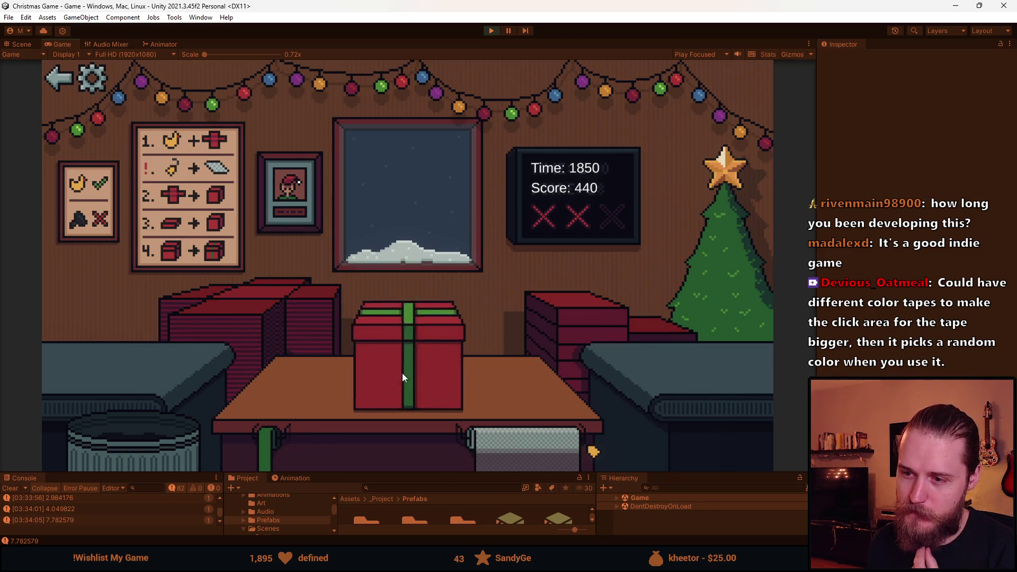
{"action": "left_click", "coordinate": [125, 361]}
{"action": "left_click", "coordinate": [376, 427]}
{"action": "left_click", "coordinate": [553, 335]}
{"action": "left_click", "coordinate": [421, 367]}
Wrap the teddy bear, the helmet toy and the next toy into green-ribboned boxes.
{"action": "left_click", "coordinate": [118, 358]}
{"action": "left_click", "coordinate": [407, 392]}
{"action": "left_click", "coordinate": [502, 326]}
{"action": "left_click", "coordinate": [429, 349]}
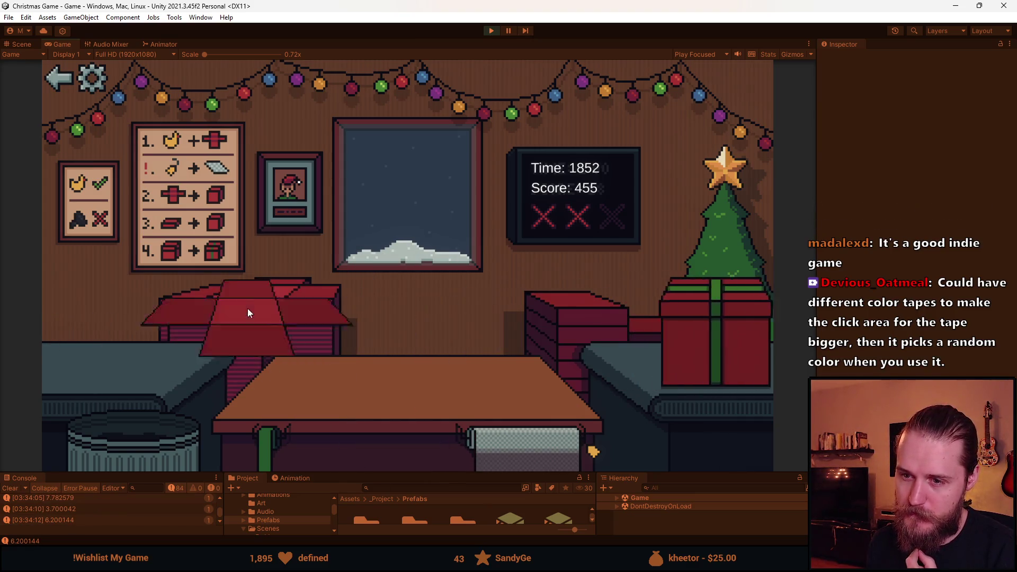
{"action": "left_click", "coordinate": [103, 353]}
{"action": "left_click", "coordinate": [377, 435]}
{"action": "left_click", "coordinate": [425, 357]}
{"action": "left_click", "coordinate": [400, 376]}
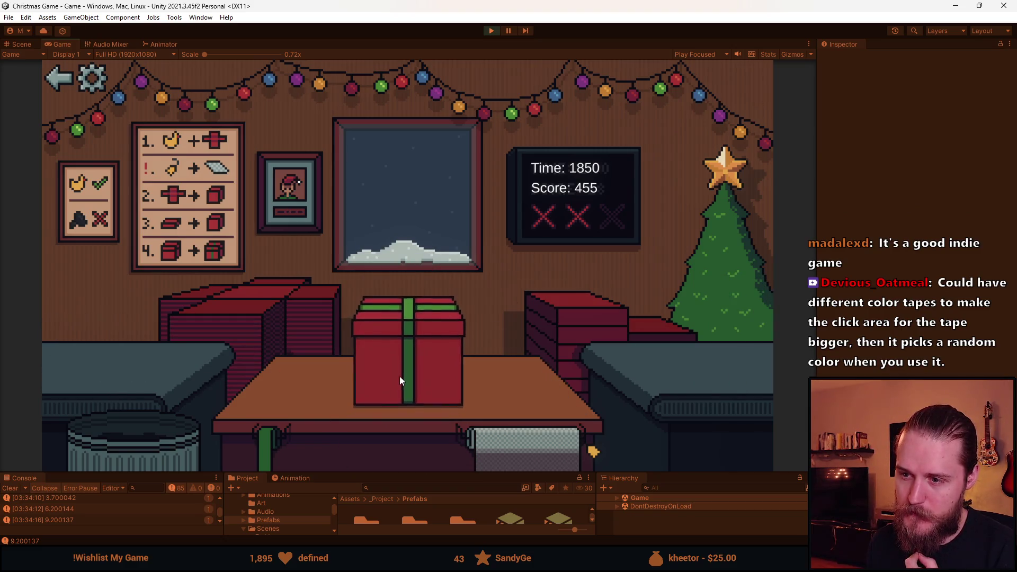
{"action": "left_click", "coordinate": [97, 355]}
{"action": "left_click", "coordinate": [401, 435]}
{"action": "left_click", "coordinate": [394, 364]}
{"action": "left_click", "coordinate": [421, 357]}
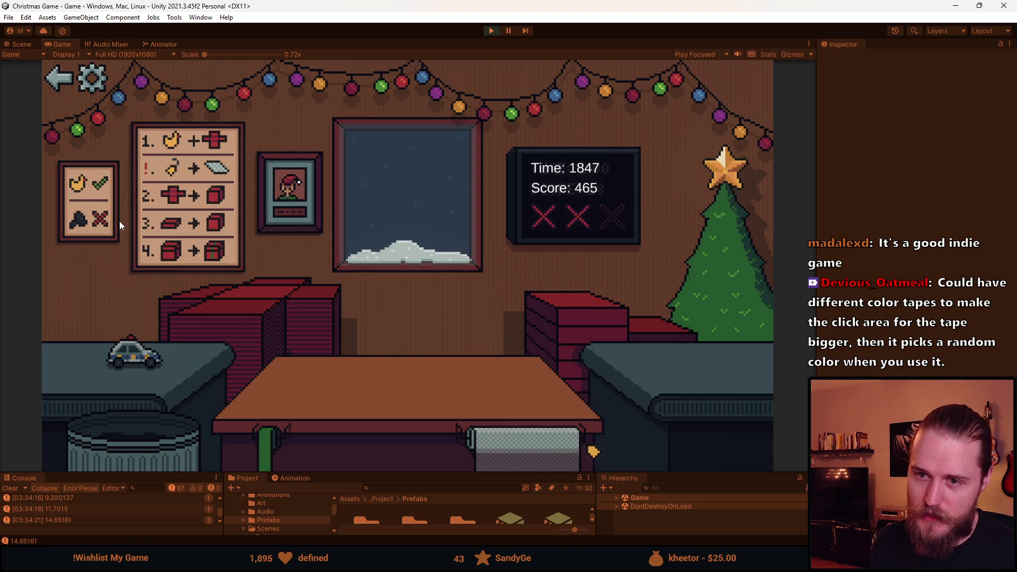
Wrap the last toy car, trash the final item, and stop the game at score 472.
{"action": "left_click", "coordinate": [132, 356]}
{"action": "left_click", "coordinate": [266, 291]}
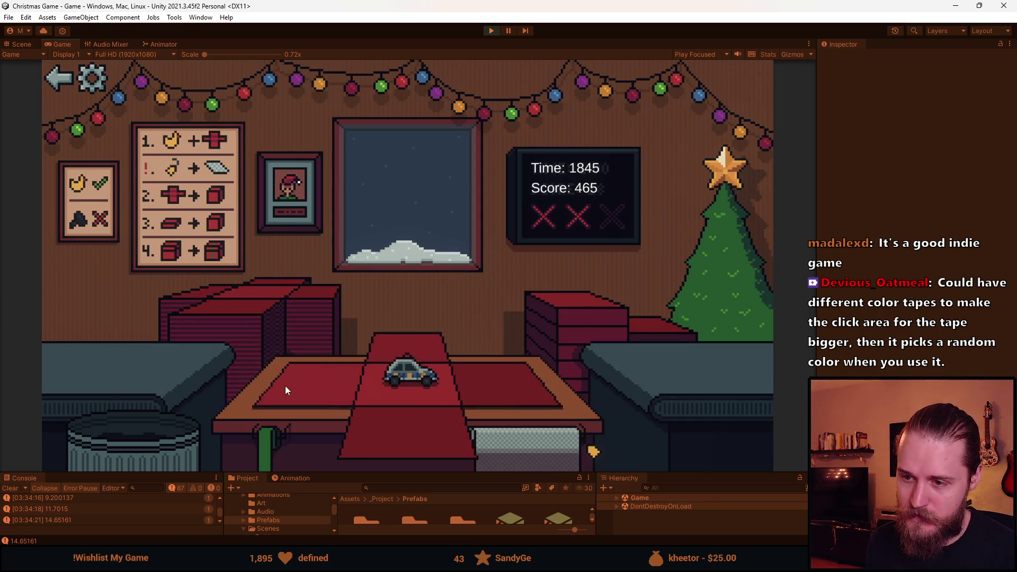
{"action": "left_click", "coordinate": [286, 388]}
{"action": "left_click", "coordinate": [654, 324]}
{"action": "left_click", "coordinate": [446, 344]}
{"action": "left_click", "coordinate": [428, 357]}
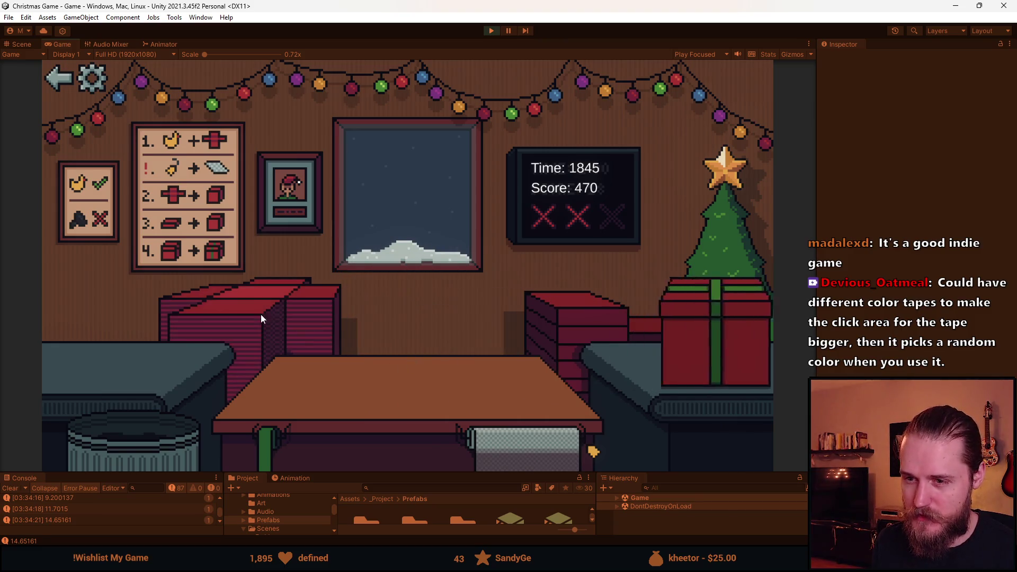
{"action": "left_click", "coordinate": [181, 339]}
{"action": "left_click", "coordinate": [133, 404]}
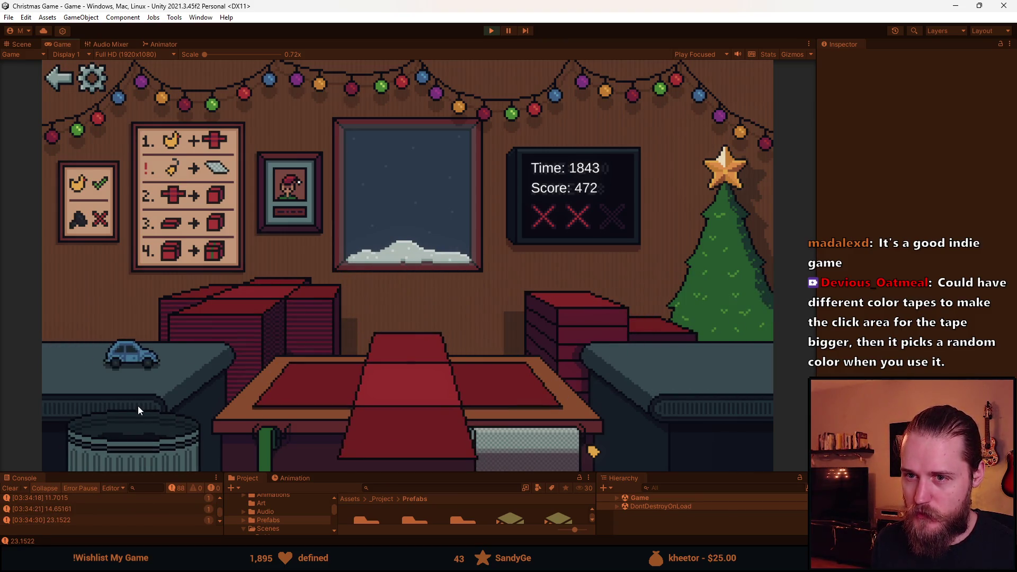
{"action": "left_click", "coordinate": [491, 32]}
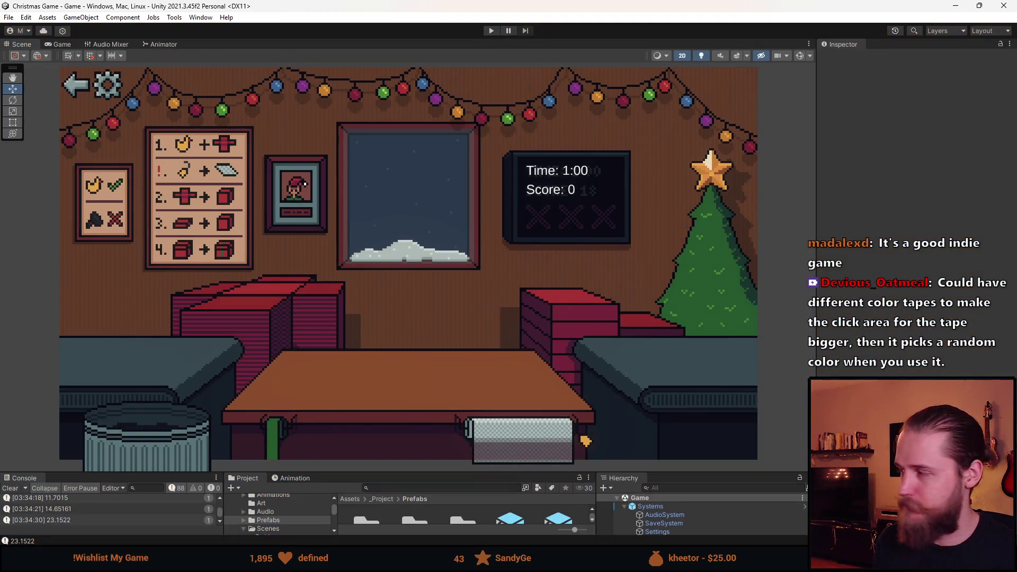
{"action": "key", "text": "alt+Tab"}
{"action": "left_click_drag", "start_coordinate": [613, 324], "coordinate": [523, 164]}
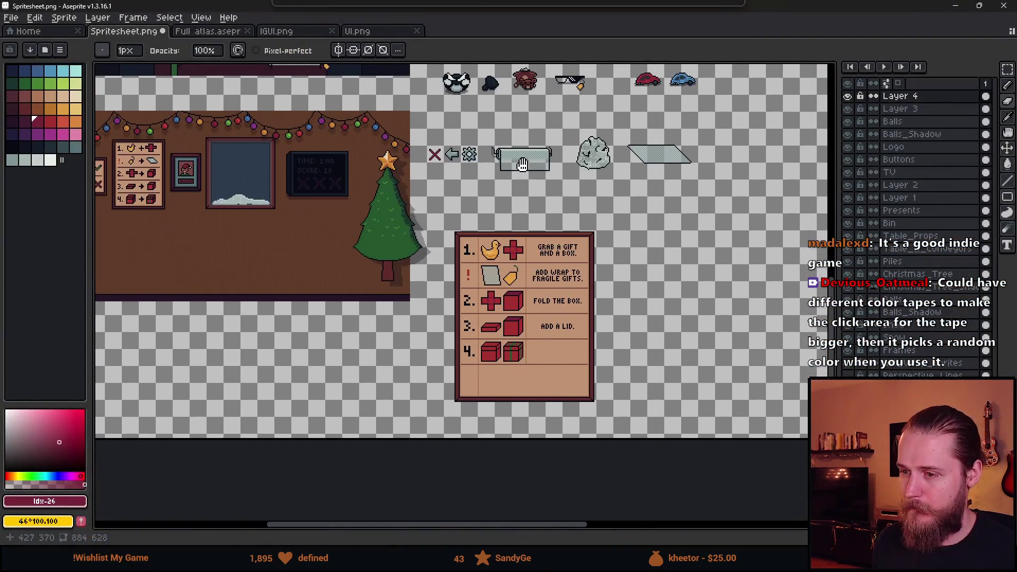
{"action": "scroll", "coordinate": [551, 298], "scroll_direction": "up", "scroll_amount": 1}
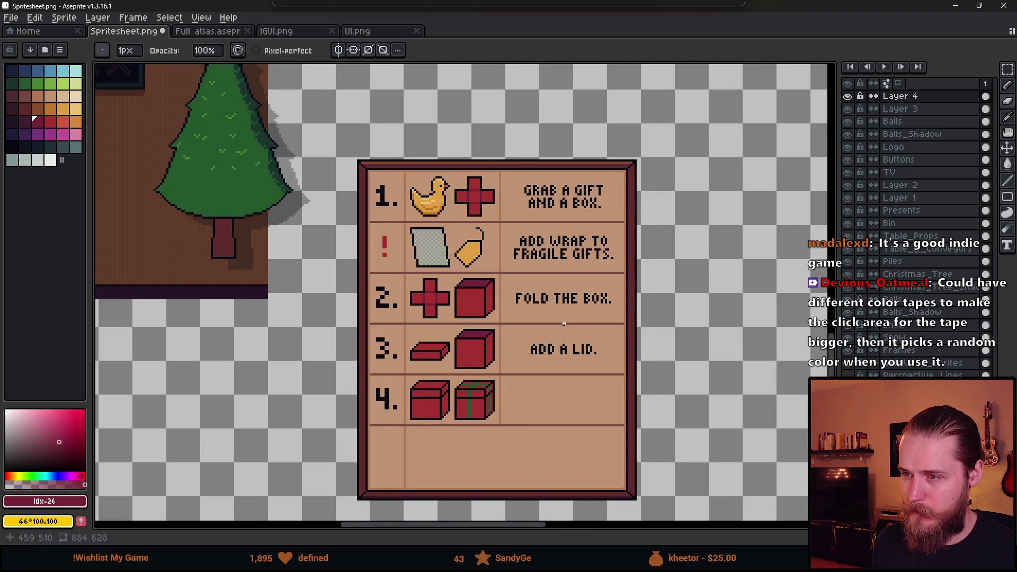
{"action": "left_click_drag", "start_coordinate": [564, 323], "coordinate": [527, 297]}
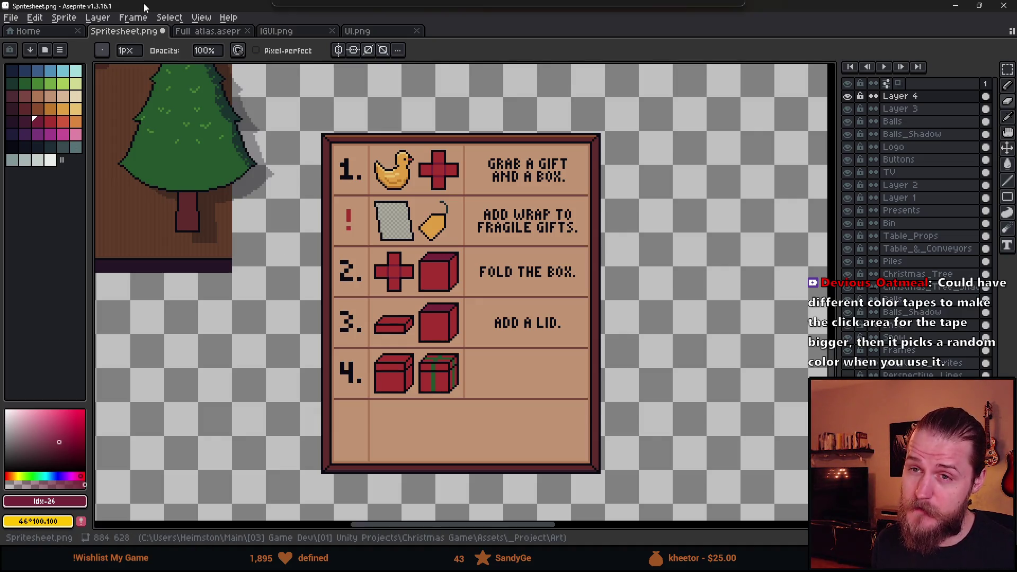
{"action": "key", "text": "alt+Tab"}
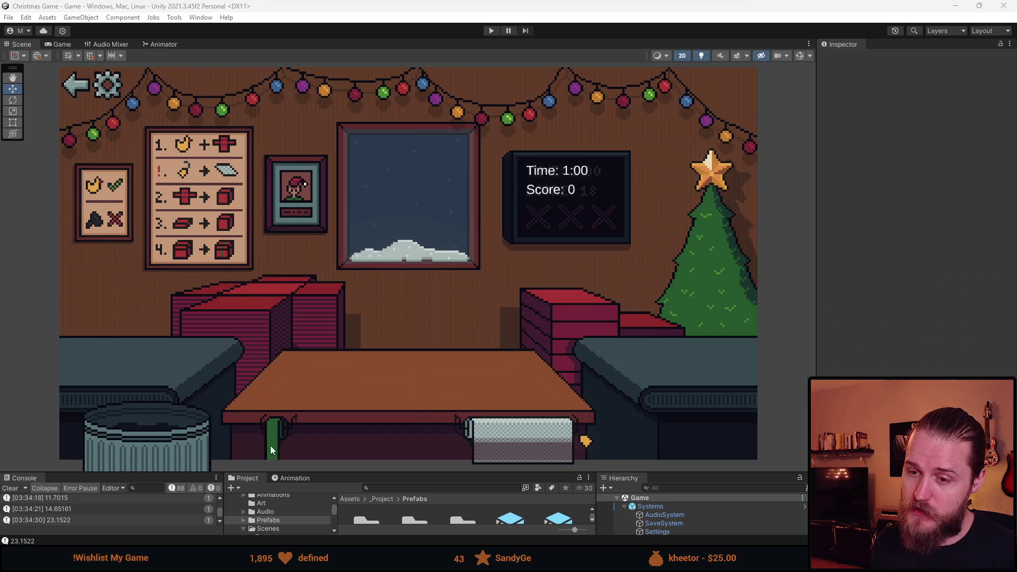
Start a new play session, then view the wrapping-table art in Aseprite's Spritesheet.png.
{"action": "left_click", "coordinate": [491, 32]}
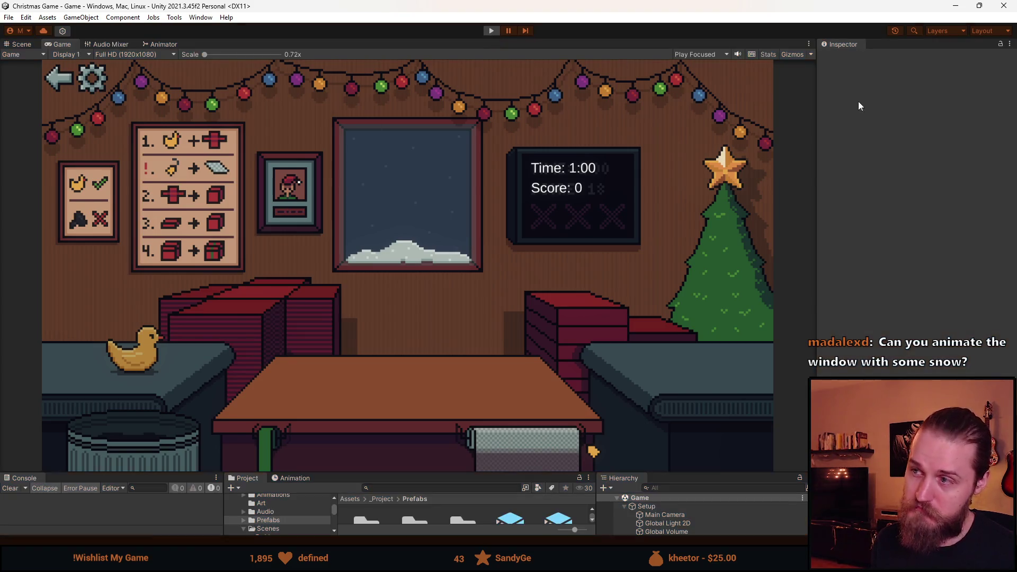
{"action": "key", "text": "alt+Tab"}
{"action": "scroll", "coordinate": [519, 354], "scroll_direction": "down", "scroll_amount": 3}
{"action": "scroll", "coordinate": [445, 276], "scroll_direction": "up", "scroll_amount": 4}
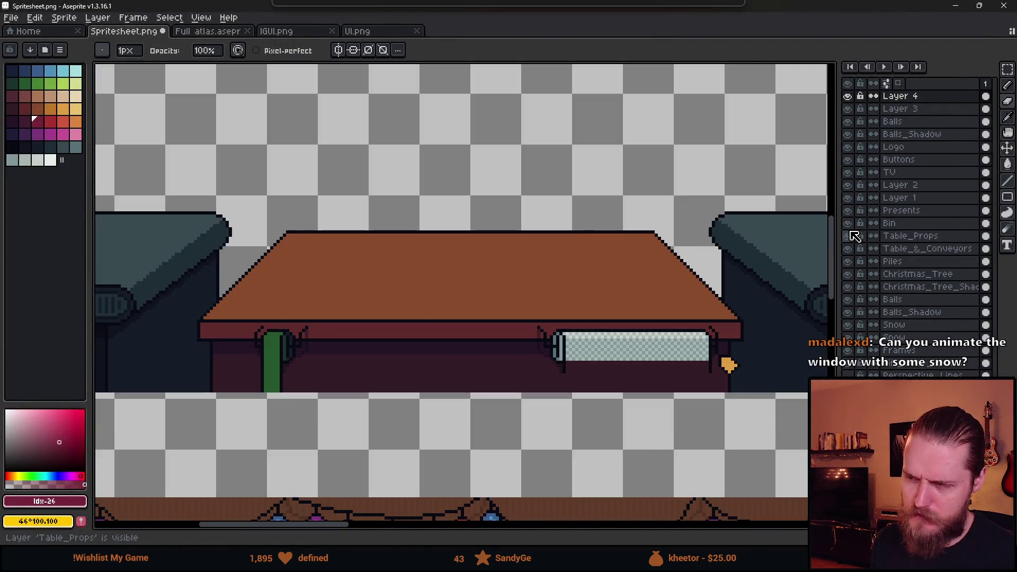
Select the Table_Props layer and toggle its visibility to check its contents.
{"action": "left_click", "coordinate": [927, 249]}
{"action": "left_click", "coordinate": [916, 235]}
{"action": "left_click", "coordinate": [854, 238]}
{"action": "left_click", "coordinate": [854, 238]}
Duplicate the left green table leg, then shift both legs about 3 pixels right.
{"action": "key", "text": "m"}
{"action": "left_click_drag", "start_coordinate": [198, 302], "coordinate": [381, 420]}
{"action": "mouse_move", "coordinate": [306, 386]}
{"action": "left_mouse_down", "text": "ctrl"}
{"action": "mouse_move", "coordinate": [317, 380]}
{"action": "mouse_move", "coordinate": [257, 382]}
{"action": "left_mouse_up", "text": "ctrl"}
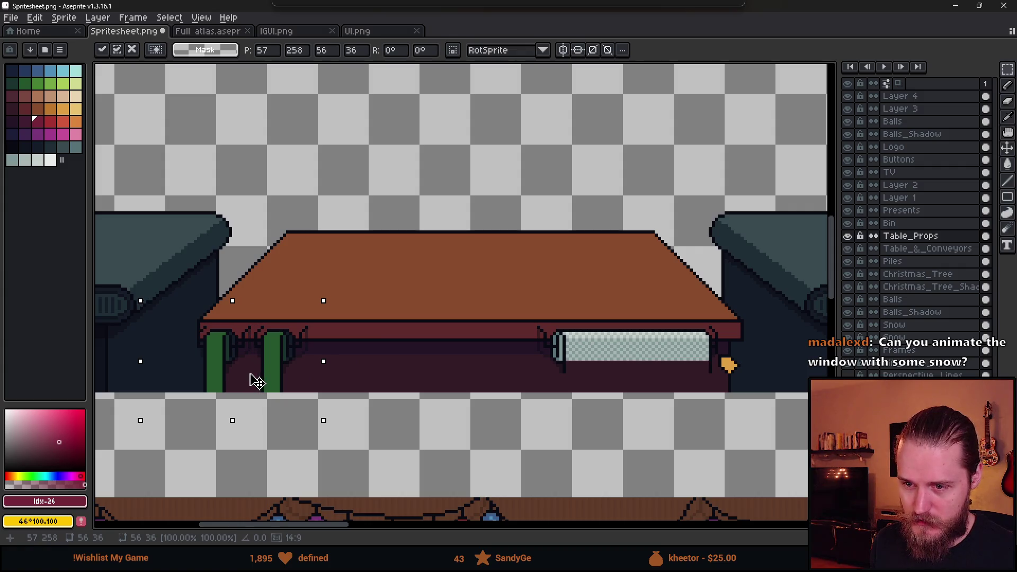
{"action": "key", "text": "ctrl+d"}
{"action": "left_click_drag", "start_coordinate": [182, 290], "coordinate": [348, 427]}
{"action": "left_click_drag", "start_coordinate": [286, 392], "coordinate": [300, 392]}
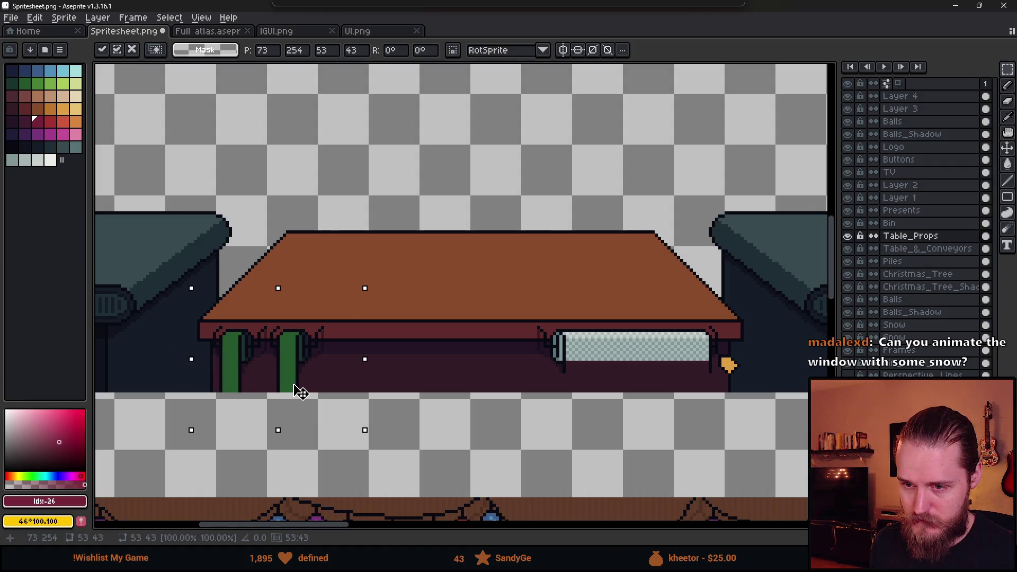
{"action": "key", "text": "ctrl+d"}
Draw dark outline pixels along the bottom of the leg with the Pencil.
{"action": "scroll", "coordinate": [277, 386], "scroll_direction": "up", "scroll_amount": 2}
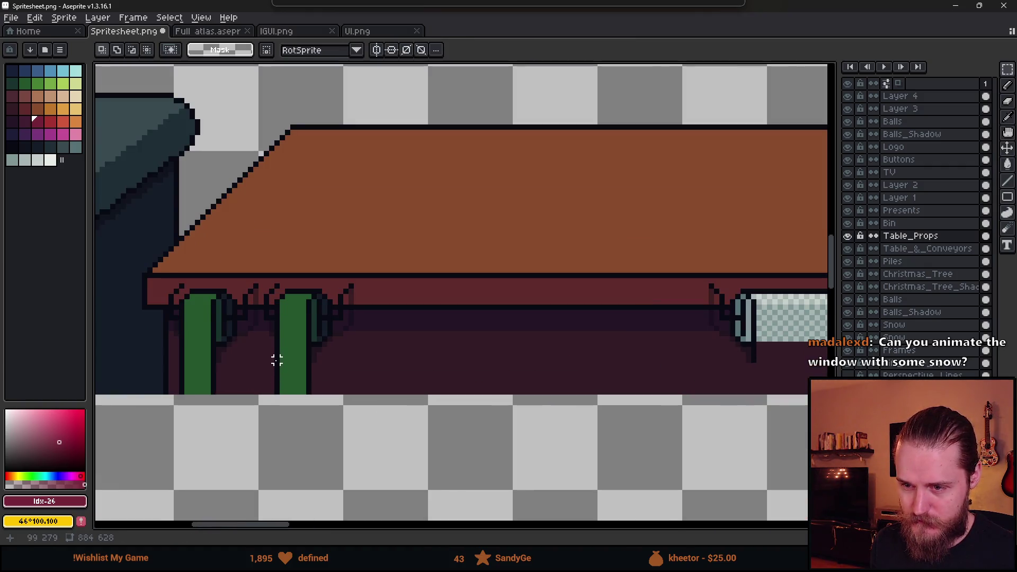
{"action": "scroll", "coordinate": [305, 360], "scroll_direction": "up", "scroll_amount": 1}
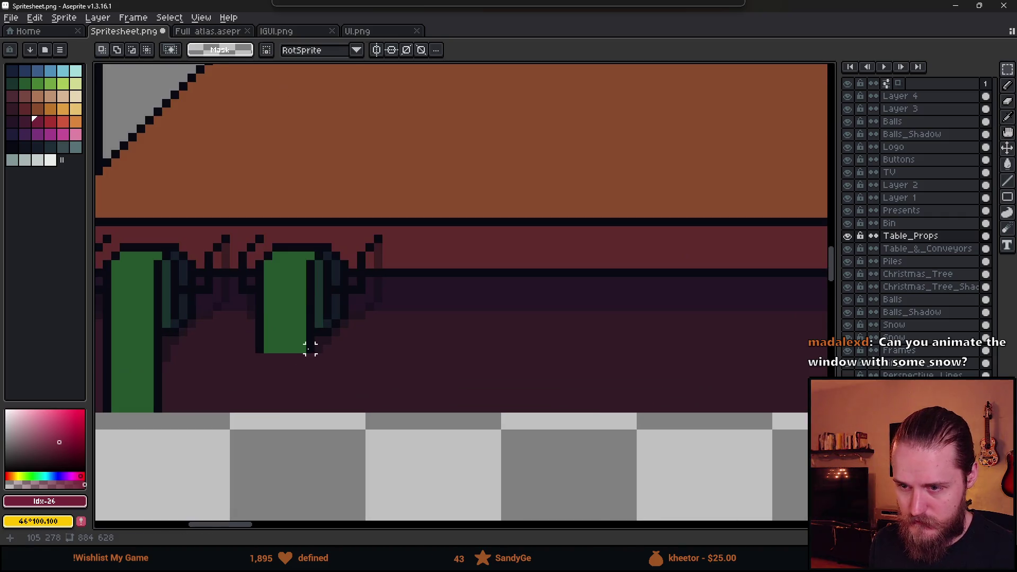
{"action": "key", "text": "b"}
{"action": "left_click_drag", "start_coordinate": [306, 350], "coordinate": [272, 350]}
{"action": "scroll", "coordinate": [304, 358], "scroll_direction": "down", "scroll_amount": 2}
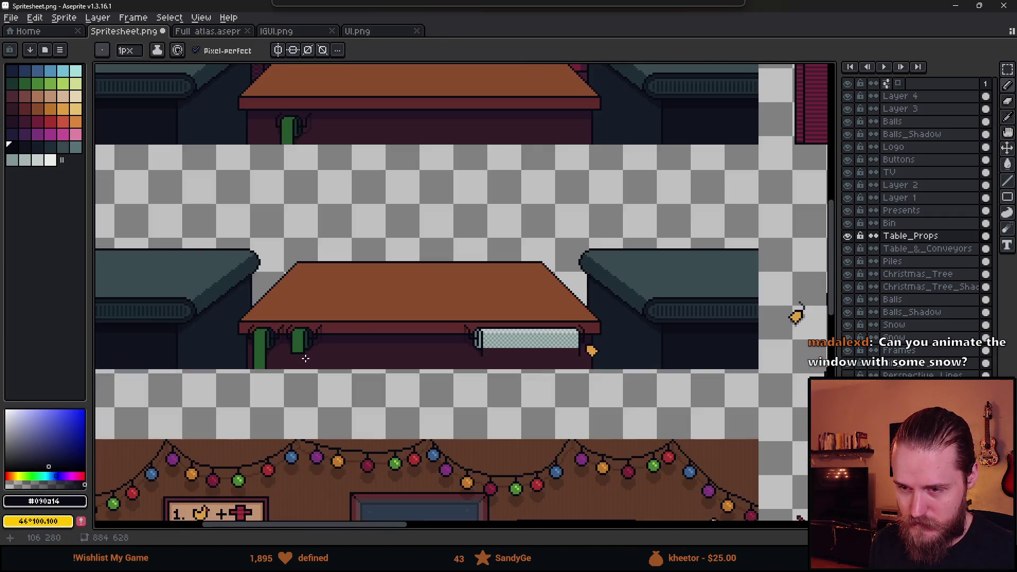
{"action": "scroll", "coordinate": [290, 361], "scroll_direction": "up", "scroll_amount": 2}
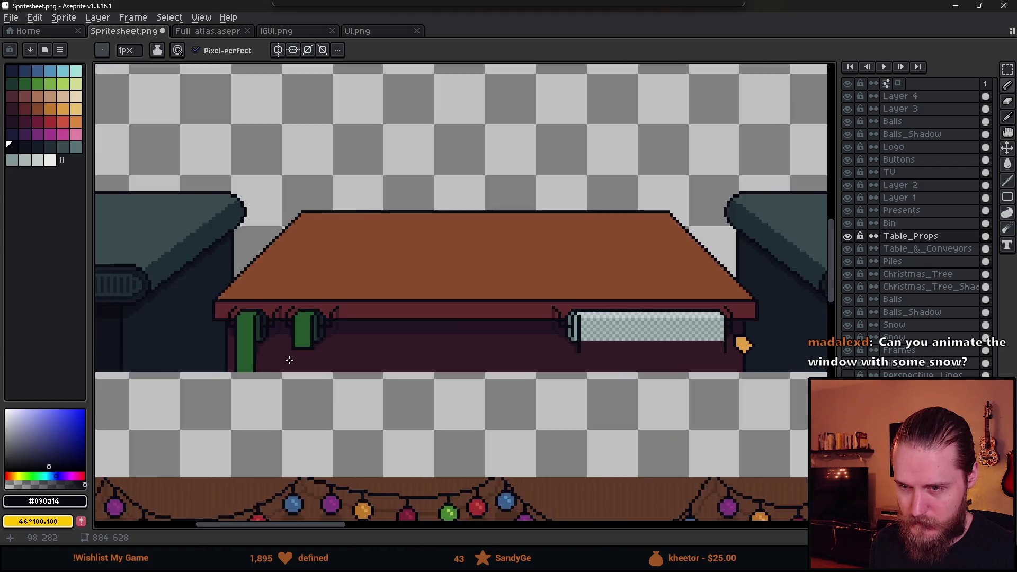
Move the left green leg right, then marquee the small bracket between the cups.
{"action": "key", "text": "m"}
{"action": "mouse_move", "coordinate": [196, 277]}
{"action": "left_mouse_down"}
{"action": "mouse_move", "coordinate": [271, 390]}
{"action": "mouse_move", "coordinate": [382, 355]}
{"action": "left_mouse_up"}
{"action": "key", "text": "Return"}
{"action": "left_click_drag", "start_coordinate": [243, 268], "coordinate": [480, 426]}
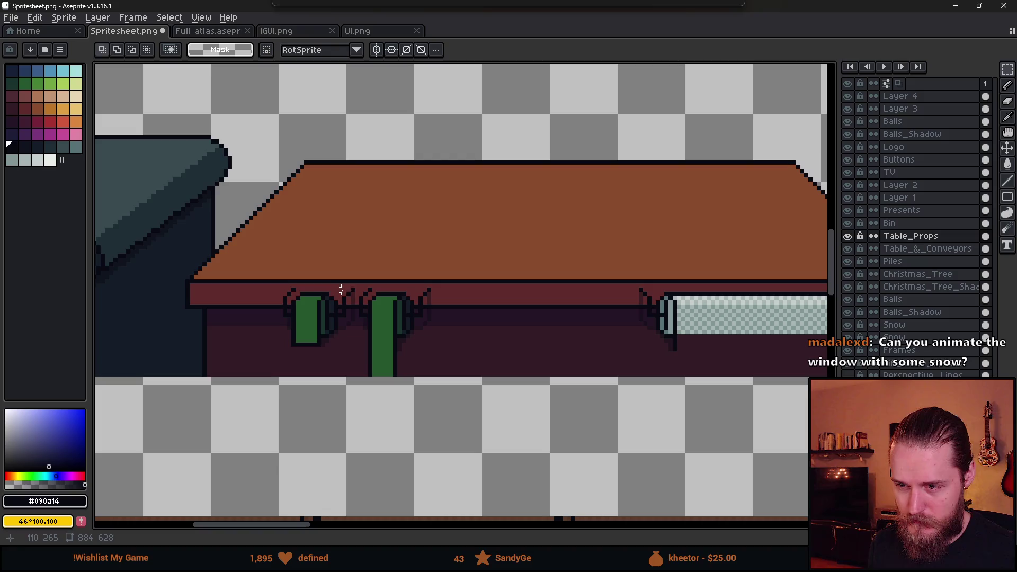
{"action": "scroll", "coordinate": [353, 289], "scroll_direction": "up", "scroll_amount": 3}
{"action": "mouse_move", "coordinate": [314, 253]}
{"action": "left_mouse_down"}
{"action": "mouse_move", "coordinate": [374, 365]}
{"action": "mouse_move", "coordinate": [398, 359]}
{"action": "mouse_move", "coordinate": [382, 352]}
{"action": "mouse_move", "coordinate": [390, 379]}
{"action": "left_mouse_up"}
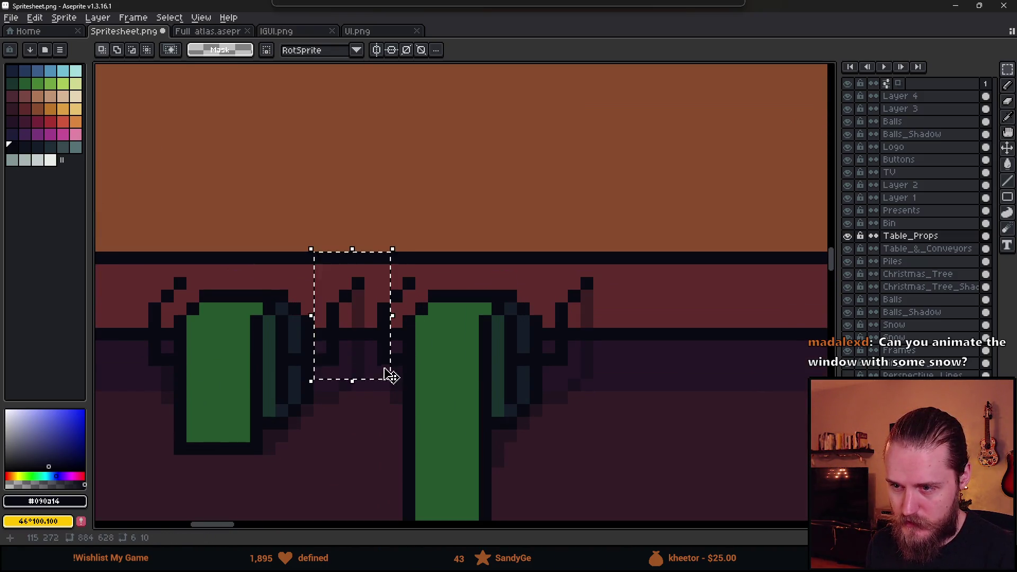
Delete the bracket and the leftover stray dark pixels between the green cups.
{"action": "key", "text": "Delete"}
{"action": "left_click_drag", "start_coordinate": [409, 271], "coordinate": [386, 308]}
{"action": "key", "text": "Delete"}
{"action": "left_click_drag", "start_coordinate": [391, 354], "coordinate": [401, 405]}
{"action": "key", "text": "Delete"}
{"action": "key", "text": "Delete"}
{"action": "scroll", "coordinate": [409, 411], "scroll_direction": "down", "scroll_amount": 3}
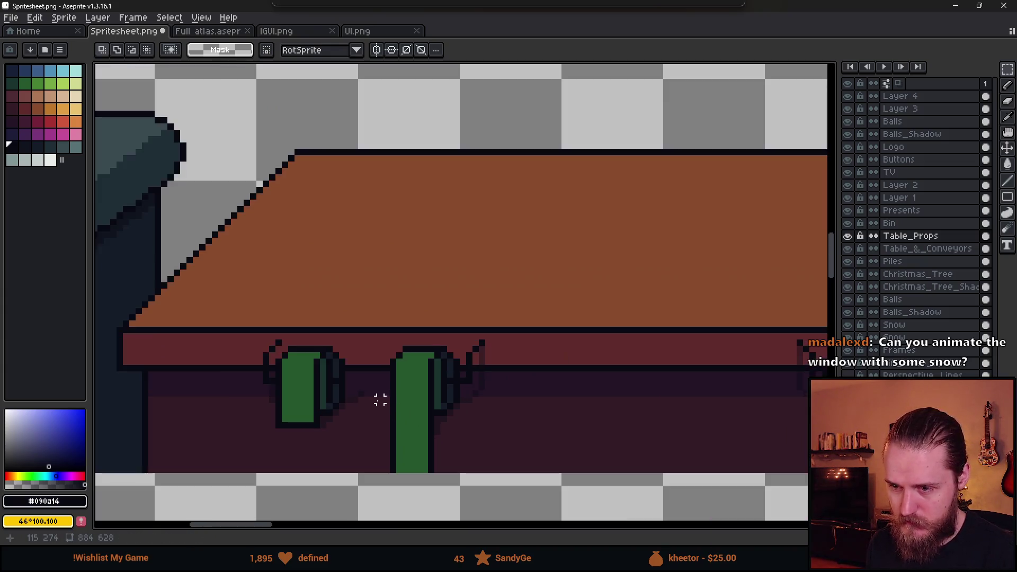
{"action": "scroll", "coordinate": [379, 400], "scroll_direction": "up", "scroll_amount": 3}
{"action": "scroll", "coordinate": [353, 379], "scroll_direction": "down", "scroll_amount": 2}
Pick the dark colour #21151F and draw a rail row of pixels between the cups.
{"action": "key", "text": "b"}
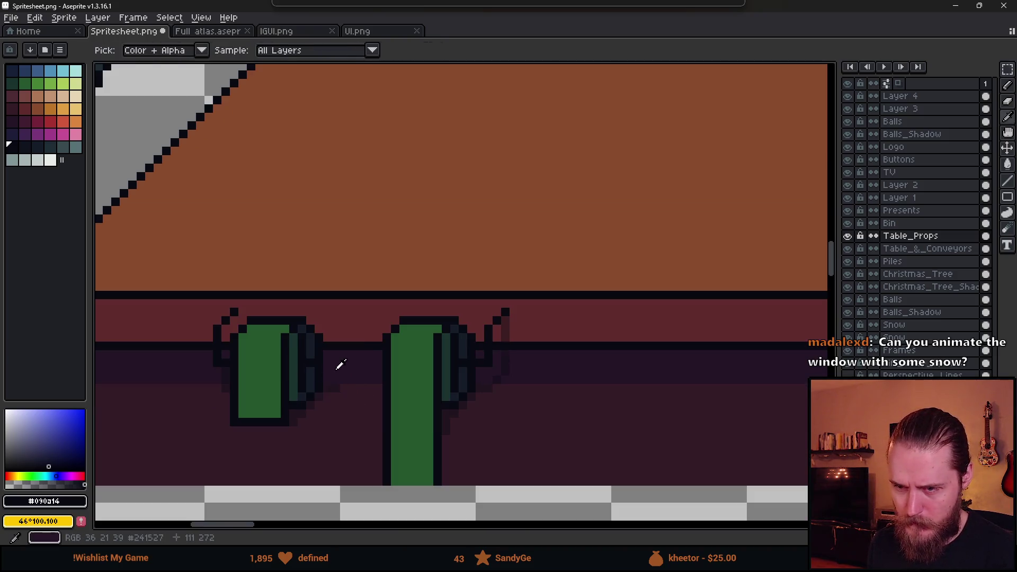
{"action": "left_click", "coordinate": [322, 363]}
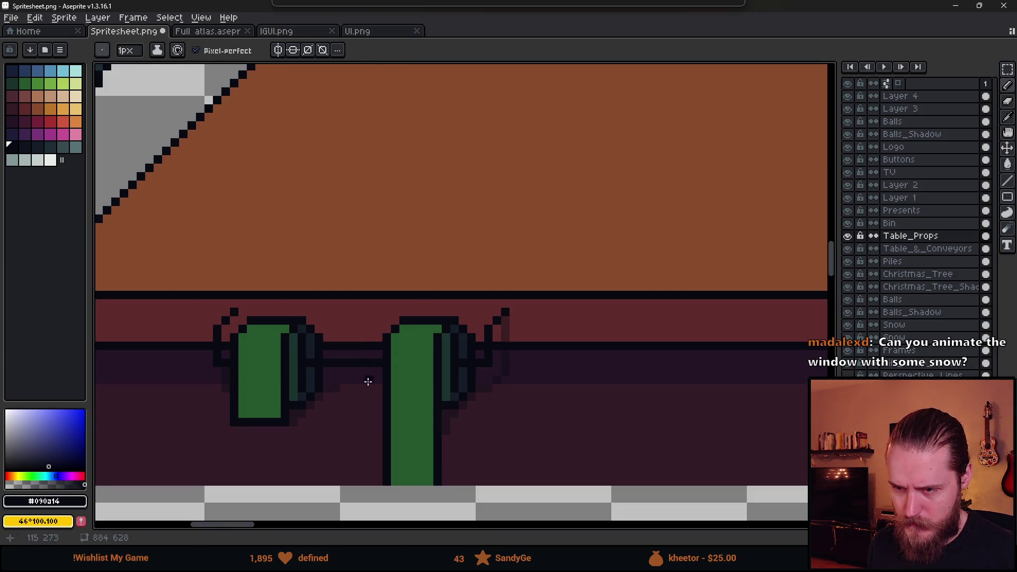
{"action": "scroll", "coordinate": [326, 397], "scroll_direction": "up", "scroll_amount": 2}
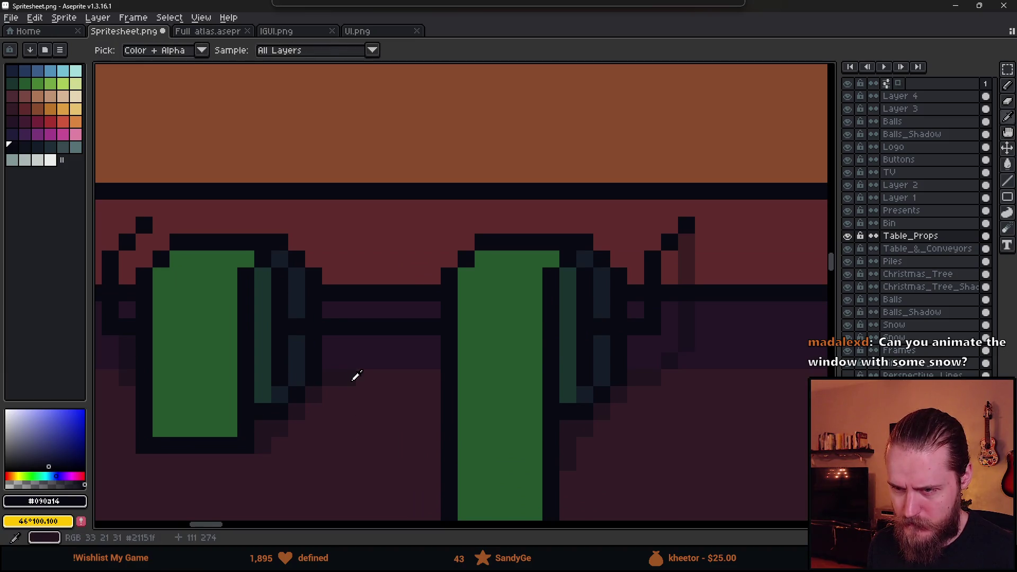
{"action": "left_click", "coordinate": [356, 380], "text": "alt"}
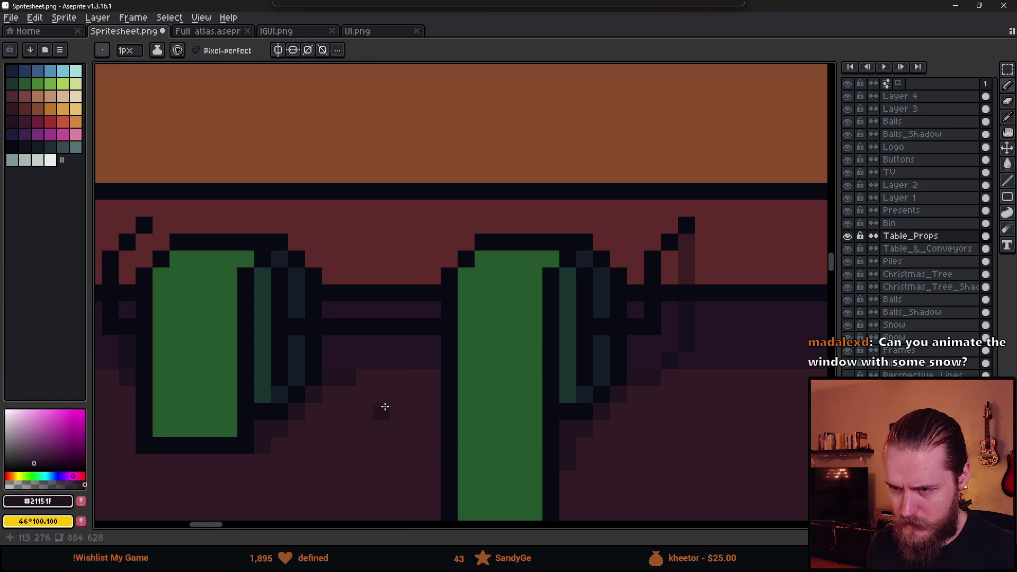
{"action": "scroll", "coordinate": [459, 409], "scroll_direction": "down", "scroll_amount": 4}
{"action": "scroll", "coordinate": [475, 396], "scroll_direction": "down", "scroll_amount": 2}
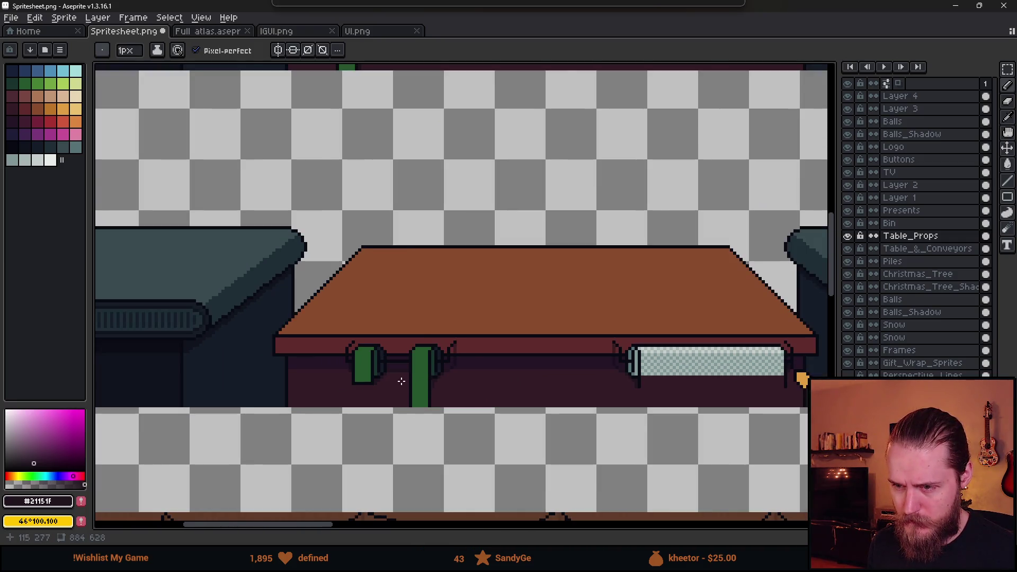
{"action": "scroll", "coordinate": [403, 381], "scroll_direction": "up", "scroll_amount": 6}
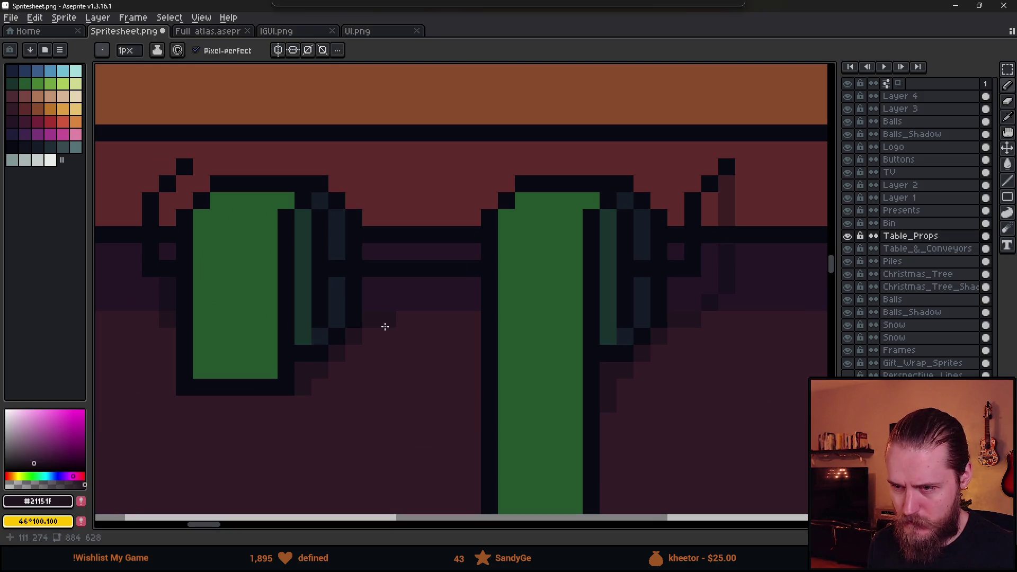
{"action": "left_click_drag", "start_coordinate": [359, 359], "coordinate": [474, 357]}
{"action": "scroll", "coordinate": [479, 390], "scroll_direction": "down", "scroll_amount": 4}
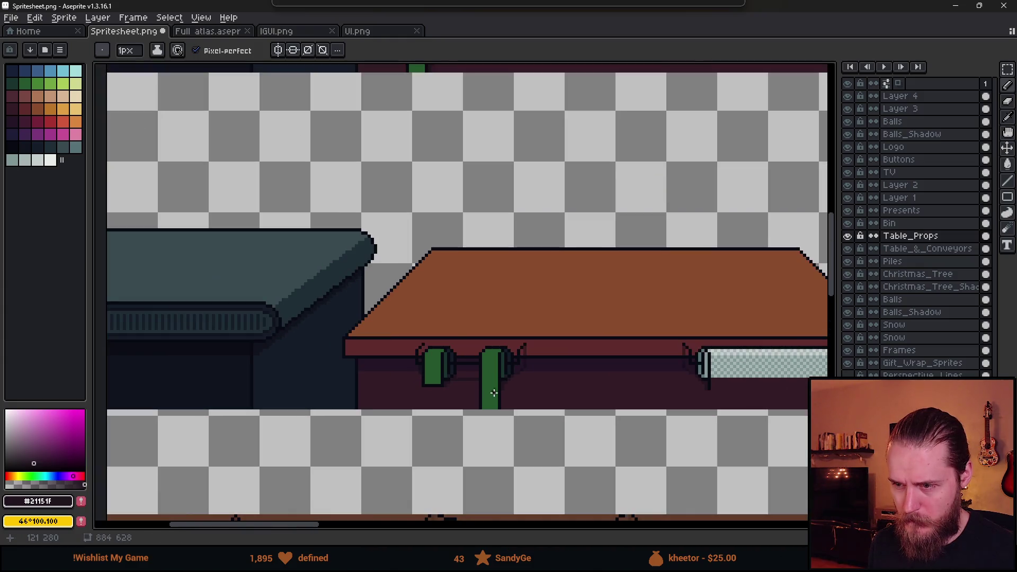
Select the right cup and move it one pixel left.
{"action": "left_click_drag", "start_coordinate": [562, 391], "coordinate": [424, 393]}
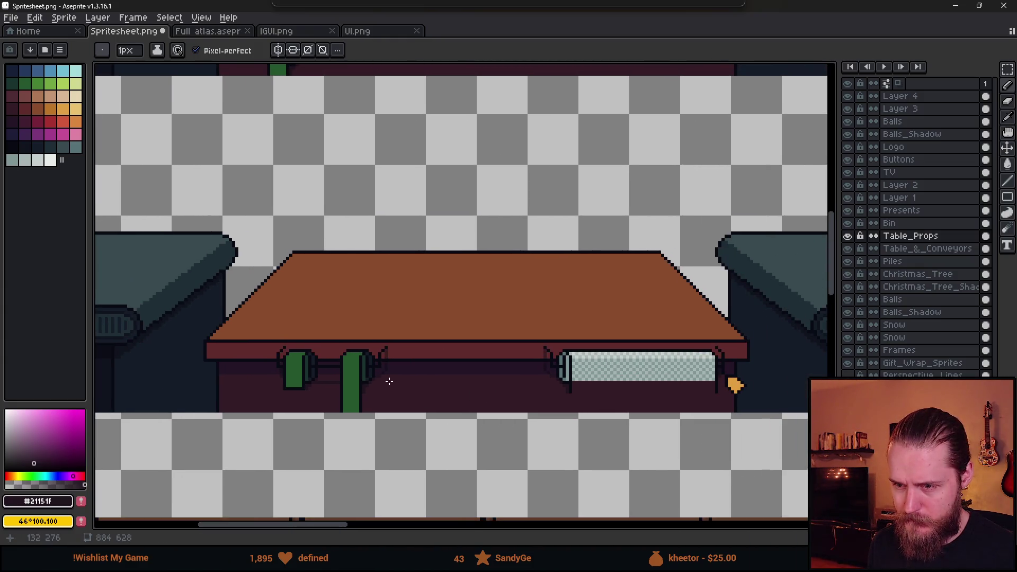
{"action": "scroll", "coordinate": [376, 378], "scroll_direction": "up", "scroll_amount": 2}
{"action": "key", "text": "m"}
{"action": "left_click_drag", "start_coordinate": [293, 306], "coordinate": [484, 486]}
{"action": "left_click_drag", "start_coordinate": [399, 414], "coordinate": [392, 413]}
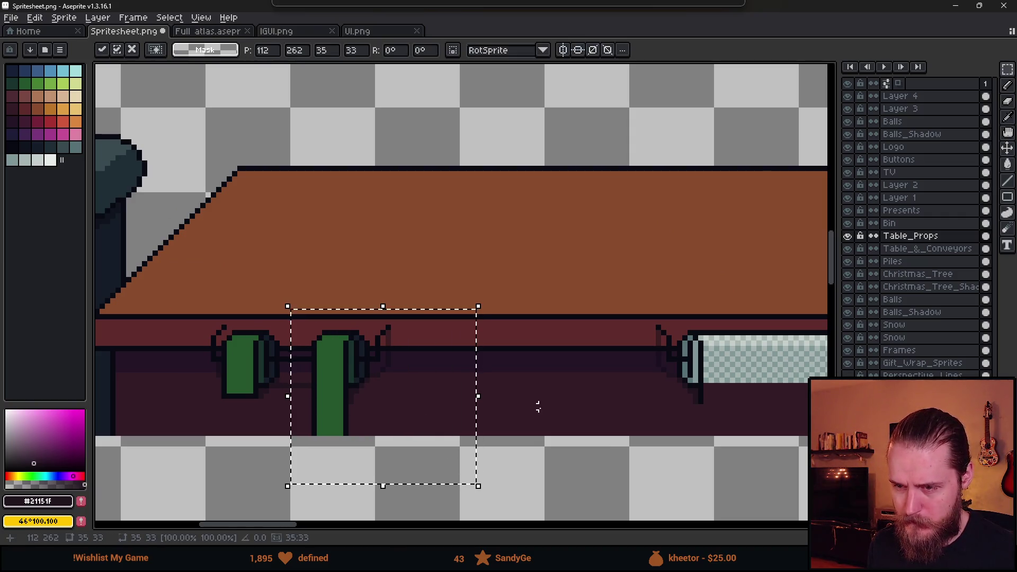
Move the right cup a few pixels to the right and commit the move.
{"action": "key", "text": "ctrl+d"}
{"action": "scroll", "coordinate": [422, 367], "scroll_direction": "down", "scroll_amount": 3}
{"action": "scroll", "coordinate": [400, 359], "scroll_direction": "up", "scroll_amount": 5}
{"action": "left_click_drag", "start_coordinate": [385, 351], "coordinate": [472, 342]}
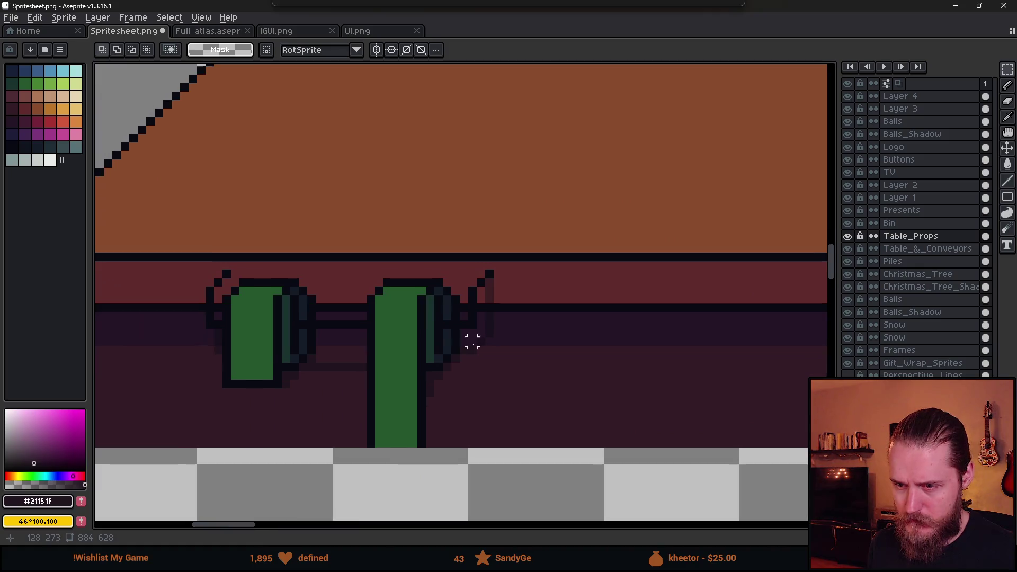
{"action": "left_click_drag", "start_coordinate": [336, 221], "coordinate": [504, 449]}
{"action": "left_click", "coordinate": [472, 256]}
{"action": "left_click_drag", "start_coordinate": [341, 244], "coordinate": [564, 467]}
{"action": "mouse_move", "coordinate": [479, 395]}
{"action": "left_mouse_down"}
{"action": "mouse_move", "coordinate": [609, 398]}
{"action": "mouse_move", "coordinate": [581, 395]}
{"action": "left_mouse_up"}
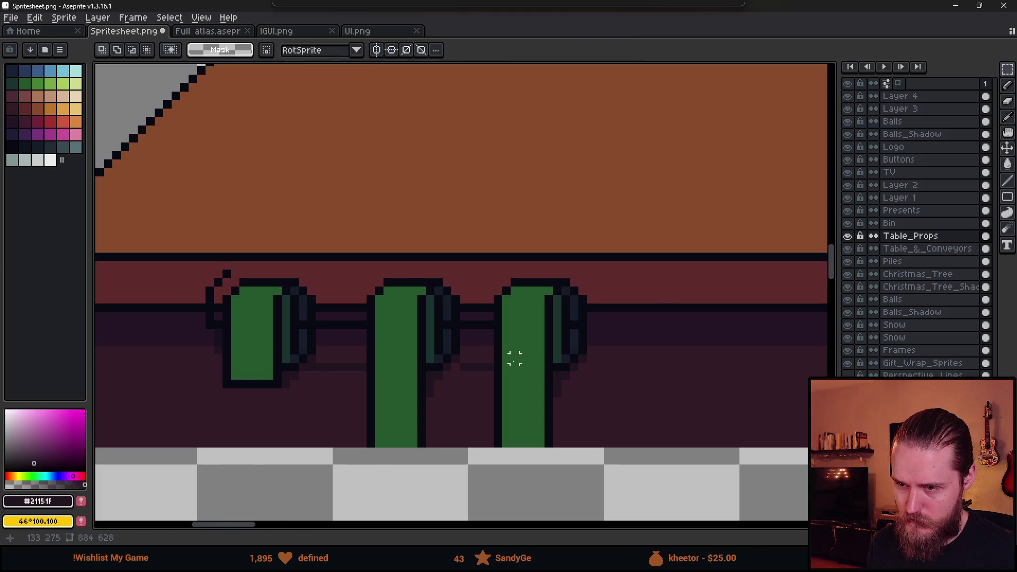
{"action": "scroll", "coordinate": [513, 356], "scroll_direction": "down", "scroll_amount": 2}
{"action": "key", "text": "Right"}
{"action": "key", "text": "Right"}
{"action": "key", "text": "Right"}
{"action": "key", "text": "Return"}
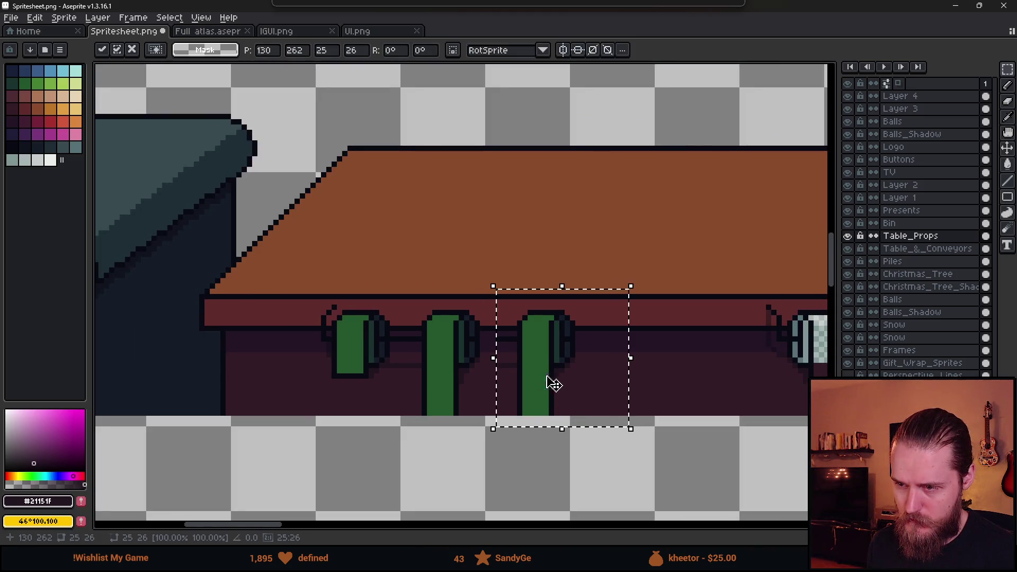
{"action": "key", "text": "ctrl+d"}
Undo the recent cup moves to restore the cup handle pixels.
{"action": "left_click_drag", "start_coordinate": [551, 382], "coordinate": [511, 385]}
{"action": "scroll", "coordinate": [494, 367], "scroll_direction": "up", "scroll_amount": 1}
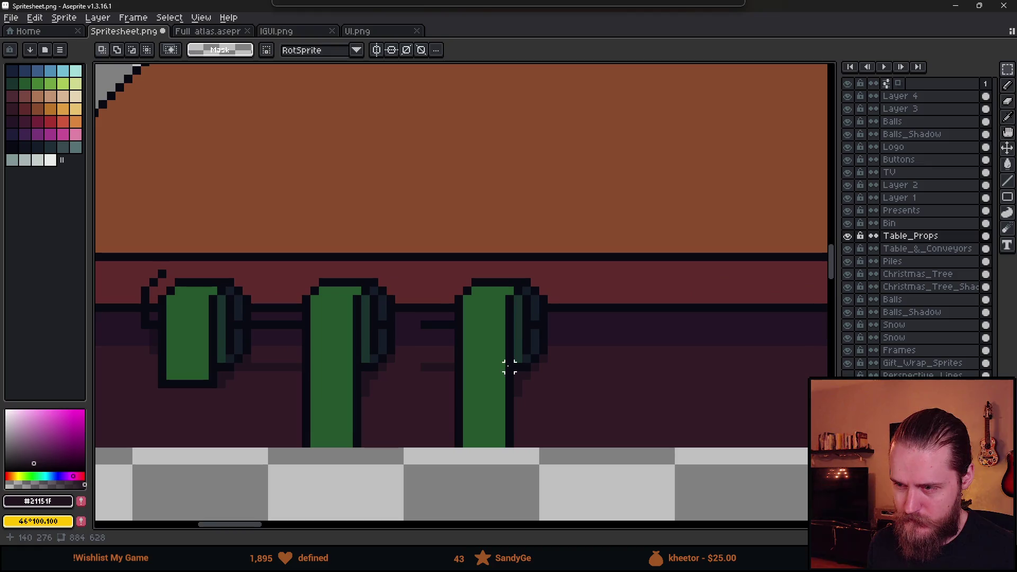
{"action": "key", "text": "ctrl+z"}
{"action": "key", "text": "ctrl+z"}
{"action": "key", "text": "ctrl+z"}
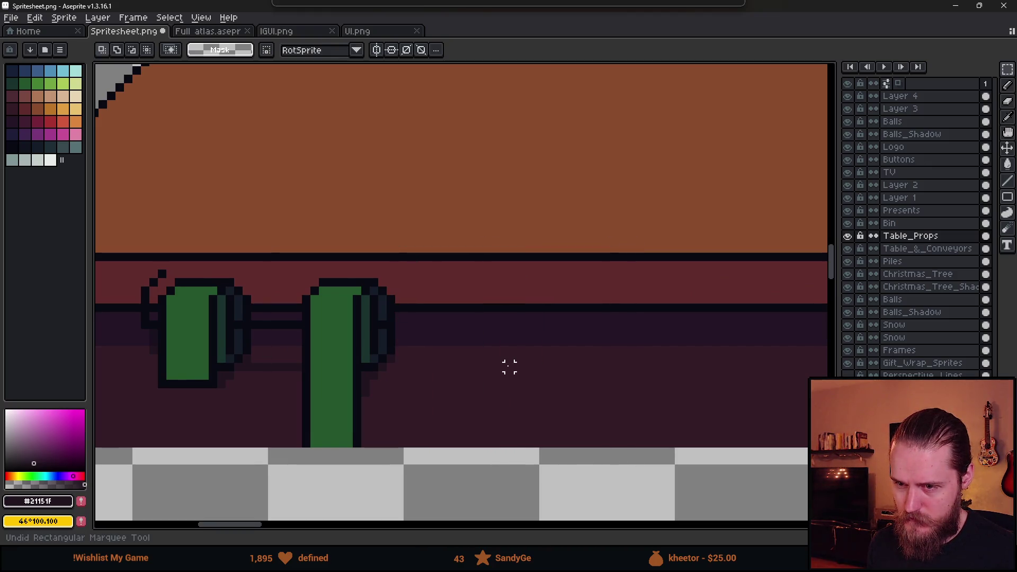
{"action": "key", "text": "ctrl+z"}
{"action": "left_click_drag", "start_coordinate": [281, 248], "coordinate": [491, 447]}
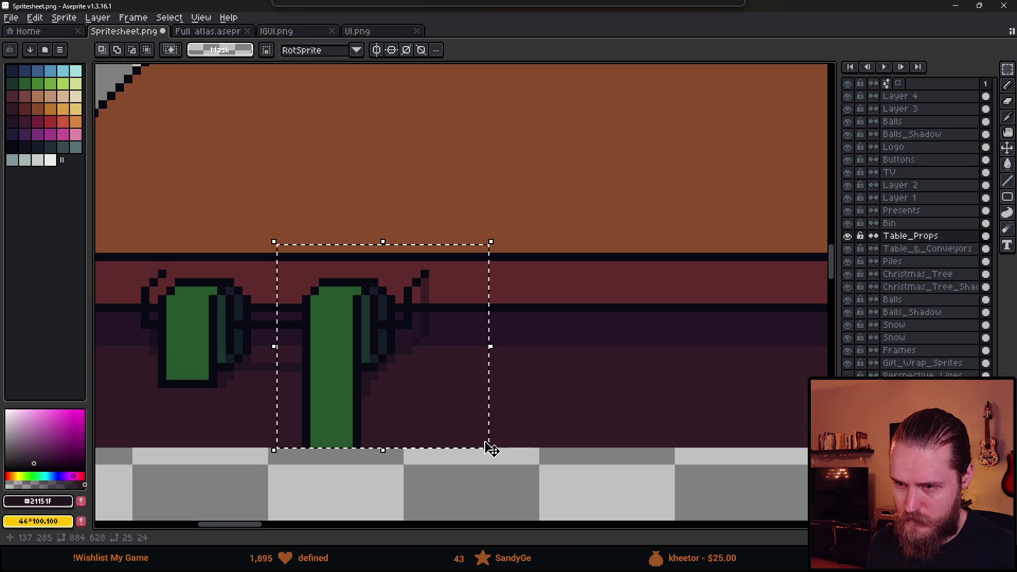
{"action": "left_click", "coordinate": [513, 384]}
Copy the middle cup and place the copy further right.
{"action": "left_click_drag", "start_coordinate": [512, 384], "coordinate": [541, 354]}
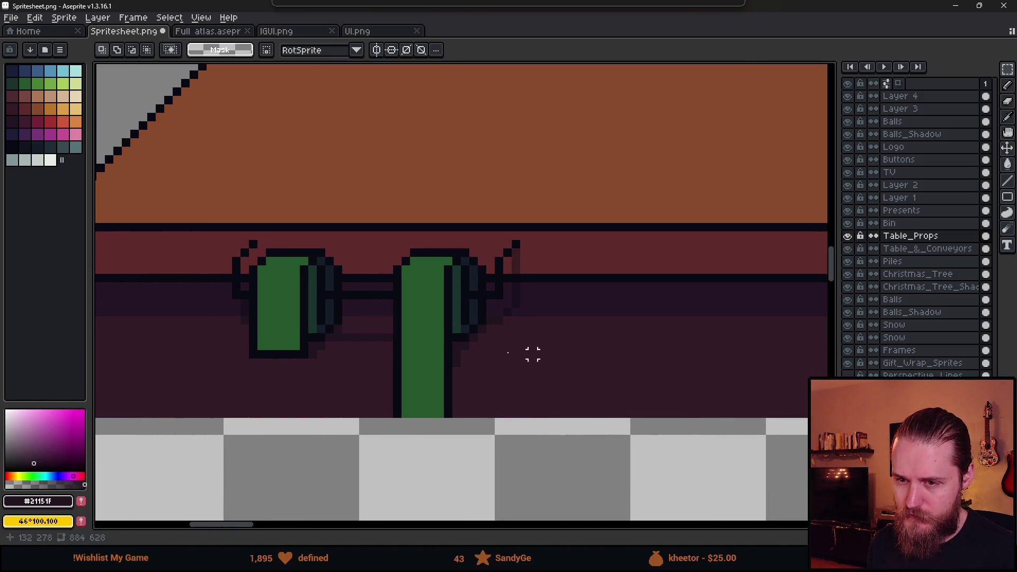
{"action": "left_click_drag", "start_coordinate": [379, 192], "coordinate": [609, 429]}
{"action": "mouse_move", "coordinate": [474, 377]}
{"action": "left_mouse_down"}
{"action": "mouse_move", "coordinate": [624, 370]}
{"action": "mouse_move", "coordinate": [668, 351]}
{"action": "left_mouse_up"}
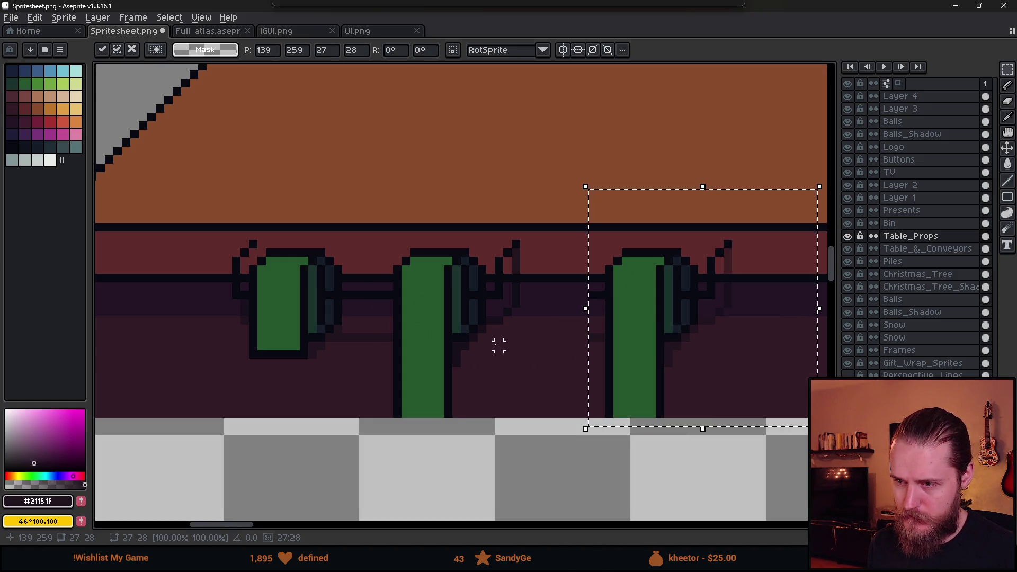
{"action": "key", "text": "ctrl+d"}
Delete the stray dark line beside the middle cup.
{"action": "left_click_drag", "start_coordinate": [481, 235], "coordinate": [548, 360]}
{"action": "left_click", "coordinate": [574, 411]}
{"action": "left_click_drag", "start_coordinate": [491, 217], "coordinate": [549, 336]}
{"action": "key", "text": "Delete"}
{"action": "left_click", "coordinate": [566, 385]}
{"action": "scroll", "coordinate": [501, 309], "scroll_direction": "up", "scroll_amount": 2}
Draw a #090a14 rail line and #21151f shadow lines between the cups.
{"action": "key", "text": "b"}
{"action": "left_click", "coordinate": [466, 281], "text": "alt"}
{"action": "left_click_drag", "start_coordinate": [475, 282], "coordinate": [684, 282]}
{"action": "left_click", "coordinate": [684, 366], "text": "alt"}
{"action": "left_click_drag", "start_coordinate": [678, 366], "coordinate": [457, 366]}
{"action": "scroll", "coordinate": [526, 420], "scroll_direction": "down", "scroll_amount": 3}
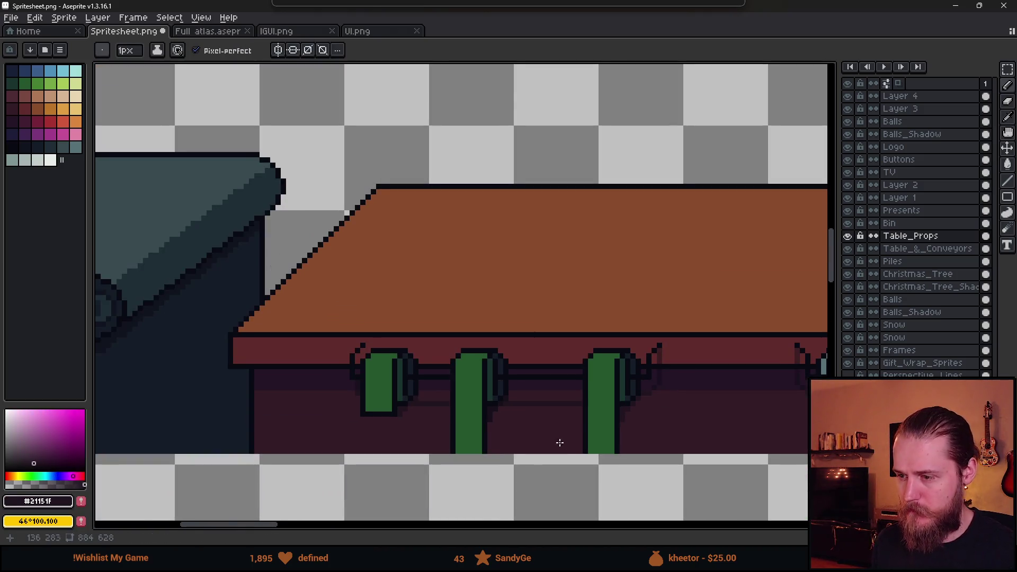
{"action": "left_click_drag", "start_coordinate": [557, 439], "coordinate": [513, 428]}
{"action": "scroll", "coordinate": [378, 391], "scroll_direction": "up", "scroll_amount": 5}
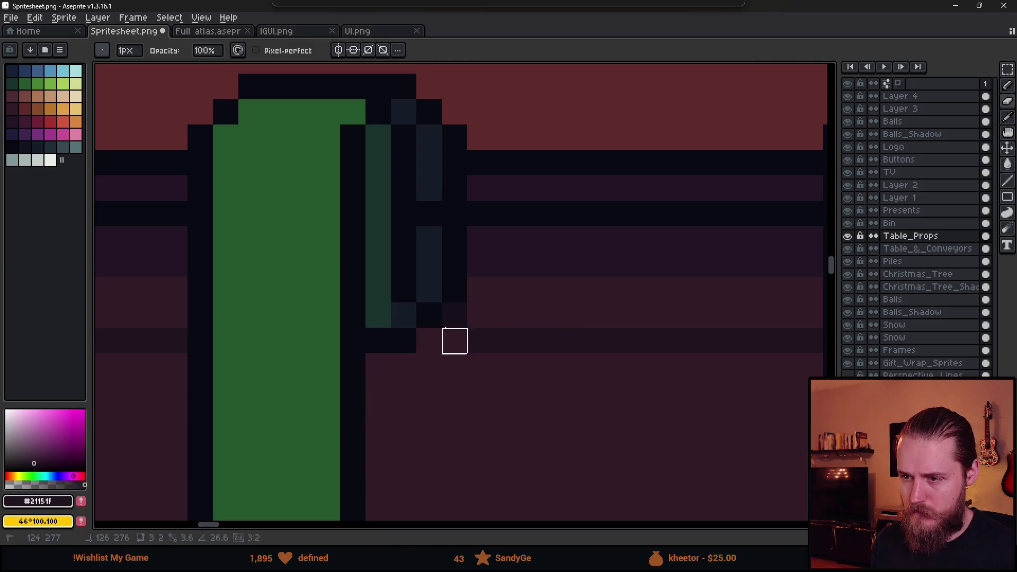
{"action": "mouse_move", "coordinate": [430, 341]}
{"action": "left_mouse_down"}
{"action": "mouse_move", "coordinate": [391, 370]}
{"action": "mouse_move", "coordinate": [384, 393]}
{"action": "left_mouse_up"}
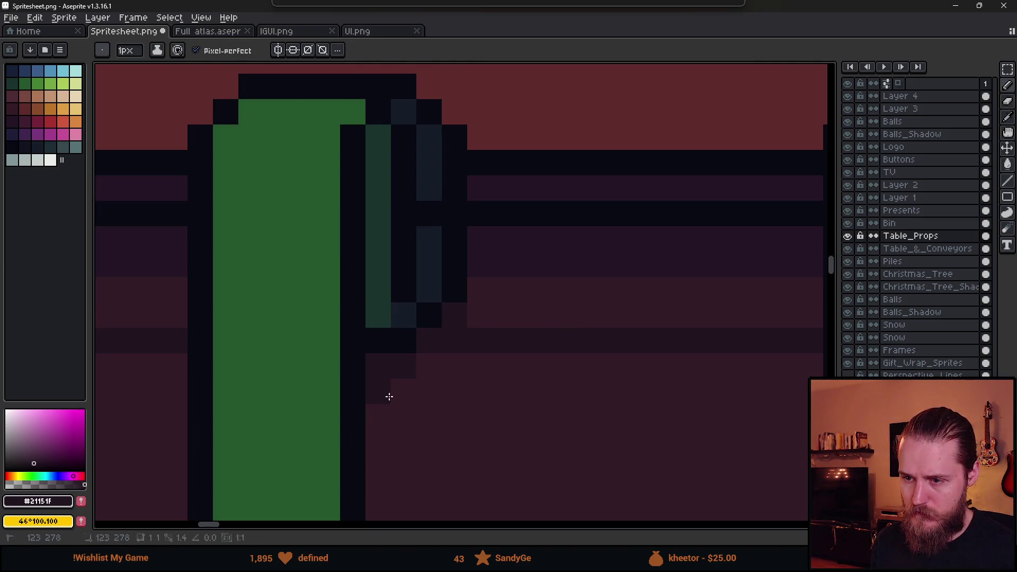
Shift the new cup slightly to the left and deselect it.
{"action": "scroll", "coordinate": [384, 394], "scroll_direction": "down", "scroll_amount": 3}
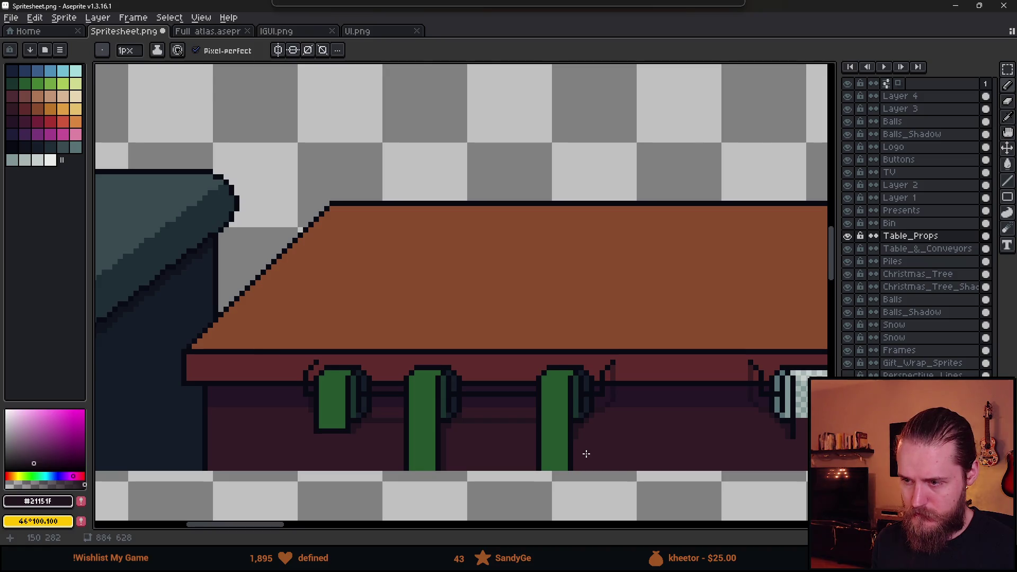
{"action": "scroll", "coordinate": [586, 454], "scroll_direction": "down", "scroll_amount": 3}
{"action": "scroll", "coordinate": [515, 435], "scroll_direction": "up", "scroll_amount": 2}
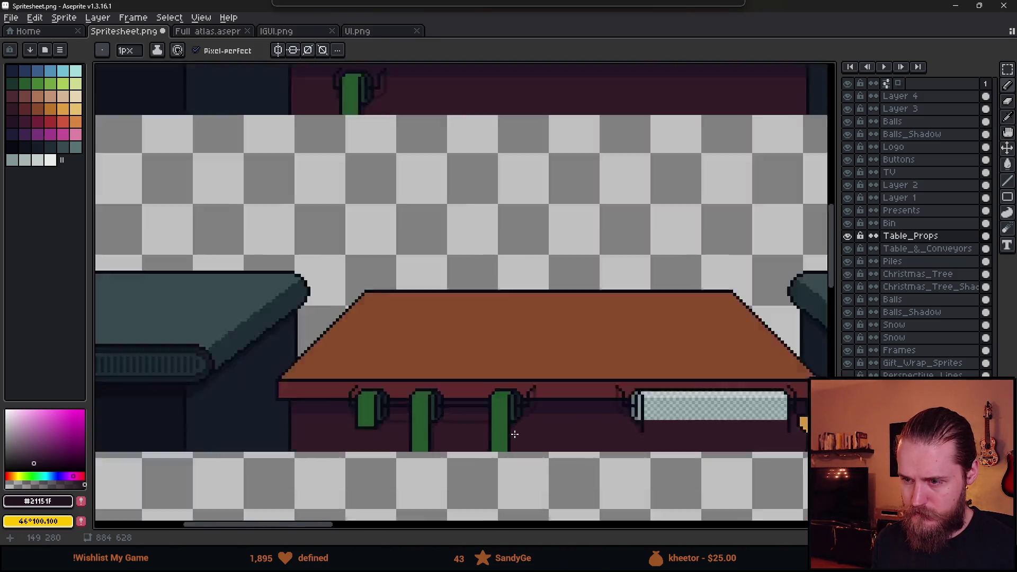
{"action": "scroll", "coordinate": [514, 434], "scroll_direction": "up", "scroll_amount": 1}
{"action": "key", "text": "m"}
{"action": "left_click_drag", "start_coordinate": [436, 324], "coordinate": [590, 486]}
{"action": "left_click_drag", "start_coordinate": [549, 443], "coordinate": [508, 443]}
{"action": "key", "text": "ctrl+d"}
Erase the outline right of the middle cup and draw a #090a14 line across it.
{"action": "scroll", "coordinate": [482, 394], "scroll_direction": "up", "scroll_amount": 1}
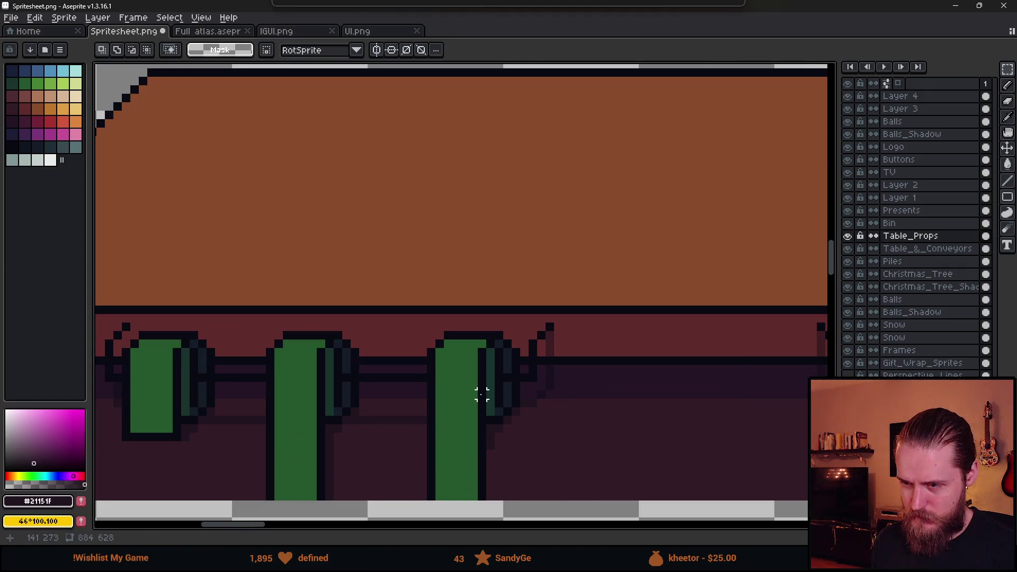
{"action": "key", "text": "e"}
{"action": "left_click_drag", "start_coordinate": [482, 497], "coordinate": [482, 437]}
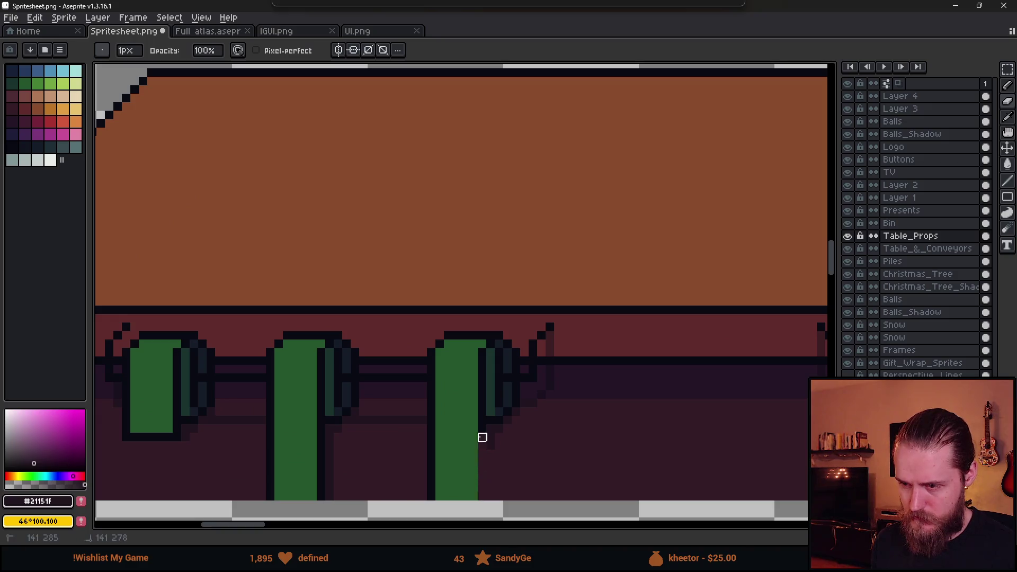
{"action": "key", "text": "b"}
{"action": "left_click", "coordinate": [481, 377], "text": "alt"}
{"action": "left_click_drag", "start_coordinate": [482, 377], "coordinate": [440, 375]}
Erase outline pixels at the cup's lower-left edge and undo the accidental darkening.
{"action": "scroll", "coordinate": [461, 460], "scroll_direction": "up", "scroll_amount": 2}
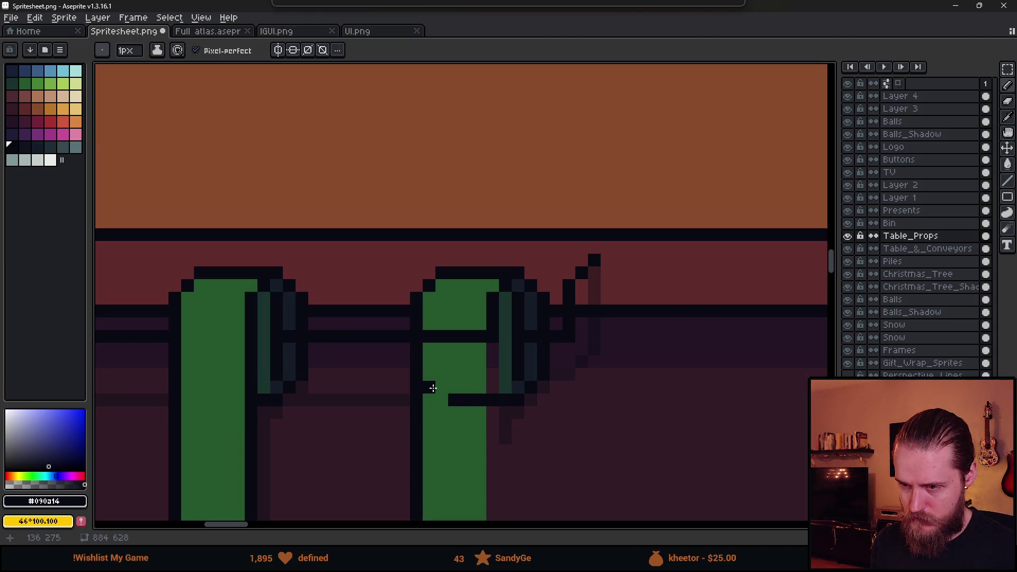
{"action": "key", "text": "e"}
{"action": "left_click_drag", "start_coordinate": [429, 399], "coordinate": [415, 399]}
{"action": "scroll", "coordinate": [415, 401], "scroll_direction": "down", "scroll_amount": 2}
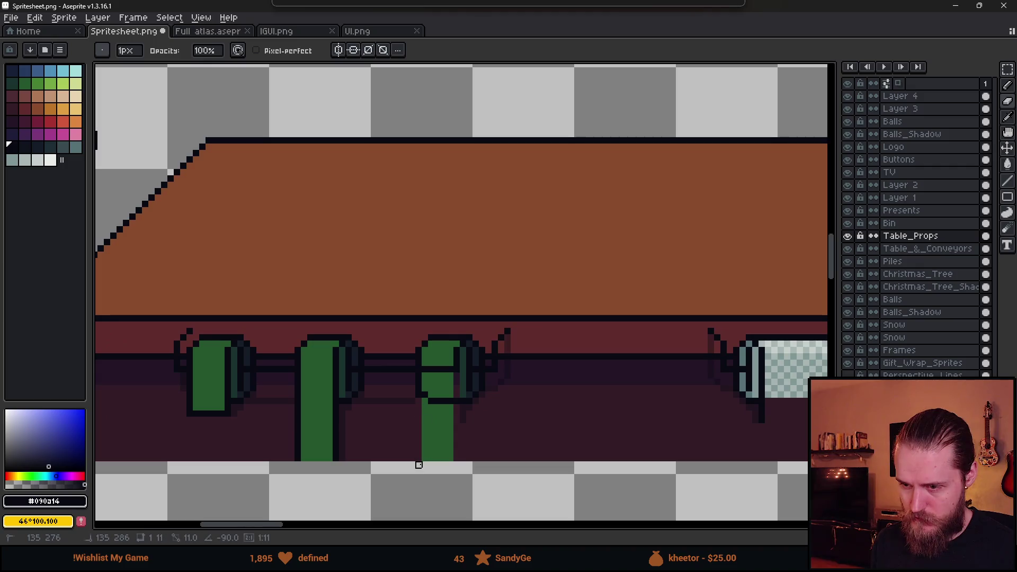
{"action": "scroll", "coordinate": [431, 427], "scroll_direction": "up", "scroll_amount": 2}
{"action": "left_click", "coordinate": [443, 431]}
{"action": "key", "text": "ctrl+z"}
{"action": "key", "text": "e"}
{"action": "left_click", "coordinate": [409, 365]}
Erase the green column below the middle cup with a 7px eraser and paint a #21151f shadow strip.
{"action": "scroll", "coordinate": [421, 467], "scroll_direction": "down", "scroll_amount": 3}
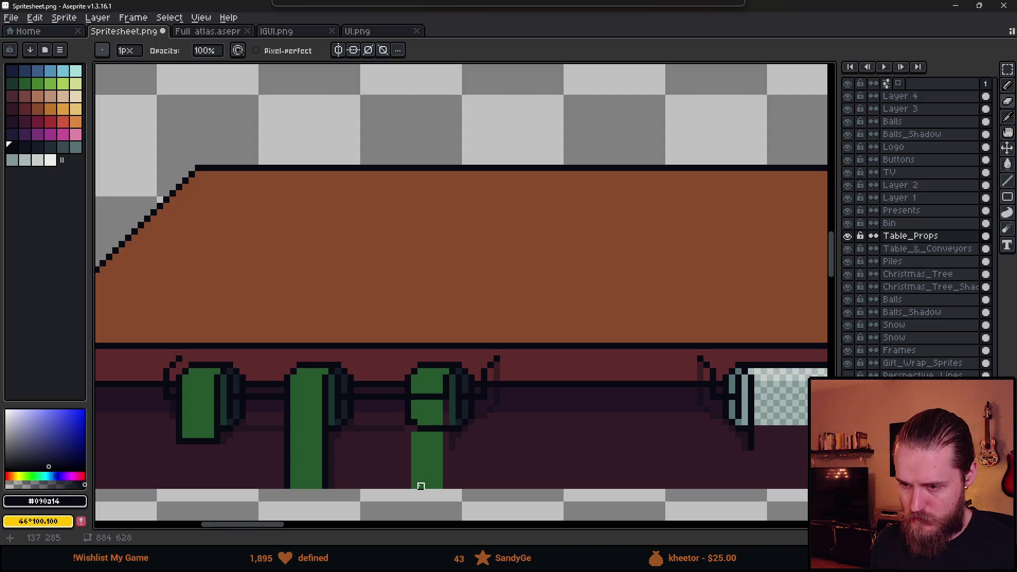
{"action": "key", "text": "plus"}
{"action": "key", "text": "plus"}
{"action": "key", "text": "plus"}
{"action": "left_click_drag", "start_coordinate": [439, 482], "coordinate": [428, 454]}
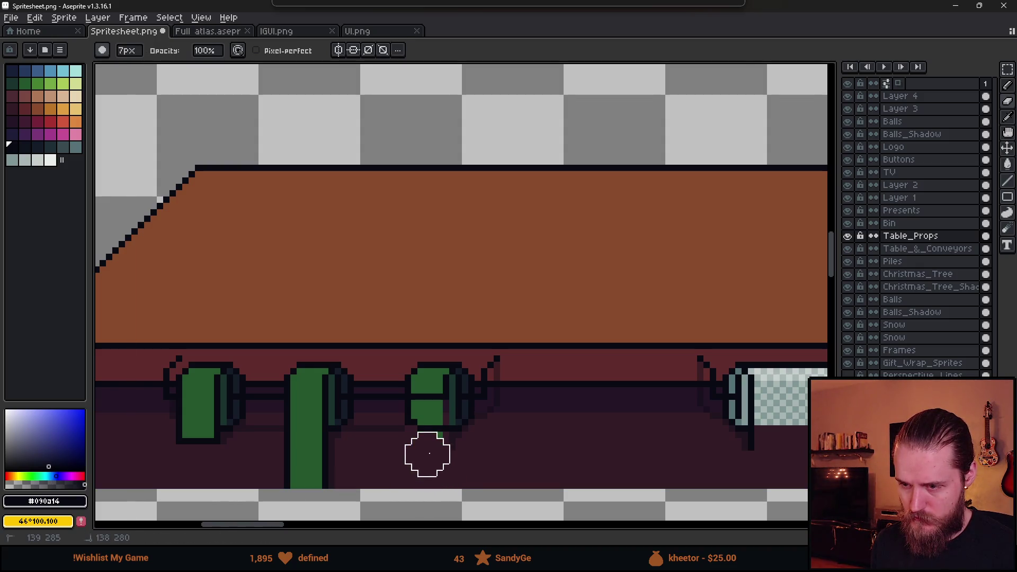
{"action": "scroll", "coordinate": [452, 454], "scroll_direction": "up", "scroll_amount": 3}
{"action": "key", "text": "b"}
{"action": "left_click", "coordinate": [482, 400], "text": "alt"}
{"action": "left_click_drag", "start_coordinate": [490, 390], "coordinate": [428, 383]}
Touch up single pixels on the green roller, erasing a stray dark pixel and sampling the outline colour.
{"action": "left_click", "coordinate": [375, 375]}
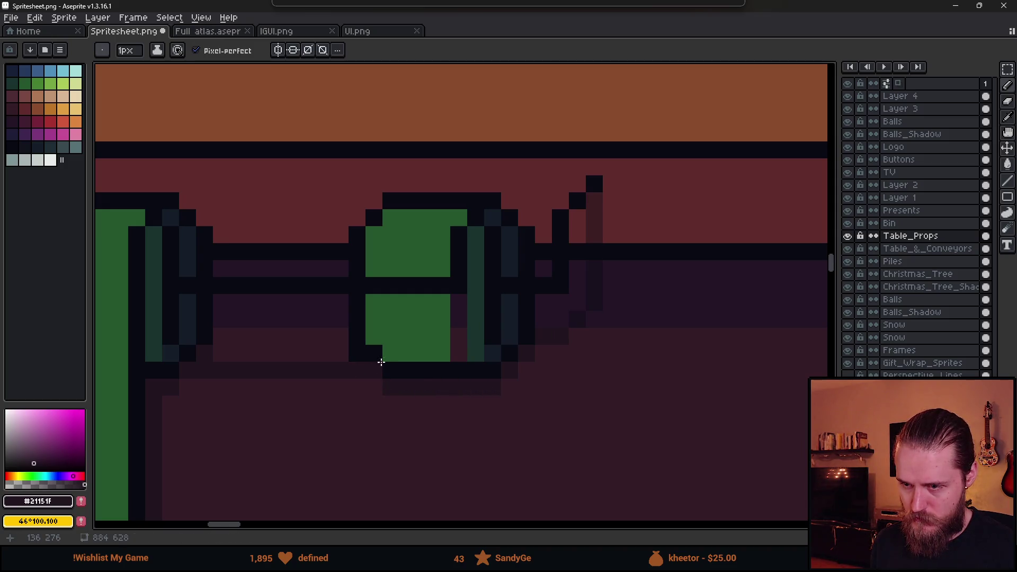
{"action": "left_click", "coordinate": [404, 347]}
{"action": "key", "text": "ctrl+z"}
{"action": "key", "text": "e"}
{"action": "left_click", "coordinate": [357, 353]}
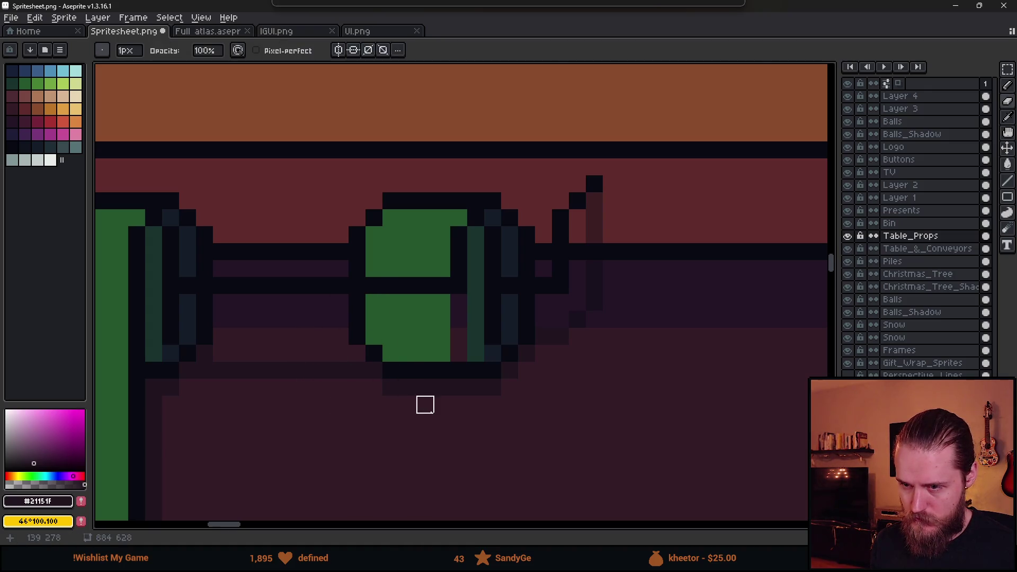
{"action": "scroll", "coordinate": [425, 405], "scroll_direction": "down", "scroll_amount": 3}
{"action": "scroll", "coordinate": [427, 381], "scroll_direction": "up", "scroll_amount": 3}
{"action": "key", "text": "b"}
{"action": "left_click", "coordinate": [465, 340], "text": "alt"}
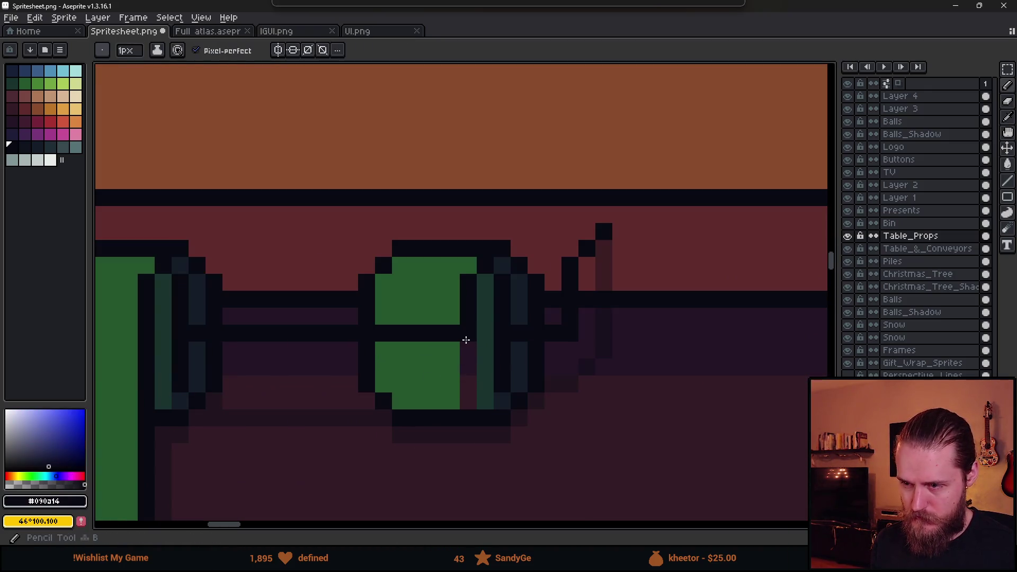
Draw a vertical dark line down the roller's side and a dark line across it.
{"action": "left_click_drag", "start_coordinate": [466, 339], "coordinate": [466, 383]}
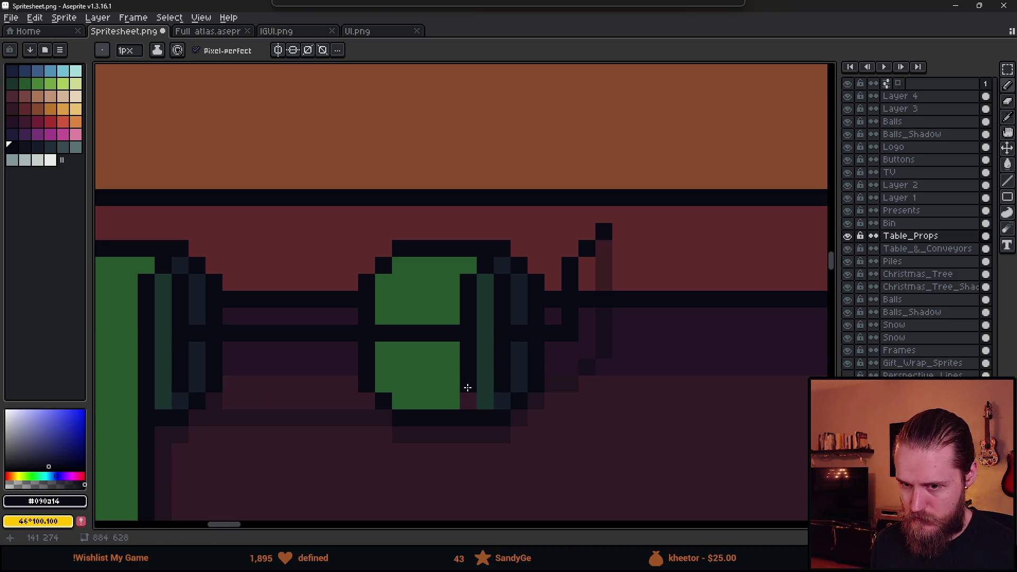
{"action": "scroll", "coordinate": [469, 396], "scroll_direction": "down", "scroll_amount": 3}
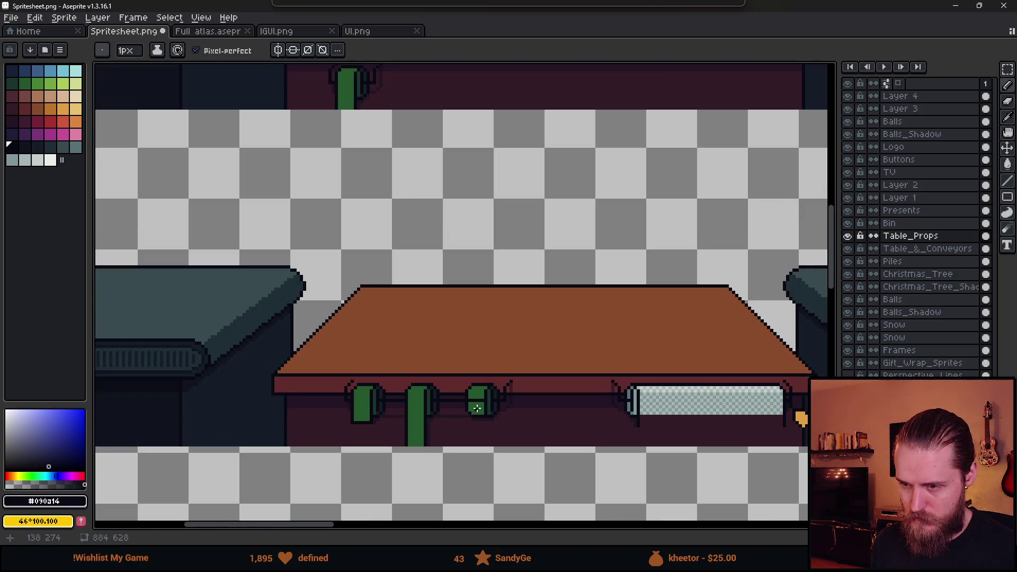
{"action": "scroll", "coordinate": [458, 392], "scroll_direction": "up", "scroll_amount": 3}
{"action": "left_click", "coordinate": [459, 392], "text": "alt"}
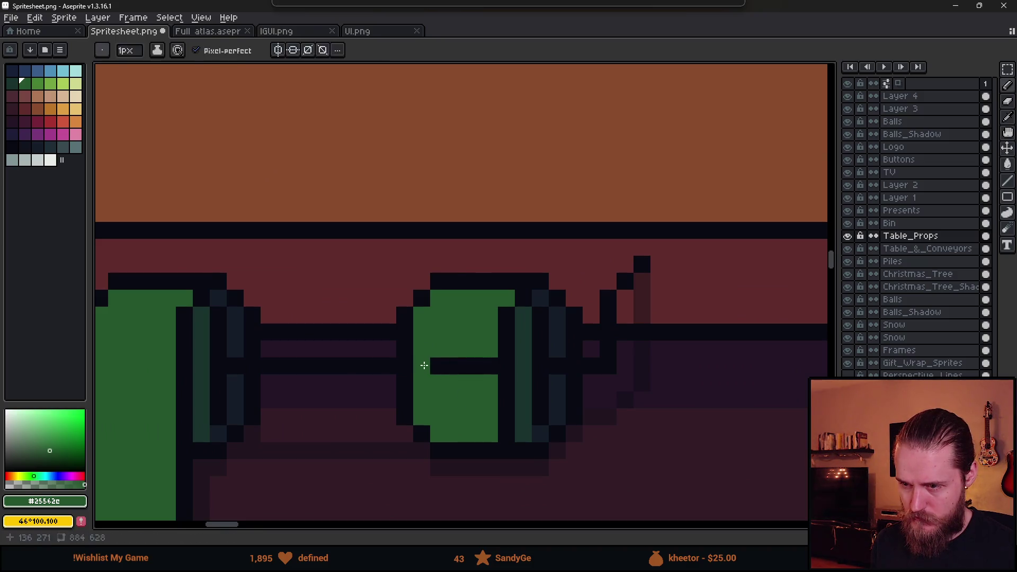
{"action": "left_click", "coordinate": [424, 365], "text": "alt"}
{"action": "left_click", "coordinate": [420, 378]}
{"action": "left_click_drag", "start_coordinate": [420, 377], "coordinate": [497, 382]}
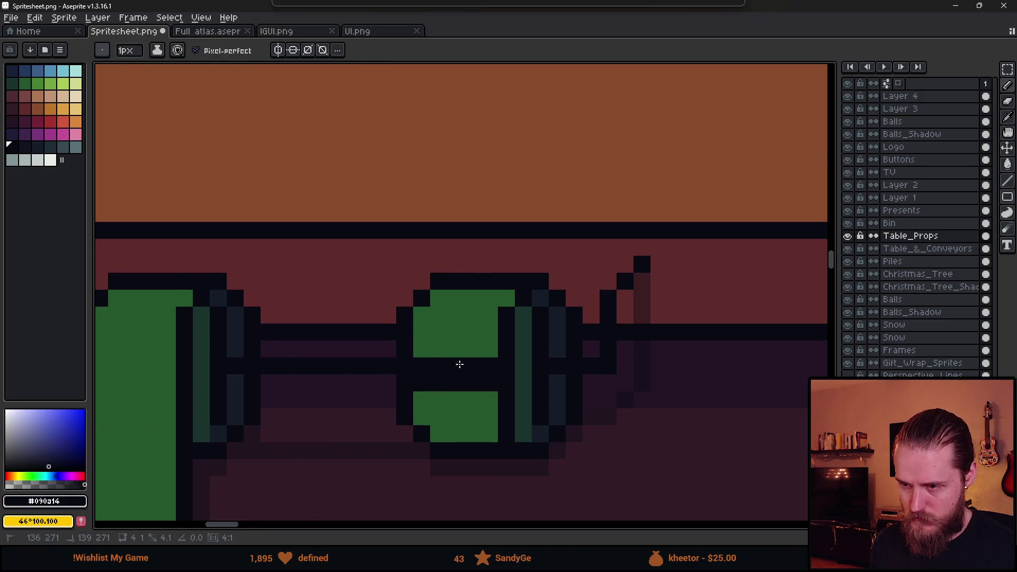
Repaint the upper row green and add a #19332d dark-green shading row across the roller.
{"action": "left_click", "coordinate": [420, 366], "text": "alt"}
{"action": "left_click_drag", "start_coordinate": [421, 367], "coordinate": [484, 366]}
{"action": "scroll", "coordinate": [482, 371], "scroll_direction": "down", "scroll_amount": 4}
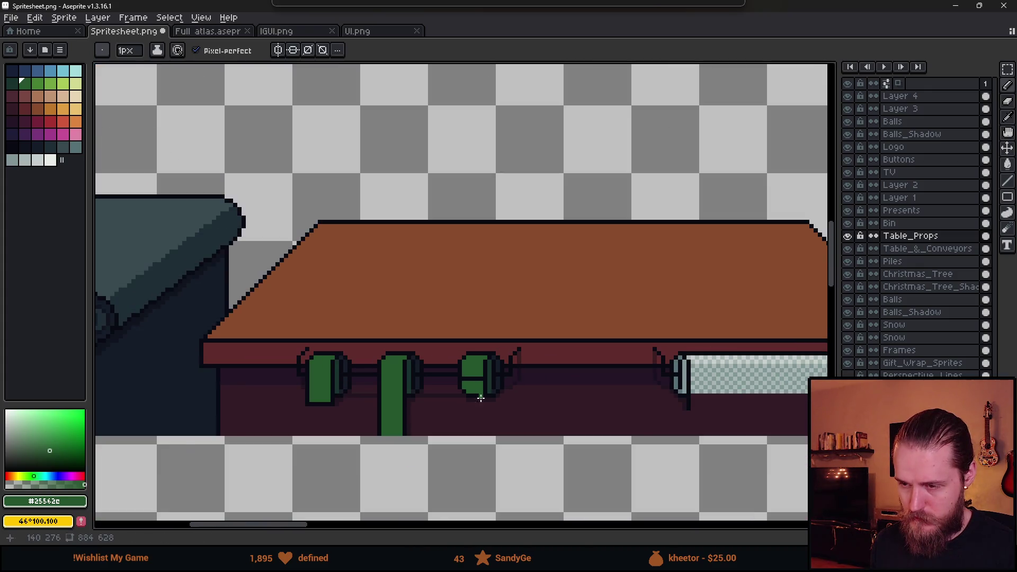
{"action": "scroll", "coordinate": [439, 428], "scroll_direction": "up", "scroll_amount": 4}
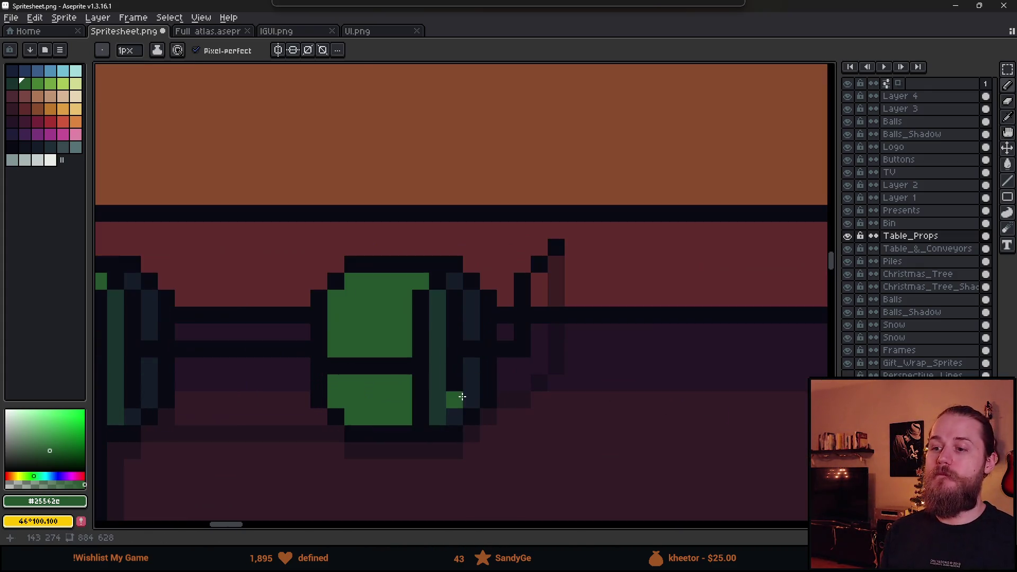
{"action": "left_click", "coordinate": [443, 356], "text": "alt"}
{"action": "left_click_drag", "start_coordinate": [330, 383], "coordinate": [400, 381]}
{"action": "scroll", "coordinate": [400, 380], "scroll_direction": "down", "scroll_amount": 6}
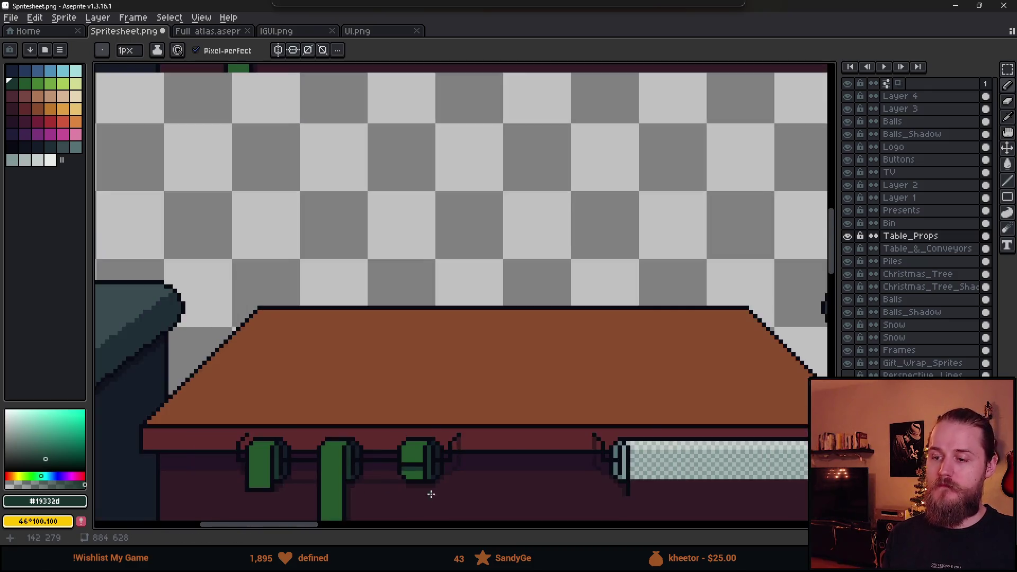
{"action": "scroll", "coordinate": [590, 401], "scroll_direction": "up", "scroll_amount": 4}
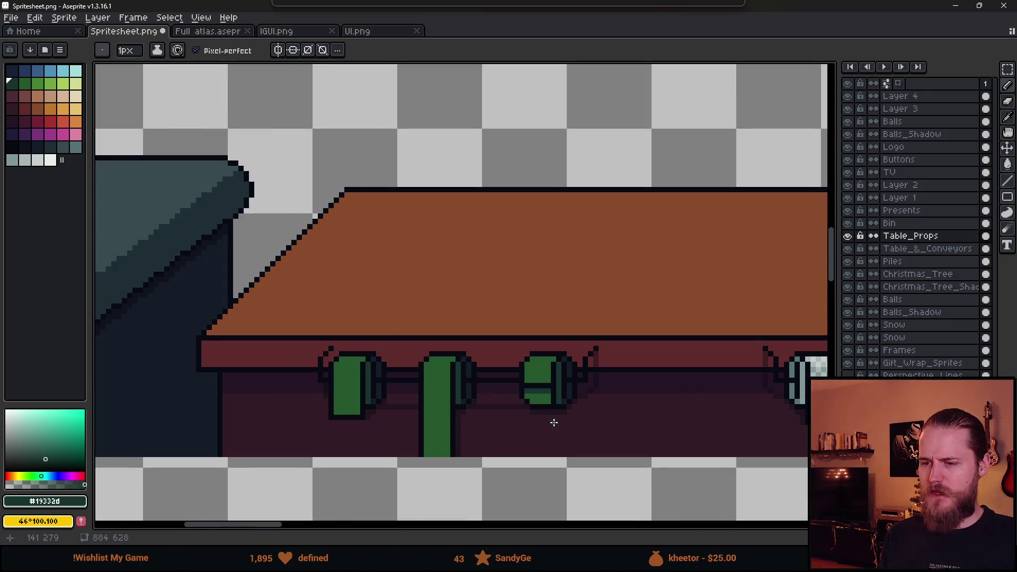
{"action": "scroll", "coordinate": [566, 406], "scroll_direction": "up", "scroll_amount": 3}
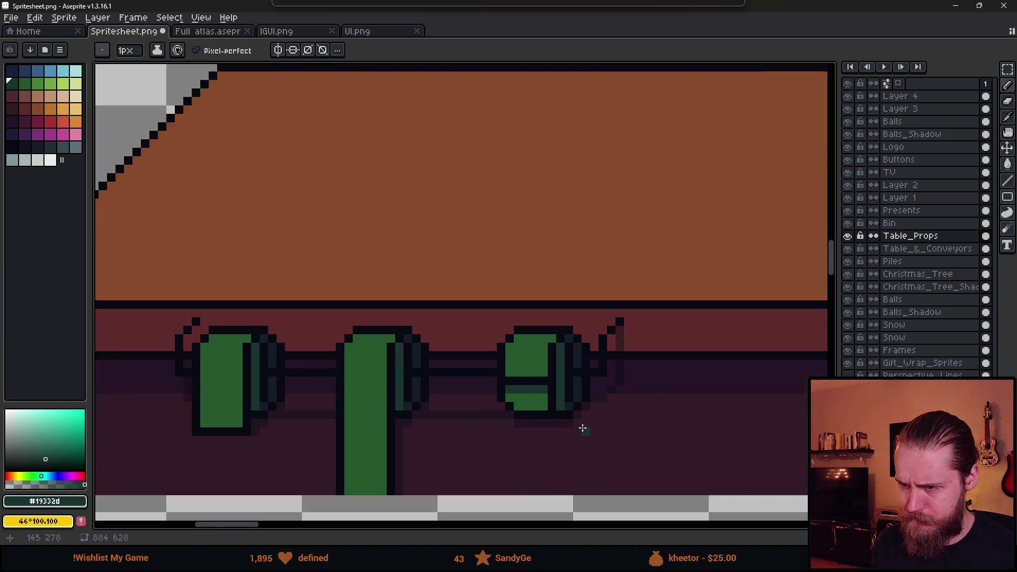
{"action": "left_click", "coordinate": [548, 368], "text": "alt"}
Select the group of green rollers and move them about 30 px left.
{"action": "scroll", "coordinate": [581, 412], "scroll_direction": "down", "scroll_amount": 3}
{"action": "scroll", "coordinate": [586, 415], "scroll_direction": "down", "scroll_amount": 1}
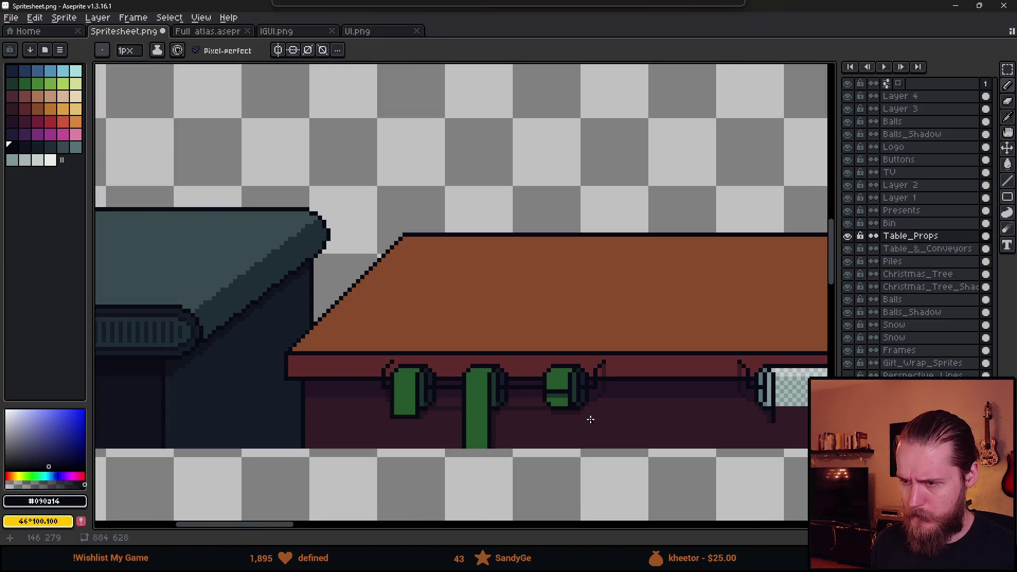
{"action": "scroll", "coordinate": [495, 409], "scroll_direction": "up", "scroll_amount": 5}
{"action": "scroll", "coordinate": [348, 409], "scroll_direction": "up", "scroll_amount": 1}
{"action": "scroll", "coordinate": [471, 454], "scroll_direction": "down", "scroll_amount": 4}
{"action": "scroll", "coordinate": [429, 445], "scroll_direction": "up", "scroll_amount": 1}
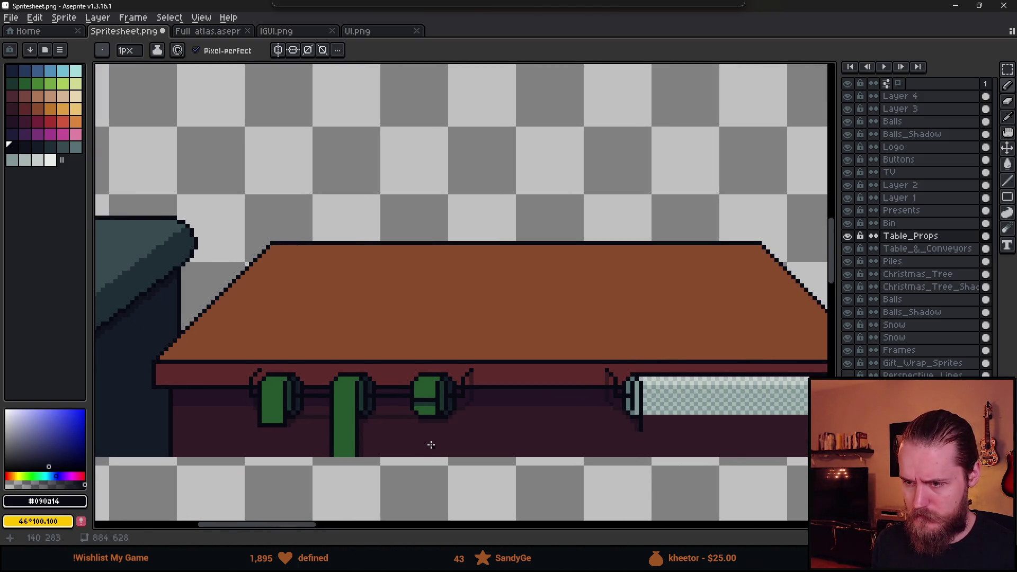
{"action": "scroll", "coordinate": [431, 447], "scroll_direction": "down", "scroll_amount": 1}
{"action": "left_click_drag", "start_coordinate": [431, 447], "coordinate": [495, 452]}
{"action": "scroll", "coordinate": [494, 452], "scroll_direction": "down", "scroll_amount": 2}
{"action": "scroll", "coordinate": [564, 432], "scroll_direction": "up", "scroll_amount": 1}
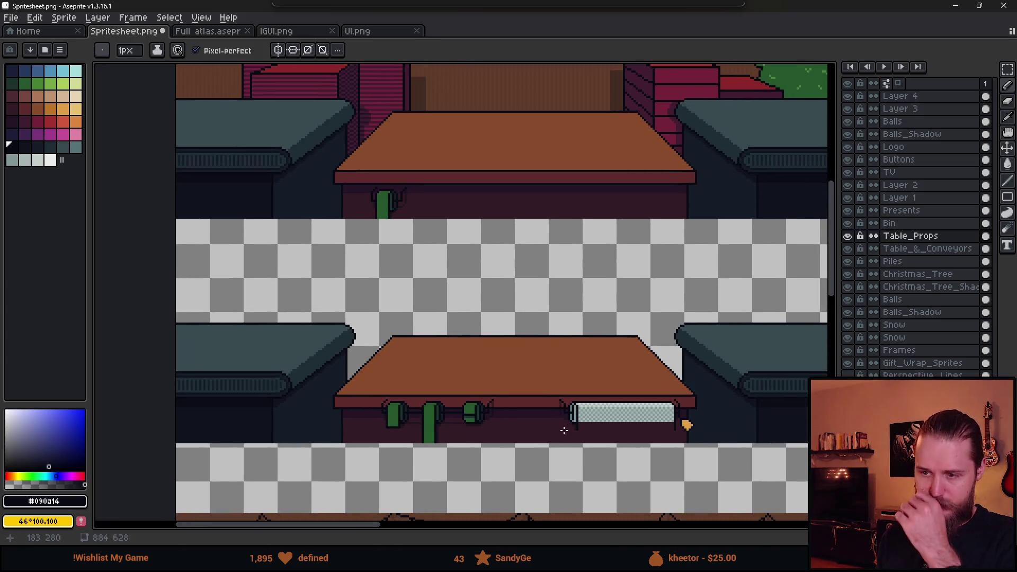
{"action": "scroll", "coordinate": [490, 409], "scroll_direction": "up", "scroll_amount": 3}
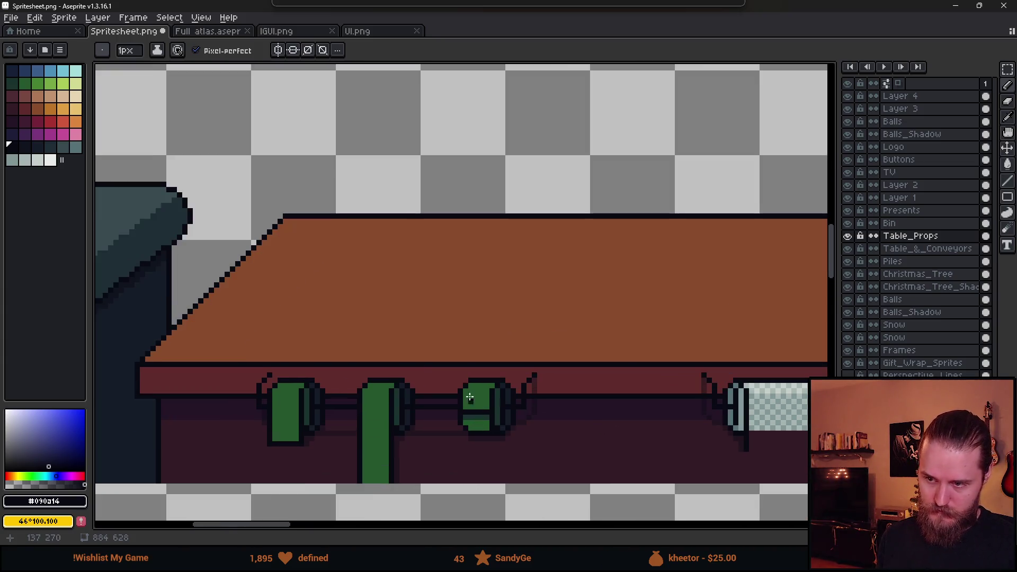
{"action": "key", "text": "m"}
{"action": "left_click_drag", "start_coordinate": [434, 338], "coordinate": [603, 475]}
{"action": "left_click_drag", "start_coordinate": [545, 438], "coordinate": [530, 438]}
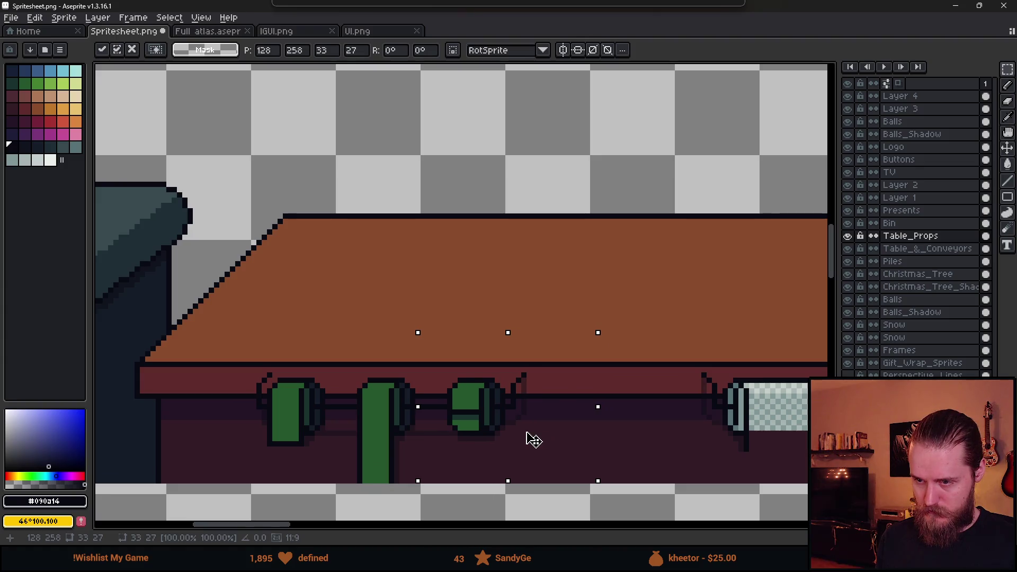
Reselect the green rollers and move them further left along the table front.
{"action": "left_click", "coordinate": [327, 358]}
{"action": "mouse_move", "coordinate": [343, 329]}
{"action": "left_mouse_down"}
{"action": "mouse_move", "coordinate": [534, 504]}
{"action": "mouse_move", "coordinate": [574, 517]}
{"action": "left_mouse_up"}
{"action": "left_click_drag", "start_coordinate": [517, 454], "coordinate": [510, 454]}
{"action": "mouse_move", "coordinate": [232, 317]}
{"action": "left_mouse_down"}
{"action": "mouse_move", "coordinate": [493, 477]}
{"action": "mouse_move", "coordinate": [545, 490]}
{"action": "mouse_move", "coordinate": [477, 454]}
{"action": "mouse_move", "coordinate": [423, 454]}
{"action": "left_mouse_up"}
Save the sprite sheet and return to the Unity editor.
{"action": "scroll", "coordinate": [429, 450], "scroll_direction": "down", "scroll_amount": 2}
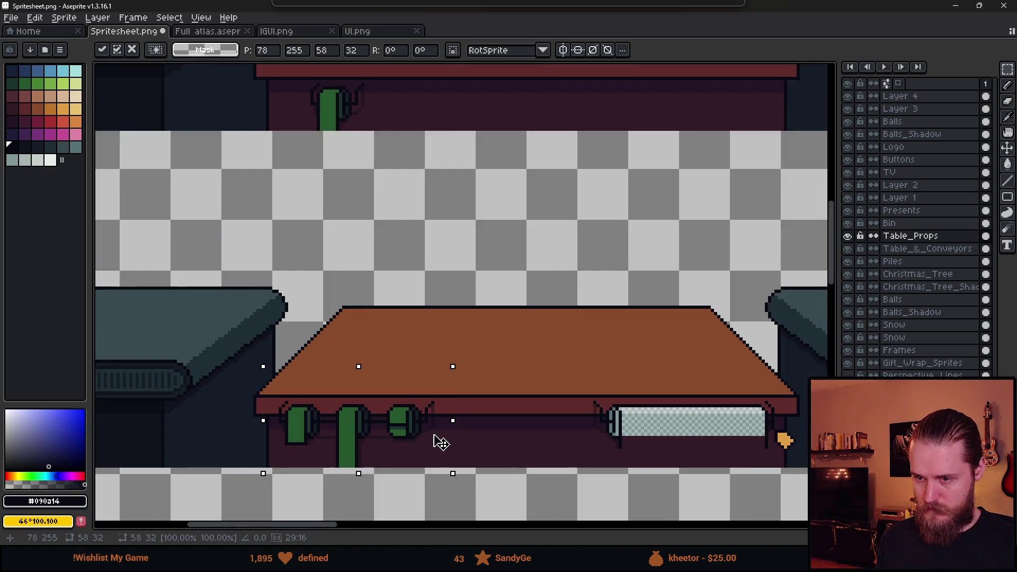
{"action": "key", "text": "ctrl+s"}
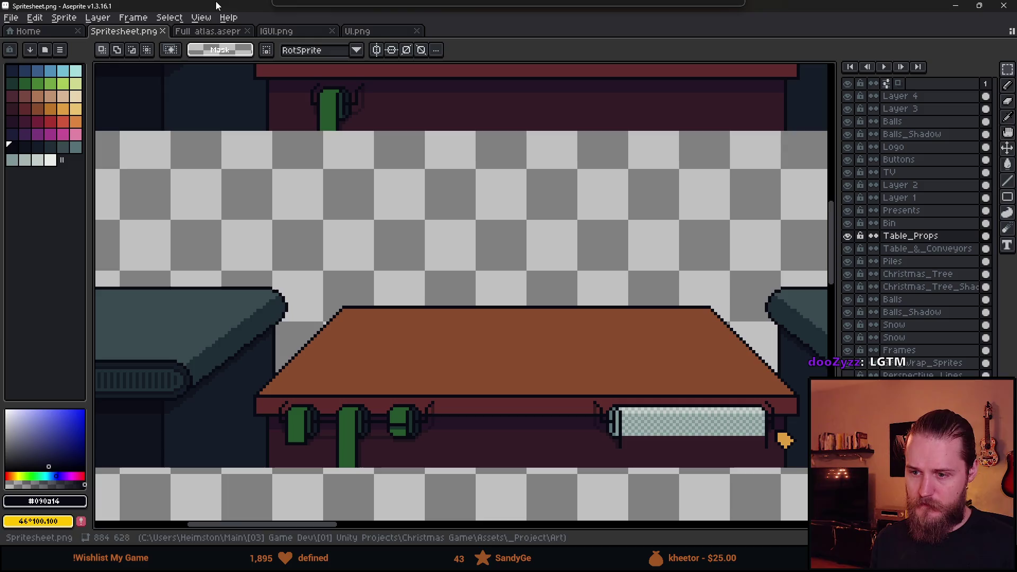
{"action": "key", "text": "alt+Tab"}
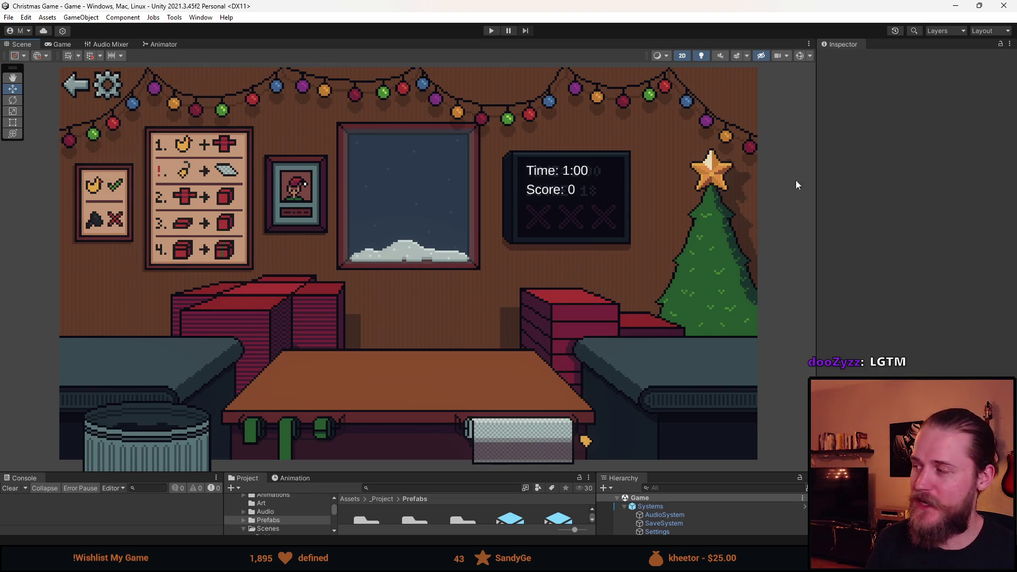
{"action": "key", "text": "alt+Tab"}
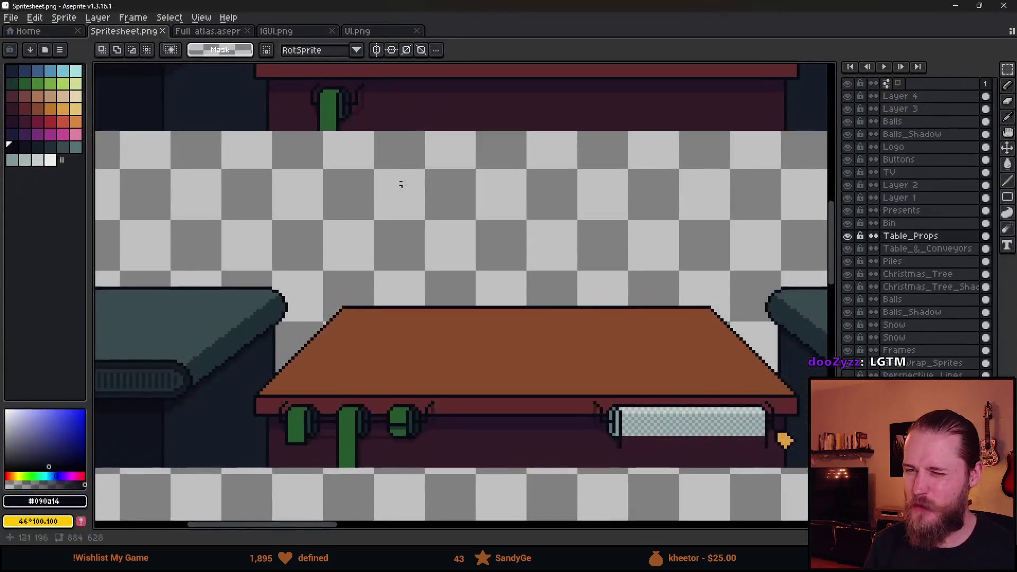
{"action": "scroll", "coordinate": [385, 291], "scroll_direction": "down", "scroll_amount": 1}
{"action": "scroll", "coordinate": [386, 291], "scroll_direction": "down", "scroll_amount": 1}
{"action": "scroll", "coordinate": [408, 333], "scroll_direction": "up", "scroll_amount": 1}
{"action": "scroll", "coordinate": [540, 391], "scroll_direction": "down", "scroll_amount": 1}
{"action": "scroll", "coordinate": [486, 300], "scroll_direction": "up", "scroll_amount": 1}
{"action": "scroll", "coordinate": [537, 298], "scroll_direction": "right", "scroll_amount": 3}
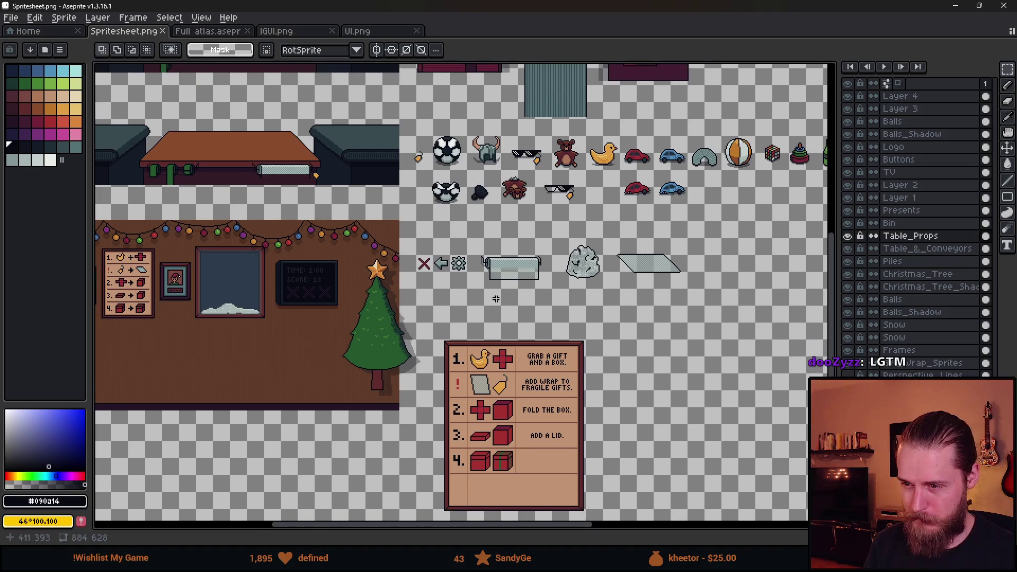
{"action": "scroll", "coordinate": [491, 298], "scroll_direction": "down", "scroll_amount": 3}
{"action": "scroll", "coordinate": [433, 300], "scroll_direction": "up", "scroll_amount": 4}
{"action": "scroll", "coordinate": [431, 264], "scroll_direction": "up", "scroll_amount": 2}
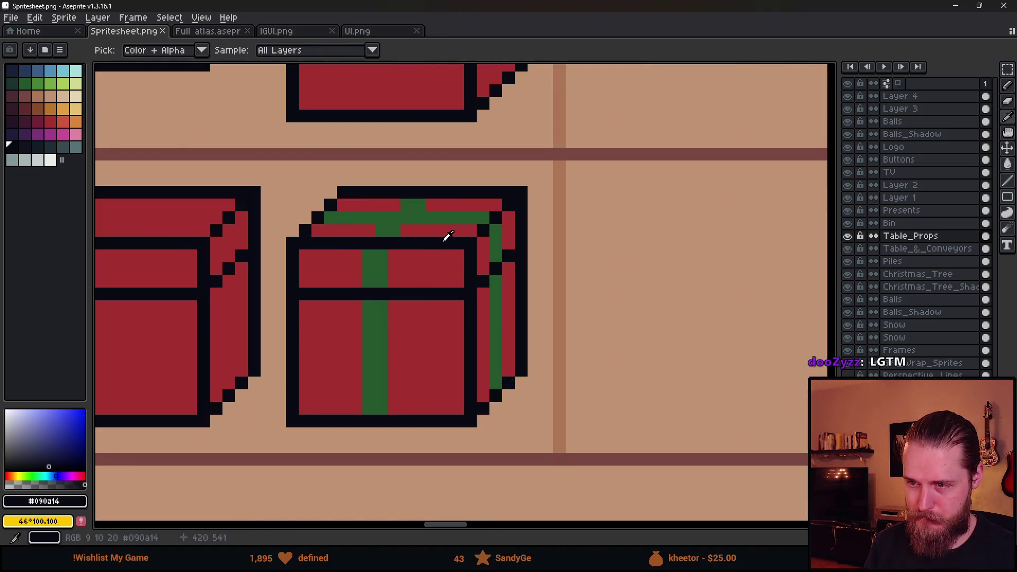
{"action": "scroll", "coordinate": [445, 236], "scroll_direction": "down", "scroll_amount": 2}
{"action": "key", "text": "b"}
{"action": "scroll", "coordinate": [432, 237], "scroll_direction": "down", "scroll_amount": 4}
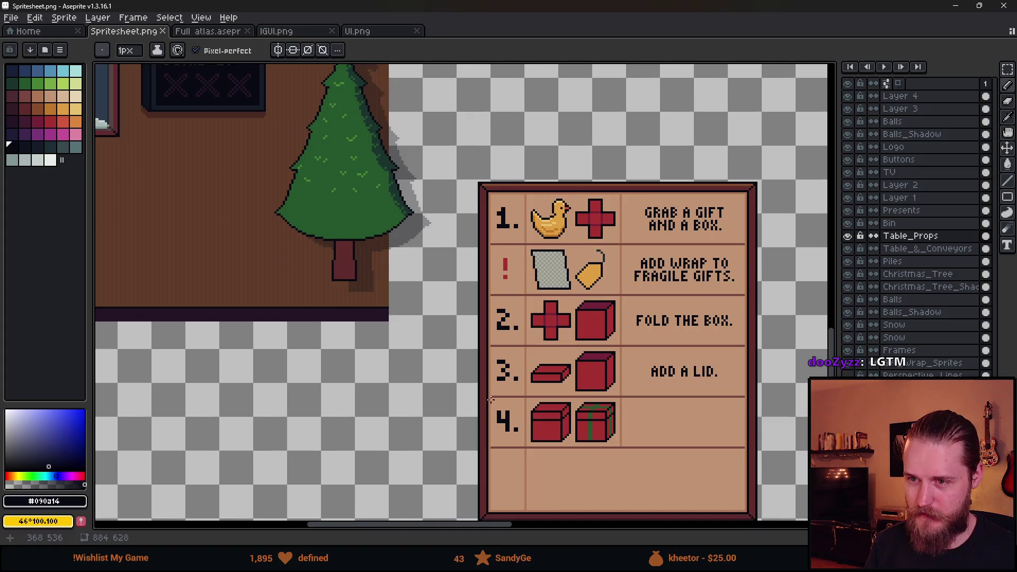
{"action": "scroll", "coordinate": [318, 286], "scroll_direction": "down", "scroll_amount": 3}
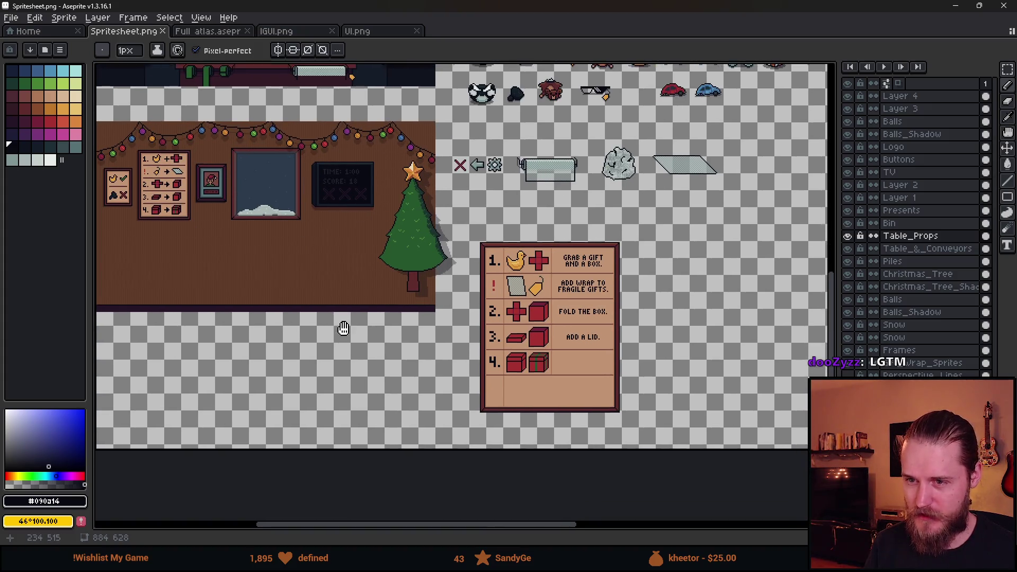
{"action": "key", "text": "alt+Tab"}
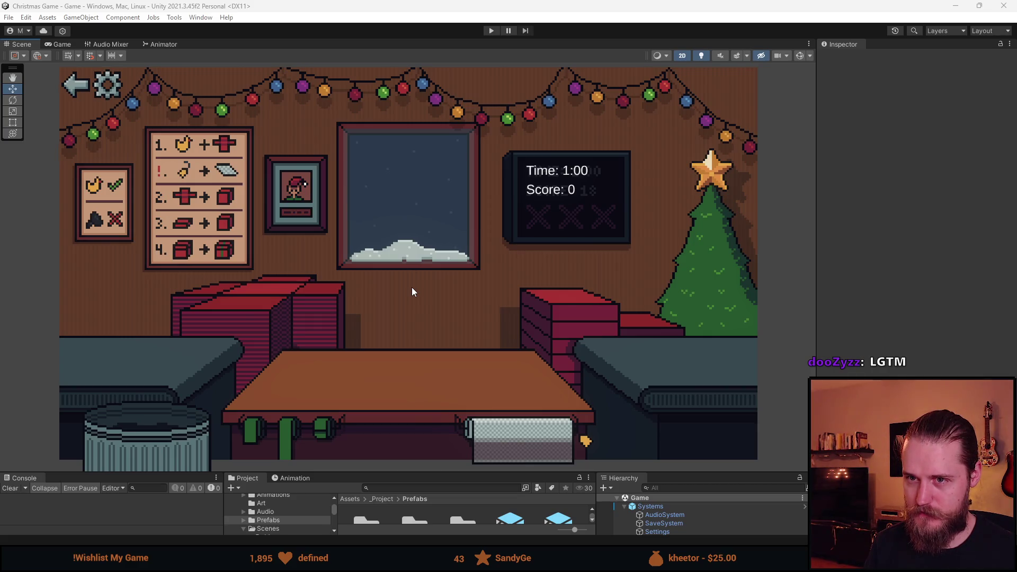
Start Play mode and box, wrap and ship the duck.
{"action": "left_click", "coordinate": [491, 30]}
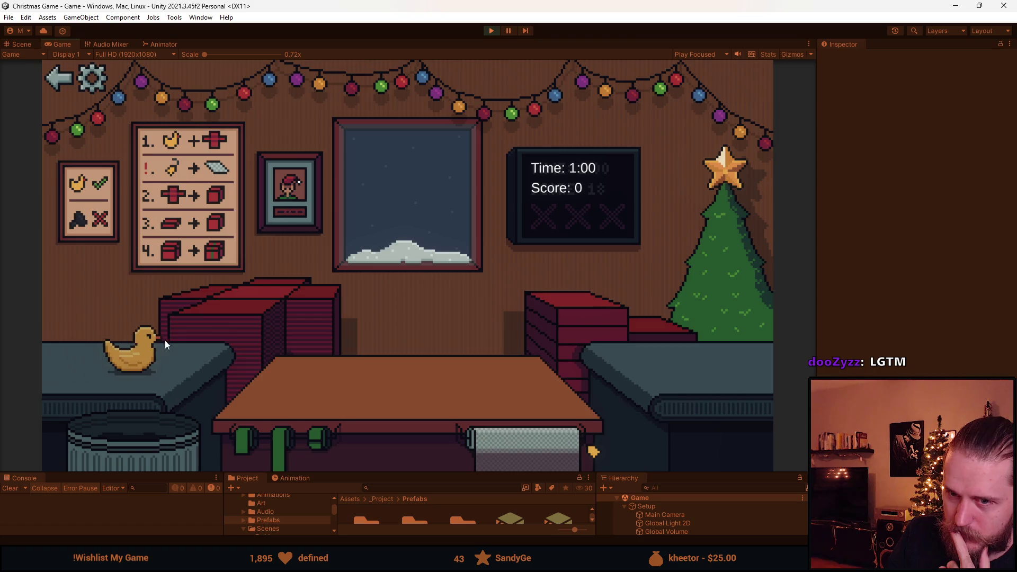
{"action": "left_click_drag", "start_coordinate": [159, 357], "coordinate": [291, 379]}
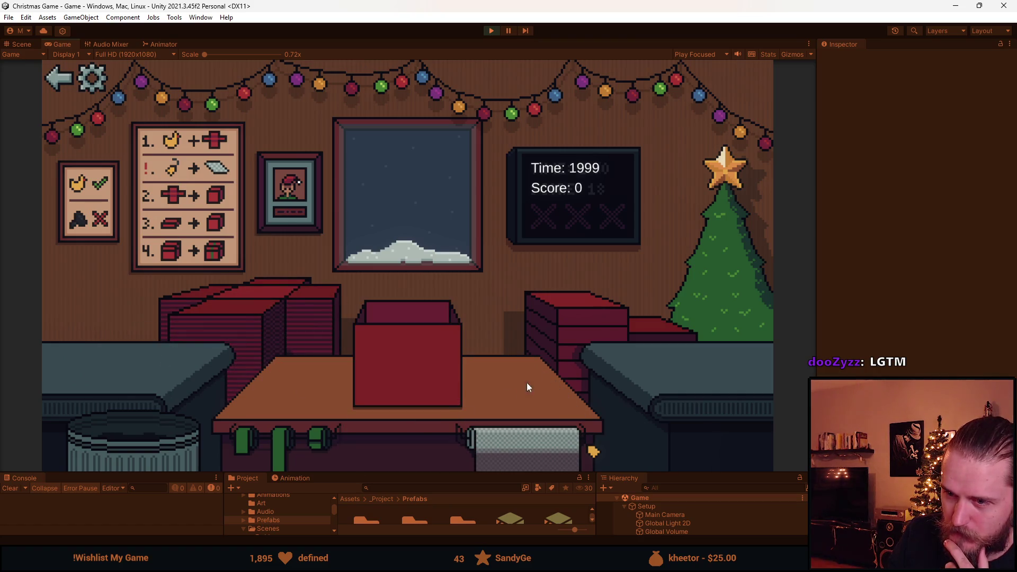
{"action": "left_click", "coordinate": [437, 338]}
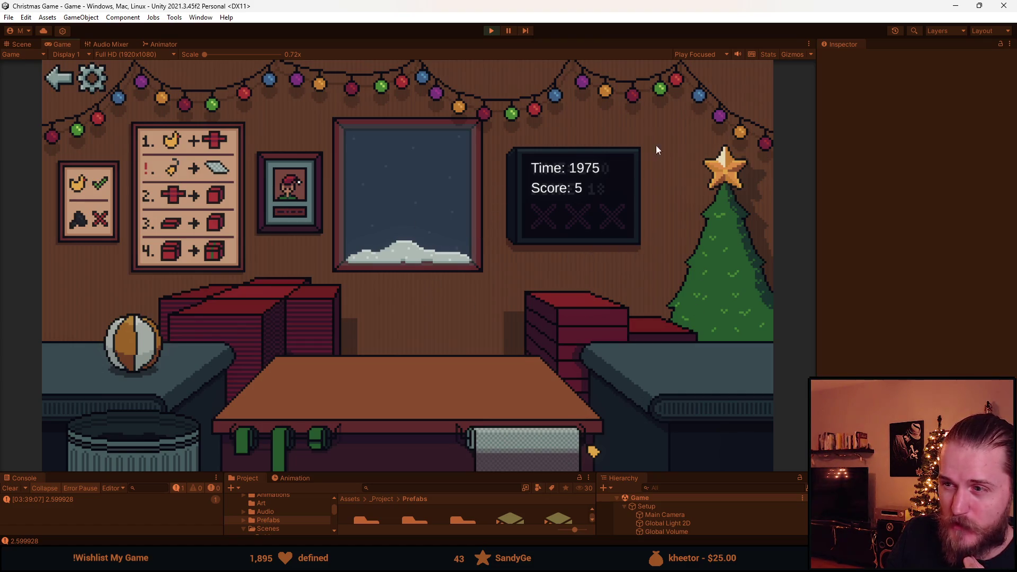
Wrap two ornament balls in red paper, box and ribbon them, and send them to the tree.
{"action": "left_click", "coordinate": [135, 343]}
{"action": "left_click", "coordinate": [289, 349]}
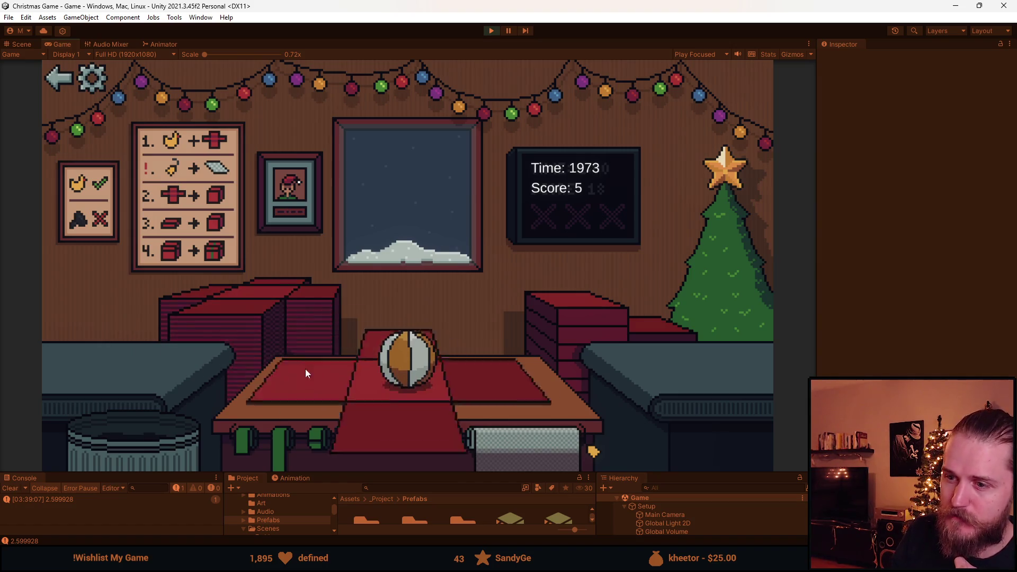
{"action": "left_click", "coordinate": [402, 352]}
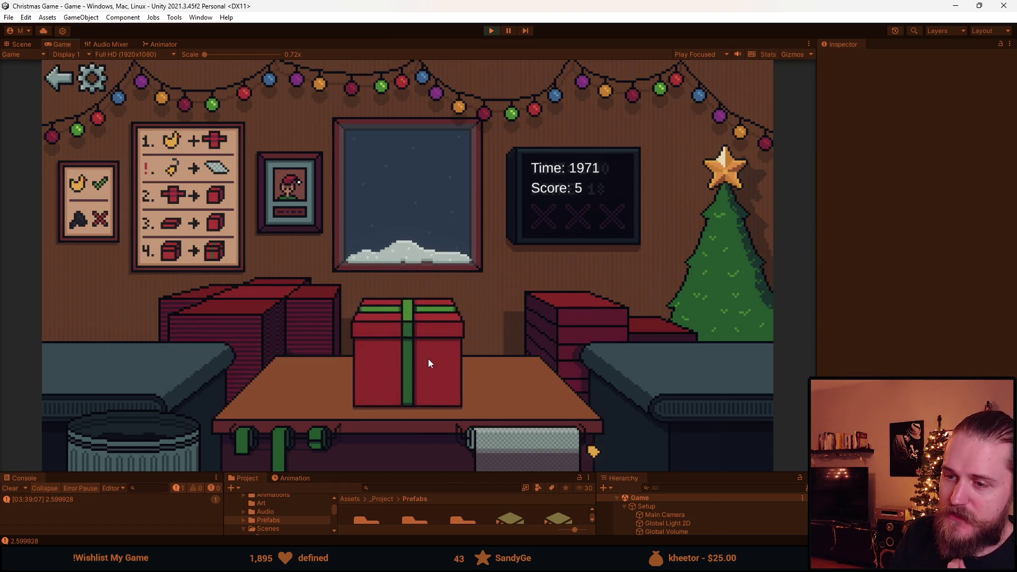
{"action": "left_click", "coordinate": [114, 352]}
{"action": "left_click", "coordinate": [266, 312]}
{"action": "left_click", "coordinate": [329, 404]}
{"action": "left_click", "coordinate": [424, 359]}
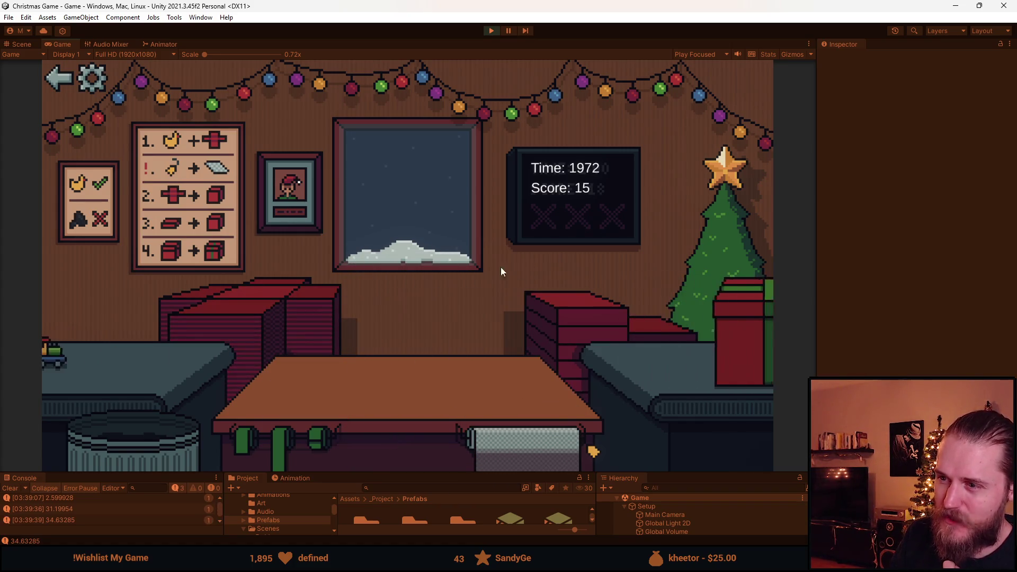
Wrap the toy train into a red box with a green ribbon and send it to the tree.
{"action": "left_click", "coordinate": [151, 363]}
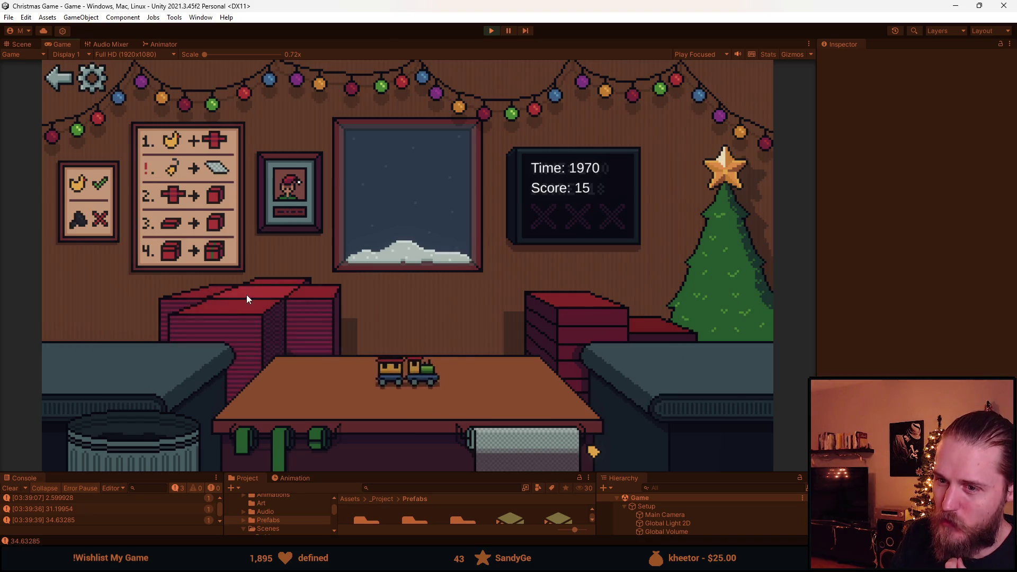
{"action": "left_click", "coordinate": [250, 295]}
{"action": "left_click", "coordinate": [339, 406]}
{"action": "left_click", "coordinate": [608, 295]}
{"action": "left_click", "coordinate": [443, 348]}
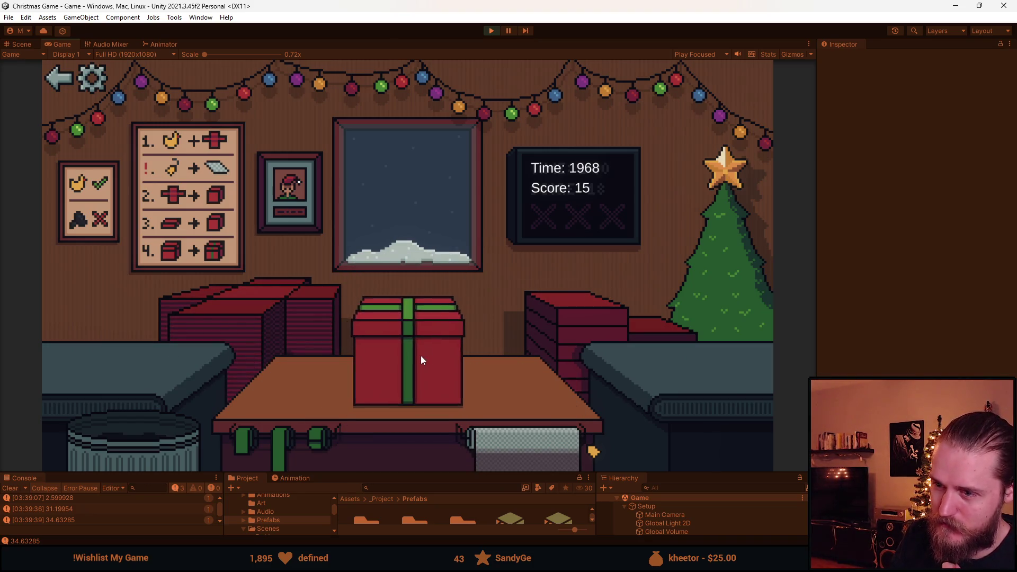
Wrap the duck into a green-ribboned red box, send it to the tree, and ship it.
{"action": "left_click", "coordinate": [136, 358]}
{"action": "left_click", "coordinate": [266, 344]}
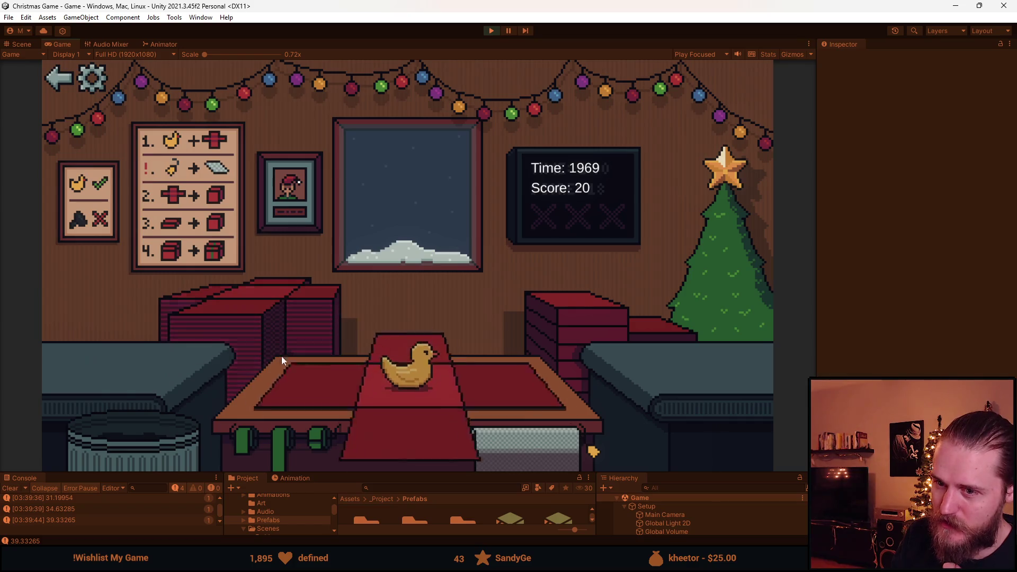
{"action": "left_click", "coordinate": [396, 429]}
{"action": "left_click", "coordinate": [588, 322]}
{"action": "left_click", "coordinate": [406, 355]}
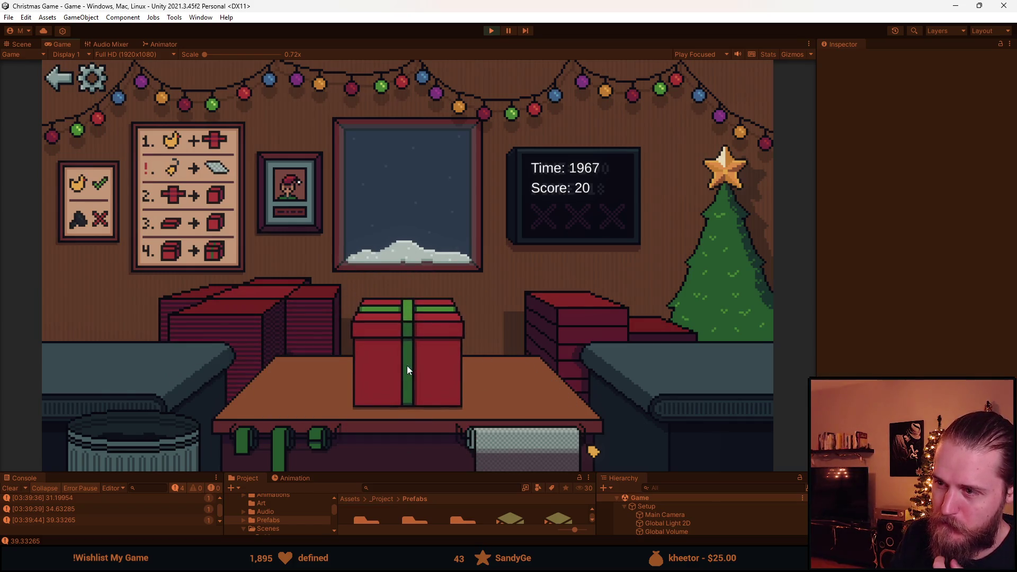
{"action": "left_click", "coordinate": [407, 366]}
{"action": "left_click", "coordinate": [237, 315]}
Bin one unwanted helmet, then wrap, ribbon and send another helmet on fresh red paper.
{"action": "left_click", "coordinate": [145, 364]}
{"action": "left_click", "coordinate": [137, 419]}
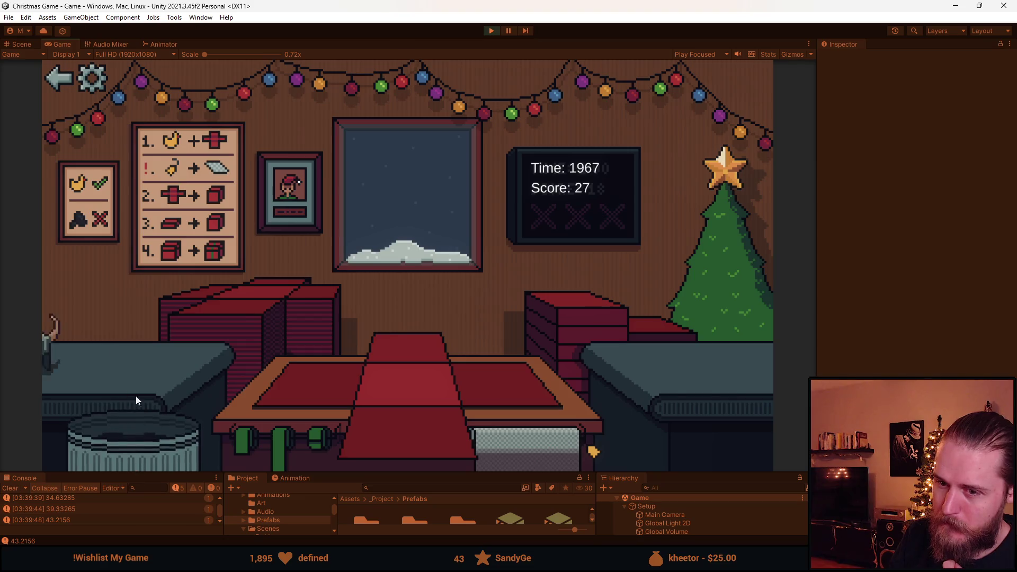
{"action": "left_click", "coordinate": [123, 361]}
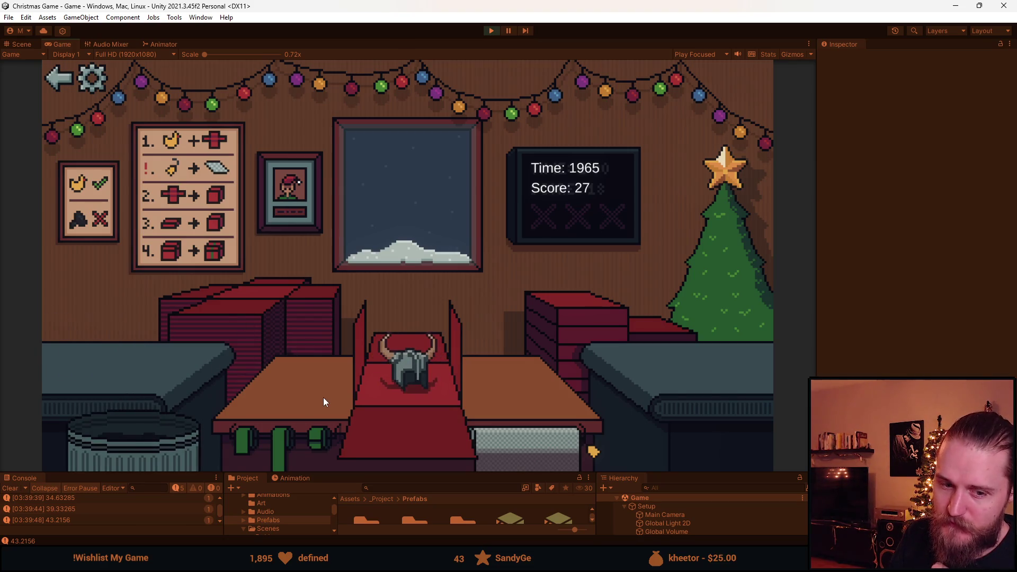
{"action": "left_click", "coordinate": [379, 429]}
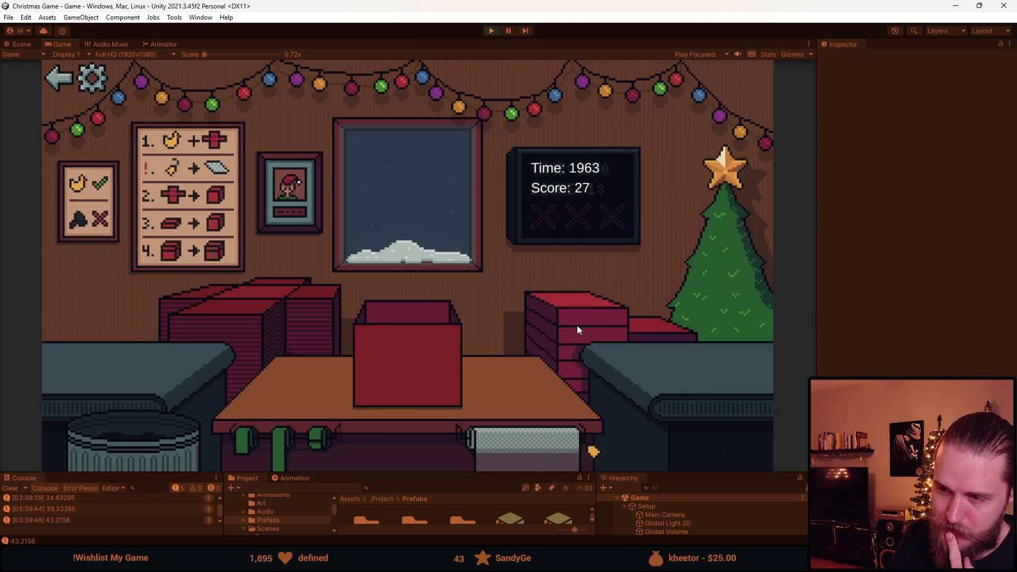
{"action": "left_click", "coordinate": [414, 337]}
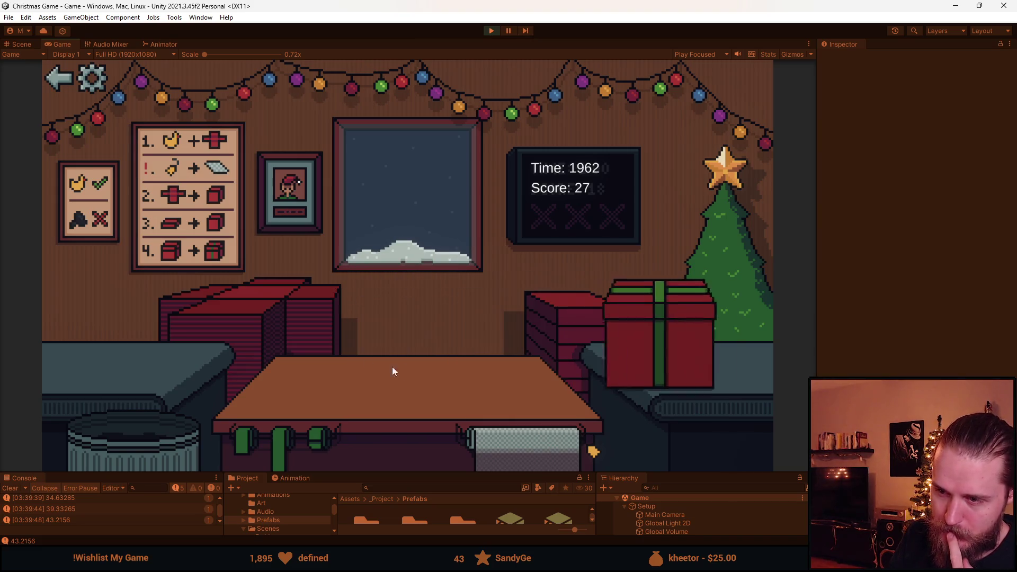
Trash the red car and black helmet, and wrap the grey helmet and send it to the tree pile.
{"action": "left_click", "coordinate": [281, 313]}
{"action": "left_click", "coordinate": [141, 350]}
{"action": "left_click", "coordinate": [123, 451]}
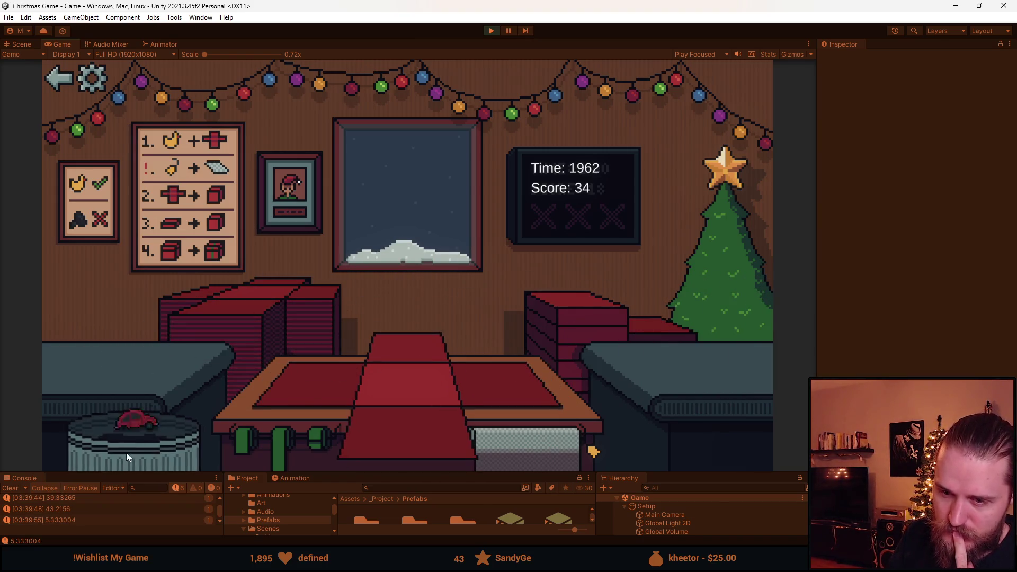
{"action": "left_click", "coordinate": [132, 440]}
{"action": "left_click", "coordinate": [135, 356]}
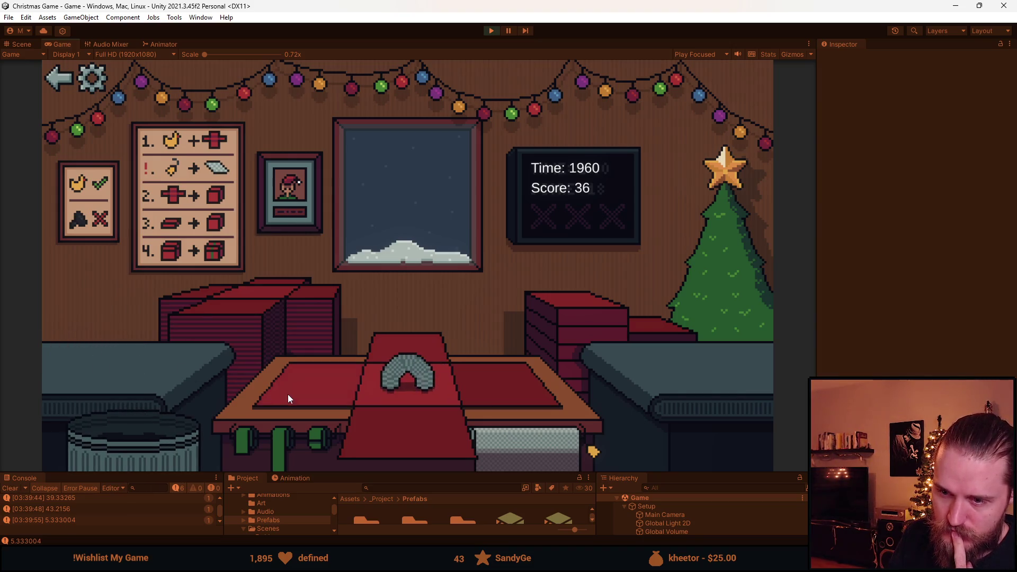
{"action": "left_click", "coordinate": [381, 378]}
{"action": "left_click", "coordinate": [413, 344]}
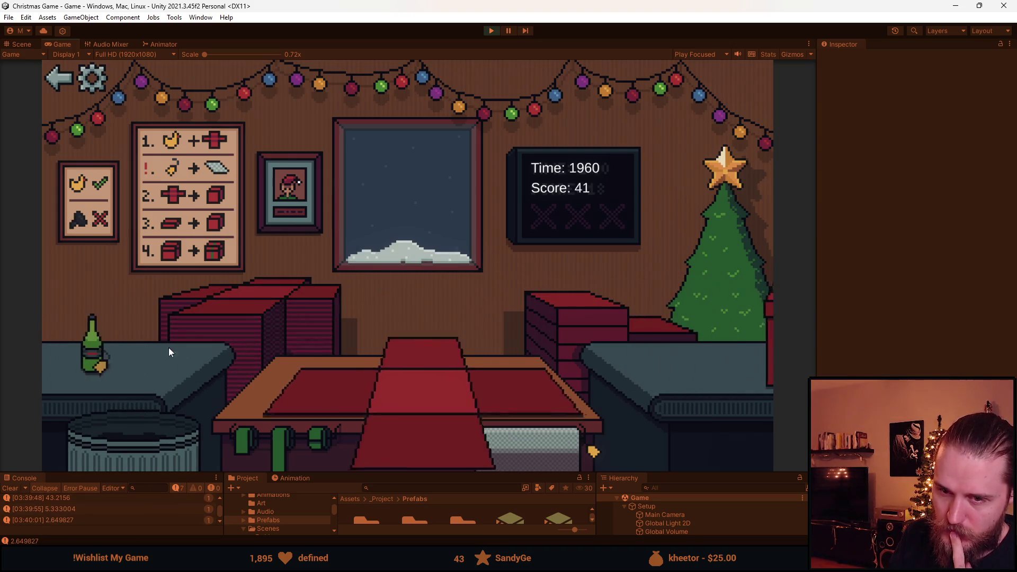
Wrap and send the green bottle and red car, then wrap the cube into a red box.
{"action": "left_click", "coordinate": [151, 354]}
{"action": "left_click", "coordinate": [371, 397]}
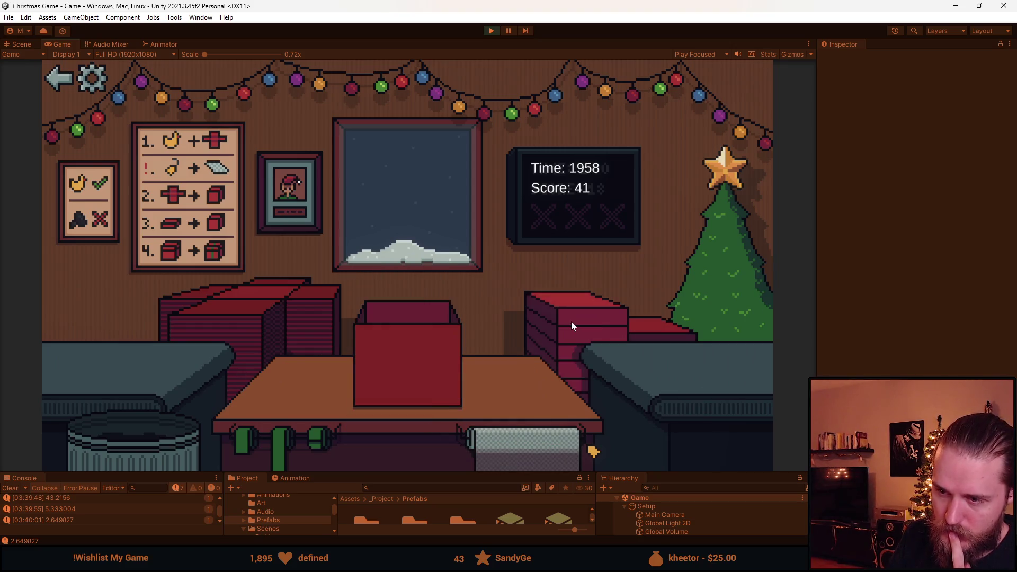
{"action": "left_click", "coordinate": [399, 356]}
{"action": "left_click", "coordinate": [90, 354]}
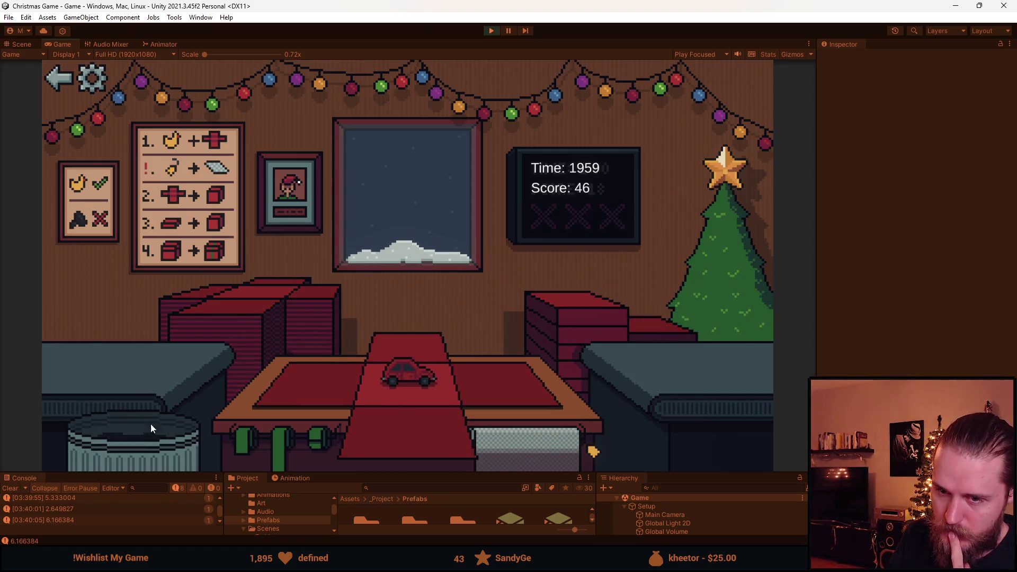
{"action": "left_click", "coordinate": [393, 430]}
{"action": "left_click", "coordinate": [410, 374]}
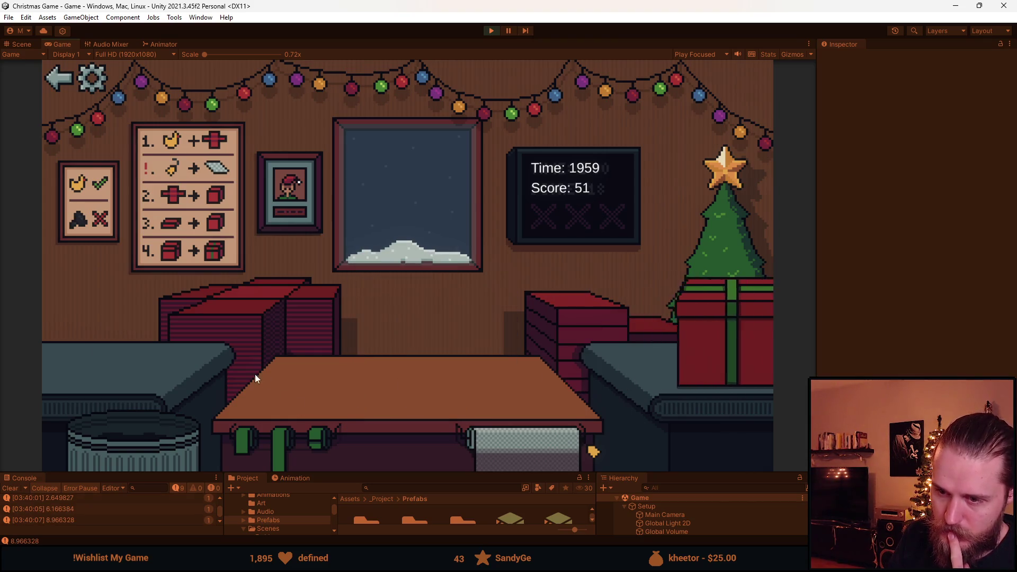
{"action": "left_click", "coordinate": [104, 350]}
{"action": "left_click", "coordinate": [336, 386]}
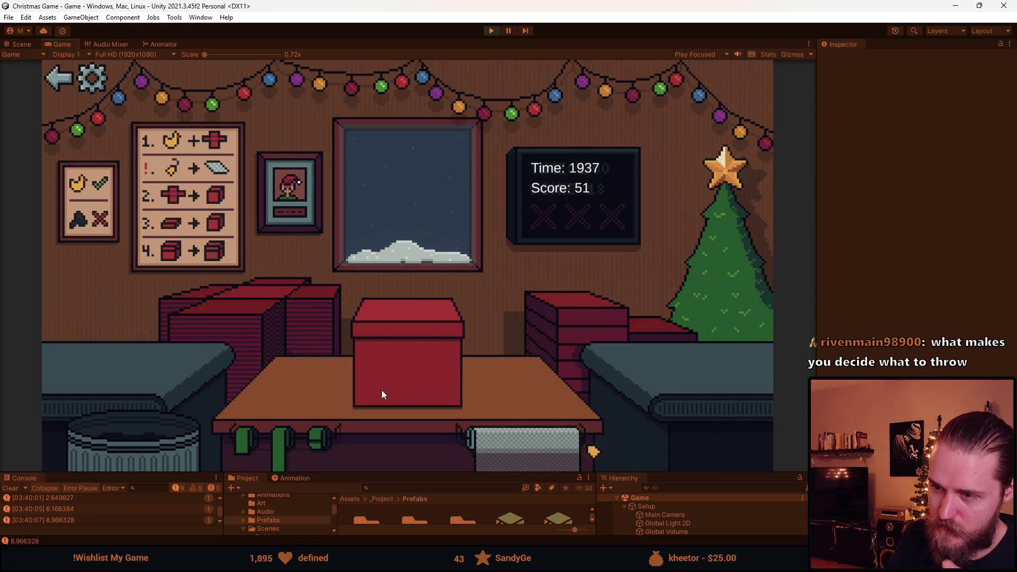
Ribbon and ship the red box, then throw the mask and another unwanted item in the trash.
{"action": "left_click", "coordinate": [510, 447]}
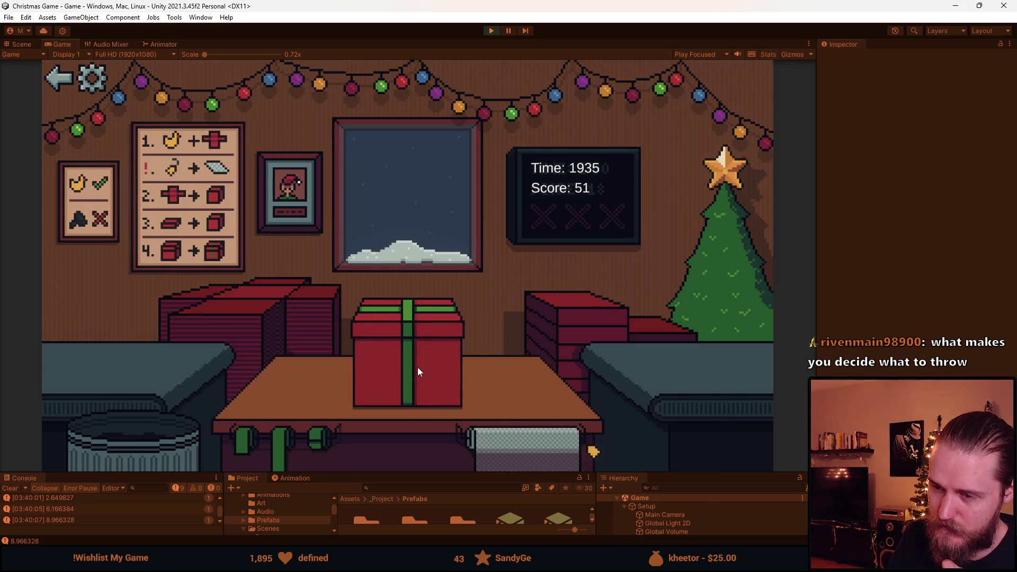
{"action": "left_click_drag", "start_coordinate": [418, 368], "coordinate": [572, 343]}
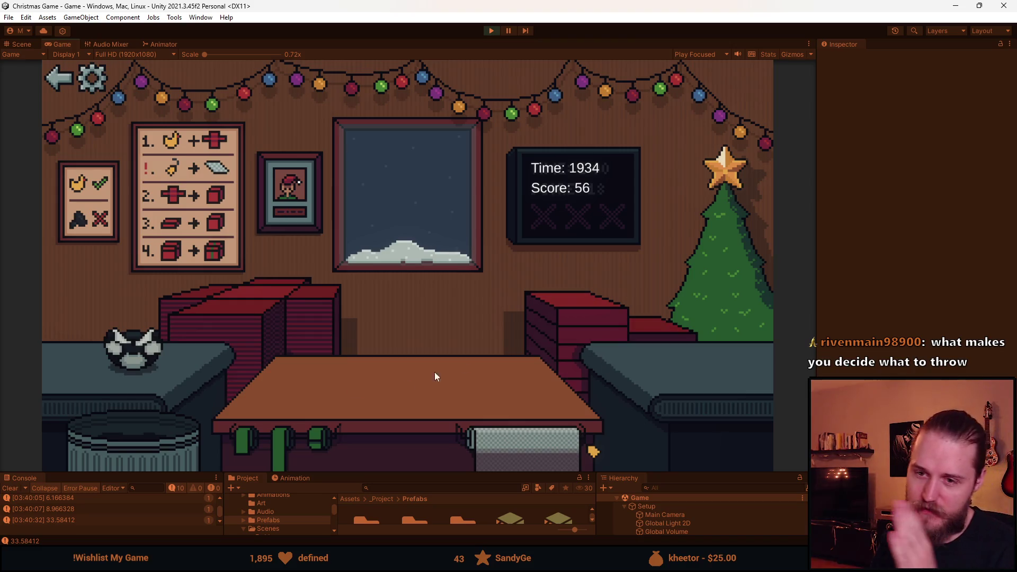
{"action": "left_click_drag", "start_coordinate": [176, 367], "coordinate": [157, 441]}
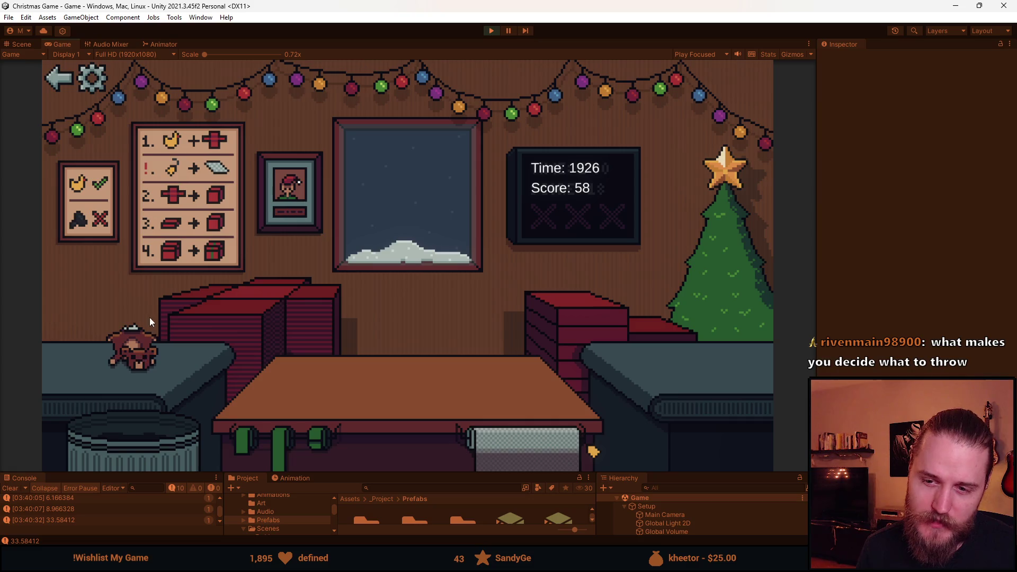
{"action": "left_click_drag", "start_coordinate": [135, 340], "coordinate": [144, 440]}
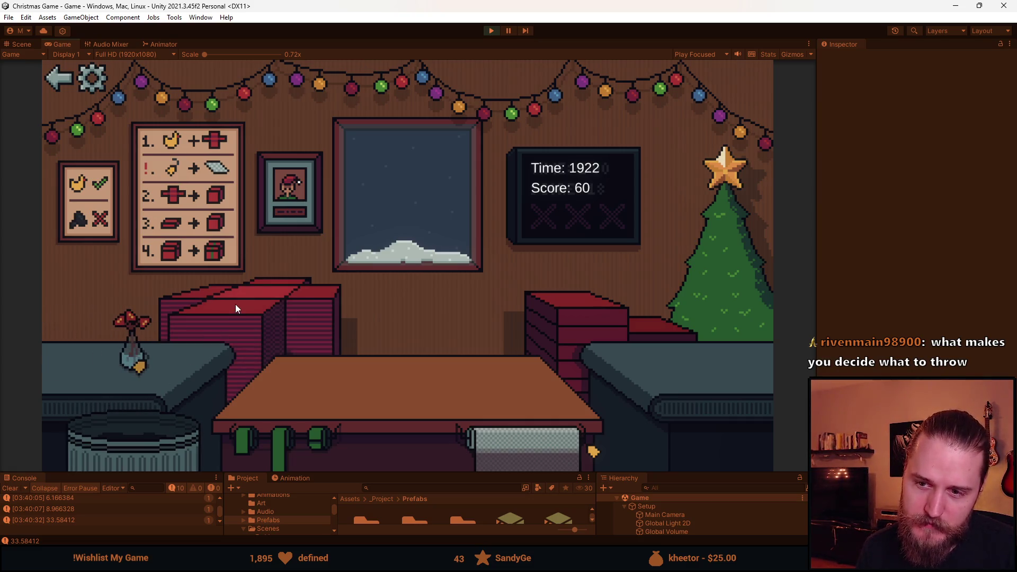
Wrap the flower vase into a green-ribboned red box, send it right, and lay fresh paper.
{"action": "mouse_move", "coordinate": [145, 371]}
{"action": "left_mouse_down"}
{"action": "mouse_move", "coordinate": [276, 382]}
{"action": "mouse_move", "coordinate": [408, 371]}
{"action": "left_mouse_up"}
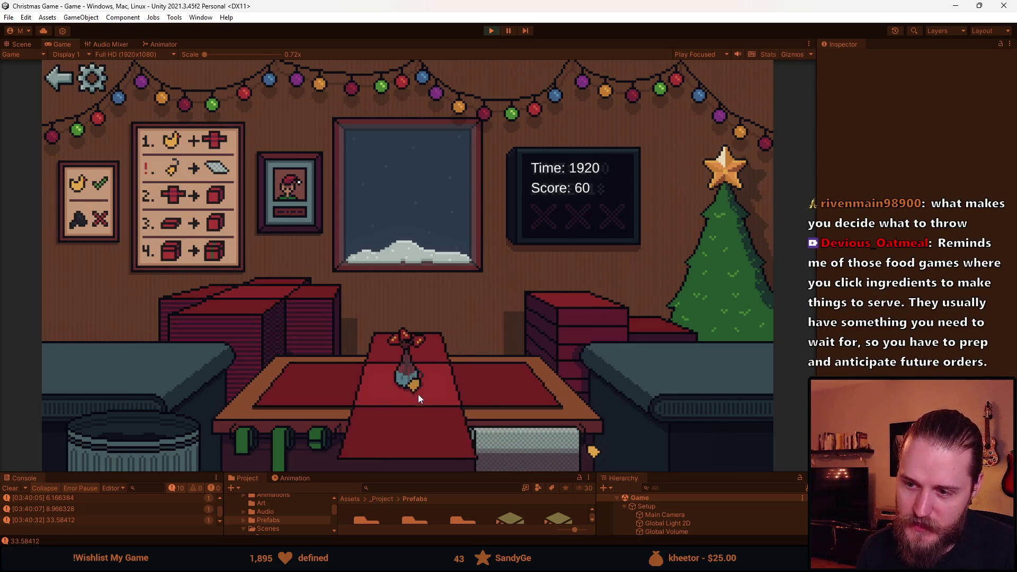
{"action": "left_click", "coordinate": [510, 449]}
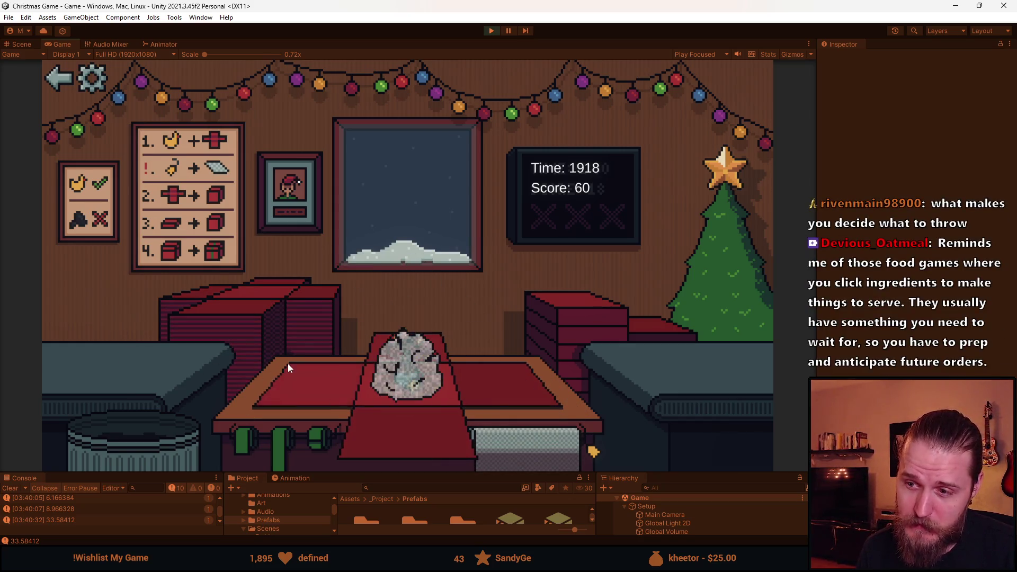
{"action": "left_click", "coordinate": [577, 321]}
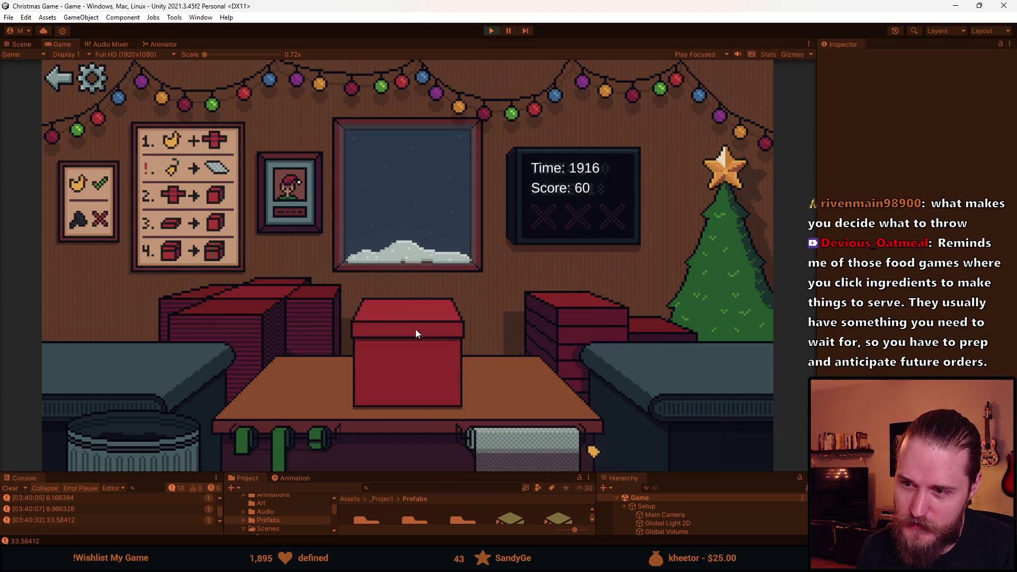
{"action": "left_click", "coordinate": [427, 386]}
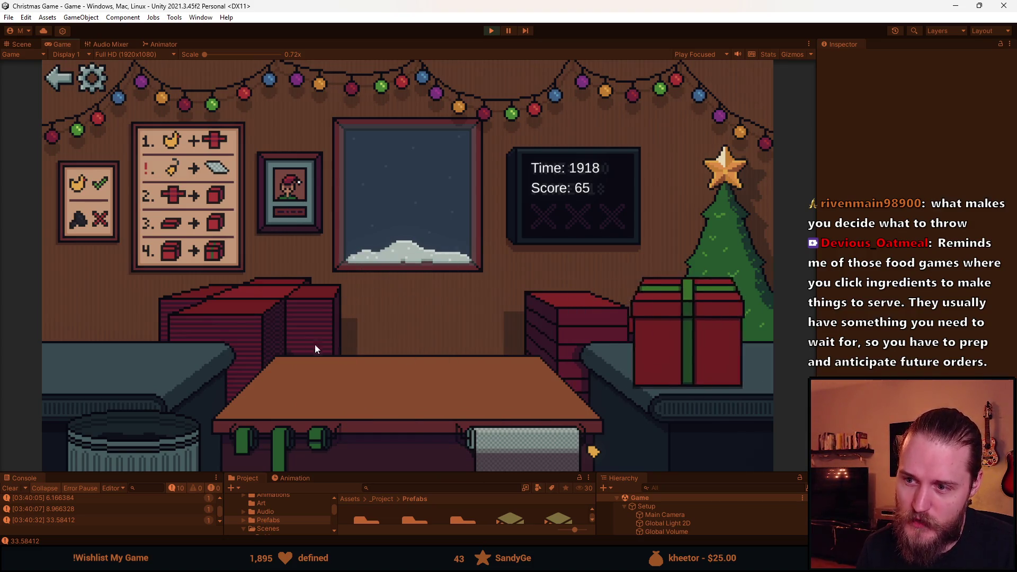
{"action": "left_click", "coordinate": [210, 323]}
Wrap, ribbon and ship the blue car and police car gifts.
{"action": "left_click_drag", "start_coordinate": [136, 360], "coordinate": [431, 452]}
{"action": "left_click", "coordinate": [534, 352]}
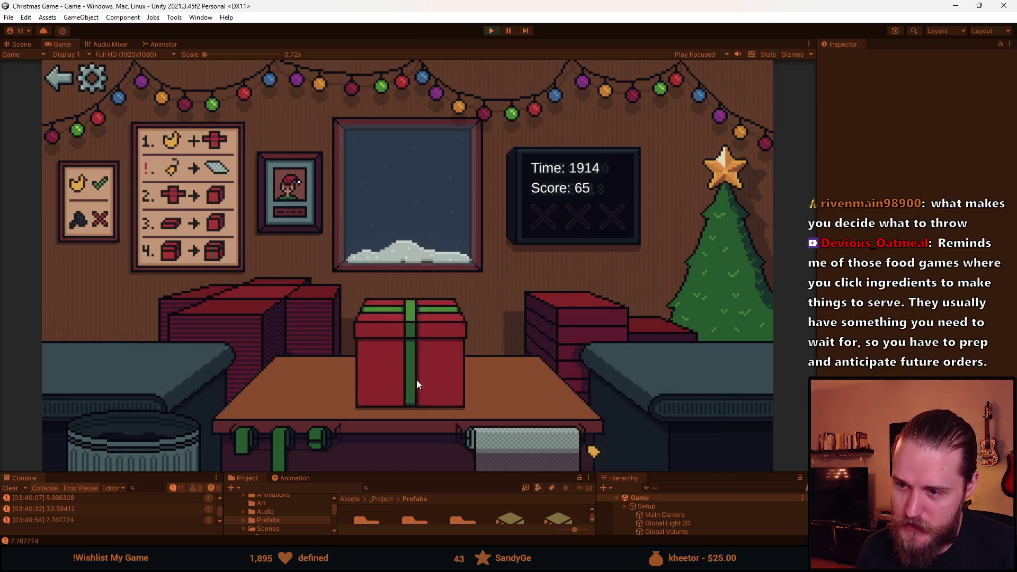
{"action": "left_click", "coordinate": [414, 358]}
{"action": "left_click", "coordinate": [291, 377]}
{"action": "left_click_drag", "start_coordinate": [69, 354], "coordinate": [230, 390]}
{"action": "left_click", "coordinate": [392, 371]}
{"action": "left_click", "coordinate": [583, 318]}
{"action": "left_click", "coordinate": [429, 370]}
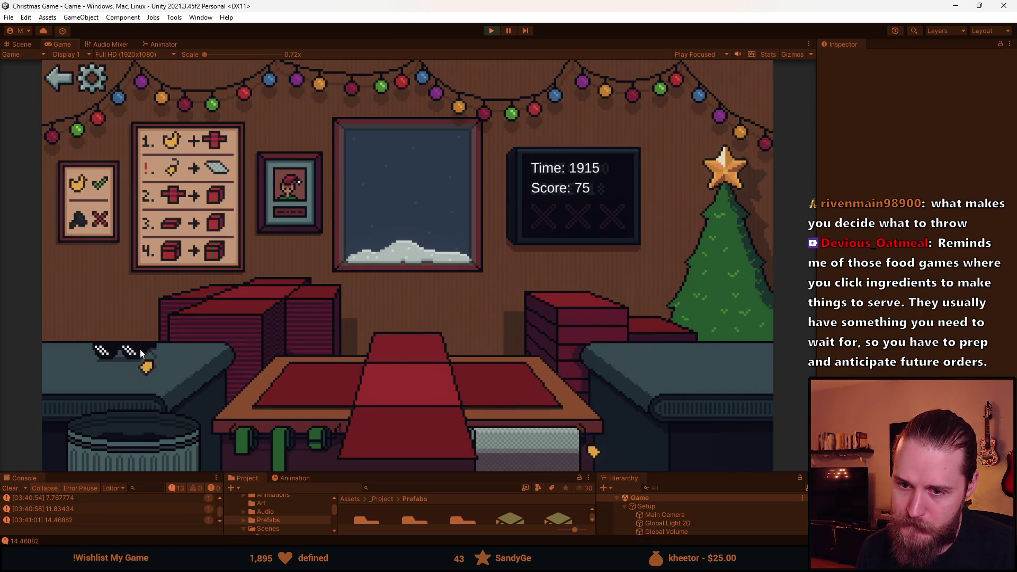
Wrap and ribbon the sunglasses, send the car away, and box, wrap and ship the ball.
{"action": "left_click_drag", "start_coordinate": [141, 357], "coordinate": [281, 373]}
{"action": "left_click", "coordinate": [342, 415]}
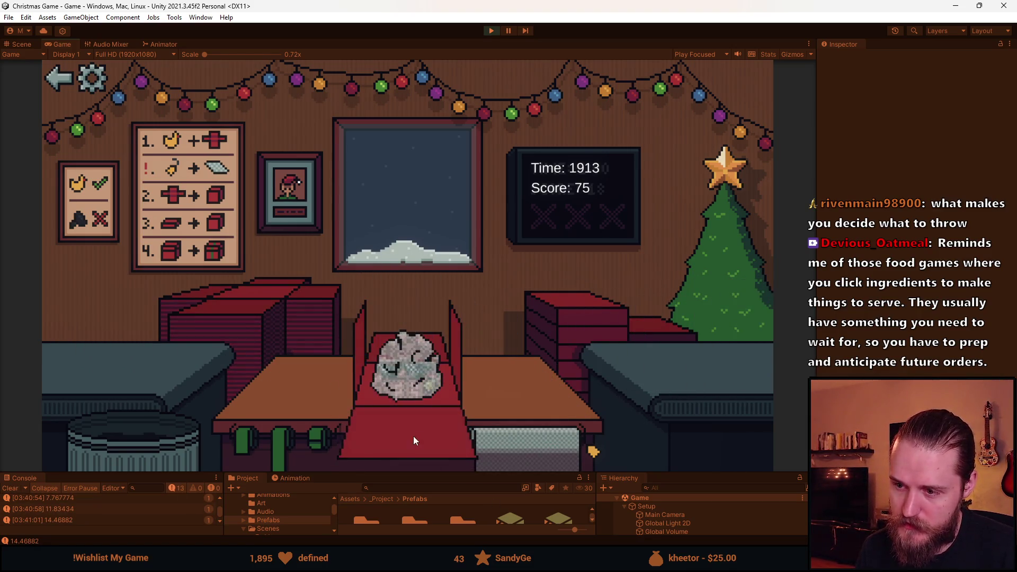
{"action": "left_click", "coordinate": [424, 376]}
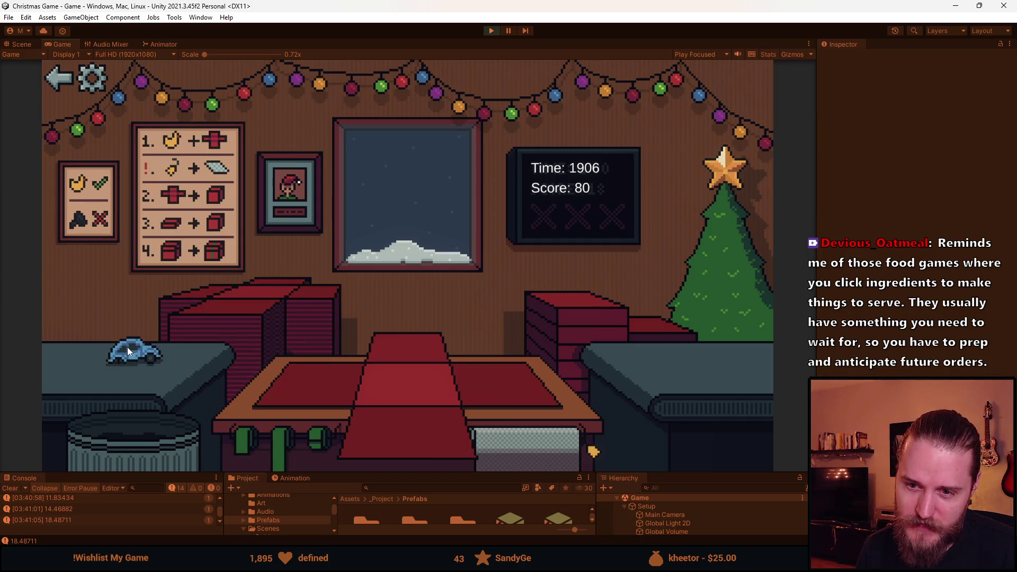
{"action": "left_click", "coordinate": [147, 445]}
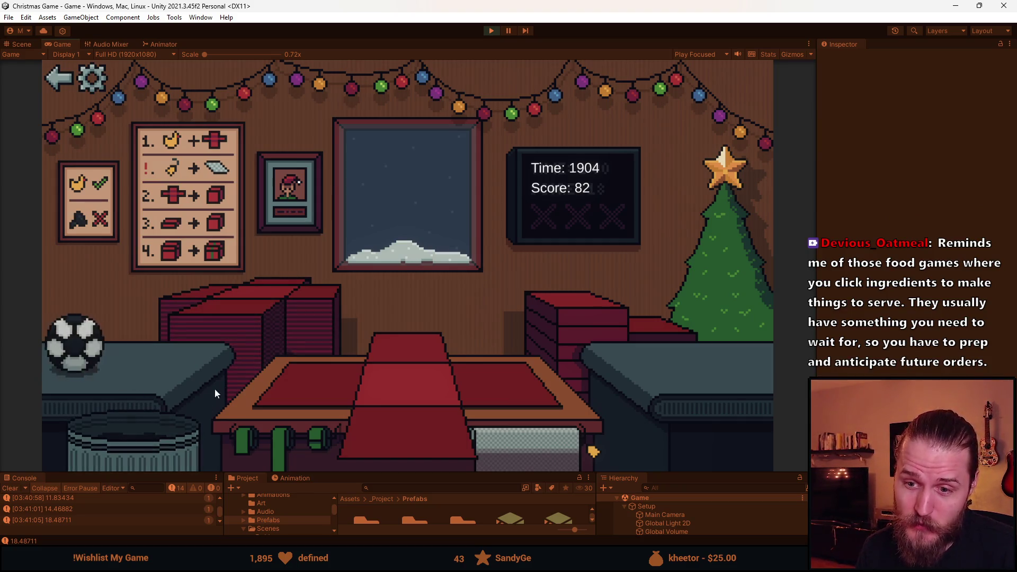
{"action": "left_click", "coordinate": [287, 398]}
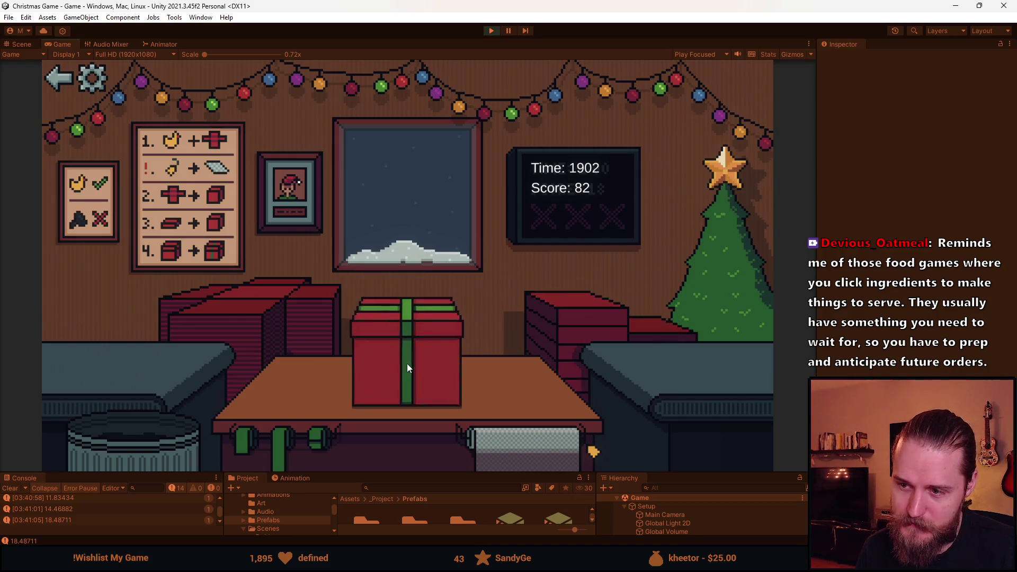
{"action": "left_click", "coordinate": [407, 363]}
{"action": "left_click", "coordinate": [108, 356]}
Box, wrap and ship a toy and the teddy bear, then bring the next toy to the table.
{"action": "left_click", "coordinate": [412, 368]}
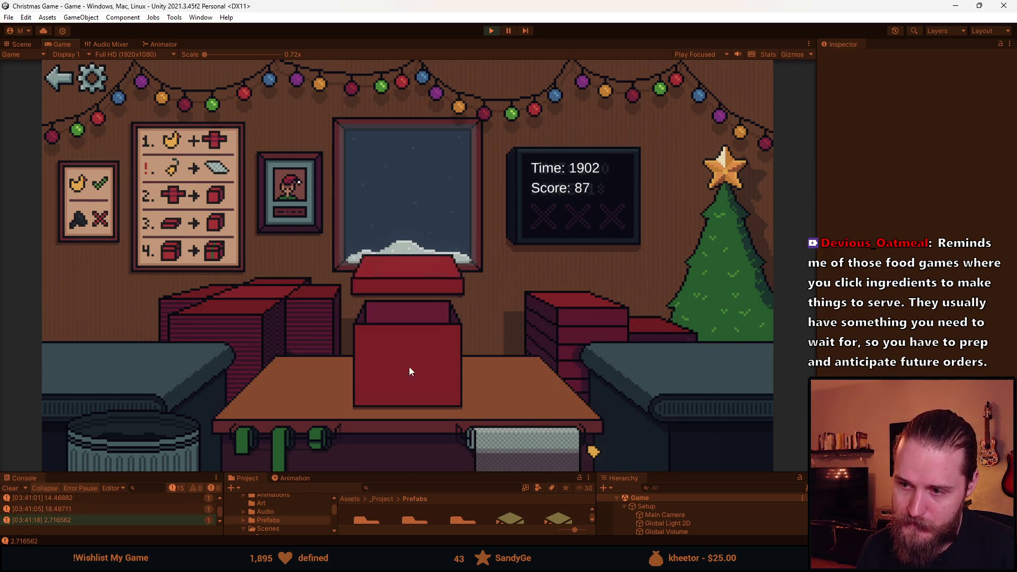
{"action": "left_click", "coordinate": [395, 359]}
{"action": "left_click", "coordinate": [231, 363]}
{"action": "left_click", "coordinate": [434, 371]}
{"action": "left_click", "coordinate": [539, 348]}
{"action": "left_click", "coordinate": [396, 352]}
{"action": "left_click", "coordinate": [190, 368]}
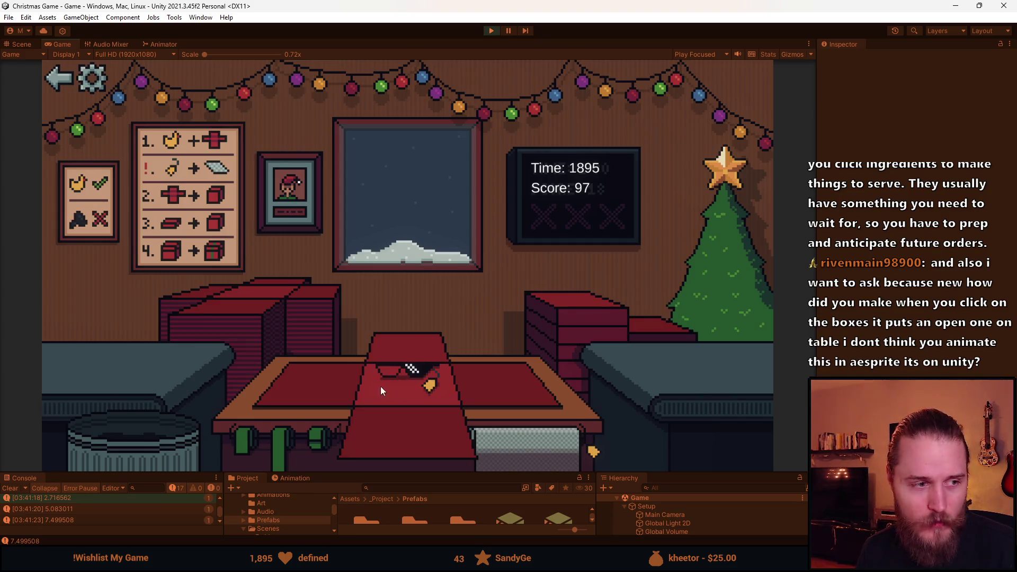
Wrap the bottle, box the duck, deliver the tree gift, and lid and send another box.
{"action": "left_click", "coordinate": [175, 444]}
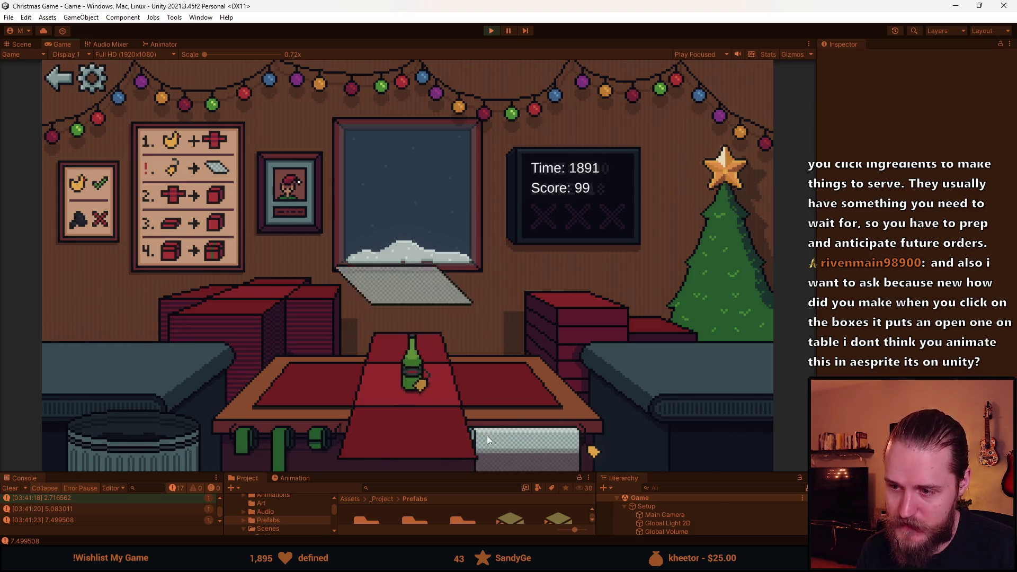
{"action": "left_click", "coordinate": [434, 345]}
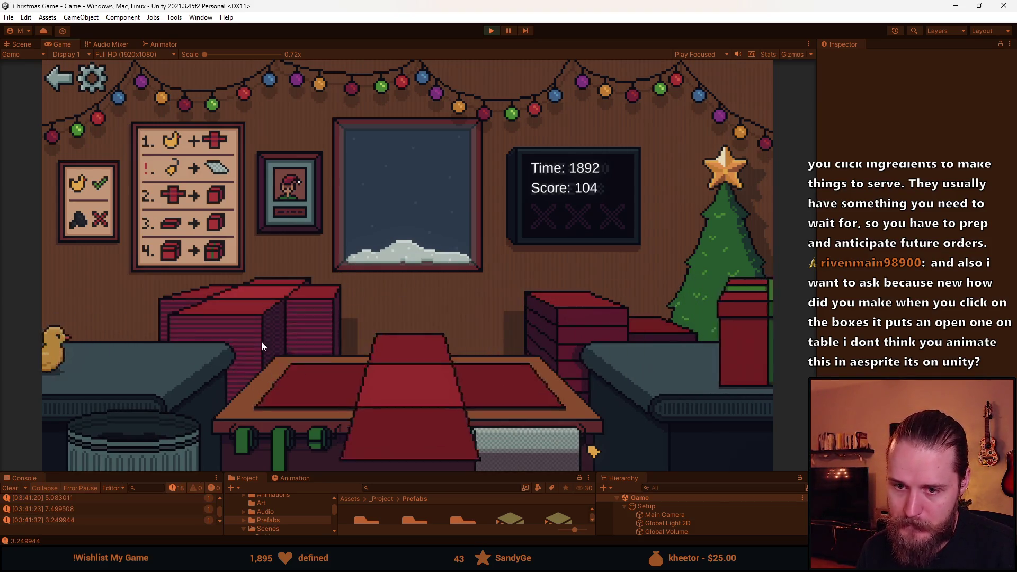
{"action": "left_click", "coordinate": [513, 334]}
{"action": "left_click", "coordinate": [408, 371]}
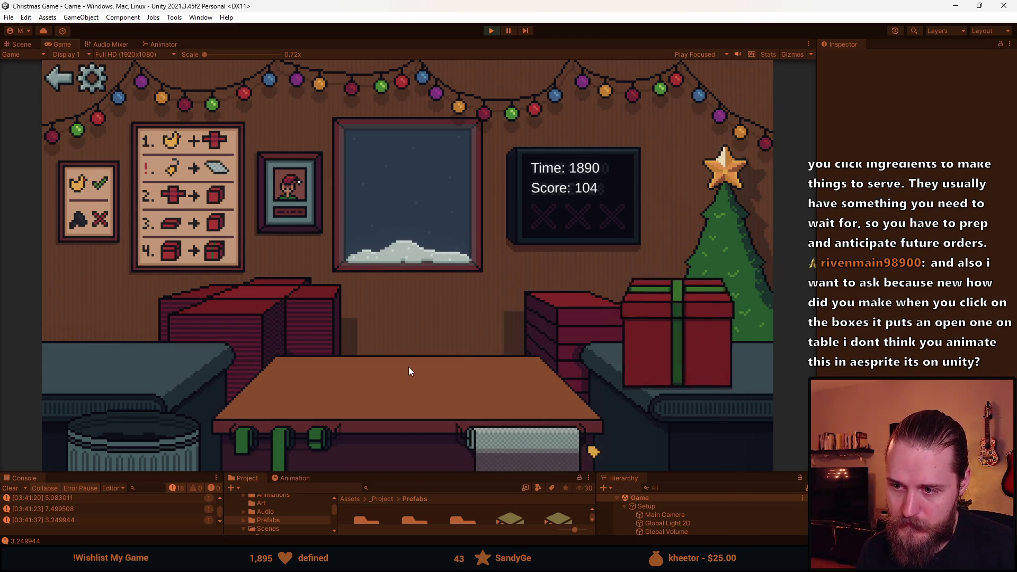
{"action": "left_click", "coordinate": [310, 336]}
{"action": "left_click", "coordinate": [165, 390]}
{"action": "left_click", "coordinate": [516, 334]}
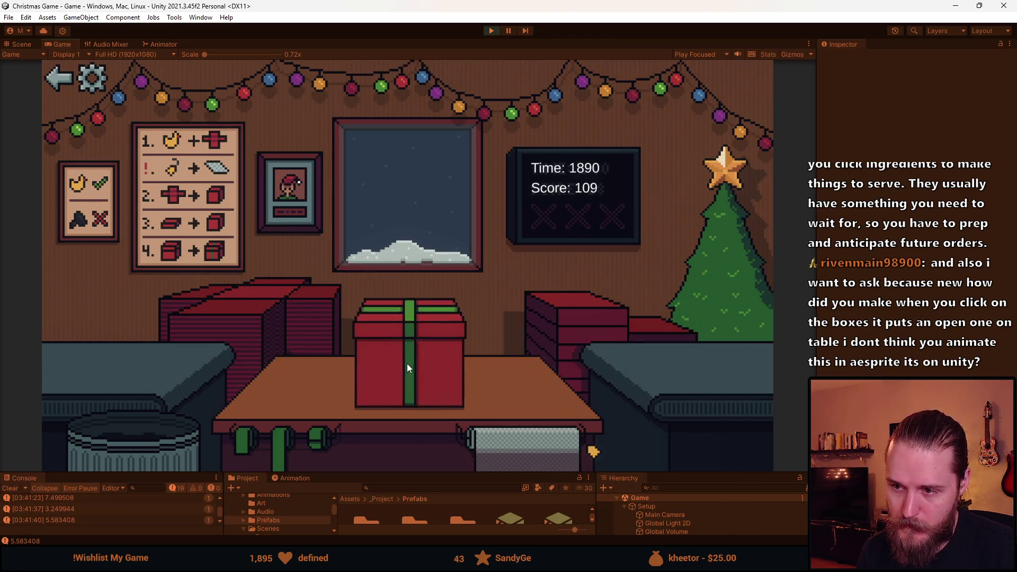
{"action": "left_click", "coordinate": [246, 303]}
Lay fresh paper, bin the coal, and send a closed box off for delivery.
{"action": "left_click", "coordinate": [94, 354]}
{"action": "left_click", "coordinate": [122, 351]}
{"action": "left_click", "coordinate": [131, 433]}
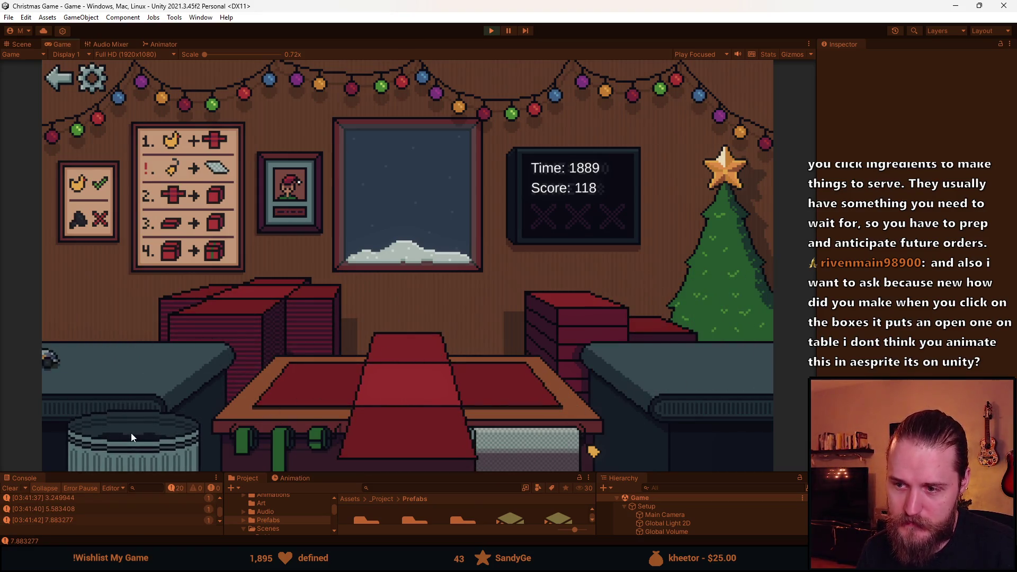
{"action": "left_click", "coordinate": [128, 371]}
{"action": "left_click", "coordinate": [583, 312]}
{"action": "left_click", "coordinate": [419, 364]}
Lay wrapping paper, deliver an open box, and throw the coal into the bin.
{"action": "left_click", "coordinate": [244, 306]}
{"action": "left_click", "coordinate": [97, 387]}
{"action": "left_click", "coordinate": [563, 321]}
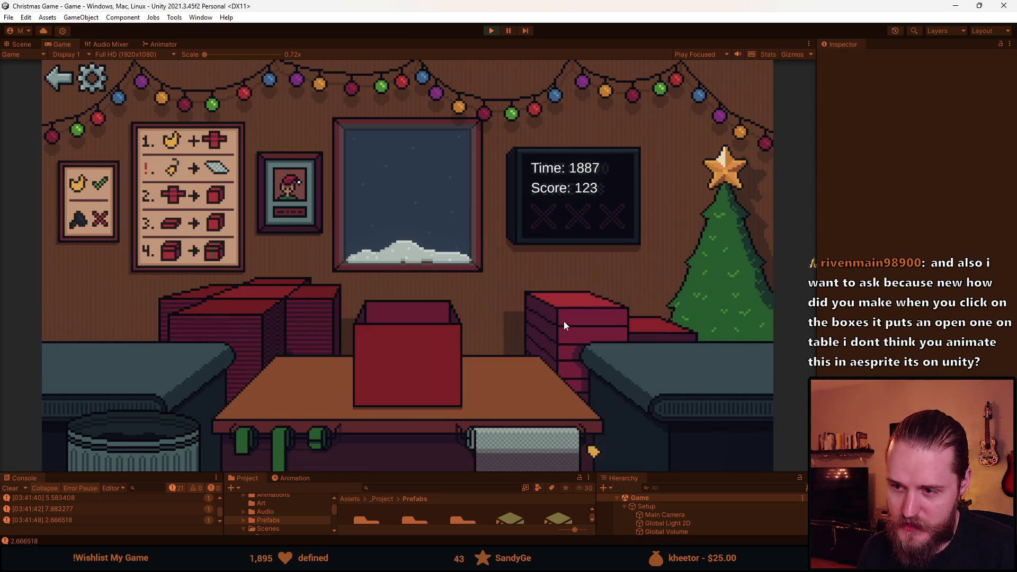
{"action": "left_click", "coordinate": [400, 363]}
{"action": "left_click", "coordinate": [246, 301]}
{"action": "left_click", "coordinate": [97, 376]}
{"action": "left_click", "coordinate": [151, 454]}
Box and deliver the teddy, then bin the coal and the angry panda toy.
{"action": "left_click", "coordinate": [95, 350]}
{"action": "left_click", "coordinate": [563, 313]}
{"action": "left_click", "coordinate": [408, 374]}
{"action": "left_click", "coordinate": [244, 312]}
{"action": "left_click", "coordinate": [80, 350]}
{"action": "left_click", "coordinate": [142, 433]}
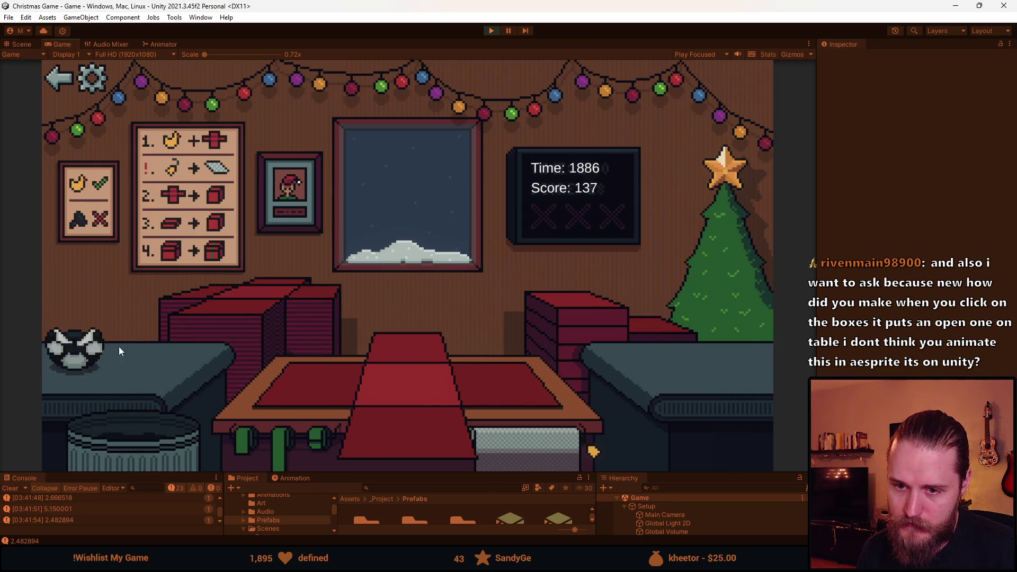
{"action": "left_click", "coordinate": [129, 421]}
Box and deliver the grey toy, then put the vase toy on fresh paper under an open box.
{"action": "left_click", "coordinate": [141, 371]}
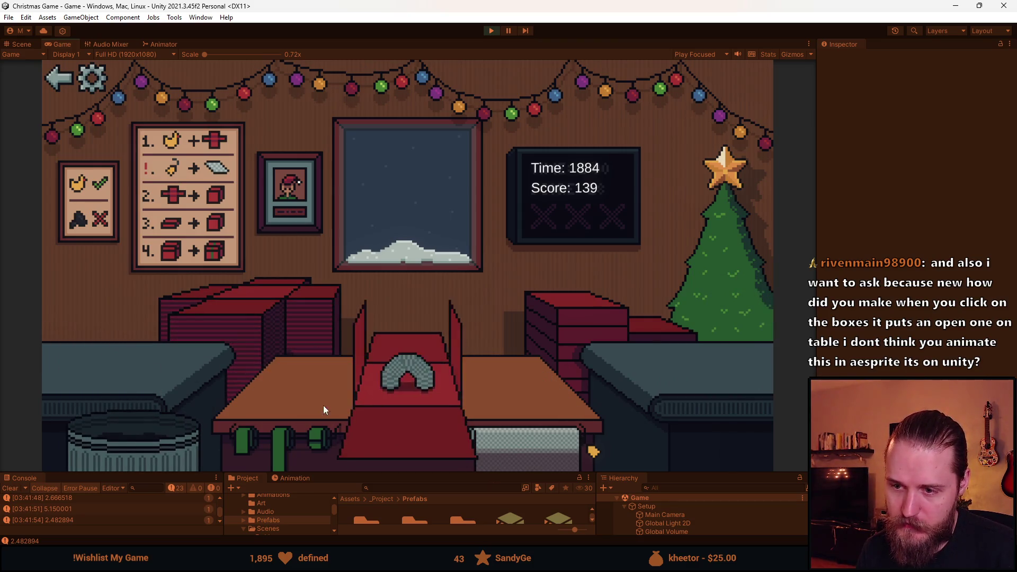
{"action": "left_click", "coordinate": [547, 303]}
{"action": "left_click", "coordinate": [380, 350]}
{"action": "left_click", "coordinate": [220, 291]}
{"action": "left_click", "coordinate": [85, 347]}
{"action": "left_click", "coordinate": [243, 315]}
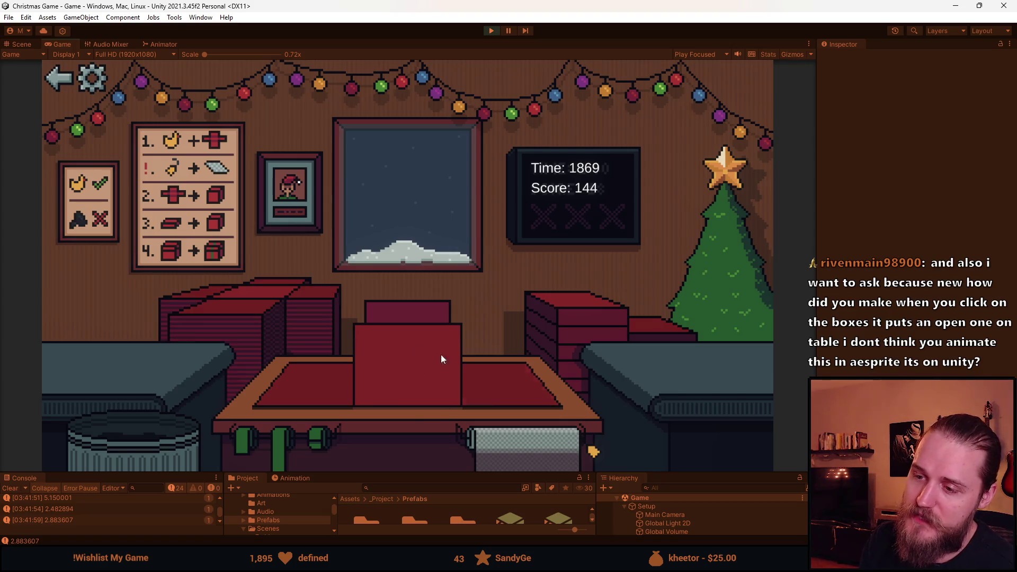
Ribbon and deliver the boxed gift, then wrap and deliver the next item.
{"action": "left_click", "coordinate": [589, 316]}
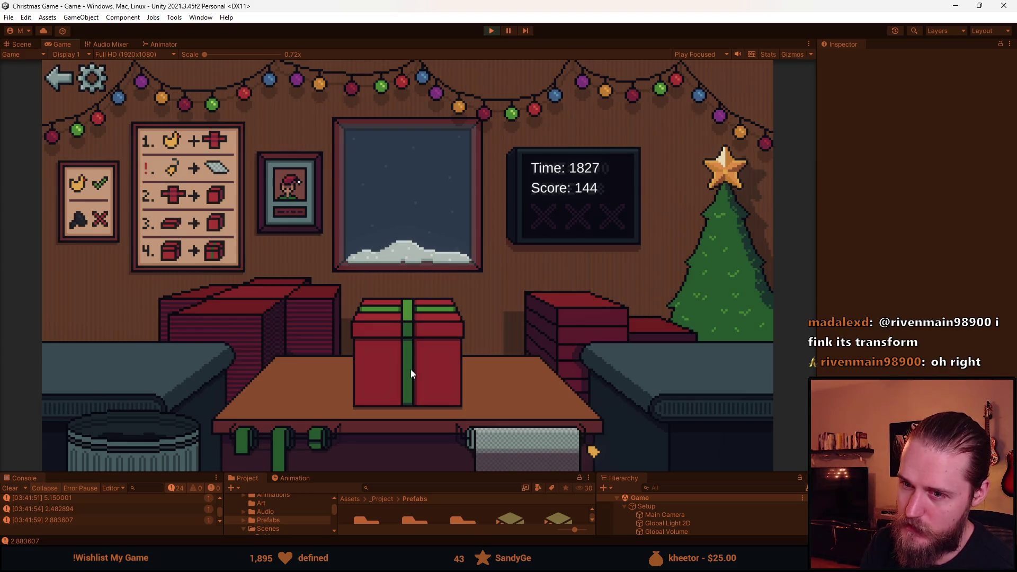
{"action": "left_click", "coordinate": [421, 360]}
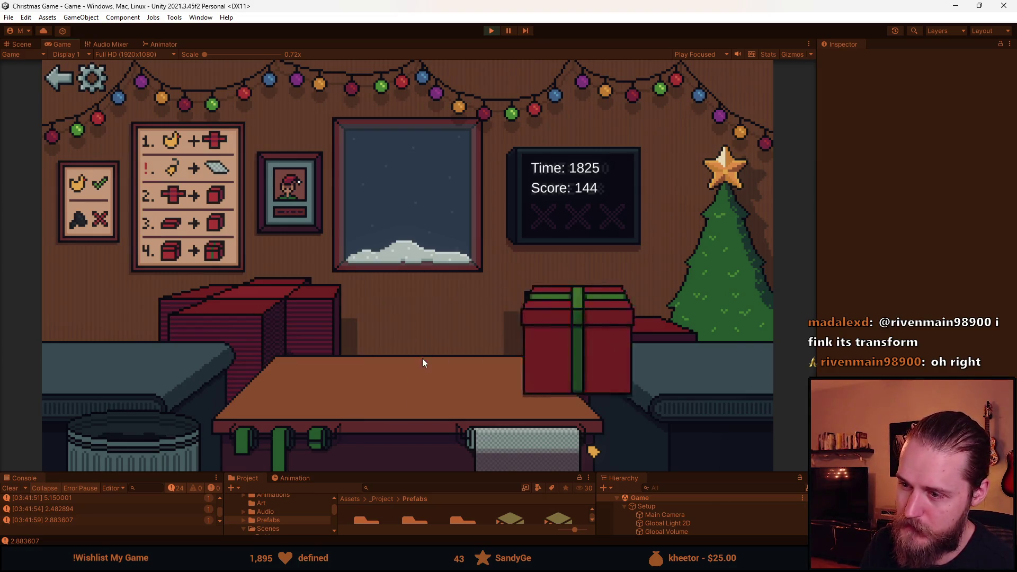
{"action": "left_click", "coordinate": [257, 306]}
{"action": "left_click", "coordinate": [530, 439]}
{"action": "left_click", "coordinate": [588, 314]}
{"action": "left_click", "coordinate": [431, 351]}
{"action": "left_click", "coordinate": [430, 352]}
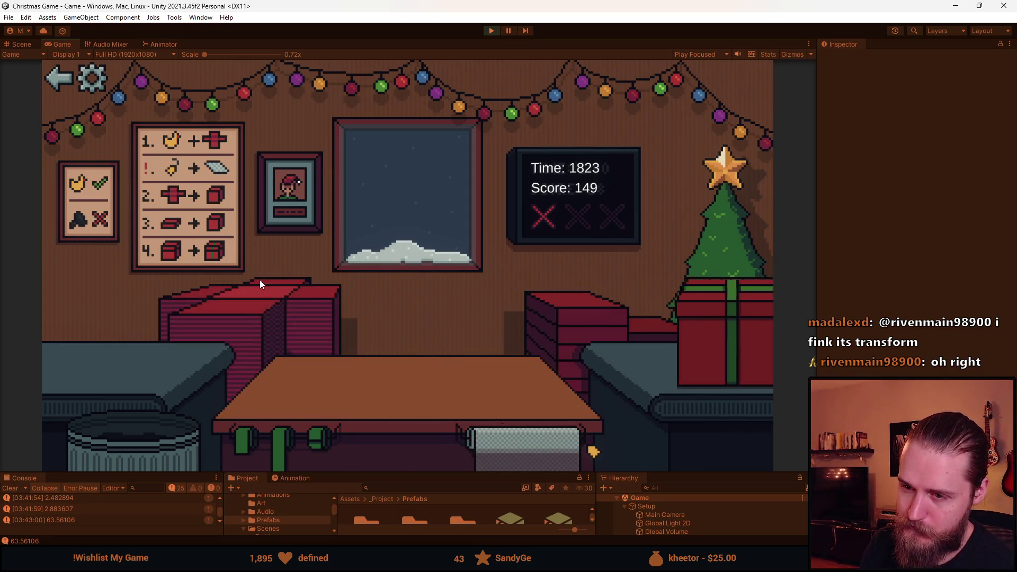
Wrap and deliver a lidded box, then a wrapped ball gift.
{"action": "left_click", "coordinate": [259, 286]}
{"action": "left_click", "coordinate": [373, 413]}
{"action": "left_click", "coordinate": [600, 326]}
{"action": "left_click", "coordinate": [414, 353]}
{"action": "left_click", "coordinate": [214, 316]}
{"action": "left_click", "coordinate": [414, 432]}
{"action": "left_click", "coordinate": [413, 354]}
Bin the tag, then box the ball with a lid and green ribbon, and deliver it.
{"action": "left_click", "coordinate": [220, 316]}
{"action": "left_click", "coordinate": [138, 445]}
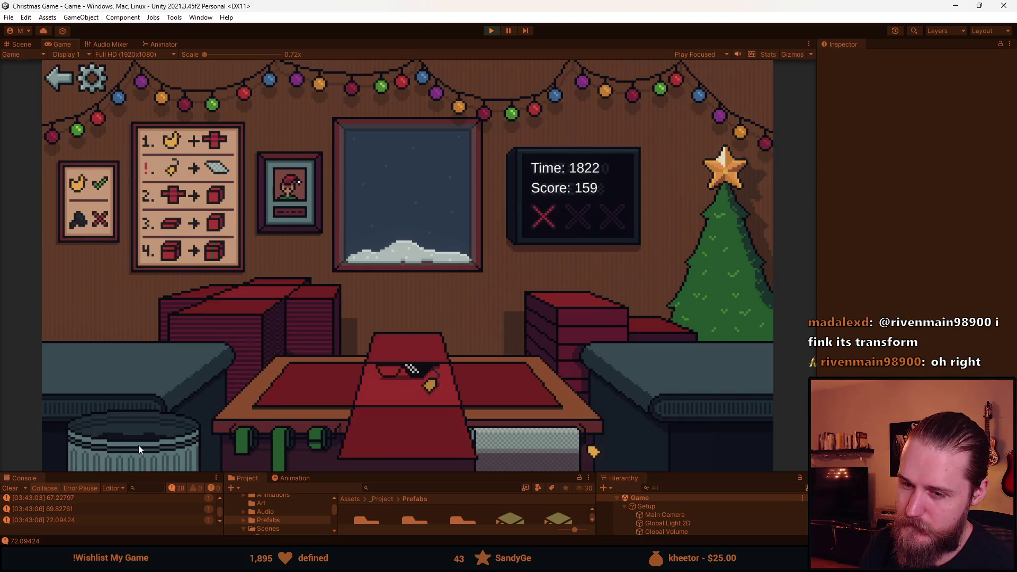
{"action": "left_click", "coordinate": [123, 438]}
{"action": "left_click", "coordinate": [145, 387]}
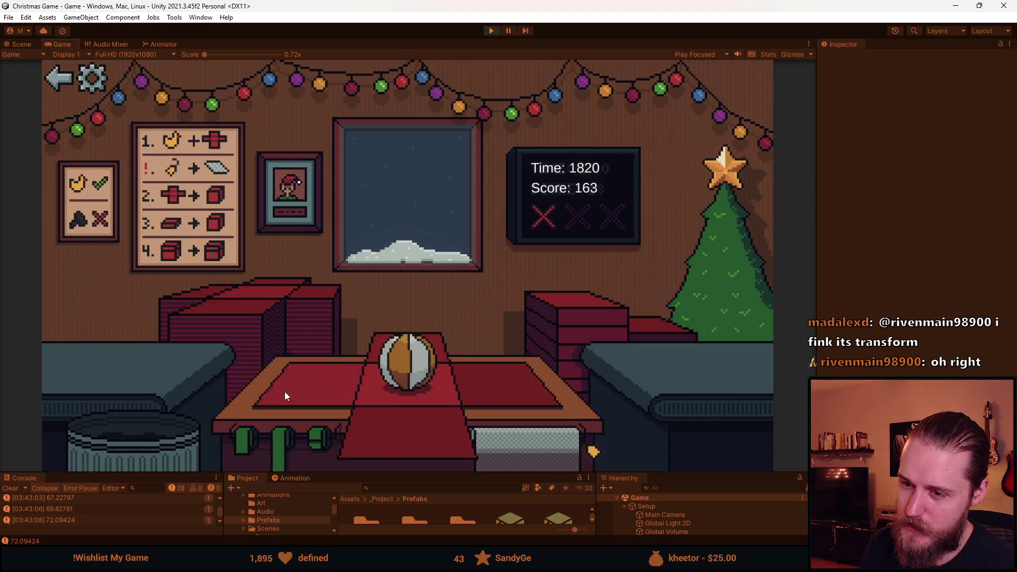
{"action": "left_click", "coordinate": [284, 392]}
{"action": "left_click", "coordinate": [562, 334]}
{"action": "left_click", "coordinate": [411, 351]}
{"action": "left_click", "coordinate": [411, 352]}
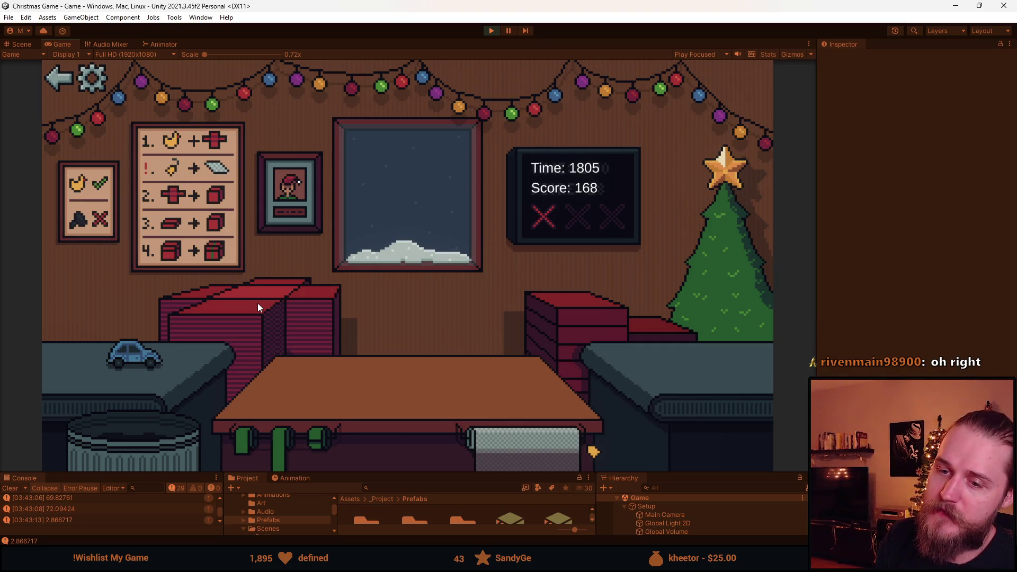
Wrap and deliver the blue car, then a ribboned red box for the next toy.
{"action": "left_click", "coordinate": [159, 345]}
{"action": "left_click", "coordinate": [132, 360]}
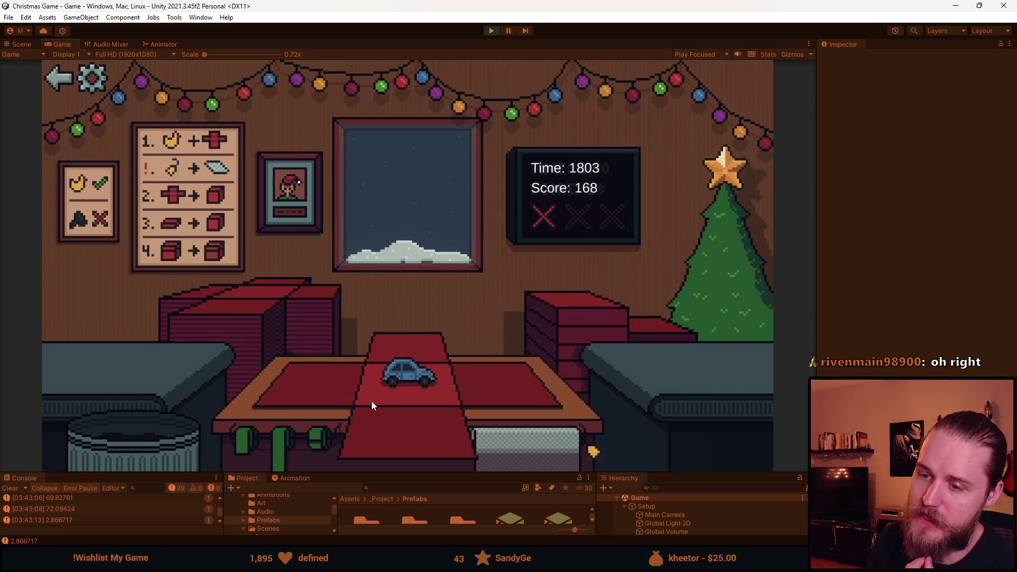
{"action": "left_click", "coordinate": [418, 355]}
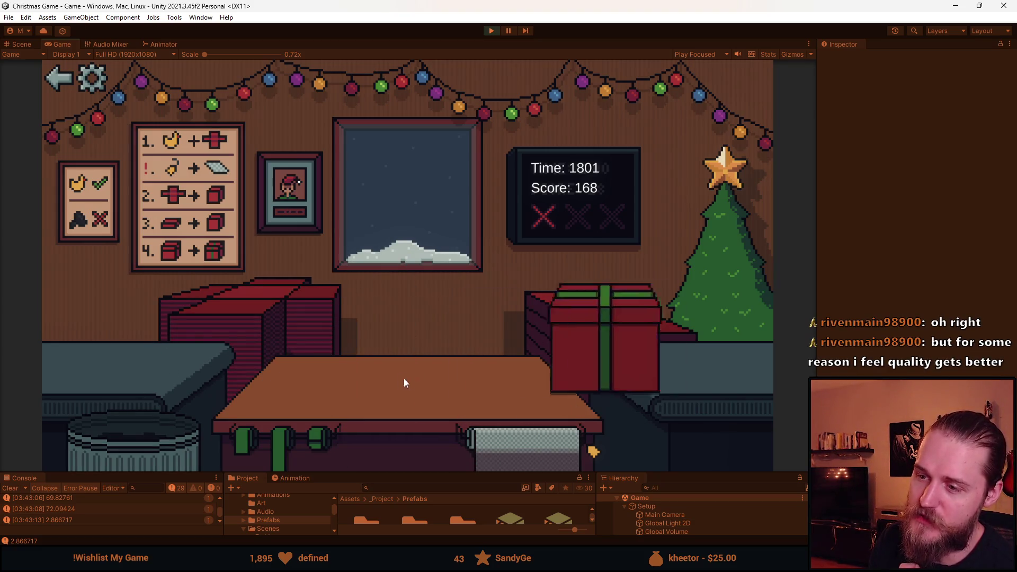
{"action": "left_click", "coordinate": [133, 355]}
{"action": "left_click", "coordinate": [390, 449]}
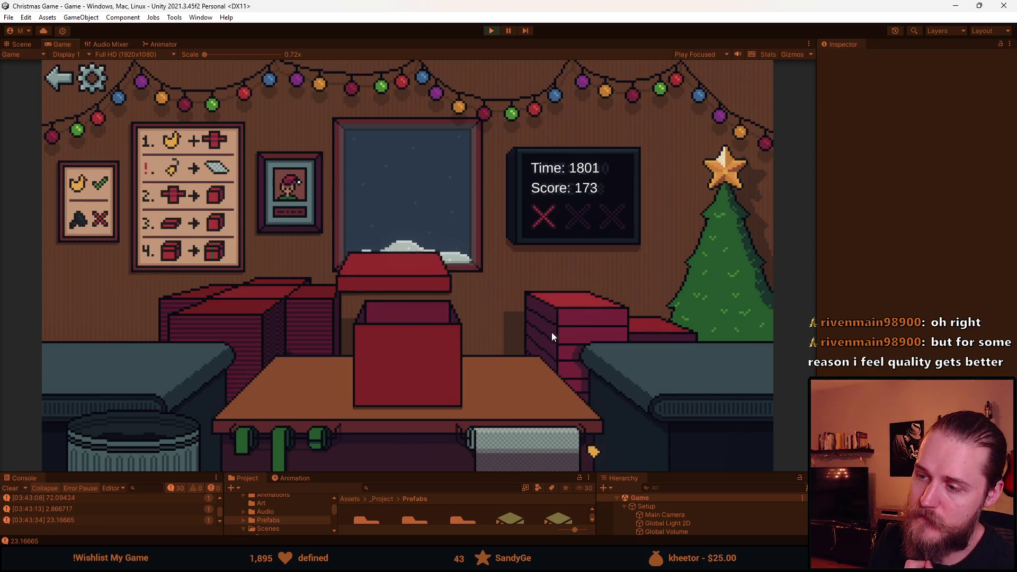
{"action": "left_click", "coordinate": [392, 339]}
Box, ribbon and deliver the Rubik's cube and the red toy car.
{"action": "left_click", "coordinate": [224, 315]}
{"action": "left_click", "coordinate": [116, 354]}
{"action": "left_click", "coordinate": [431, 438]}
{"action": "left_click", "coordinate": [415, 351]}
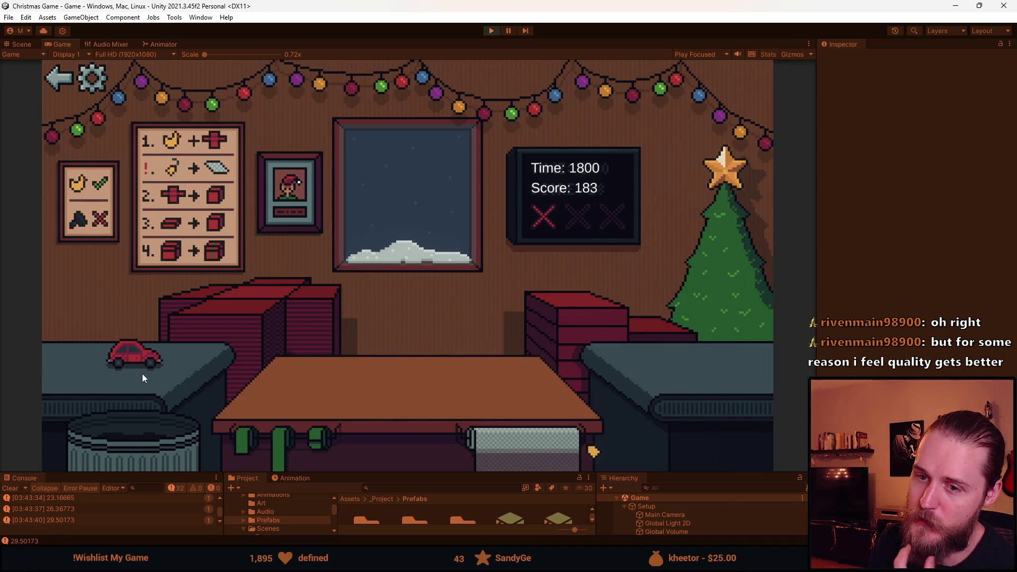
{"action": "left_click", "coordinate": [139, 360]}
{"action": "left_click", "coordinate": [411, 428]}
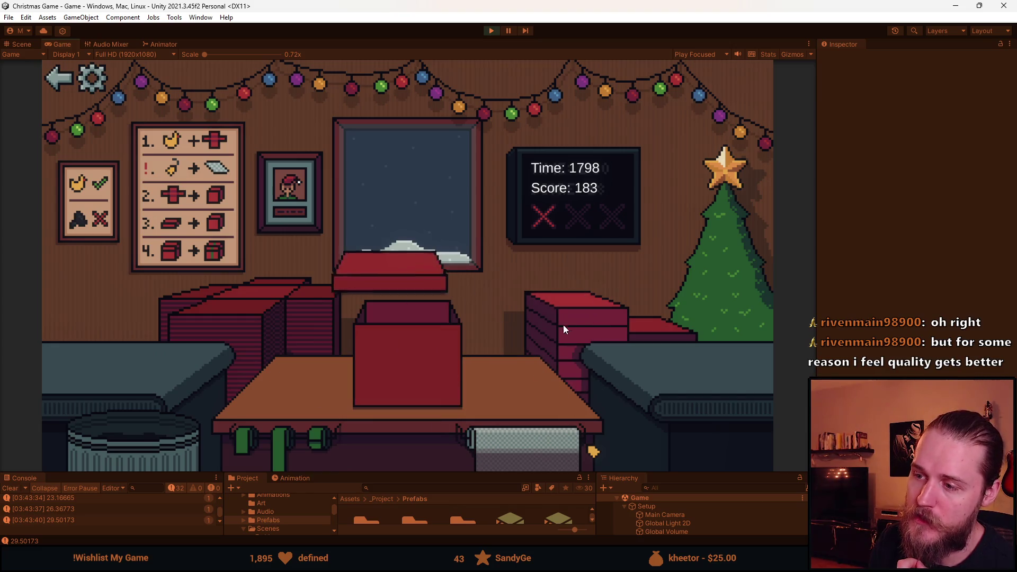
{"action": "left_click", "coordinate": [437, 371]}
Deliver the green-ribboned flower vase, then wrap the sunglasses and box the coal gift, reaching 188.
{"action": "left_click", "coordinate": [146, 357]}
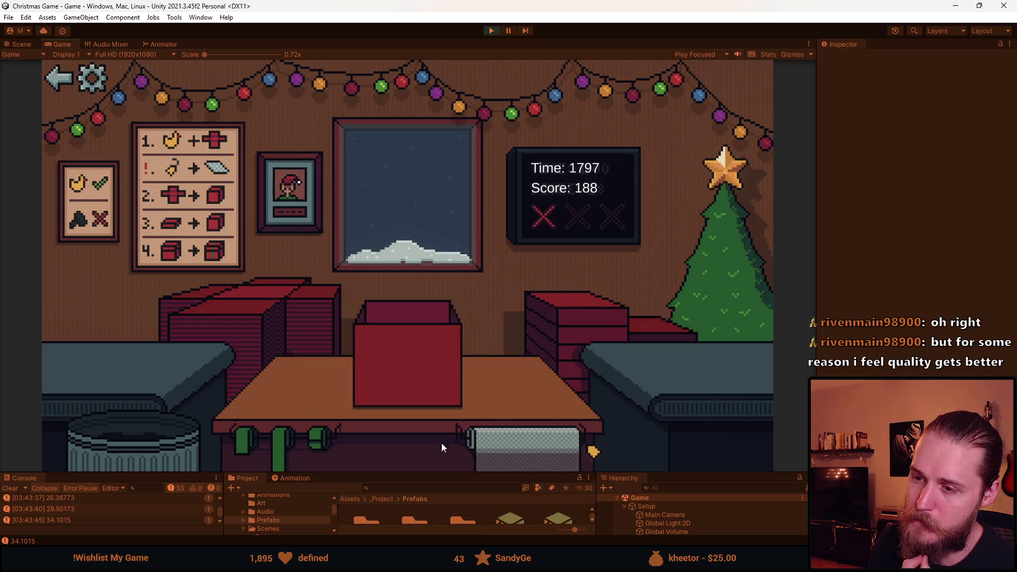
{"action": "left_click", "coordinate": [479, 434]}
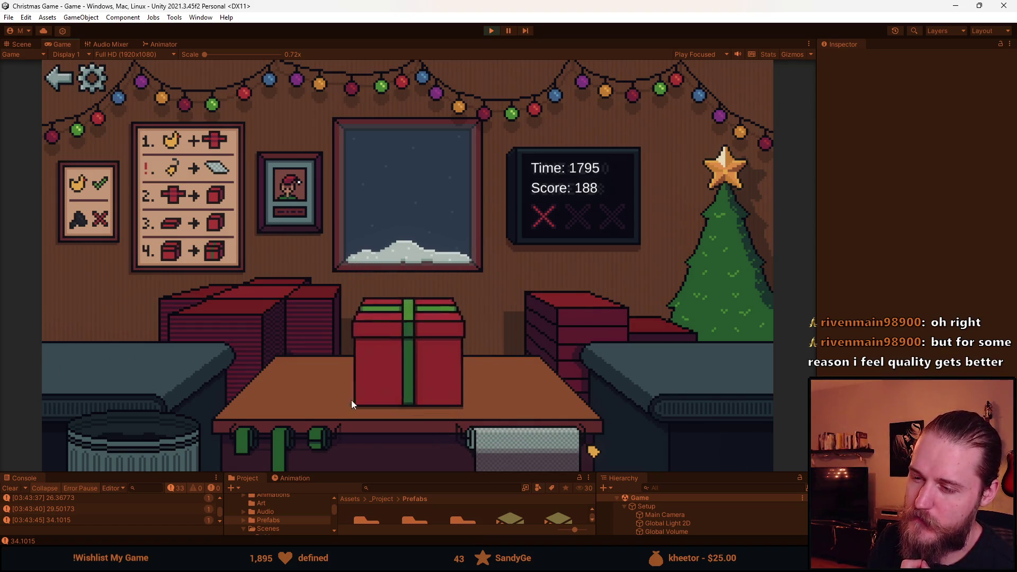
{"action": "left_click", "coordinate": [378, 355]}
{"action": "left_click", "coordinate": [159, 359]}
{"action": "left_click", "coordinate": [407, 434]}
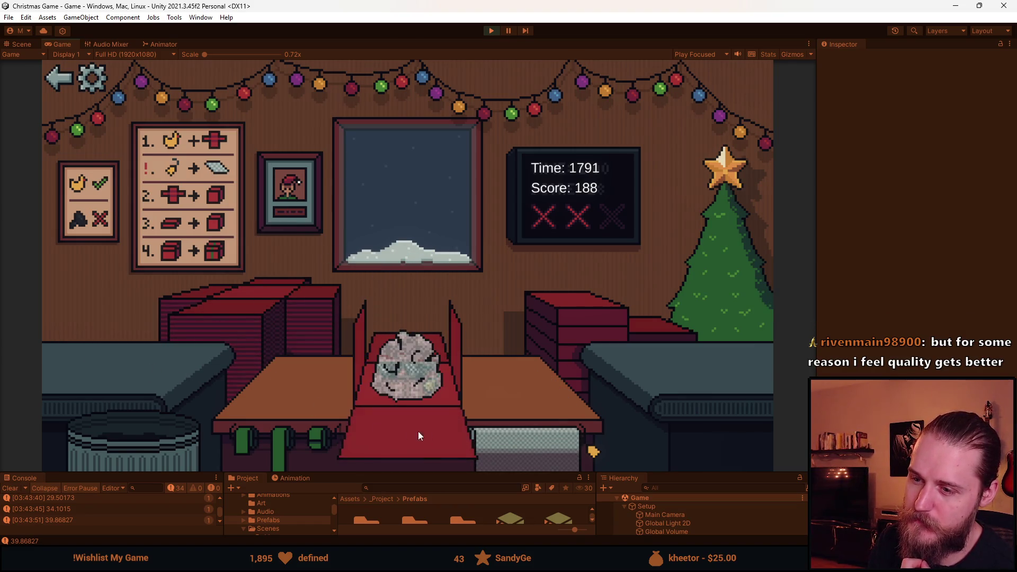
{"action": "left_click", "coordinate": [409, 361]}
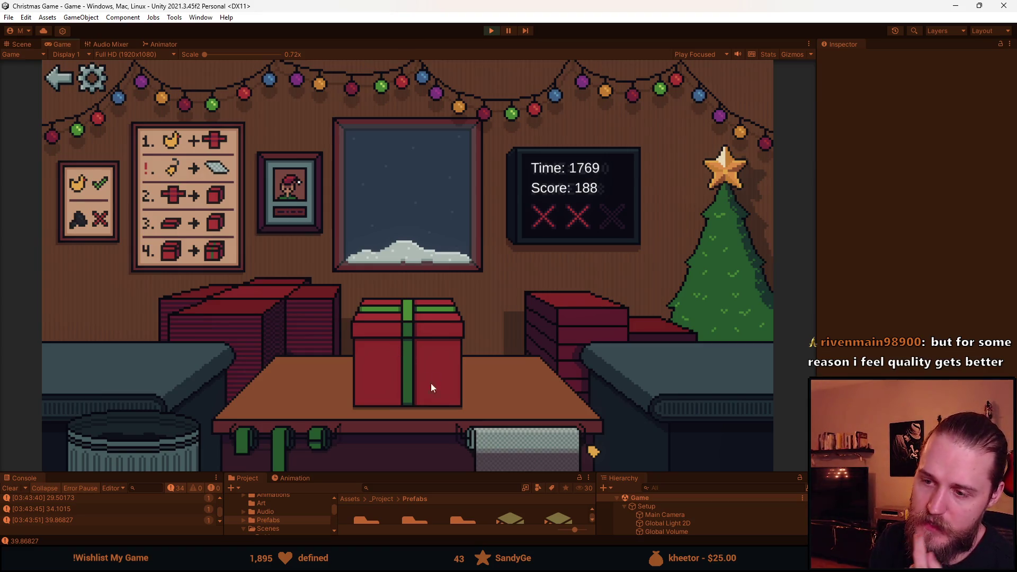
Send the ribboned red gift to the tree, raising the score to 193.
{"action": "left_click", "coordinate": [387, 342]}
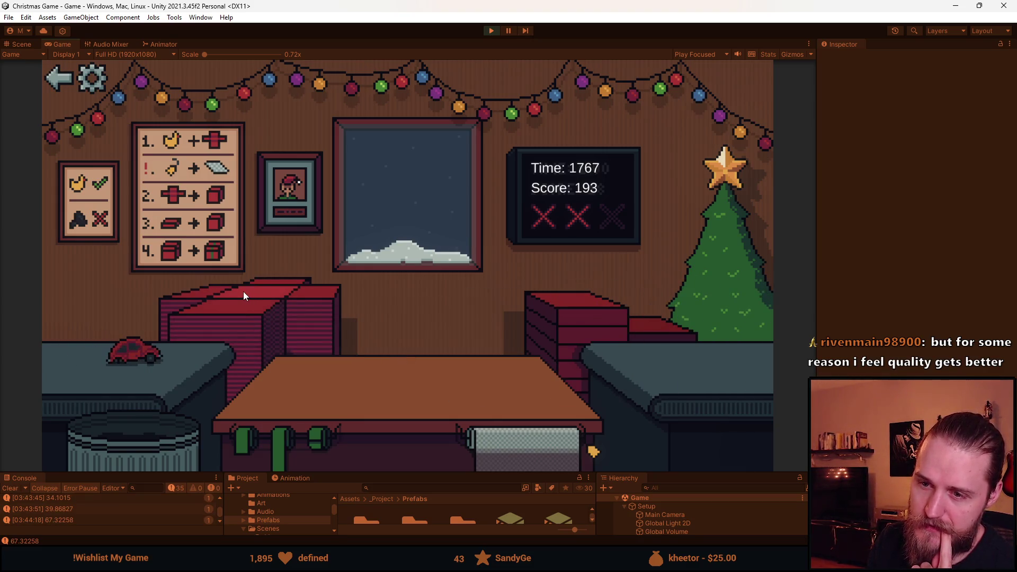
Switch to Spritesheet.png in Aseprite and select the red trapezoid wrapping shapes.
{"action": "key", "text": "alt+Tab"}
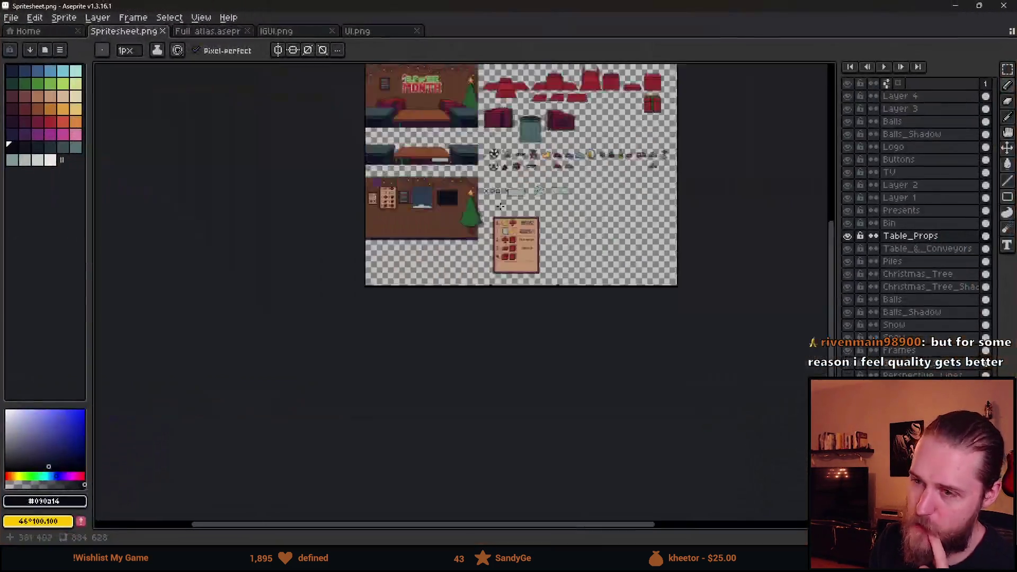
{"action": "scroll", "coordinate": [390, 267], "scroll_direction": "up", "scroll_amount": 6}
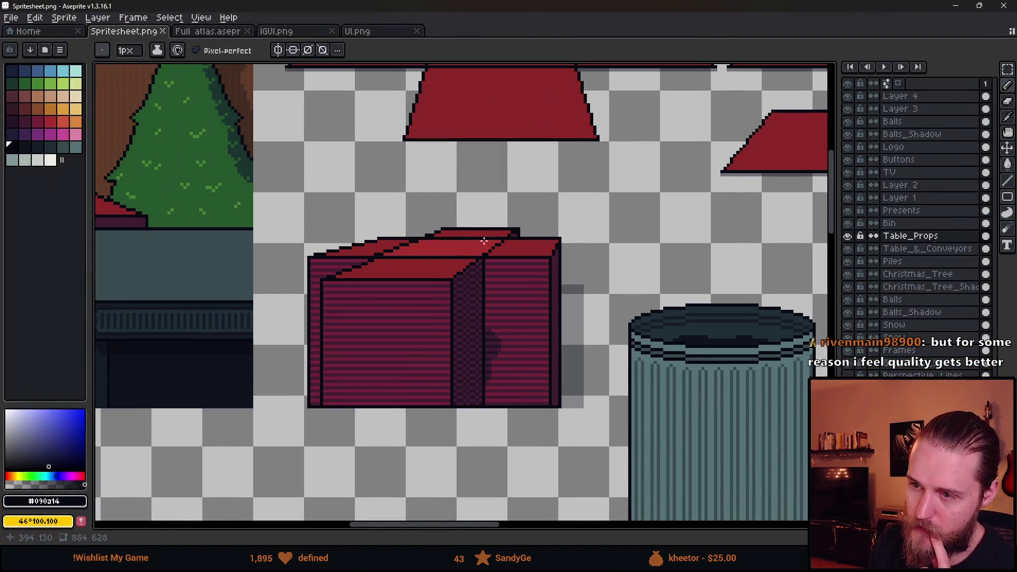
{"action": "scroll", "coordinate": [402, 345], "scroll_direction": "up", "scroll_amount": 5}
{"action": "scroll", "coordinate": [455, 335], "scroll_direction": "right", "scroll_amount": 2}
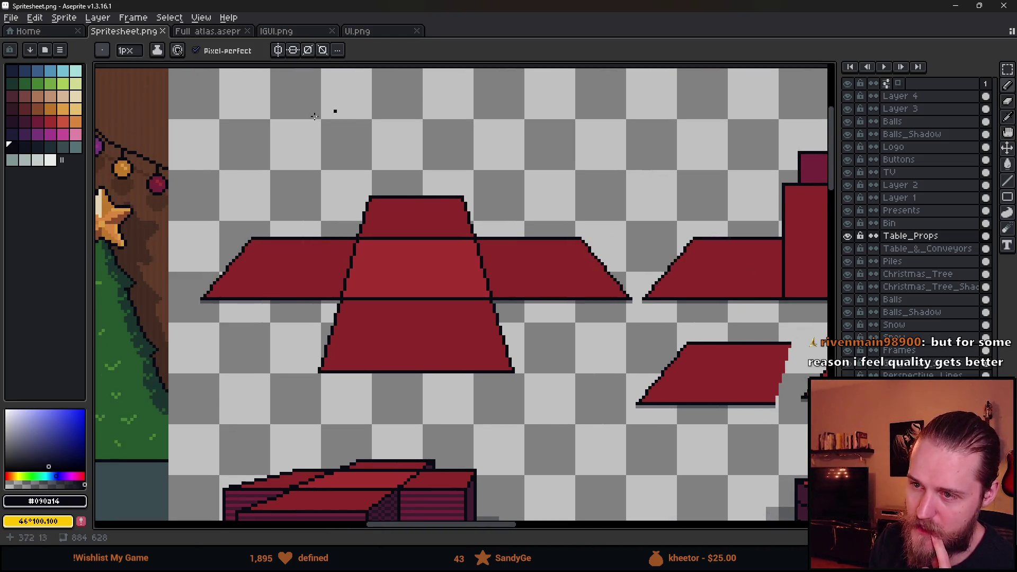
{"action": "scroll", "coordinate": [377, 265], "scroll_direction": "down", "scroll_amount": 3}
{"action": "left_click_drag", "start_coordinate": [363, 266], "coordinate": [569, 248]}
{"action": "key", "text": "m"}
{"action": "left_click_drag", "start_coordinate": [524, 198], "coordinate": [674, 301]}
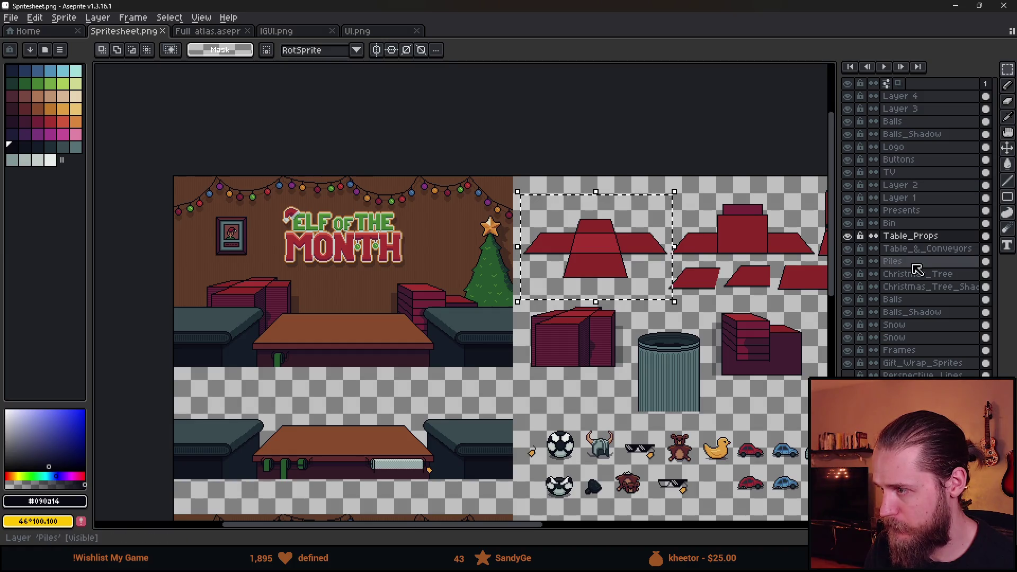
Reselect the red trapezoid shapes on the Gift_Wrap_Sprites layer and frame the wall above the table.
{"action": "left_click", "coordinate": [922, 363]}
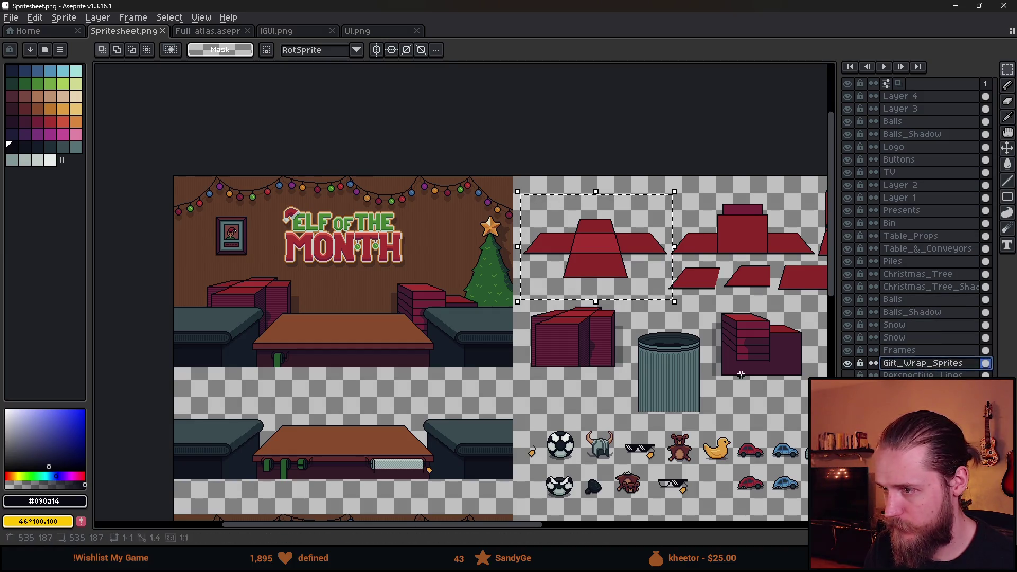
{"action": "key", "text": "ctrl+d"}
{"action": "scroll", "coordinate": [593, 239], "scroll_direction": "up", "scroll_amount": 2}
{"action": "mouse_move", "coordinate": [379, 111]}
{"action": "left_mouse_down"}
{"action": "mouse_move", "coordinate": [727, 382]}
{"action": "mouse_move", "coordinate": [819, 395]}
{"action": "left_mouse_up"}
{"action": "scroll", "coordinate": [685, 439], "scroll_direction": "down", "scroll_amount": 4}
{"action": "left_click_drag", "start_coordinate": [686, 439], "coordinate": [686, 261]}
{"action": "scroll", "coordinate": [557, 242], "scroll_direction": "up", "scroll_amount": 5}
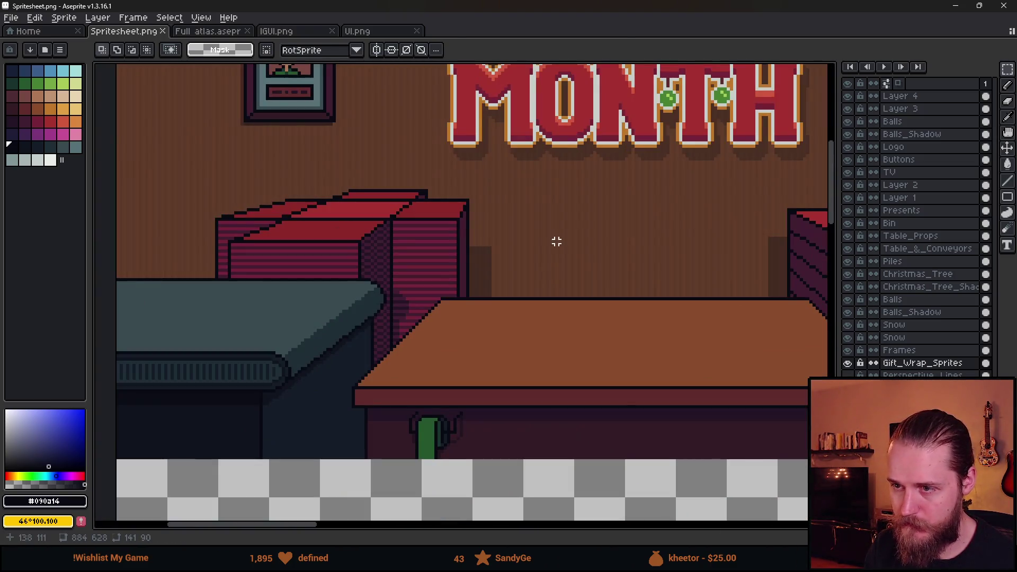
Paste the red trapezoid onto Layer 4 and scale it to about half size.
{"action": "key", "text": "ctrl+v"}
{"action": "mouse_move", "coordinate": [504, 148]}
{"action": "left_mouse_down"}
{"action": "mouse_move", "coordinate": [425, 265]}
{"action": "mouse_move", "coordinate": [563, 234]}
{"action": "left_mouse_up"}
{"action": "key", "text": "Escape"}
{"action": "left_click", "coordinate": [901, 98]}
{"action": "key", "text": "ctrl+v"}
{"action": "left_click_drag", "start_coordinate": [466, 239], "coordinate": [415, 249]}
{"action": "left_click_drag", "start_coordinate": [586, 341], "coordinate": [364, 211]}
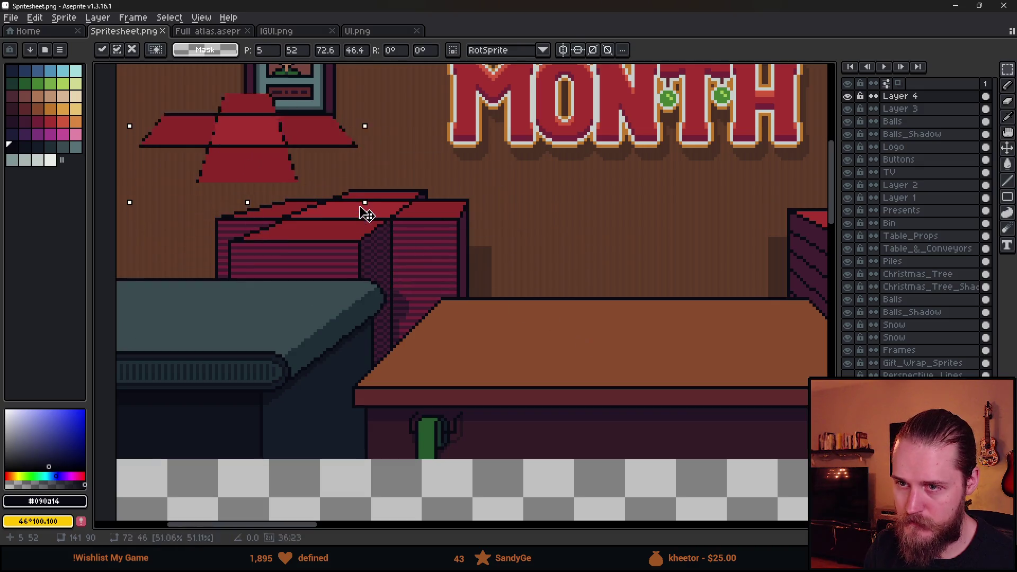
{"action": "left_click_drag", "start_coordinate": [261, 148], "coordinate": [371, 234]}
Fit the red shape over the table, then discard the trial and return to Unity.
{"action": "scroll", "coordinate": [433, 290], "scroll_direction": "down", "scroll_amount": 2}
{"action": "left_click_drag", "start_coordinate": [433, 290], "coordinate": [325, 326]}
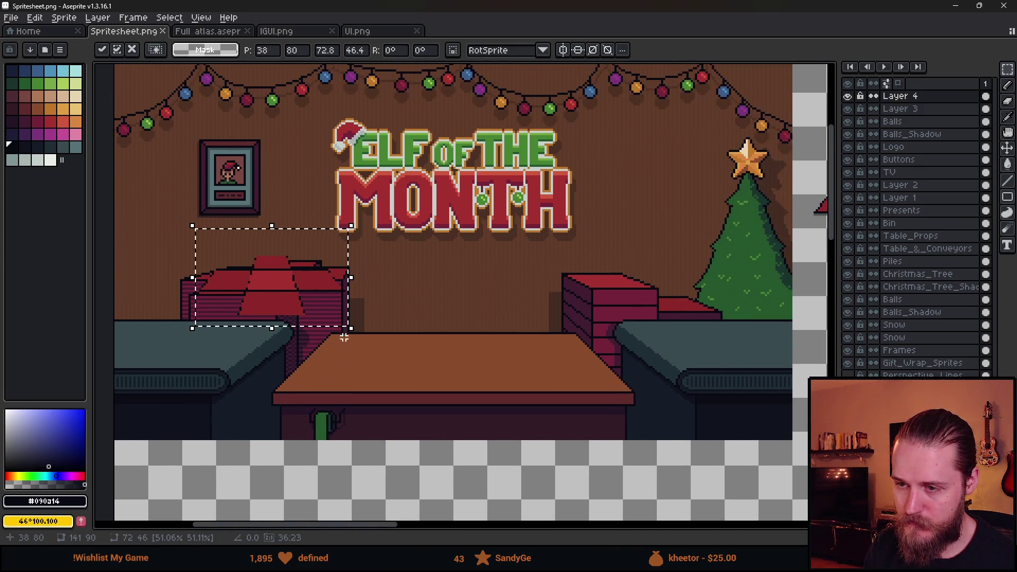
{"action": "left_click_drag", "start_coordinate": [273, 290], "coordinate": [429, 347]}
{"action": "mouse_move", "coordinate": [381, 407]}
{"action": "left_mouse_down"}
{"action": "mouse_move", "coordinate": [363, 431]}
{"action": "mouse_move", "coordinate": [231, 501]}
{"action": "left_mouse_up"}
{"action": "left_click_drag", "start_coordinate": [370, 434], "coordinate": [461, 375]}
{"action": "scroll", "coordinate": [461, 375], "scroll_direction": "down", "scroll_amount": 4}
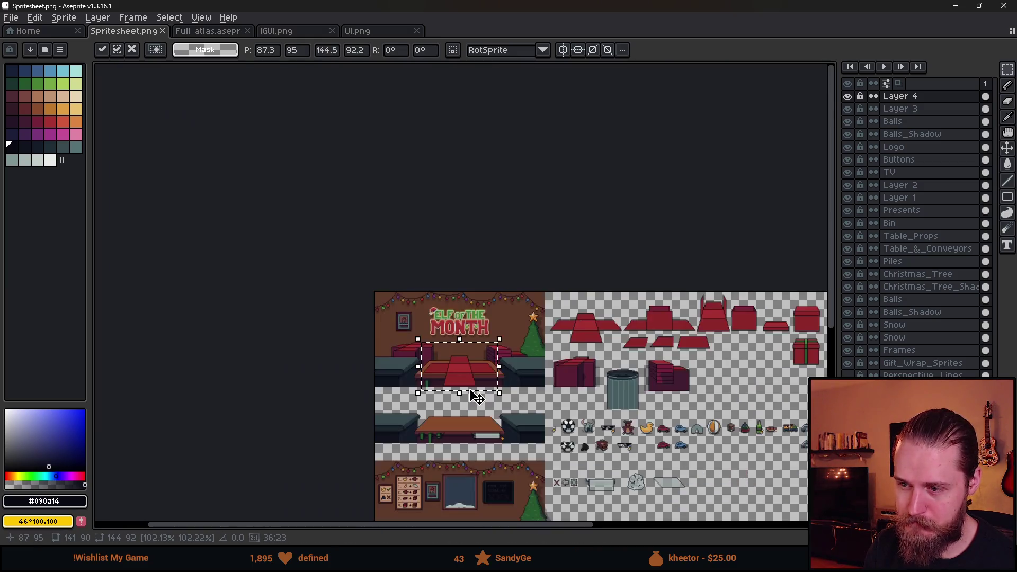
{"action": "key", "text": "Escape"}
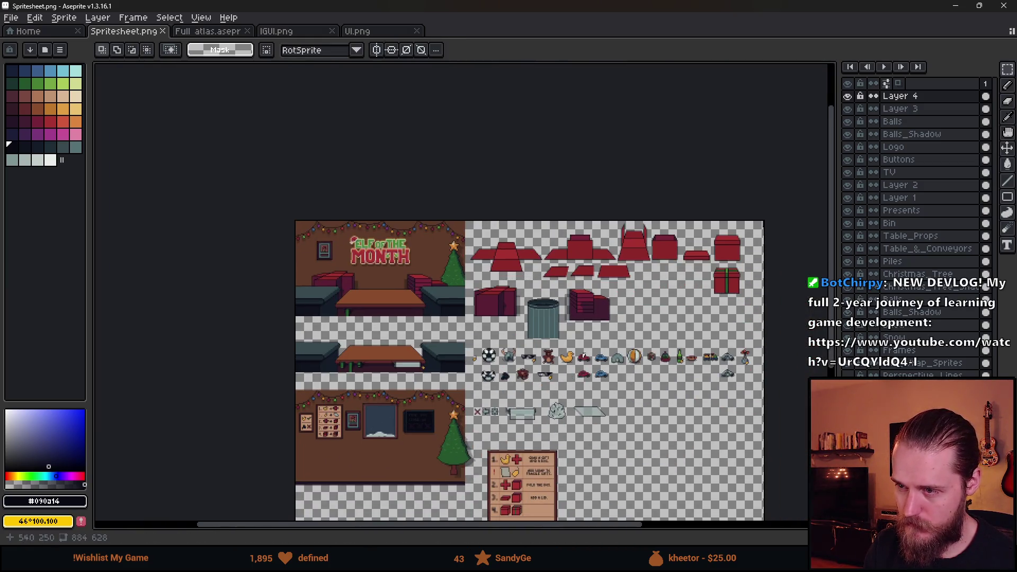
{"action": "key", "text": "alt+Tab"}
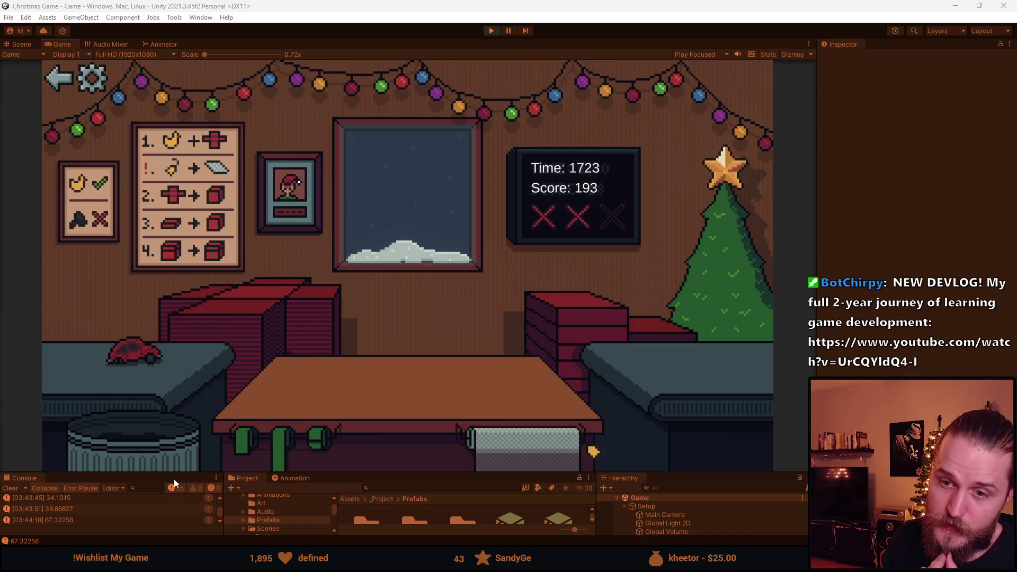
Bin the red toy car, then wrap the blue toy car with a green ribbon and ship it.
{"action": "left_click", "coordinate": [158, 450]}
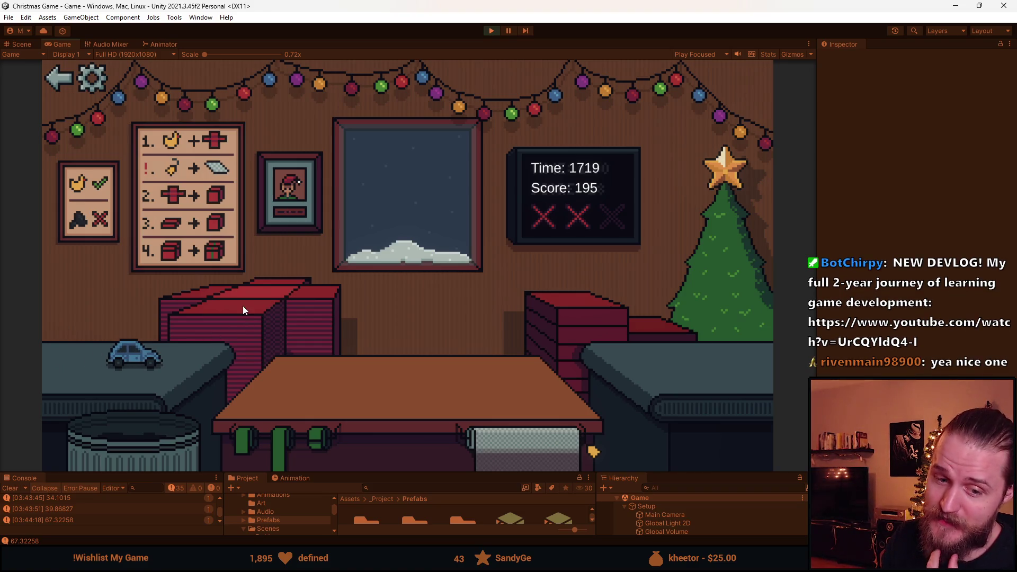
{"action": "left_click", "coordinate": [259, 307]}
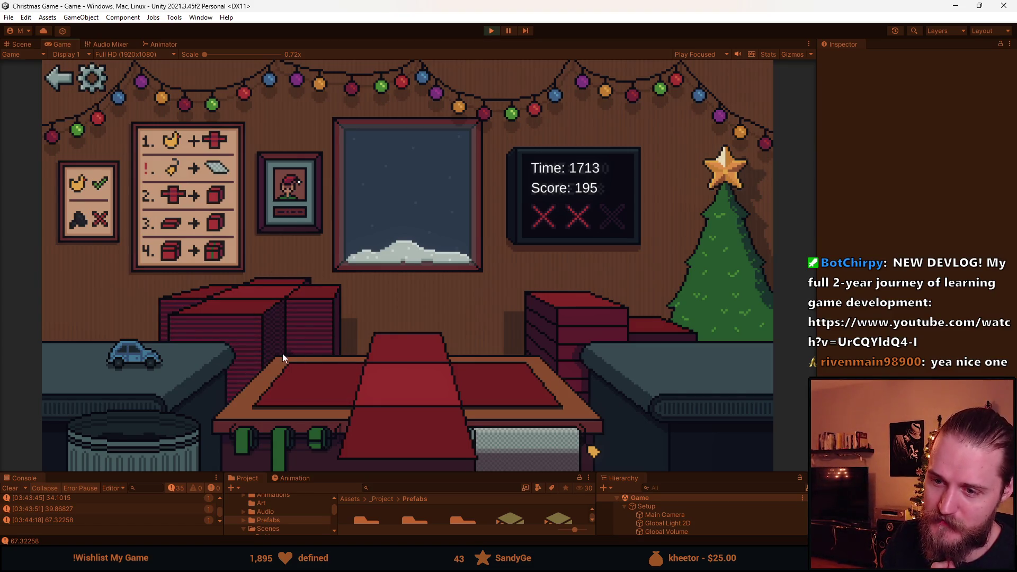
{"action": "left_click", "coordinate": [125, 351]}
{"action": "left_click", "coordinate": [353, 389]}
{"action": "left_click", "coordinate": [621, 296]}
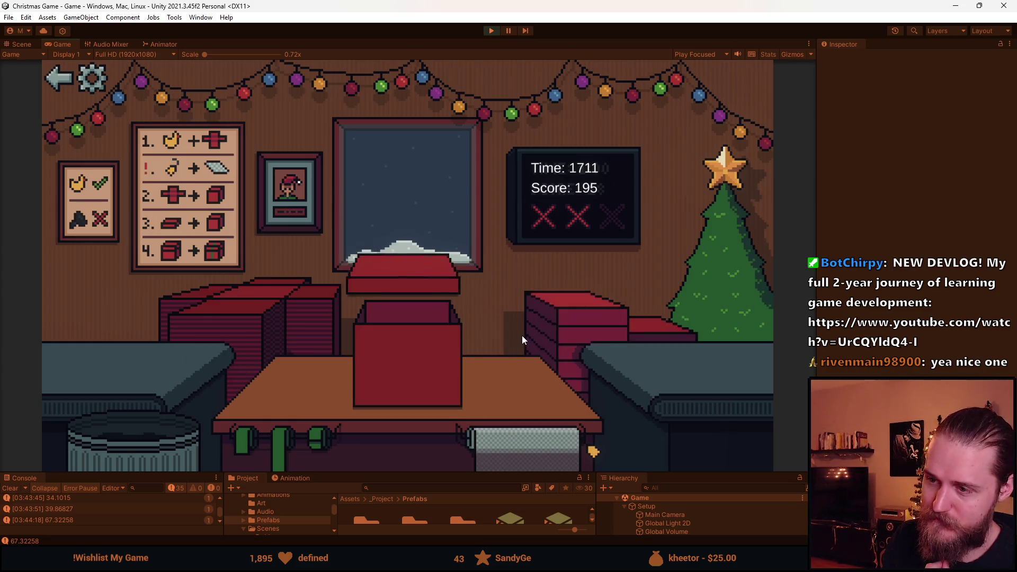
{"action": "left_click", "coordinate": [380, 339]}
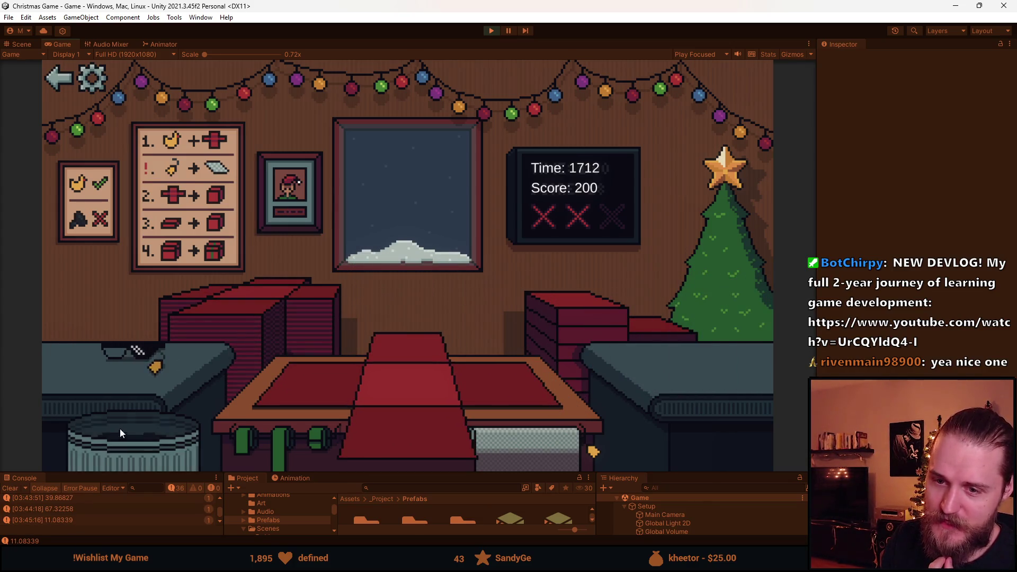
Wrap and ribbon the helmet and a shelf item, ship both, and bin the coal lump.
{"action": "left_click", "coordinate": [107, 378]}
{"action": "left_click", "coordinate": [263, 391]}
{"action": "left_click", "coordinate": [530, 346]}
{"action": "left_click", "coordinate": [427, 354]}
{"action": "left_click", "coordinate": [254, 315]}
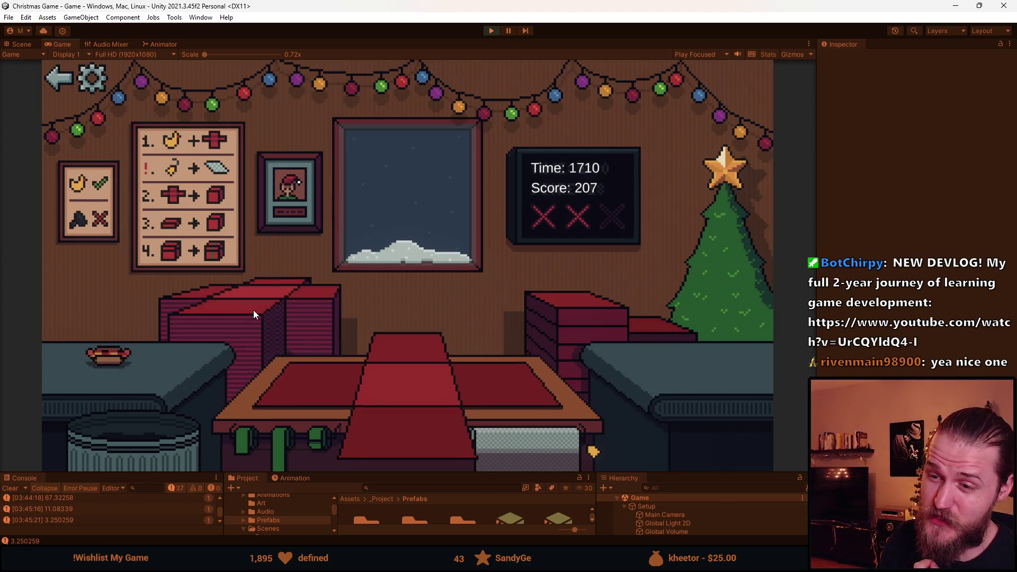
{"action": "left_click", "coordinate": [144, 366]}
{"action": "left_click", "coordinate": [324, 407]}
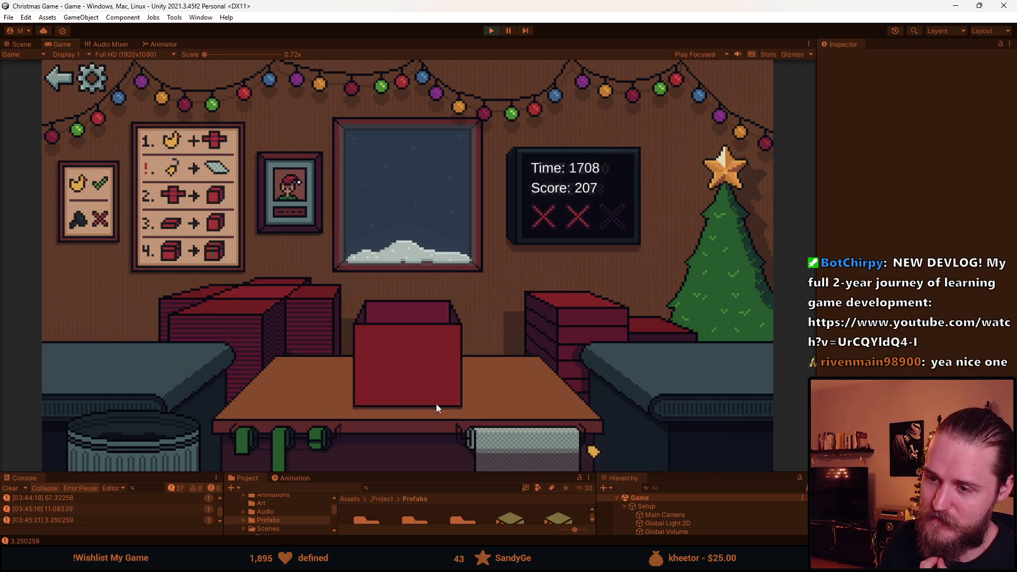
{"action": "left_click", "coordinate": [438, 345]}
{"action": "left_click", "coordinate": [246, 314]}
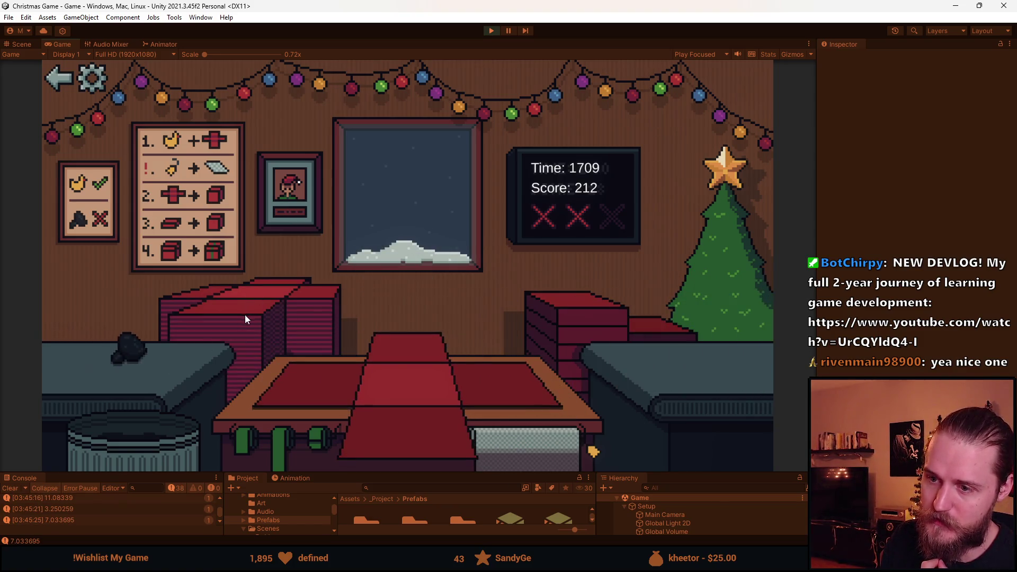
{"action": "left_click", "coordinate": [132, 345]}
{"action": "left_click", "coordinate": [131, 439]}
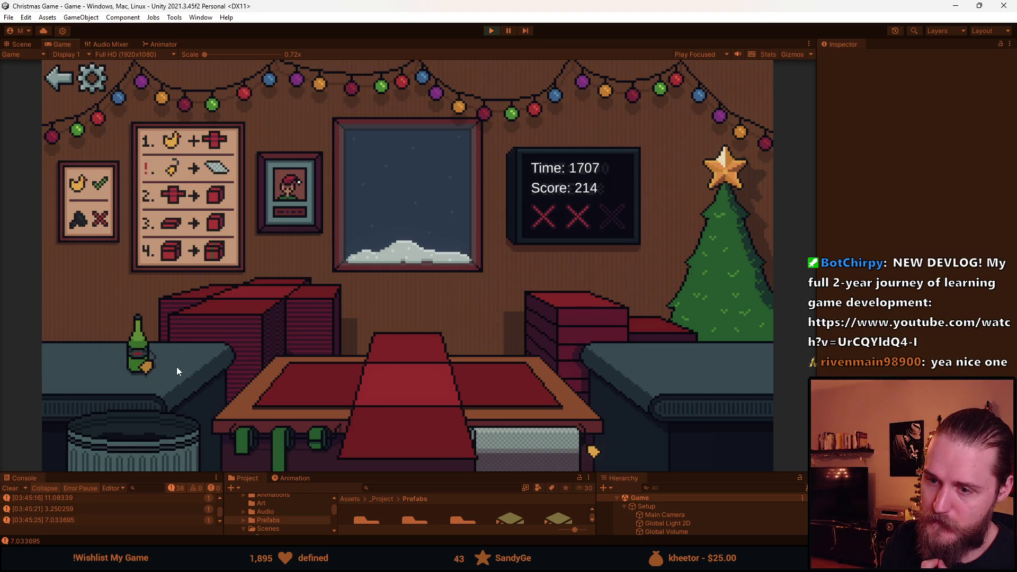
Wrap the green bottle, a grey item and the next toy as presents, then bin a shelf toy.
{"action": "left_click", "coordinate": [140, 351]}
{"action": "left_click", "coordinate": [364, 410]}
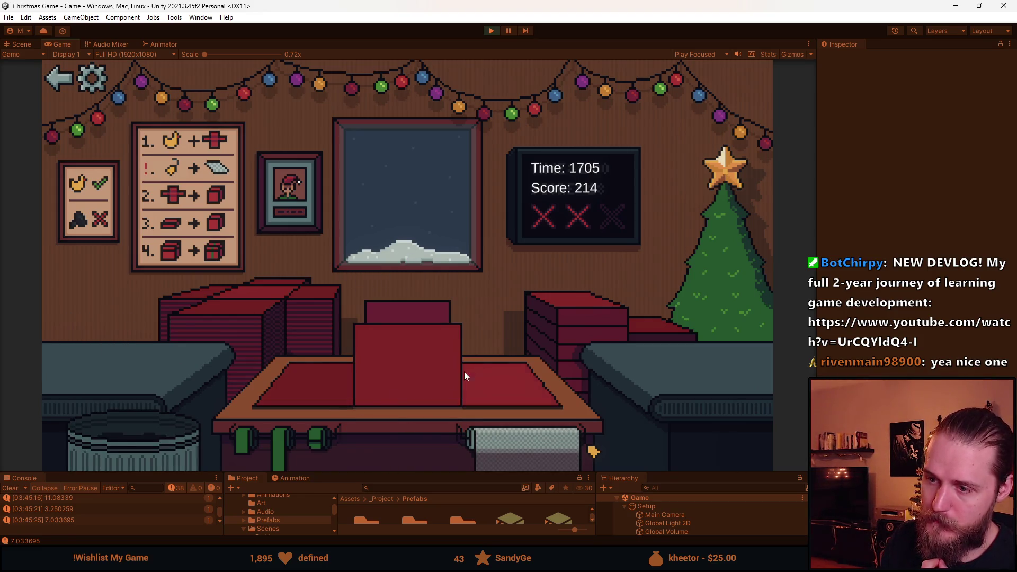
{"action": "left_click", "coordinate": [438, 329]}
{"action": "left_click", "coordinate": [240, 313]}
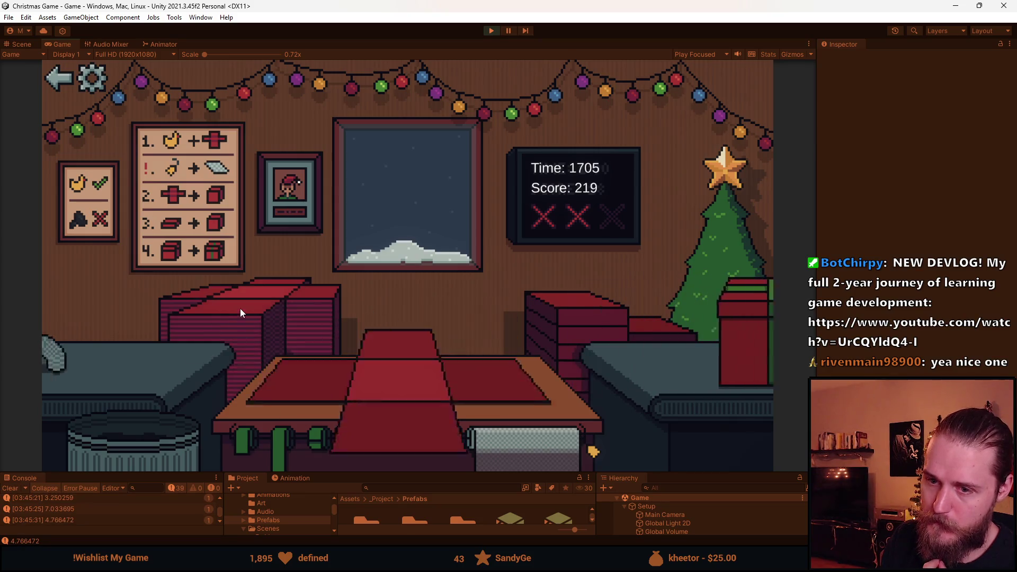
{"action": "left_click", "coordinate": [125, 351]}
{"action": "left_click", "coordinate": [402, 437]}
{"action": "left_click", "coordinate": [412, 363]}
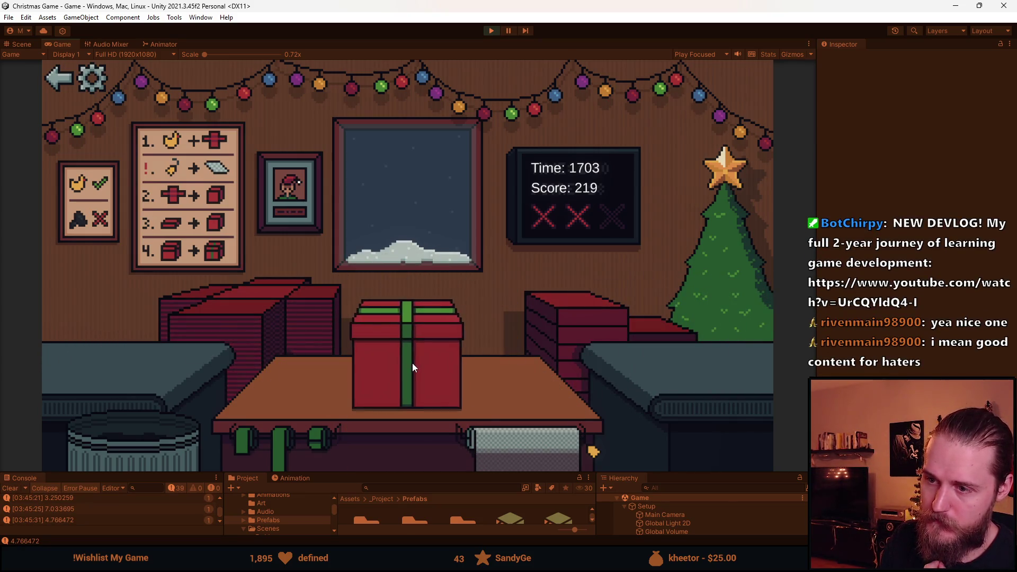
{"action": "left_click", "coordinate": [127, 351]}
{"action": "left_click", "coordinate": [419, 365]}
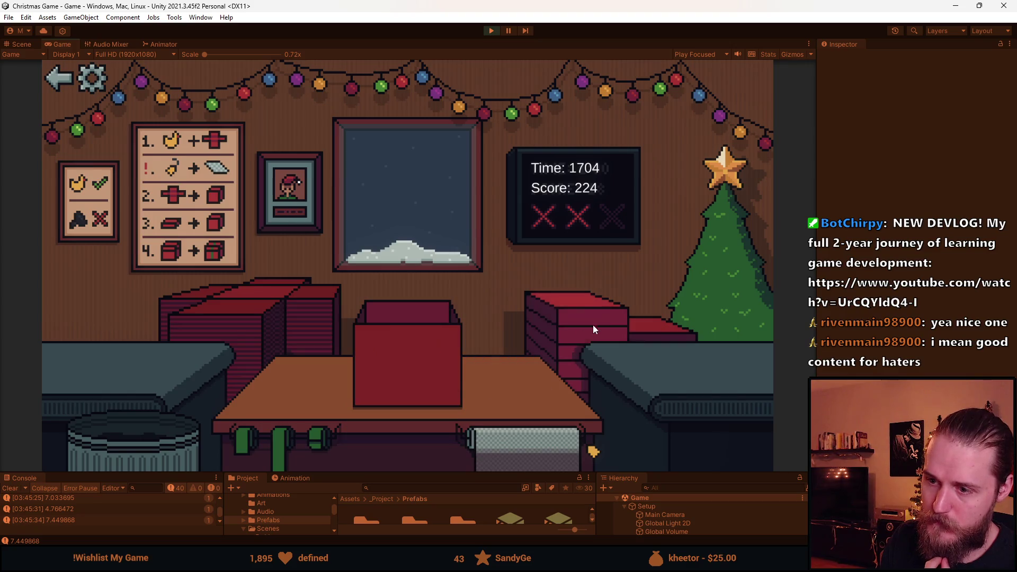
{"action": "left_click", "coordinate": [440, 362]}
{"action": "left_click", "coordinate": [120, 345]}
Gift-wrap the red car, bin the blue car and a shelf toy, then wrap the ball and another item.
{"action": "left_click", "coordinate": [139, 354]}
{"action": "left_click", "coordinate": [422, 427]}
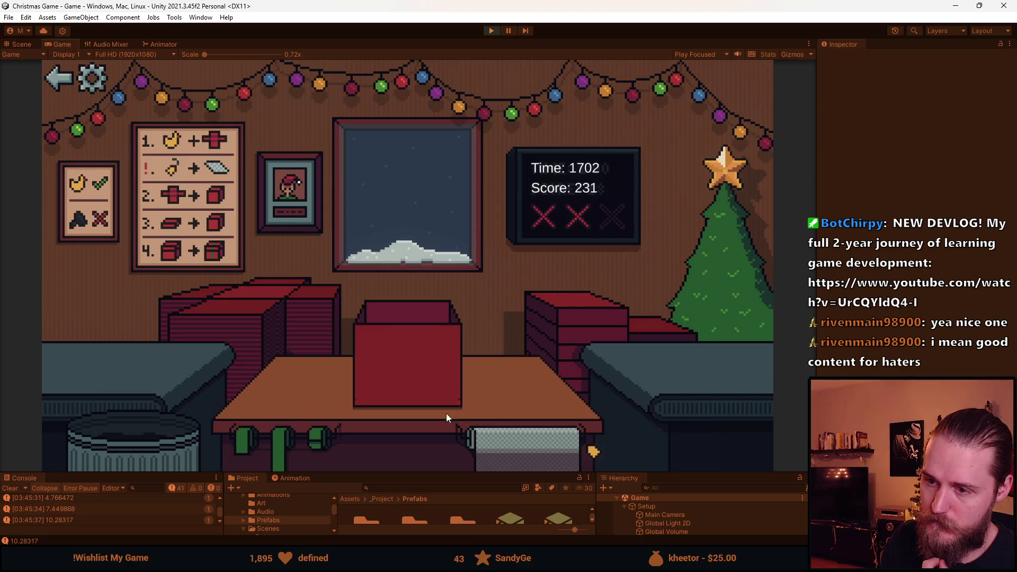
{"action": "left_click", "coordinate": [448, 350]}
{"action": "left_click", "coordinate": [153, 351]}
{"action": "left_click", "coordinate": [187, 380]}
{"action": "left_click", "coordinate": [139, 420]}
{"action": "left_click", "coordinate": [148, 342]}
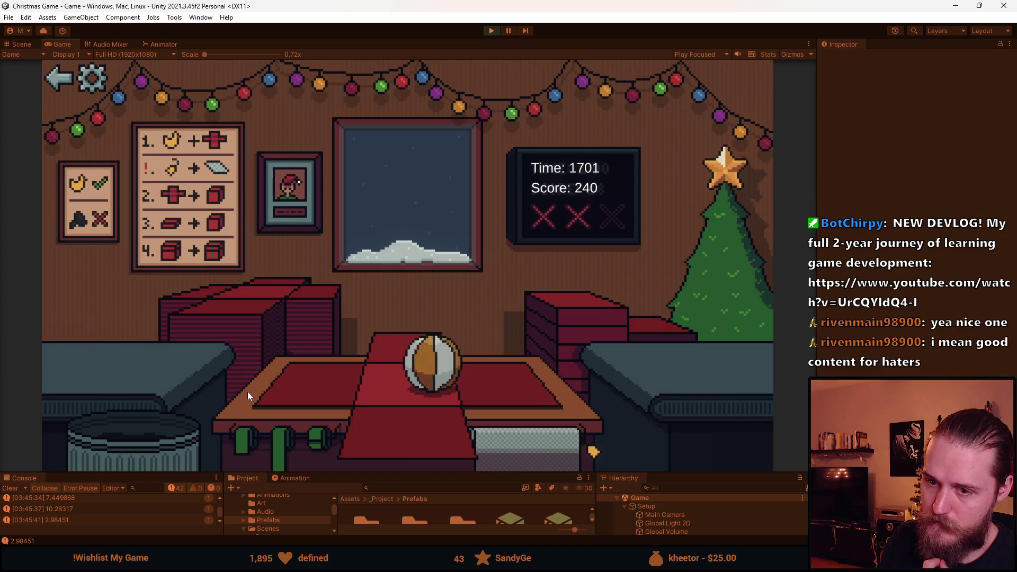
{"action": "left_click", "coordinate": [367, 409]}
{"action": "left_click", "coordinate": [419, 349]}
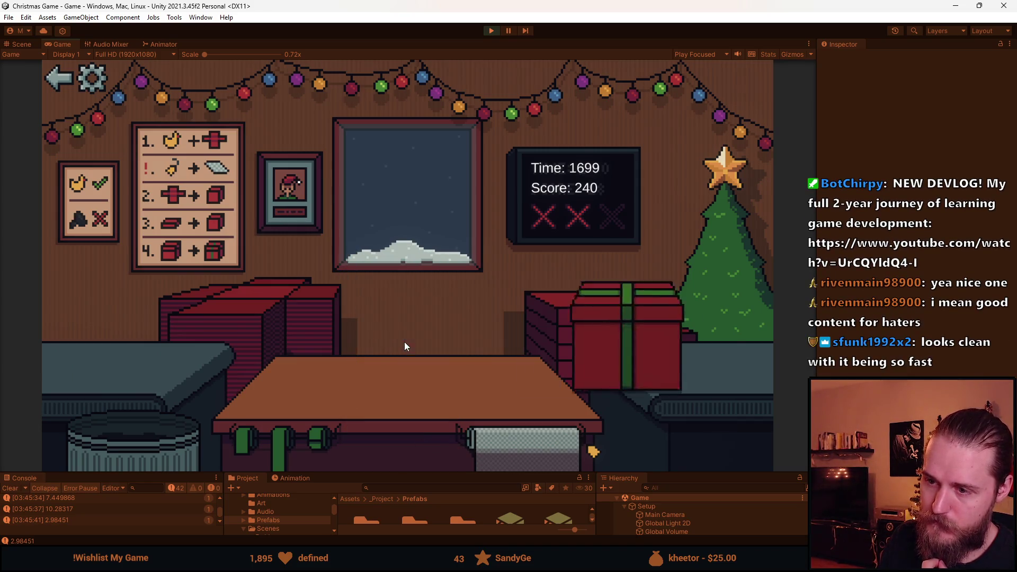
{"action": "left_click", "coordinate": [126, 353]}
{"action": "left_click", "coordinate": [424, 425]}
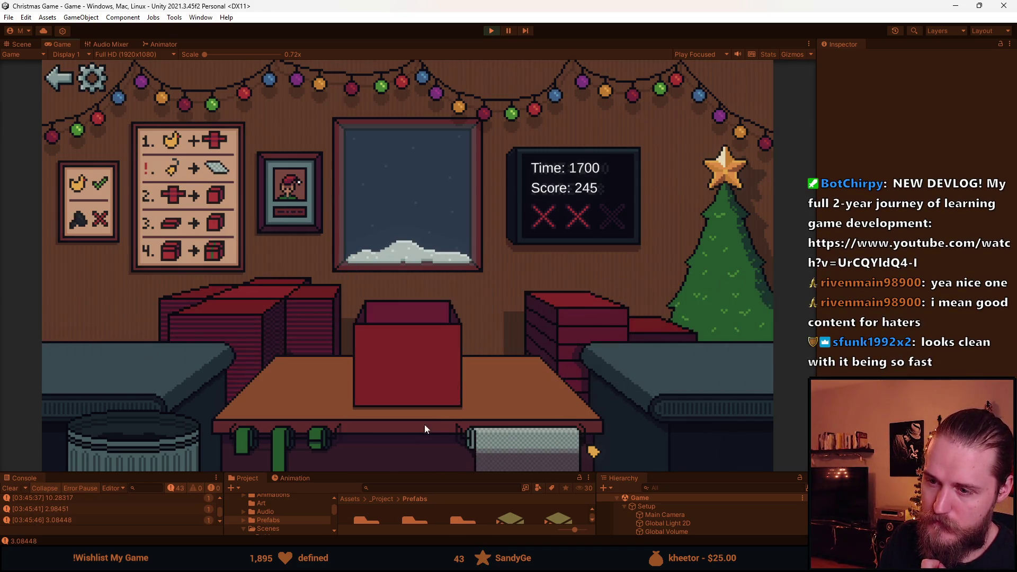
{"action": "left_click", "coordinate": [408, 361]}
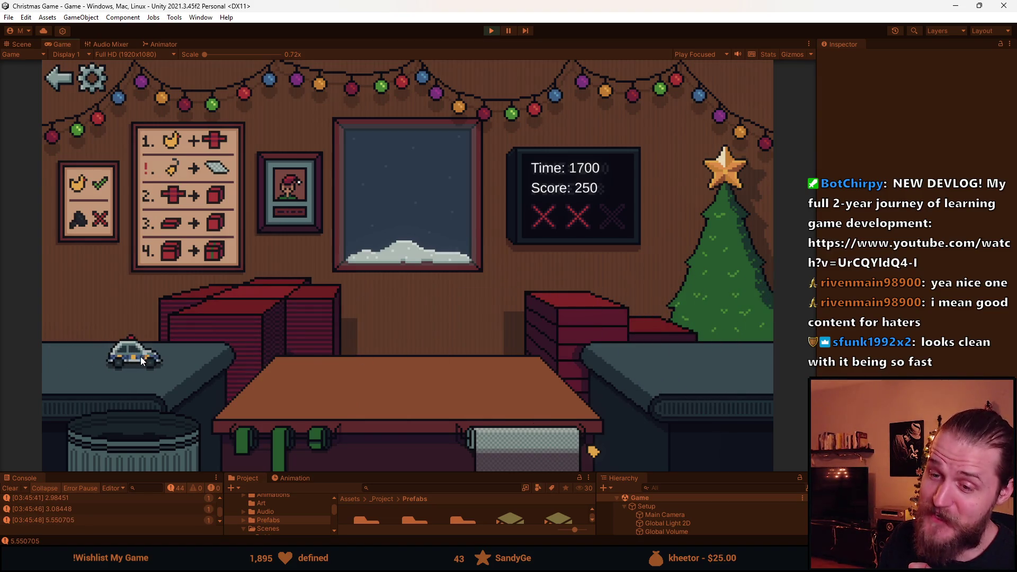
Wrap, ribbon and ship a toy car, the teddy bear, the ball and another toy car.
{"action": "left_click", "coordinate": [142, 361]}
{"action": "left_click", "coordinate": [404, 448]}
{"action": "left_click", "coordinate": [409, 369]}
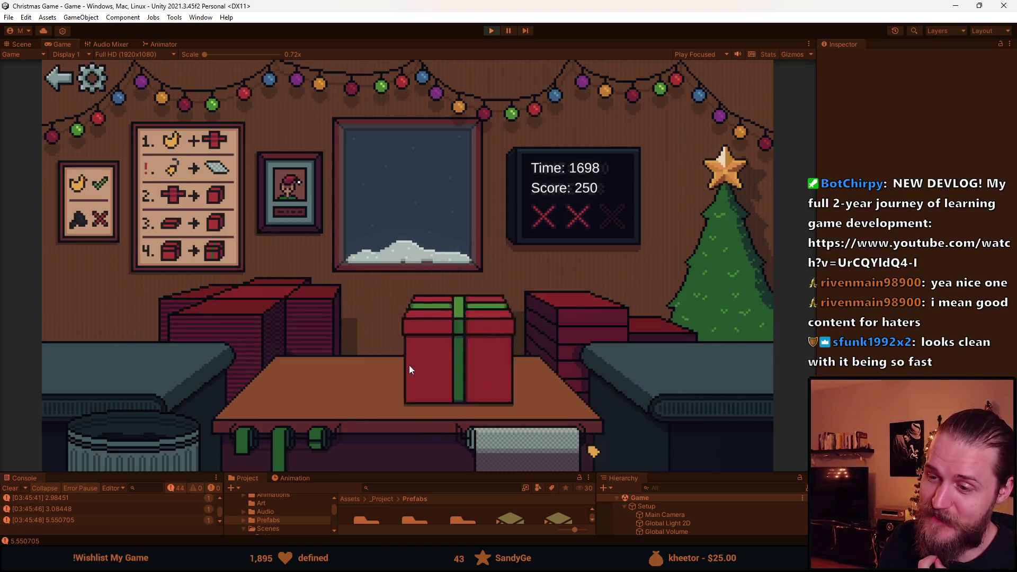
{"action": "left_click", "coordinate": [125, 352]}
{"action": "left_click", "coordinate": [424, 421]}
{"action": "left_click", "coordinate": [400, 366]}
{"action": "left_click", "coordinate": [142, 358]}
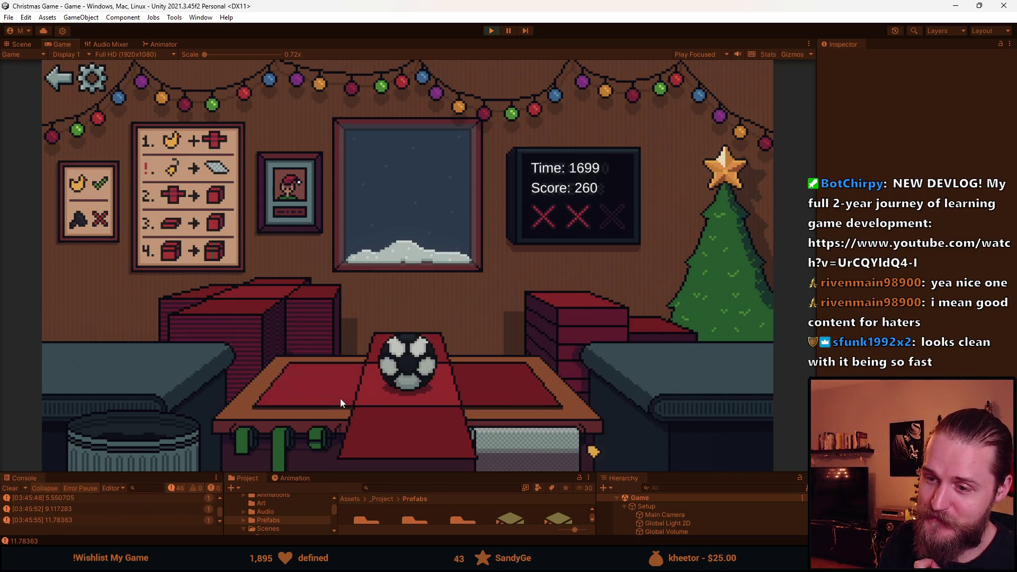
{"action": "left_click", "coordinate": [341, 400]}
{"action": "left_click", "coordinate": [389, 358]}
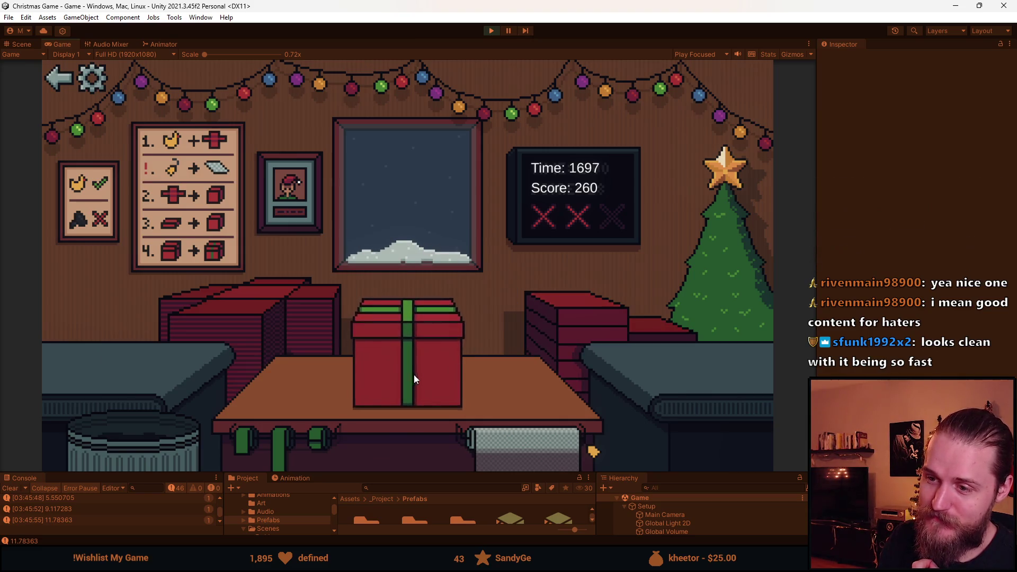
{"action": "left_click", "coordinate": [279, 324]}
{"action": "left_click", "coordinate": [116, 364]}
{"action": "left_click", "coordinate": [311, 390]}
{"action": "left_click", "coordinate": [407, 345]}
Wrap and ship the duck, bin the grey toy and red car, then wrap the new item.
{"action": "left_click", "coordinate": [250, 324]}
{"action": "left_click", "coordinate": [235, 373]}
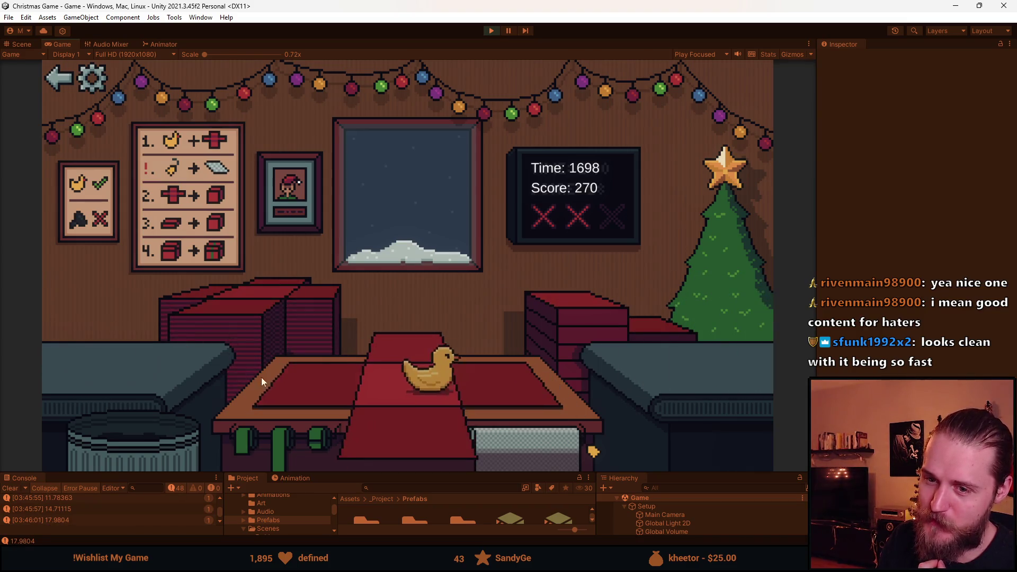
{"action": "left_click", "coordinate": [437, 440]}
{"action": "left_click", "coordinate": [414, 358]}
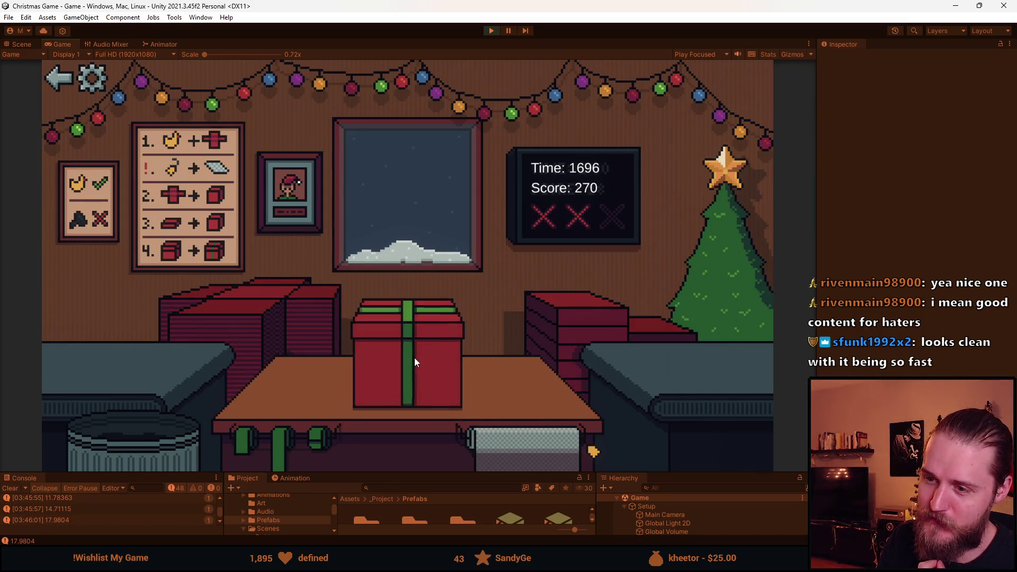
{"action": "left_click", "coordinate": [260, 352]}
{"action": "left_click", "coordinate": [121, 366]}
{"action": "left_click", "coordinate": [132, 419]}
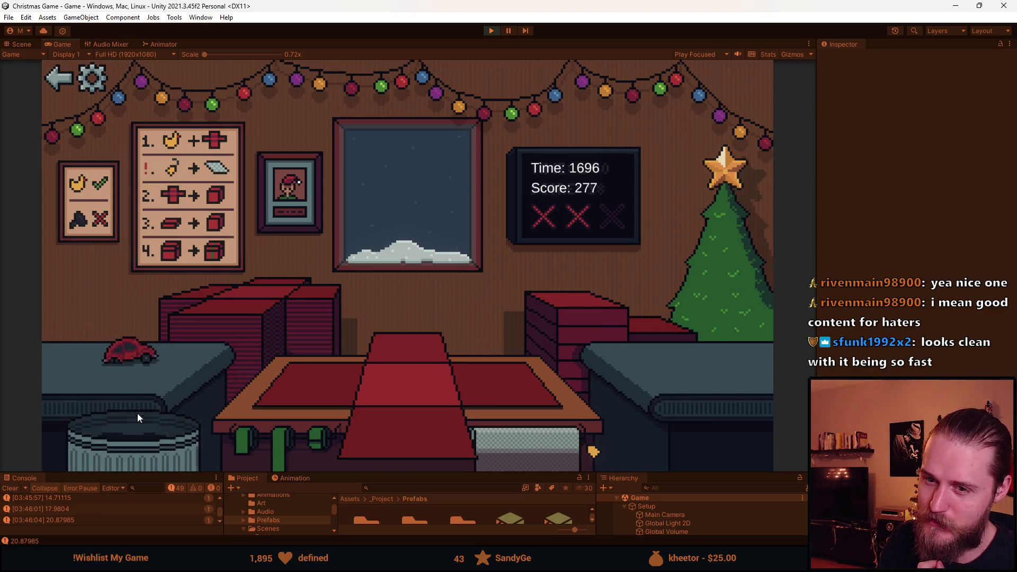
{"action": "left_click", "coordinate": [127, 356]}
{"action": "left_click", "coordinate": [511, 450]}
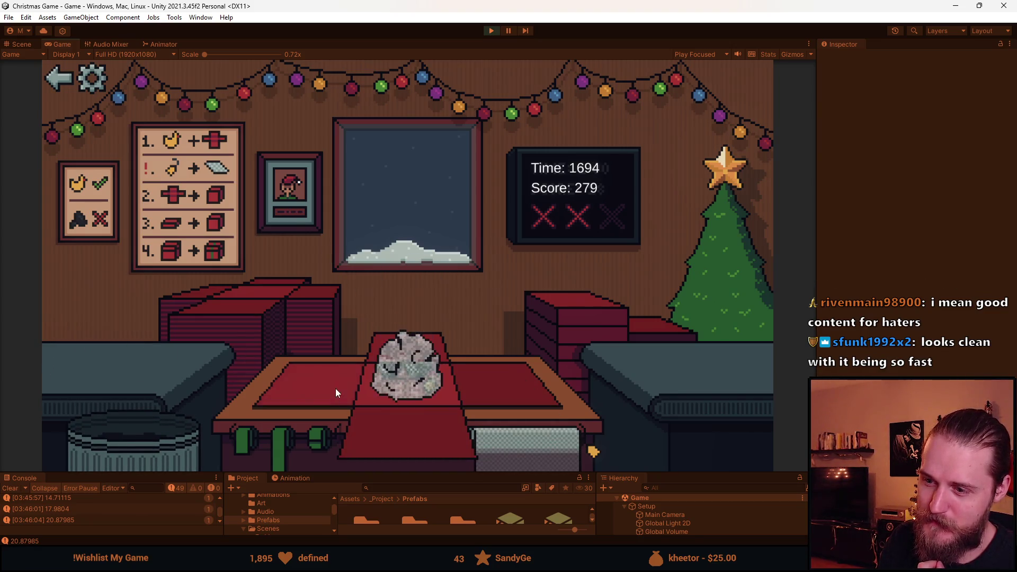
{"action": "left_click", "coordinate": [591, 318]}
{"action": "left_click", "coordinate": [425, 353]}
{"action": "left_click", "coordinate": [260, 350]}
Wrap the toy train and the duck in red with green ribbons and send them under the tree.
{"action": "left_click", "coordinate": [166, 360]}
{"action": "left_click", "coordinate": [566, 323]}
{"action": "left_click", "coordinate": [403, 370]}
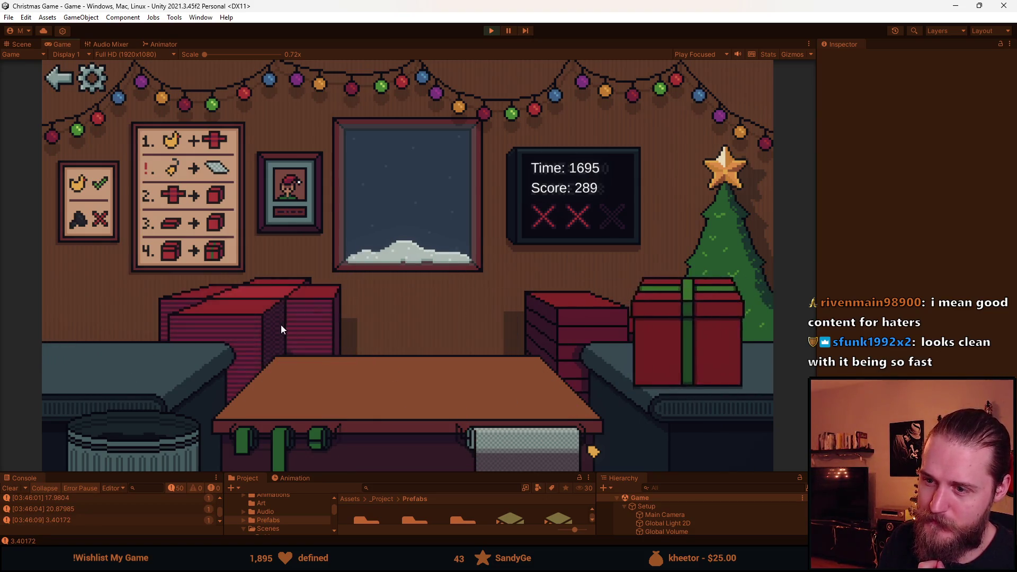
{"action": "left_click", "coordinate": [282, 329]}
{"action": "left_click", "coordinate": [110, 355]}
{"action": "left_click", "coordinate": [556, 334]}
{"action": "left_click", "coordinate": [411, 374]}
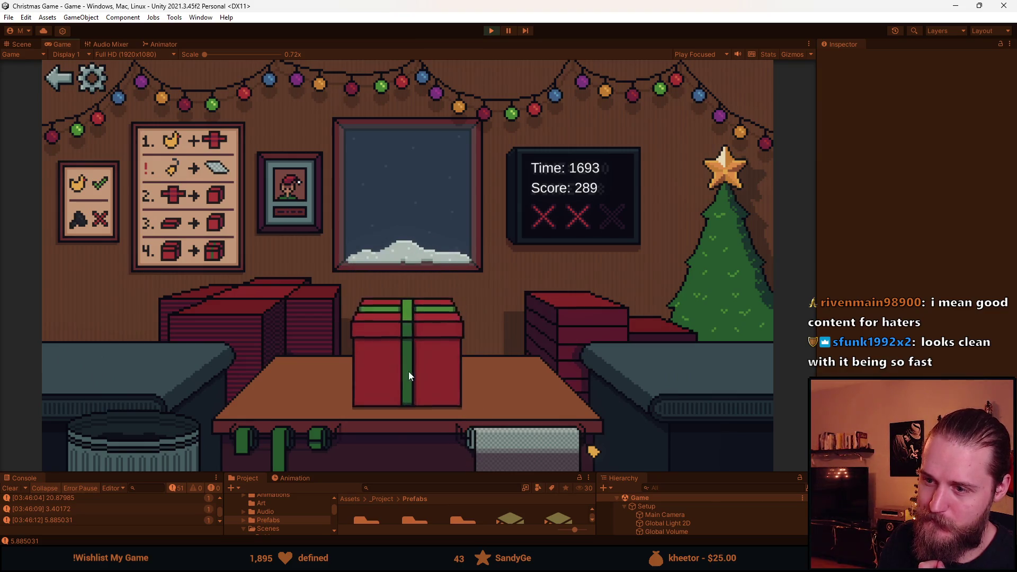
{"action": "left_click", "coordinate": [231, 310]}
Keep boxing, ribboning and shipping the following toys in quick succession.
{"action": "left_click", "coordinate": [98, 355]}
{"action": "left_click", "coordinate": [561, 328]}
{"action": "left_click", "coordinate": [419, 371]}
{"action": "left_click", "coordinate": [200, 319]}
{"action": "left_click", "coordinate": [146, 369]}
{"action": "left_click", "coordinate": [535, 339]}
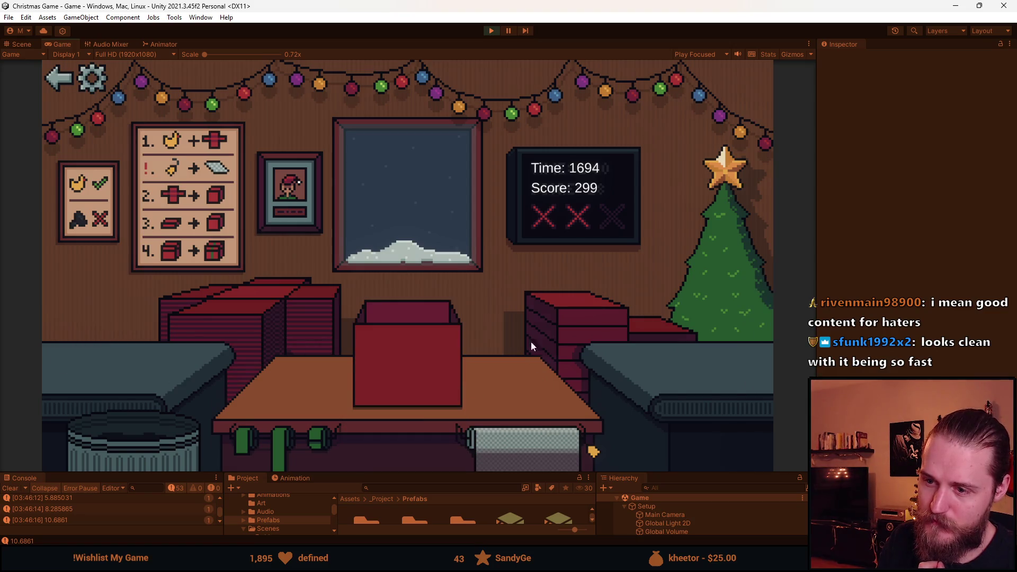
{"action": "left_click", "coordinate": [408, 376]}
{"action": "left_click", "coordinate": [223, 329]}
{"action": "left_click", "coordinate": [106, 355]}
Bin a toy, ship the wrapped green bottle, and drag the horseshoe into the trash, ending at Score 311.
{"action": "left_click", "coordinate": [177, 402]}
{"action": "left_click", "coordinate": [151, 356]}
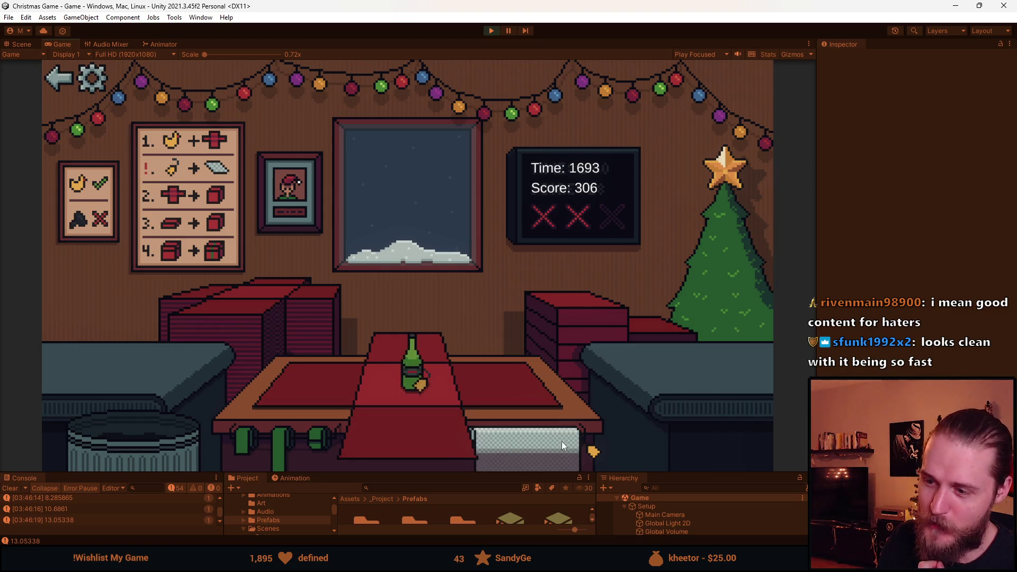
{"action": "left_click", "coordinate": [560, 440]}
{"action": "left_click", "coordinate": [535, 339]}
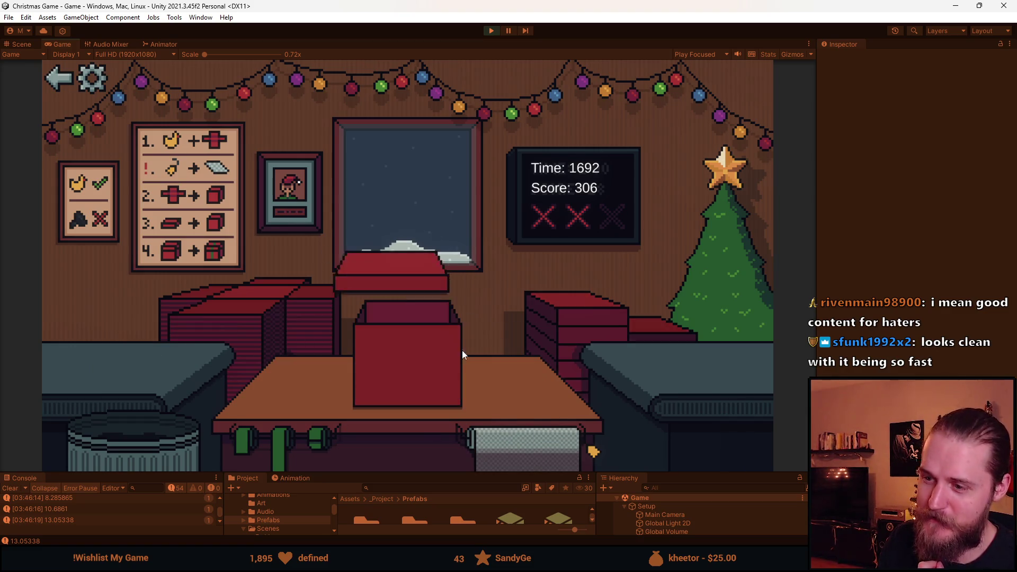
{"action": "left_click", "coordinate": [391, 367]}
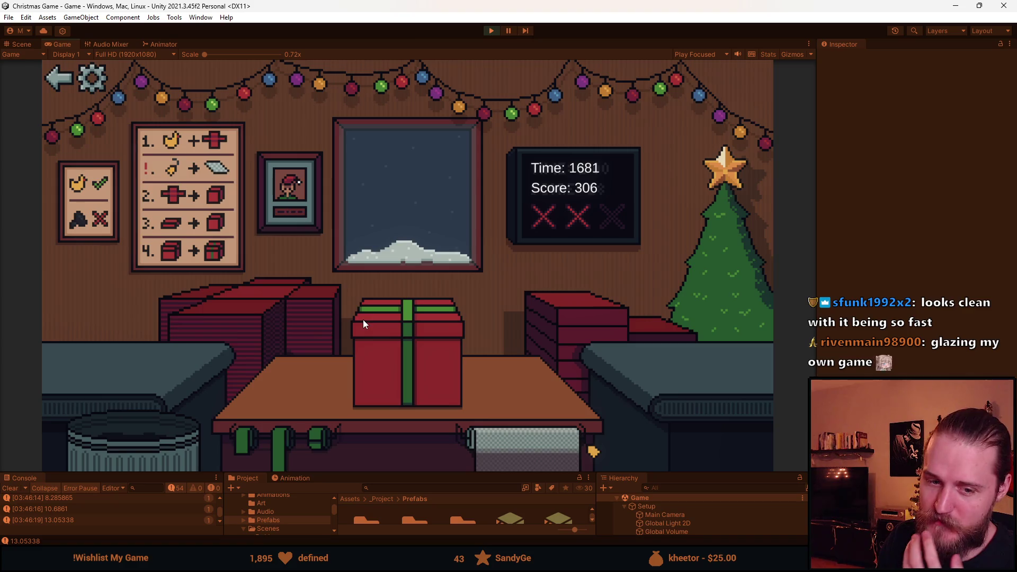
{"action": "left_click", "coordinate": [409, 355]}
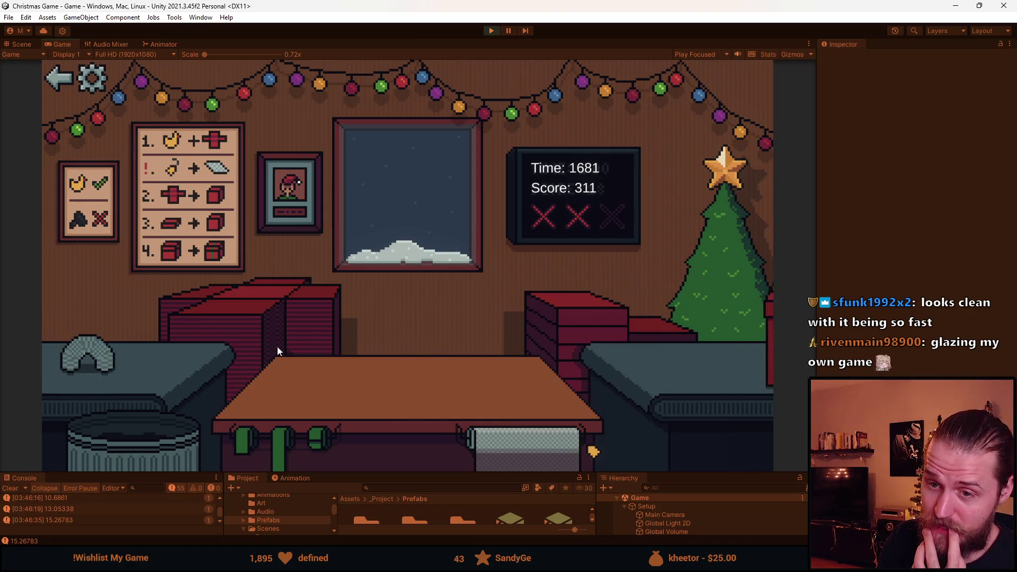
{"action": "left_click_drag", "start_coordinate": [153, 363], "coordinate": [158, 444]}
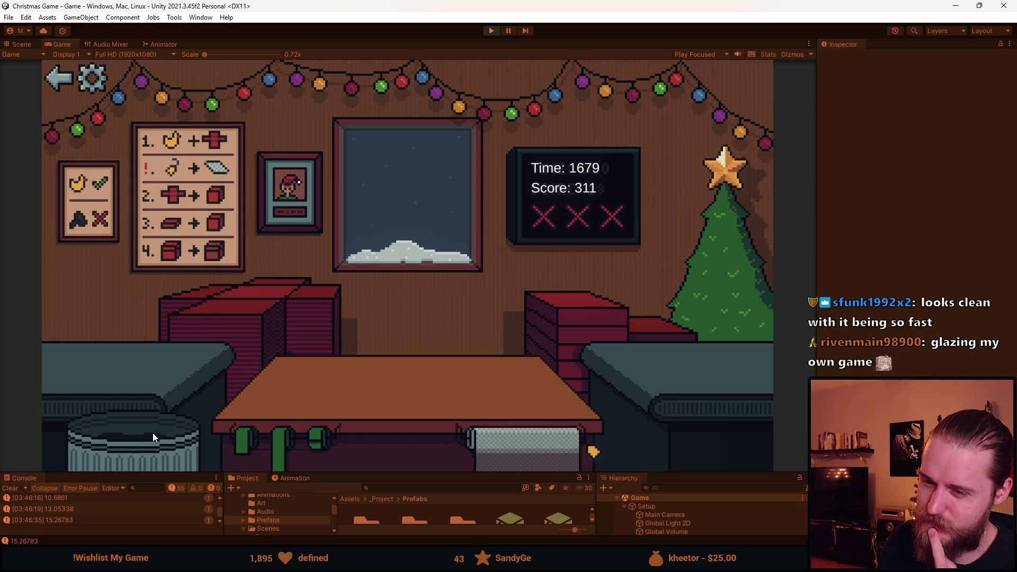
{"action": "key", "text": "alt+Tab"}
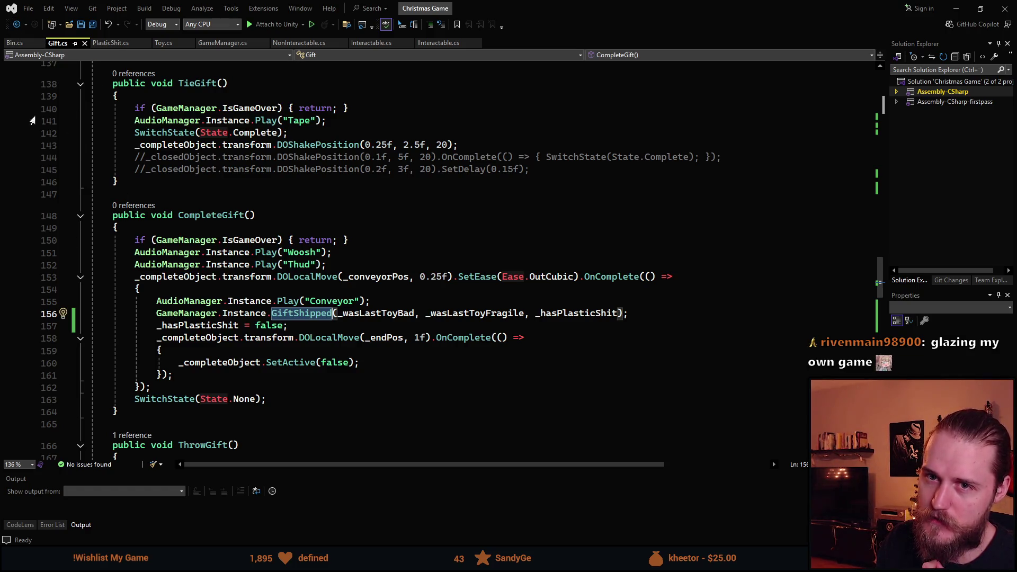
In ThrowGift, comment out line 199 and append its OnComplete callback to the DOMove line 198.
{"action": "scroll", "coordinate": [181, 339], "scroll_direction": "down", "scroll_amount": 6}
{"action": "scroll", "coordinate": [194, 324], "scroll_direction": "down", "scroll_amount": 9}
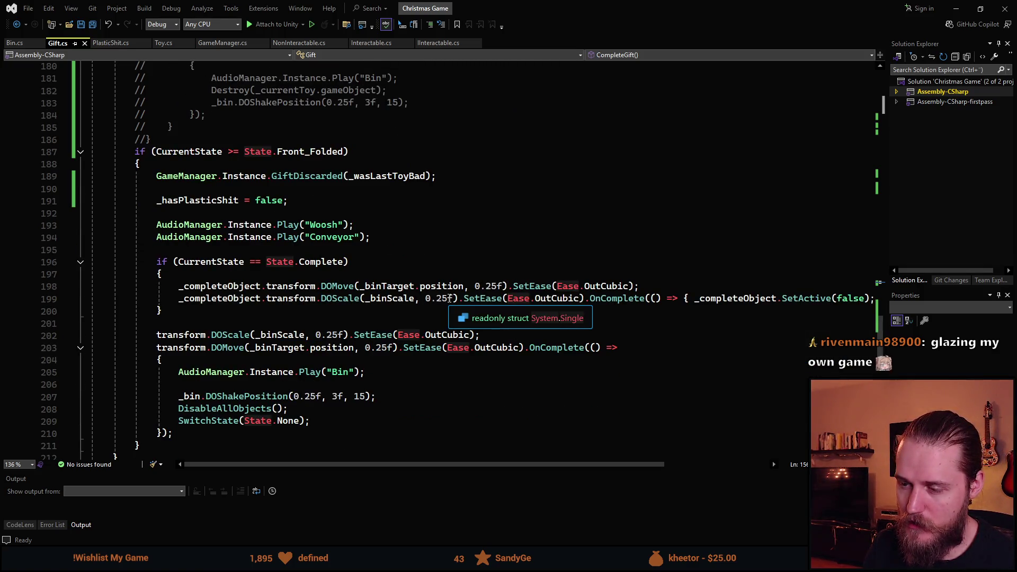
{"action": "left_click", "coordinate": [417, 325]}
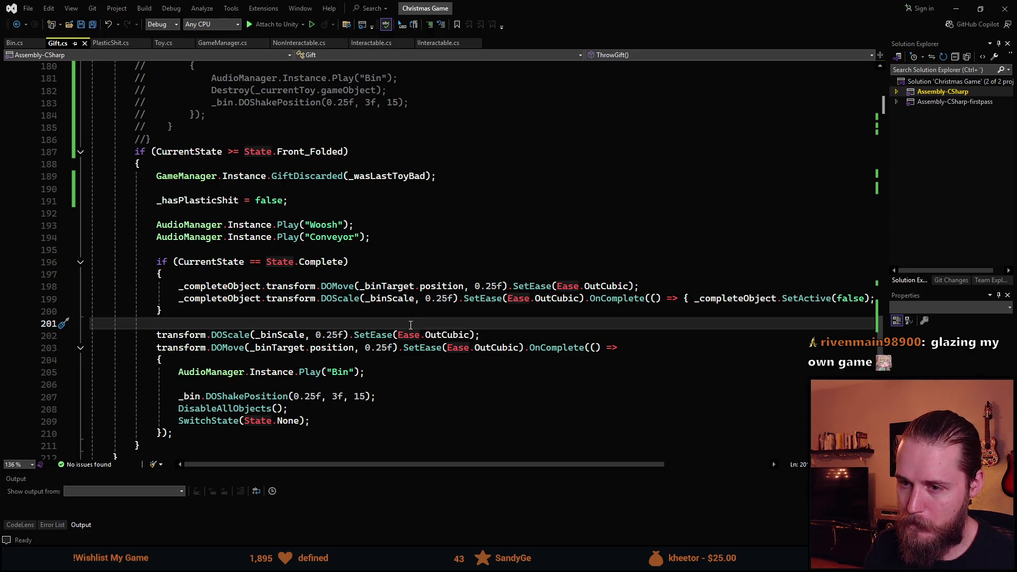
{"action": "left_click", "coordinate": [178, 299]}
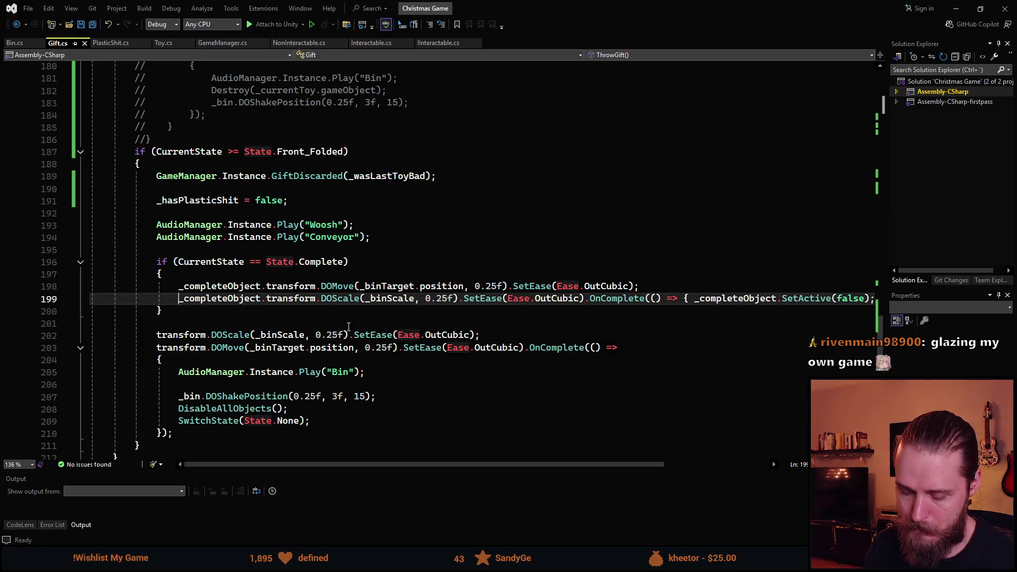
{"action": "type", "text": "/"}
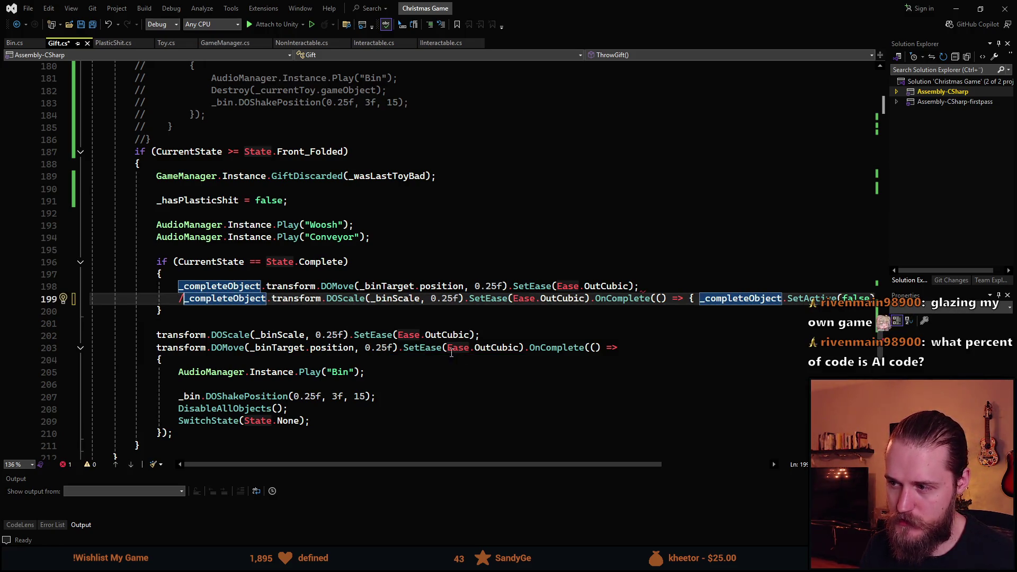
{"action": "type", "text": "/"}
{"action": "left_click_drag", "start_coordinate": [596, 298], "coordinate": [874, 298]}
{"action": "key", "text": "ctrl+c"}
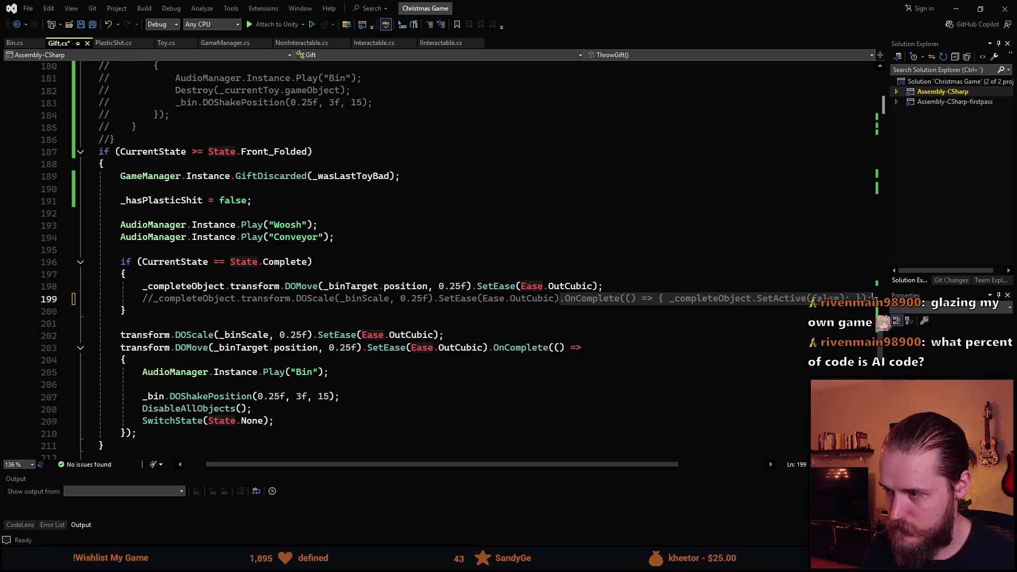
{"action": "left_click", "coordinate": [599, 286]}
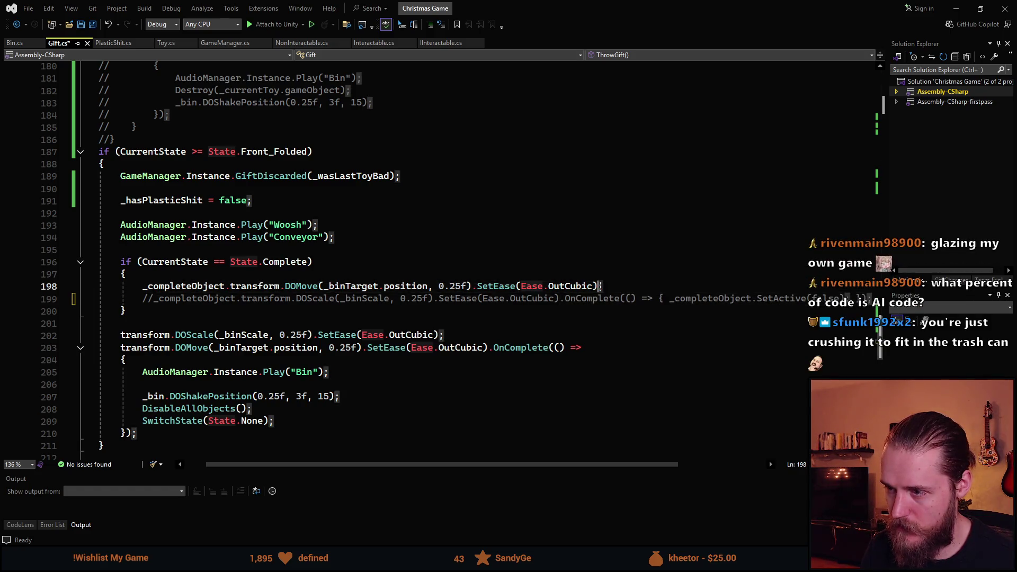
{"action": "key", "text": "ctrl+v"}
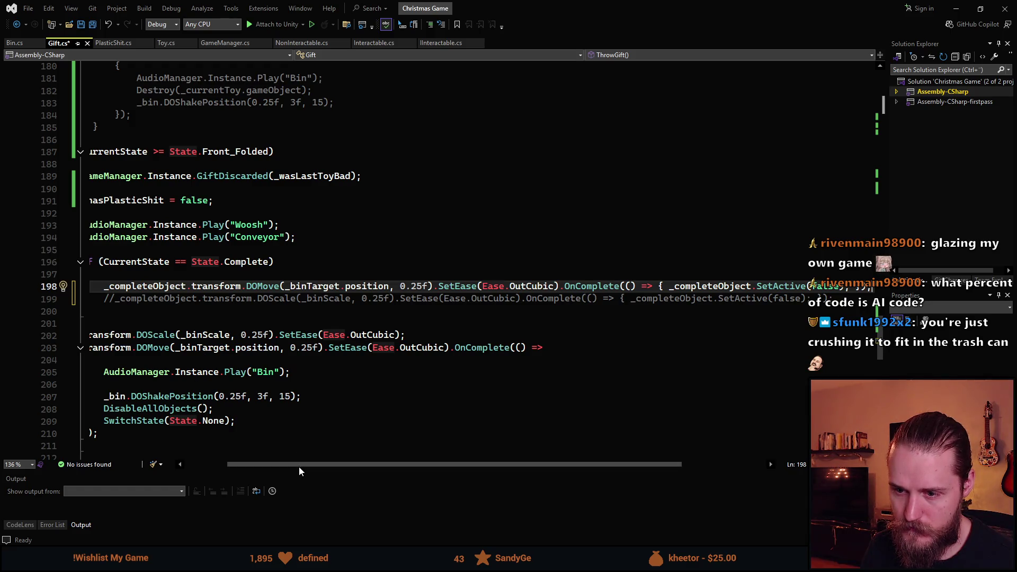
{"action": "left_click_drag", "start_coordinate": [298, 464], "coordinate": [257, 464]}
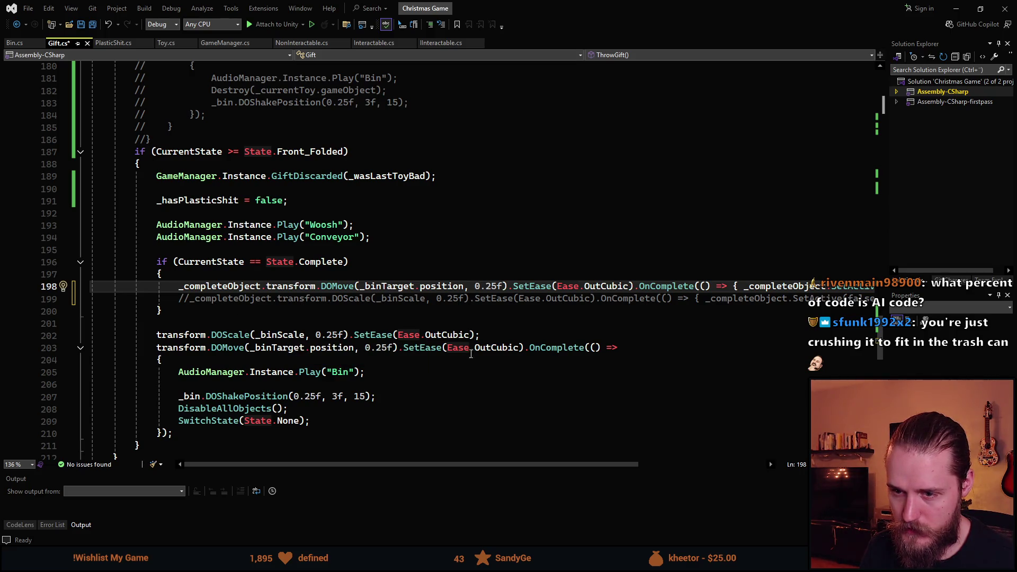
Comment out line 203 and chain its OnComplete callback onto the DOScale line 202.
{"action": "left_click", "coordinate": [156, 347]}
{"action": "type", "text": "//"}
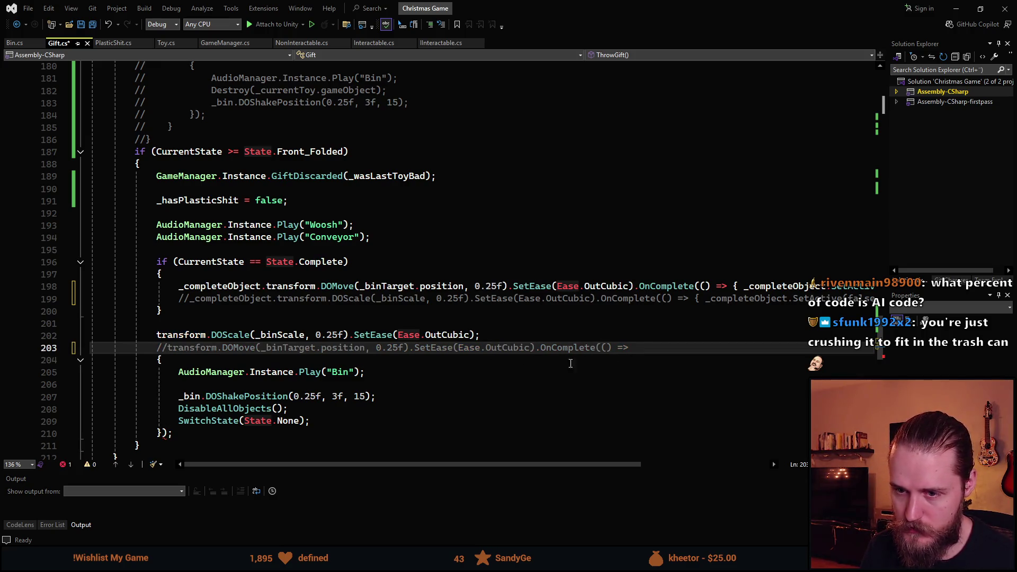
{"action": "mouse_move", "coordinate": [635, 347]}
{"action": "left_mouse_down"}
{"action": "mouse_move", "coordinate": [411, 350]}
{"action": "mouse_move", "coordinate": [533, 353]}
{"action": "left_mouse_up"}
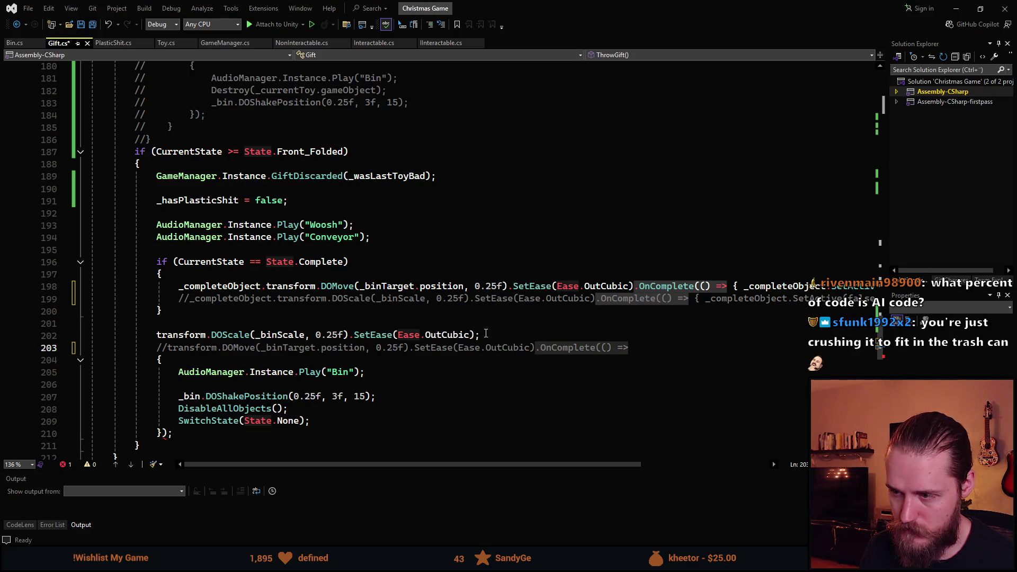
{"action": "key", "text": "ctrl+c"}
{"action": "left_click", "coordinate": [486, 333]}
{"action": "key", "text": "BackSpace"}
{"action": "key", "text": "ctrl+v"}
Move the commented DOMove line above DOScale and save Gift.cs.
{"action": "scroll", "coordinate": [387, 403], "scroll_direction": "down", "scroll_amount": 1}
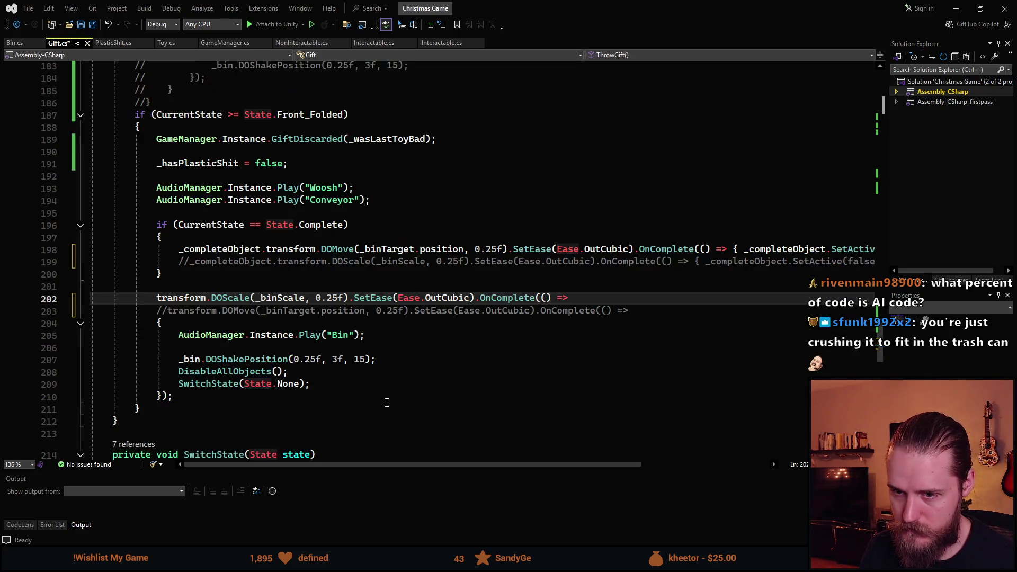
{"action": "left_click", "coordinate": [157, 310]}
{"action": "key", "text": "alt+Up"}
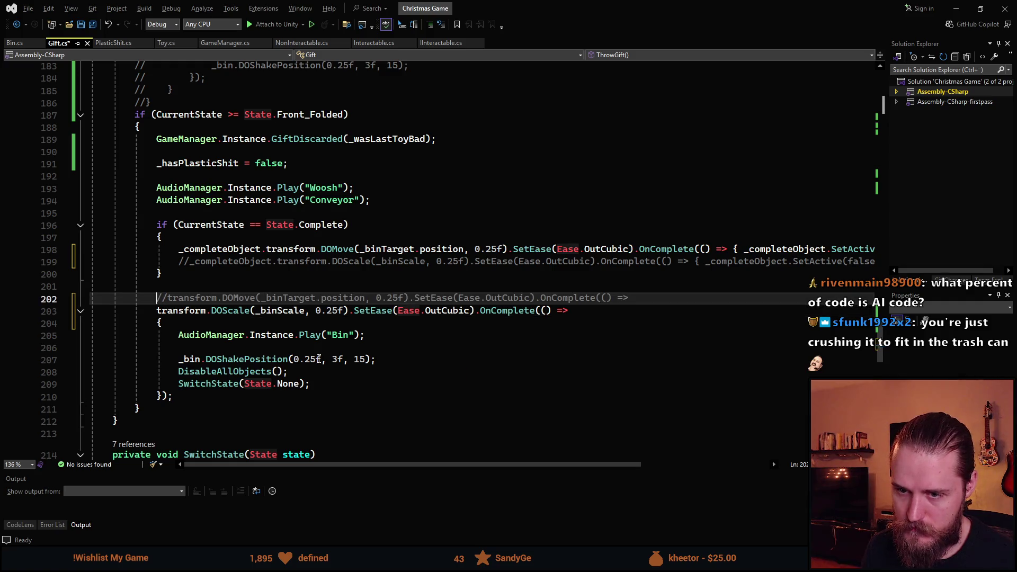
{"action": "key", "text": "ctrl+s"}
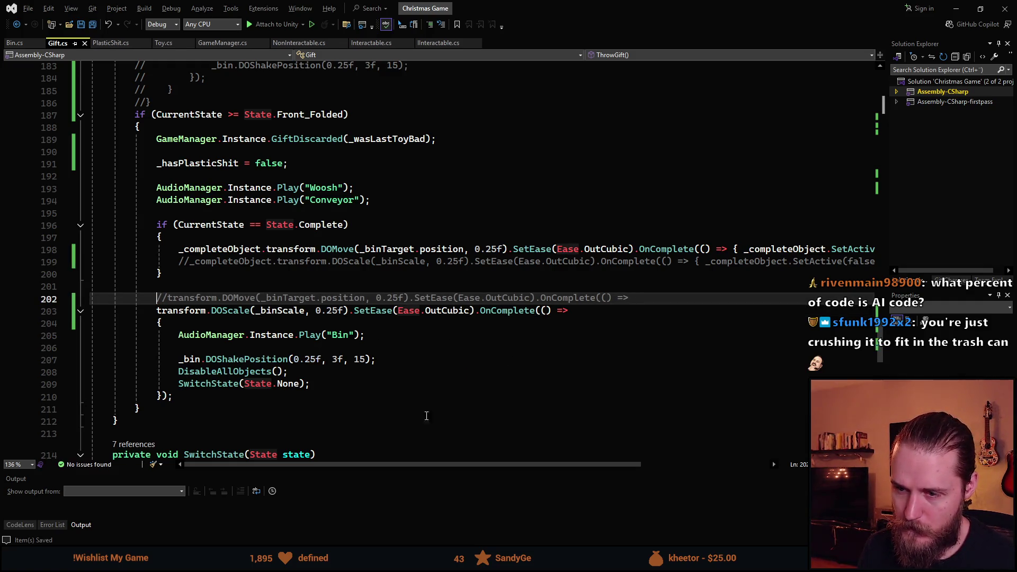
{"action": "left_click", "coordinate": [371, 397]}
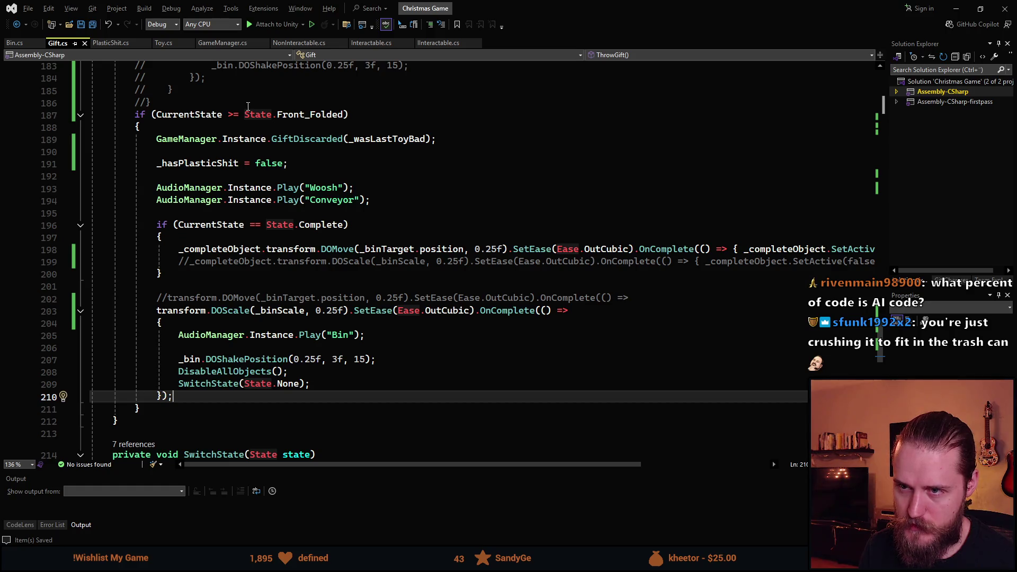
{"action": "left_click", "coordinate": [162, 42]}
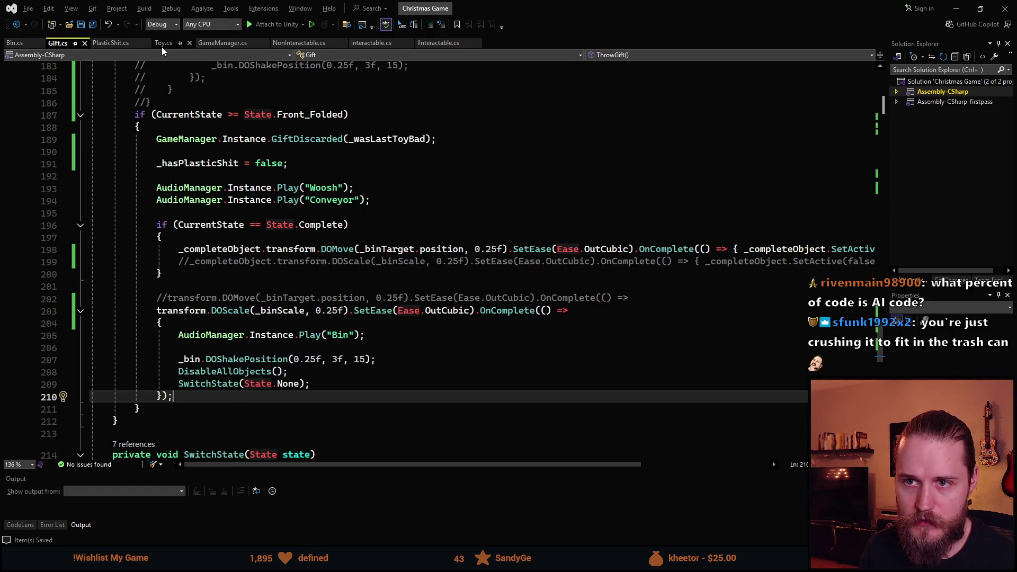
In ThrowToy, comment out the DOScale line and chain its OnComplete Destroy callback onto DOLocalMove.
{"action": "scroll", "coordinate": [235, 340], "scroll_direction": "down", "scroll_amount": 9}
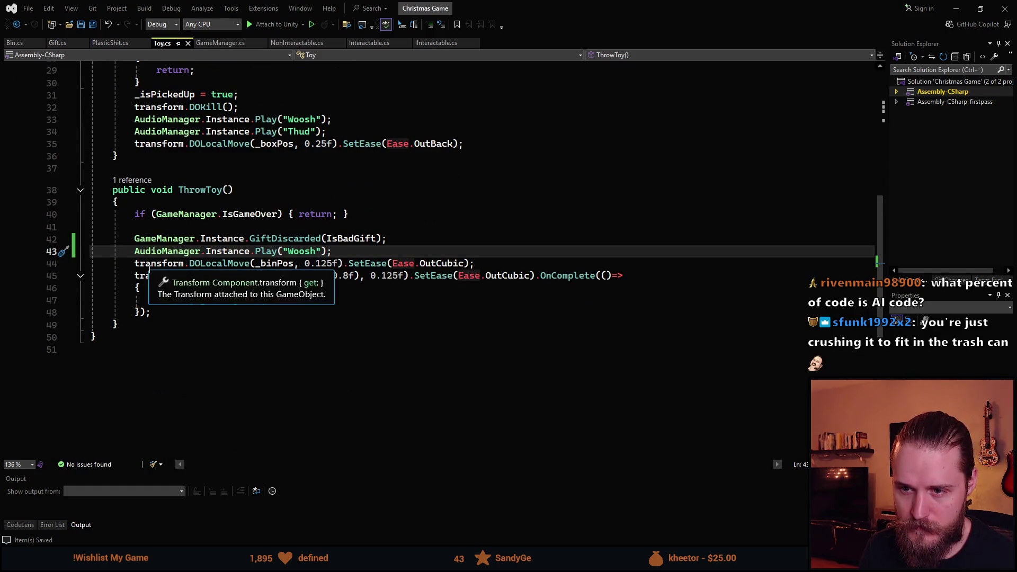
{"action": "left_click", "coordinate": [135, 275]}
{"action": "type", "text": "//"}
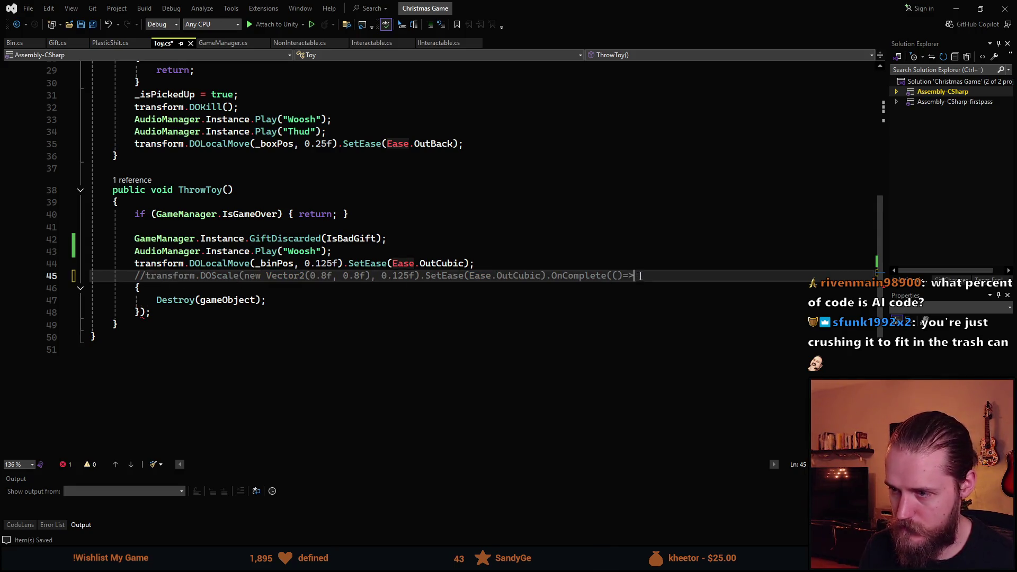
{"action": "left_click_drag", "start_coordinate": [641, 276], "coordinate": [550, 278]}
{"action": "key", "text": "ctrl+c"}
{"action": "left_click", "coordinate": [475, 263]}
{"action": "key", "text": "BackSpace"}
{"action": "key", "text": "ctrl+v"}
Move the DOLocalMove line below the commented DOScale line and save Toy.cs.
{"action": "mouse_move", "coordinate": [136, 265]}
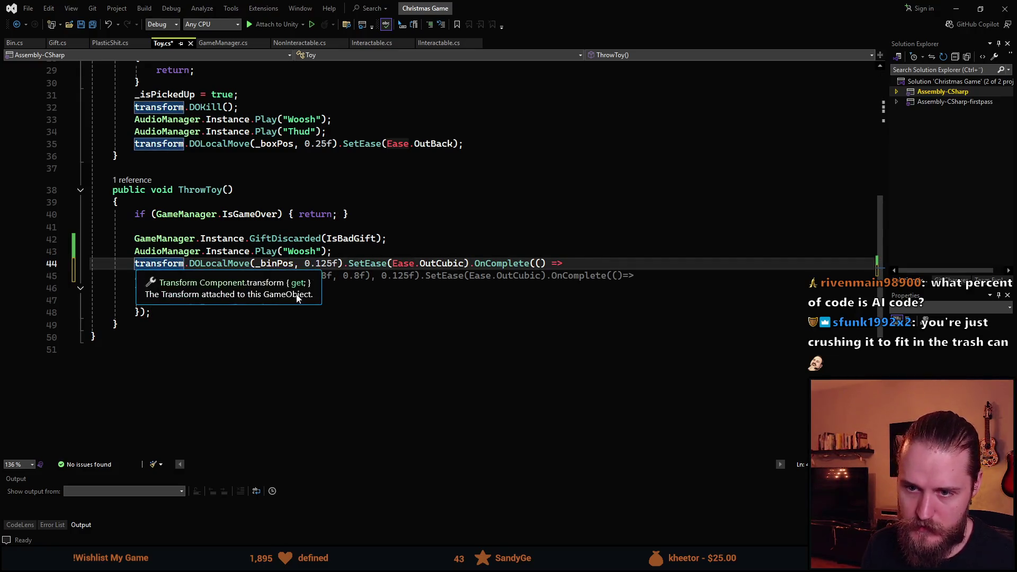
{"action": "key", "text": "alt+Down"}
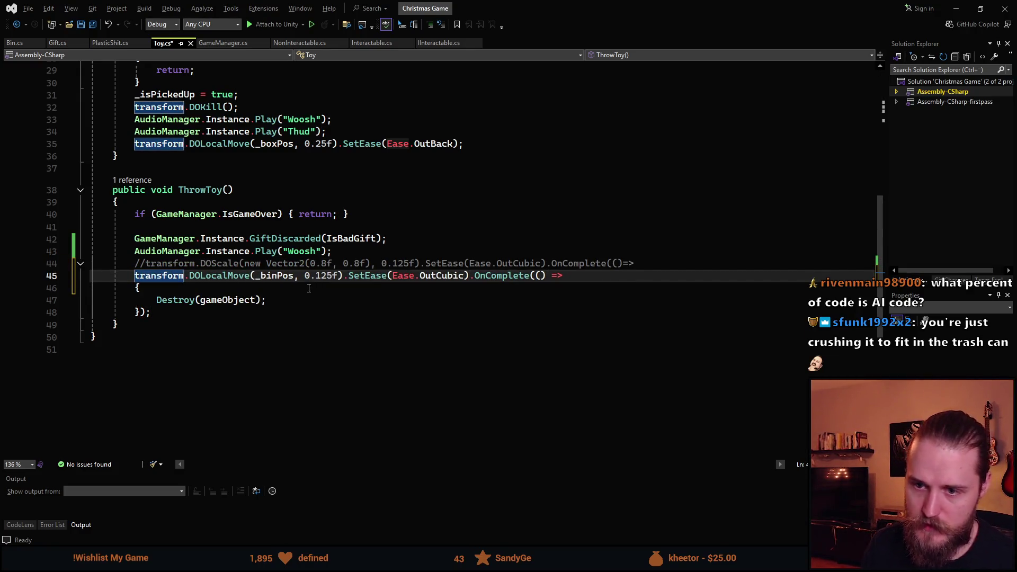
{"action": "key", "text": "ctrl+s"}
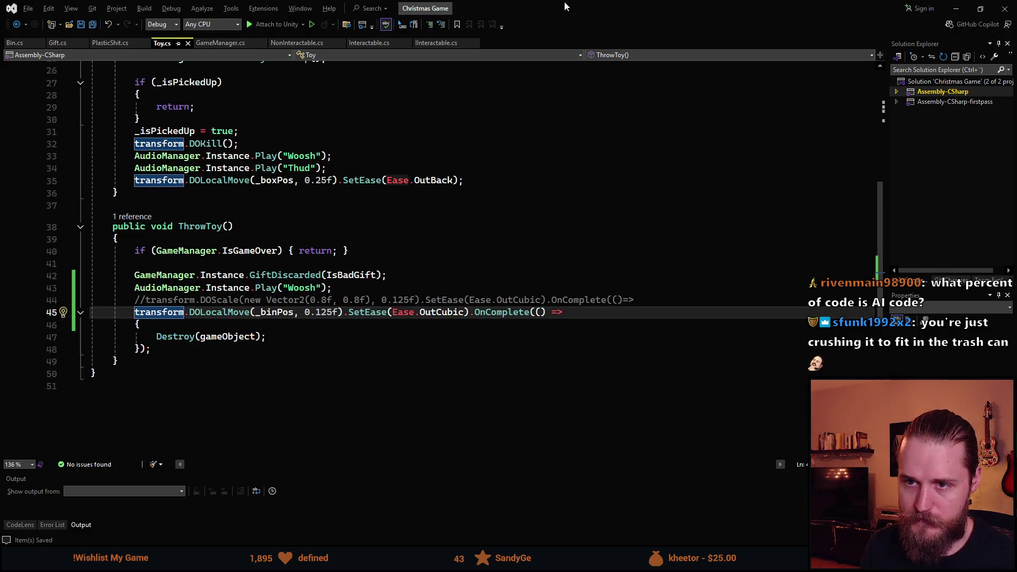
{"action": "key", "text": "alt+Tab"}
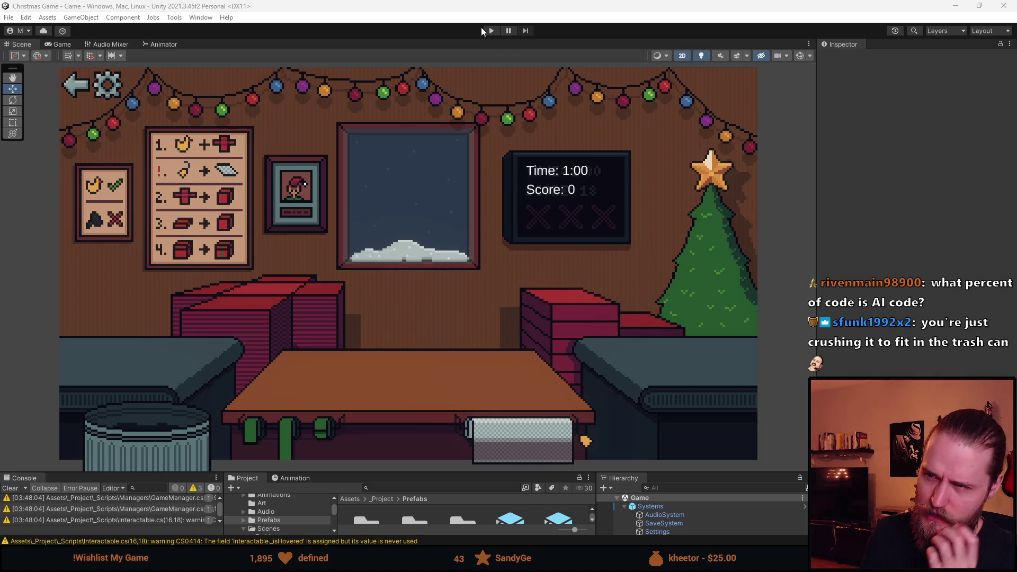
Press Play to start a new round at Time 1:00 and Score 0.
{"action": "left_click", "coordinate": [491, 30]}
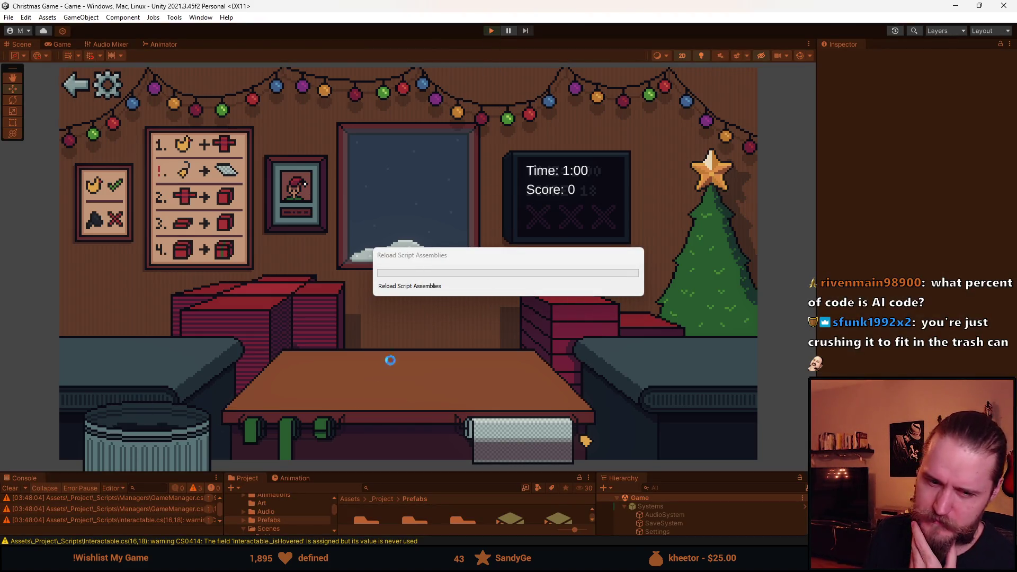
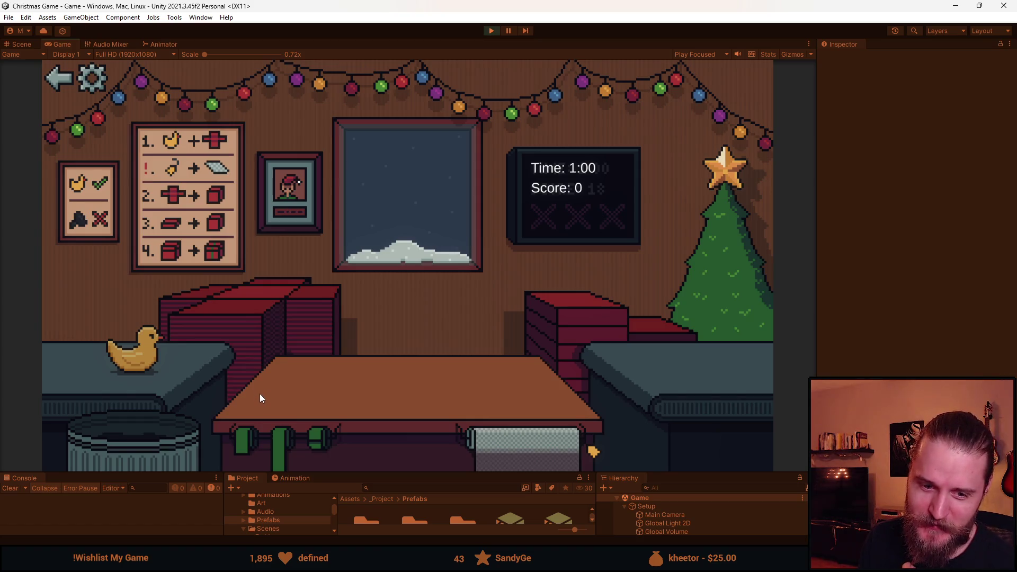
Wrap and trash toys, then trash an empty gift box to trigger the exception.
{"action": "left_click", "coordinate": [153, 360]}
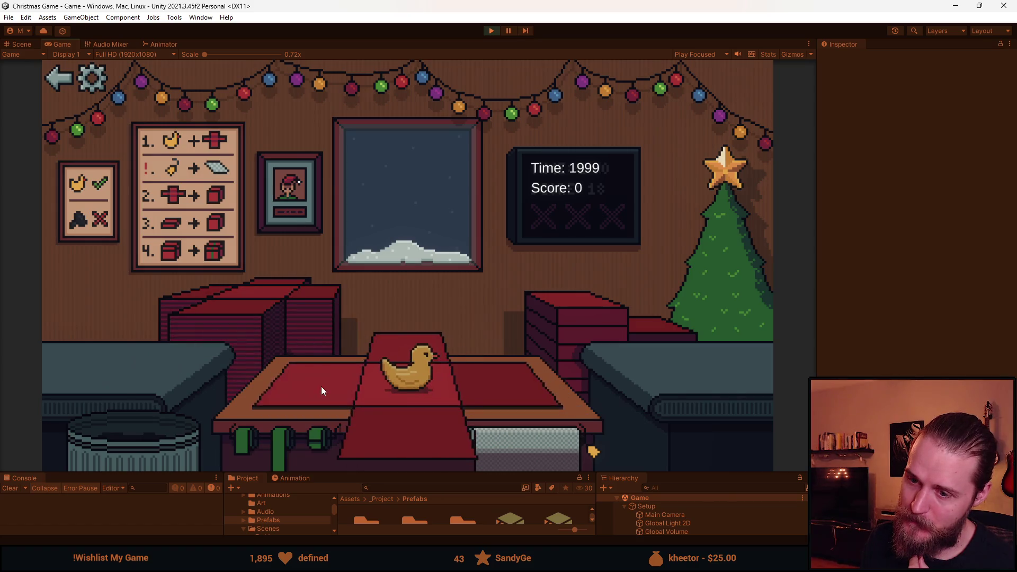
{"action": "left_click", "coordinate": [152, 443]}
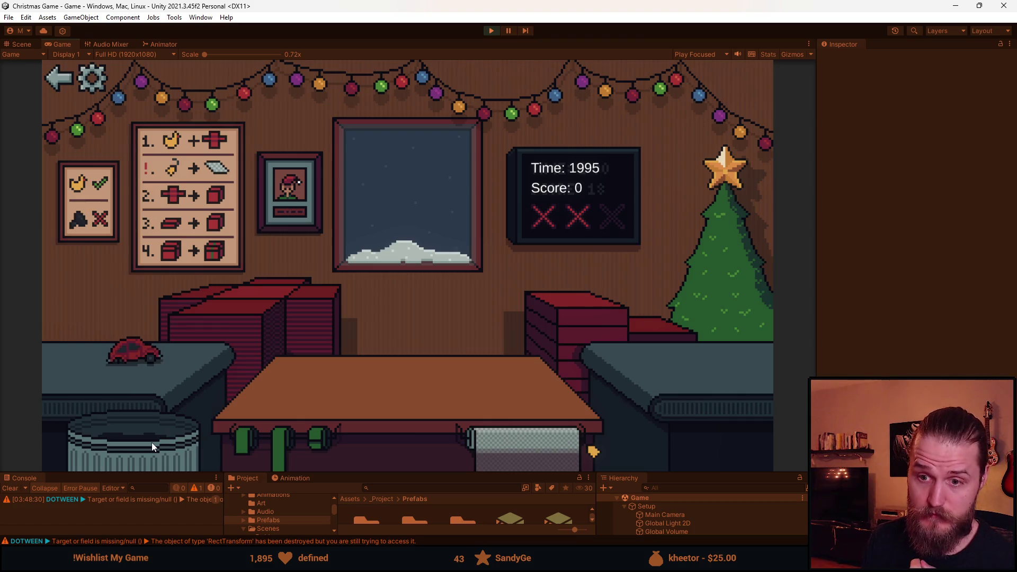
{"action": "left_click", "coordinate": [151, 443]}
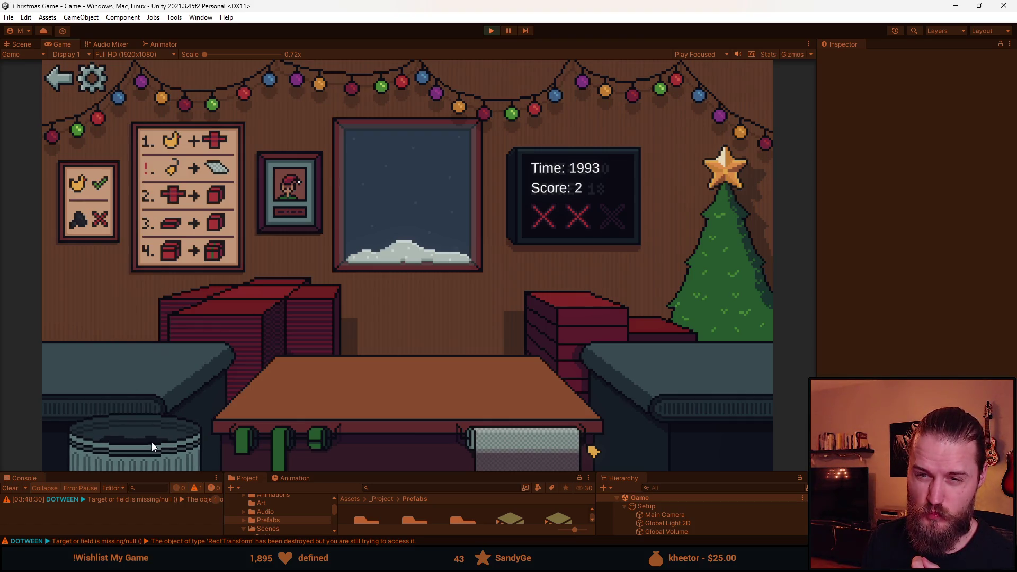
{"action": "left_click", "coordinate": [152, 443]}
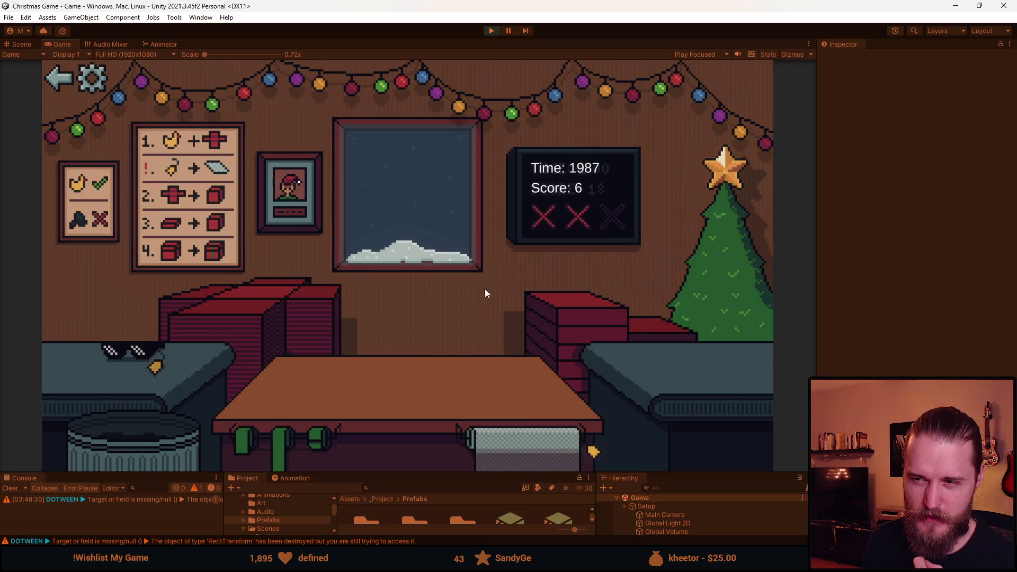
{"action": "left_click", "coordinate": [247, 318]}
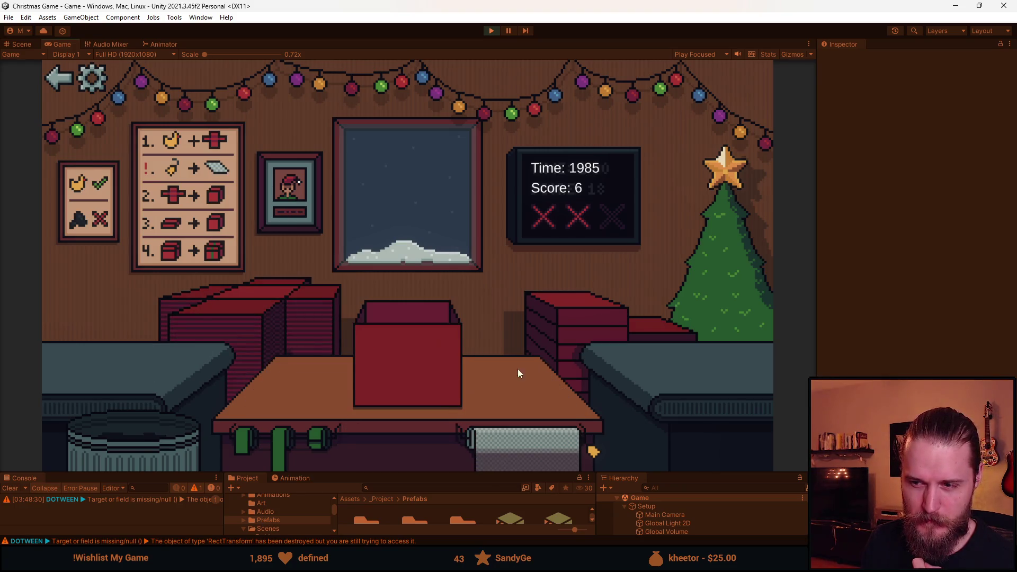
{"action": "left_click", "coordinate": [177, 455]}
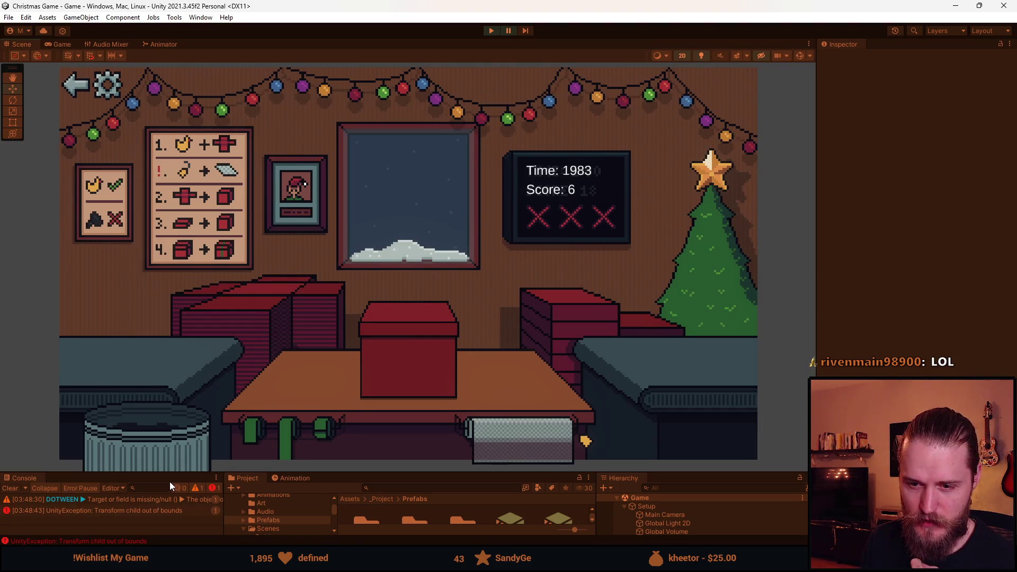
Enlarge the Console, open the 'Transform child out of bounds' stack trace, and stop the game.
{"action": "left_click_drag", "start_coordinate": [170, 473], "coordinate": [148, 394]}
{"action": "left_click", "coordinate": [113, 431]}
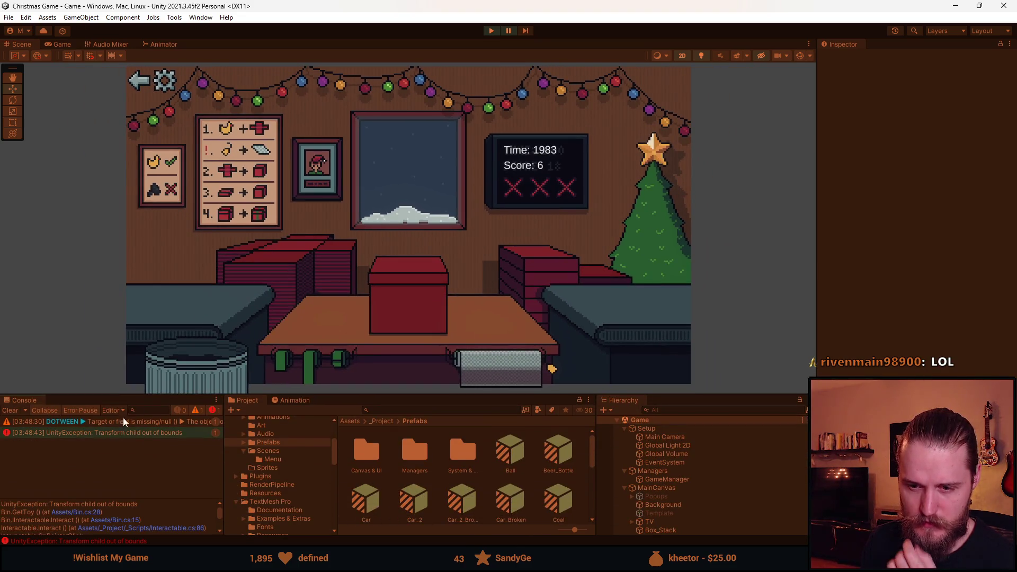
{"action": "left_click", "coordinate": [489, 30]}
{"action": "key", "text": "alt+Tab"}
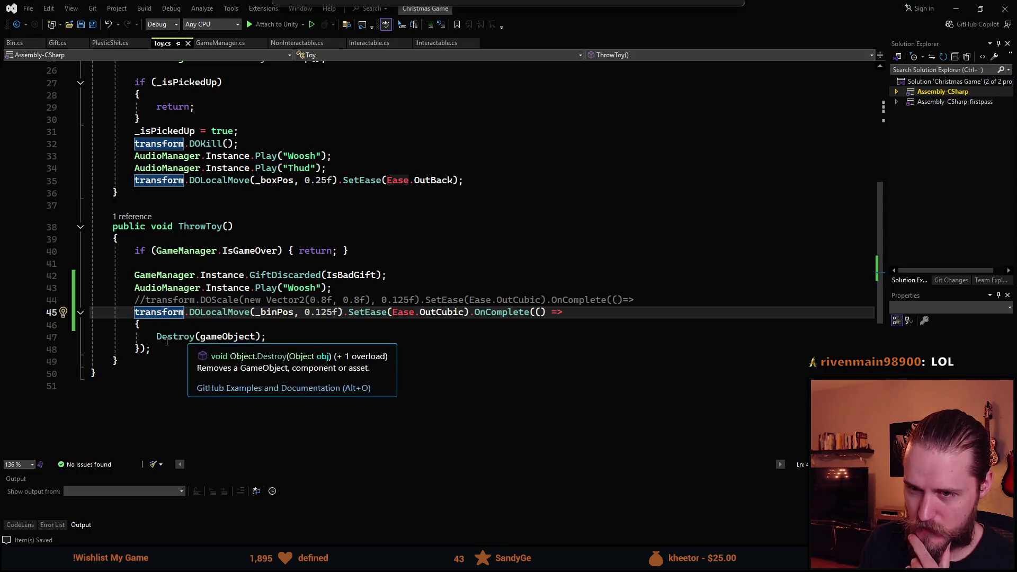
Review Toy.cs's ThrowToy, then restore the code window to reveal Unity's Console.
{"action": "scroll", "coordinate": [138, 262], "scroll_direction": "up", "scroll_amount": 1}
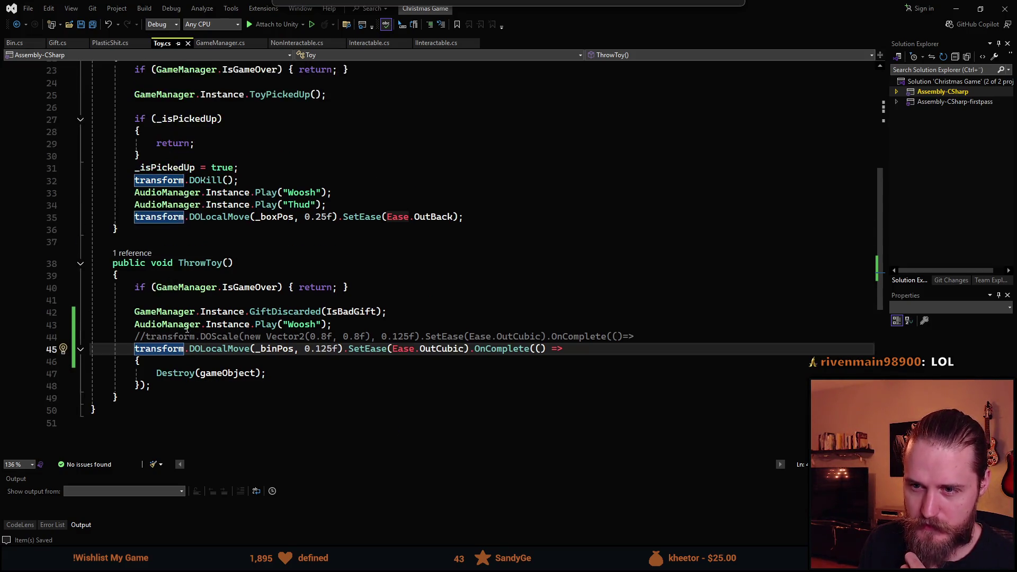
{"action": "scroll", "coordinate": [239, 319], "scroll_direction": "up", "scroll_amount": 1}
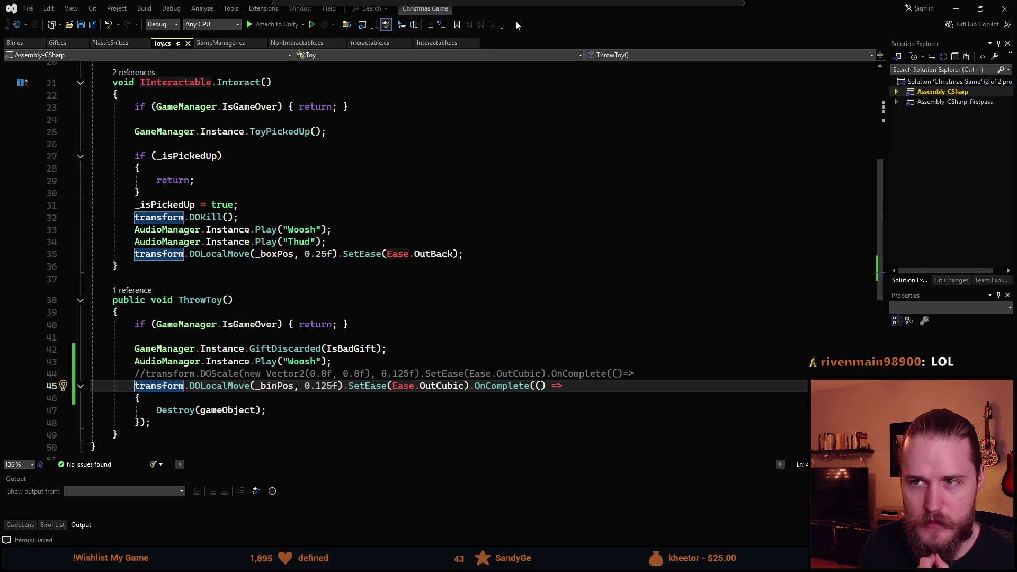
{"action": "double_click", "coordinate": [586, 8]}
{"action": "mouse_move", "coordinate": [567, 132]}
{"action": "left_mouse_down"}
{"action": "mouse_move", "coordinate": [558, 506]}
{"action": "mouse_move", "coordinate": [694, 164]}
{"action": "left_mouse_up"}
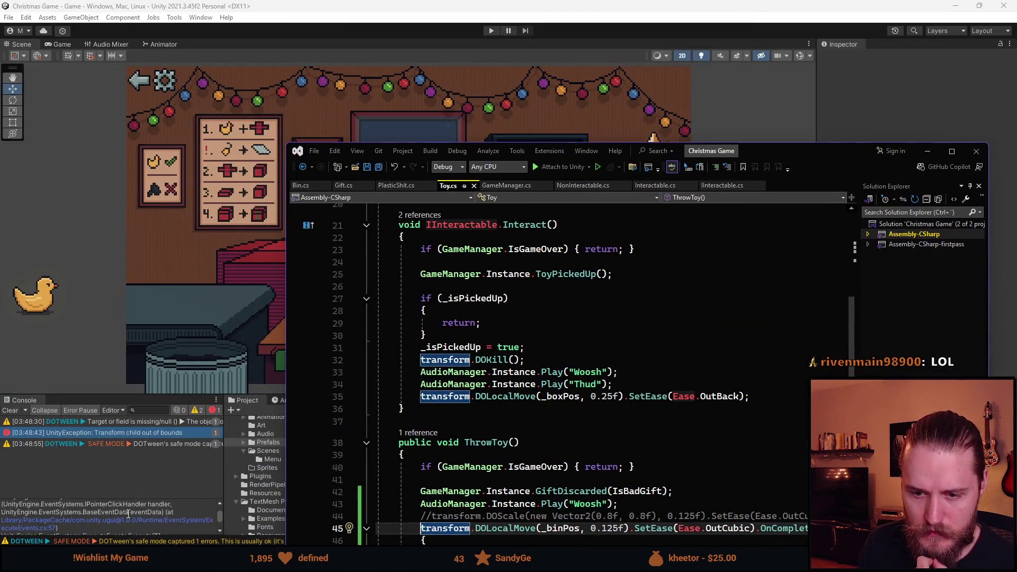
Read the stack trace, re-maximize the editor, and reach the ThrowToy call in Bin.cs.
{"action": "scroll", "coordinate": [72, 530], "scroll_direction": "down", "scroll_amount": 2}
{"action": "scroll", "coordinate": [75, 527], "scroll_direction": "up", "scroll_amount": 2}
{"action": "scroll", "coordinate": [114, 523], "scroll_direction": "up", "scroll_amount": 2}
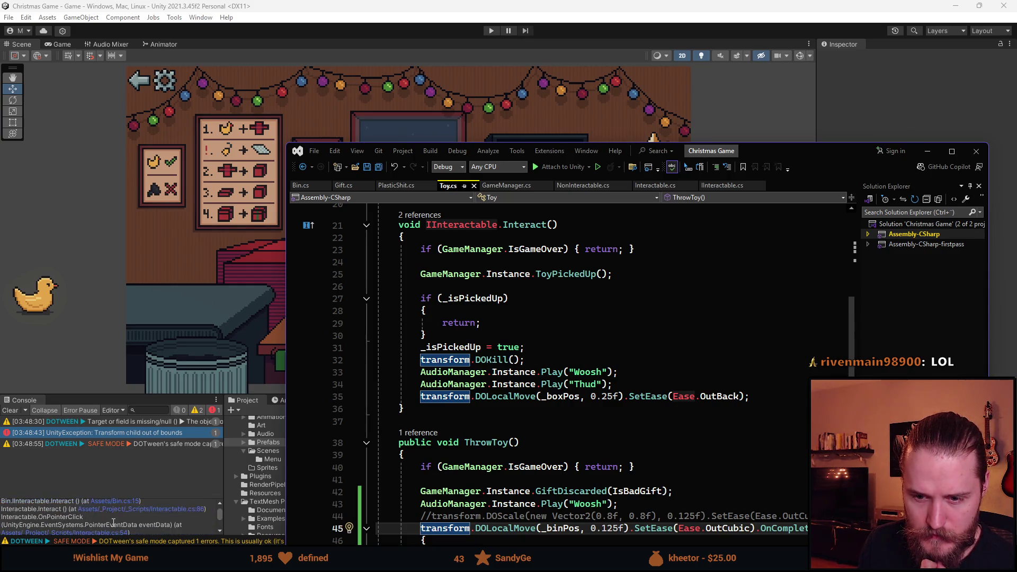
{"action": "scroll", "coordinate": [113, 524], "scroll_direction": "up", "scroll_amount": 2}
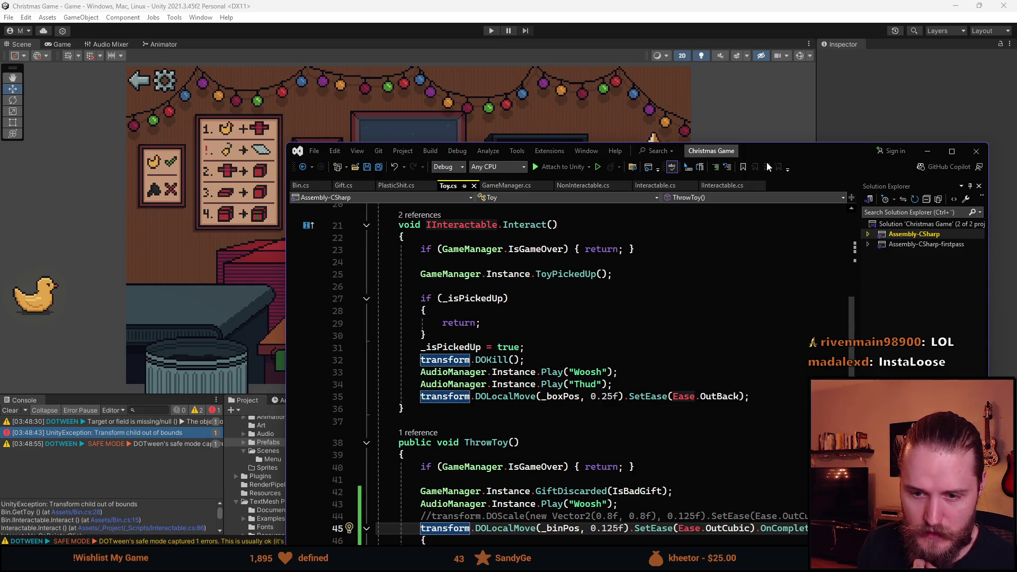
{"action": "double_click", "coordinate": [788, 151]}
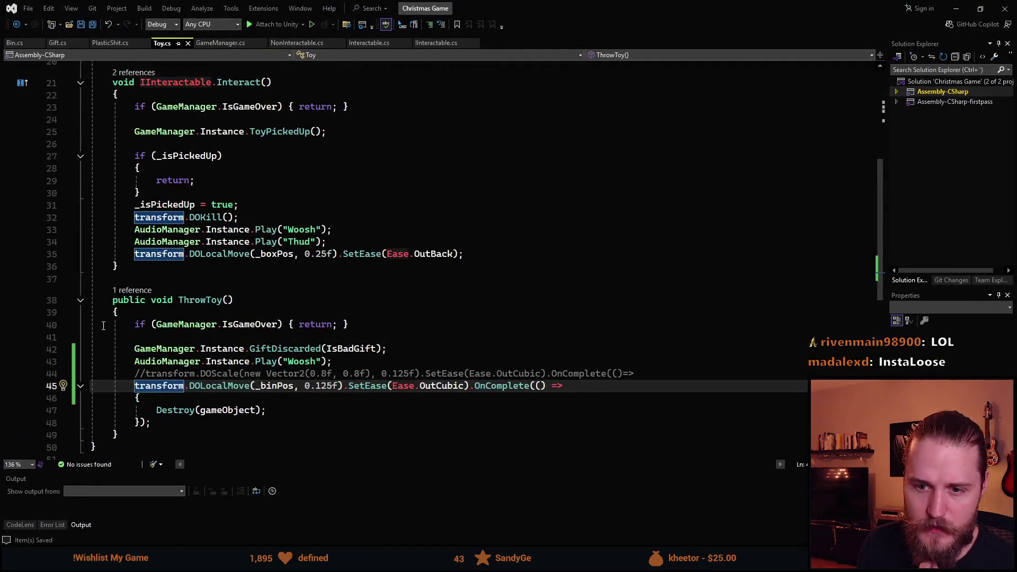
{"action": "scroll", "coordinate": [121, 379], "scroll_direction": "up", "scroll_amount": 1}
{"action": "key", "text": "ctrl+minus"}
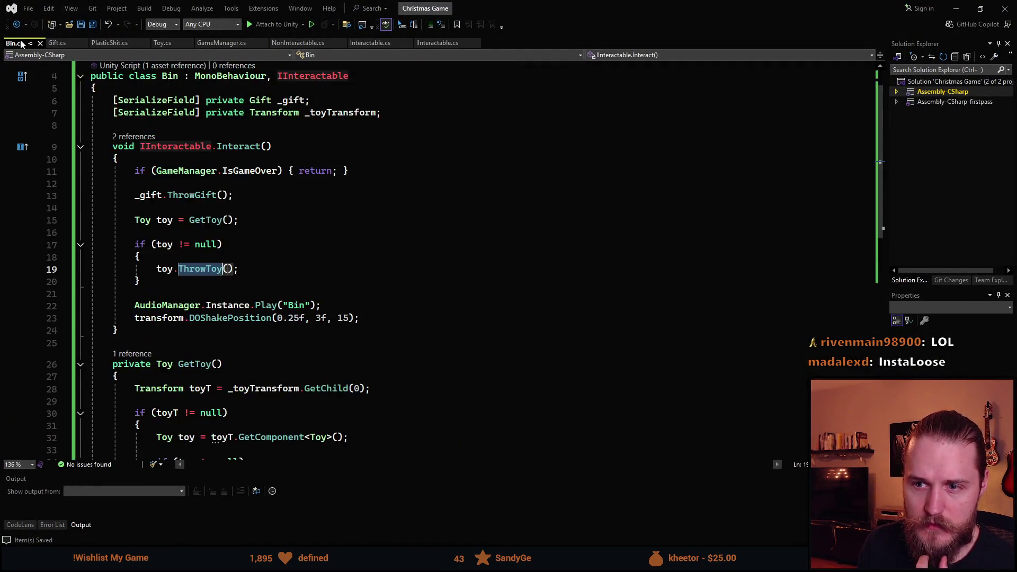
Make room for a new line at the top of GetToy in Bin.cs.
{"action": "scroll", "coordinate": [97, 316], "scroll_direction": "down", "scroll_amount": 4}
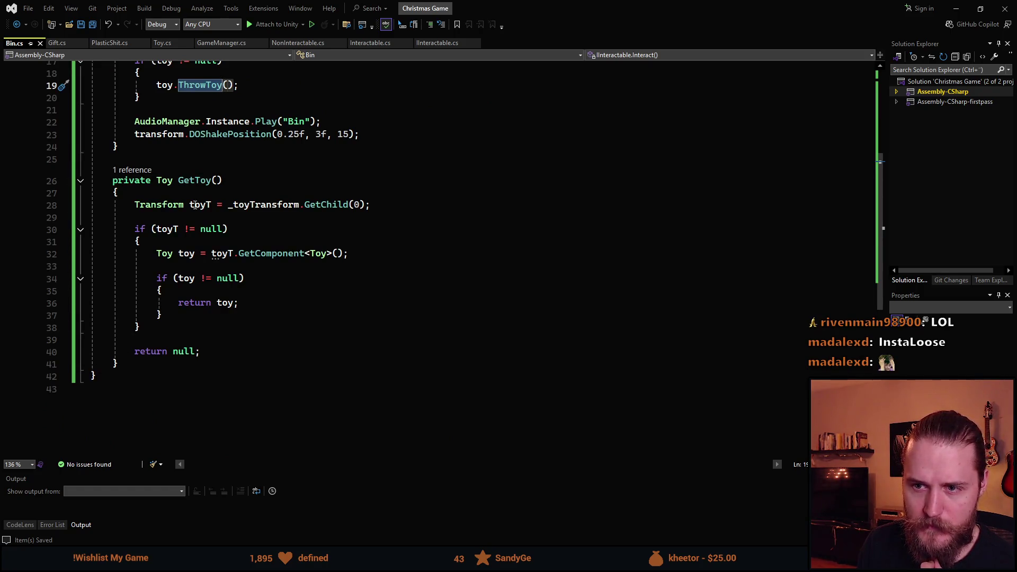
{"action": "scroll", "coordinate": [197, 243], "scroll_direction": "up", "scroll_amount": 1}
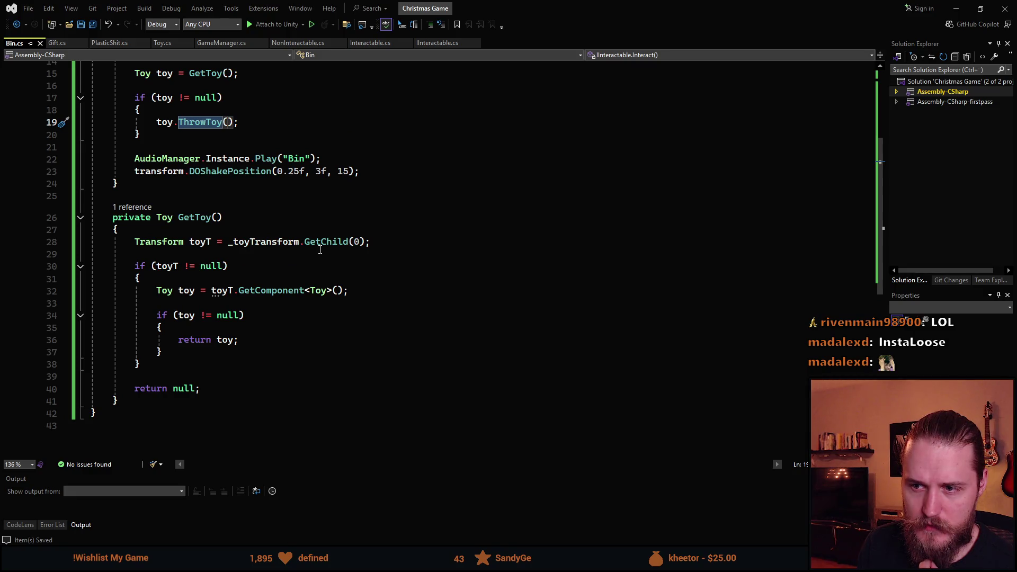
{"action": "left_click", "coordinate": [354, 243]}
{"action": "key", "text": "Up"}
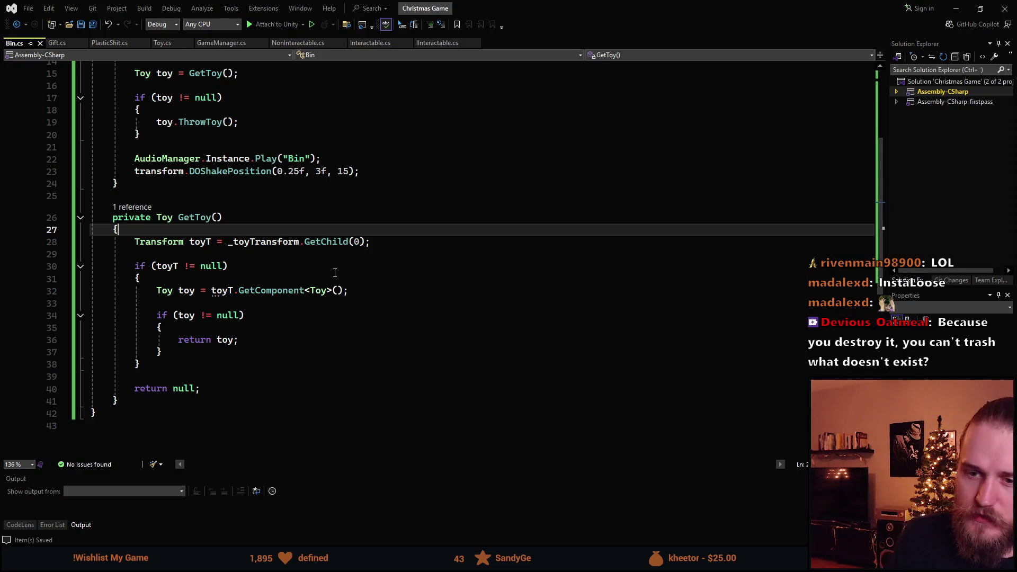
{"action": "key", "text": "Return"}
{"action": "key", "text": "Return"}
{"action": "key", "text": "Up"}
Add the guard 'if (_toyTransform.childCount == 0)' to GetToy and return to Unity.
{"action": "type", "text": "if "}
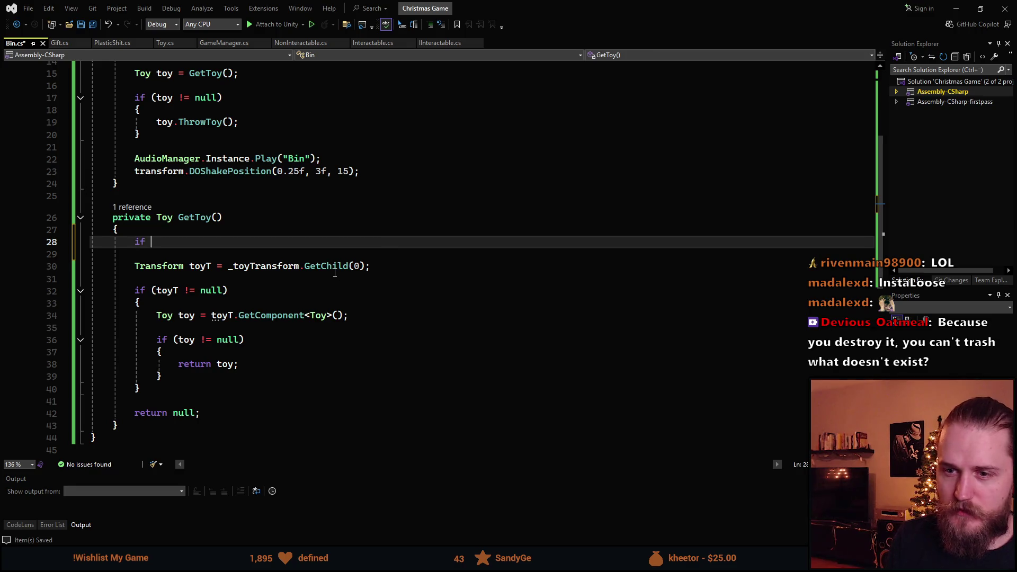
{"action": "type", "text": "(_t"}
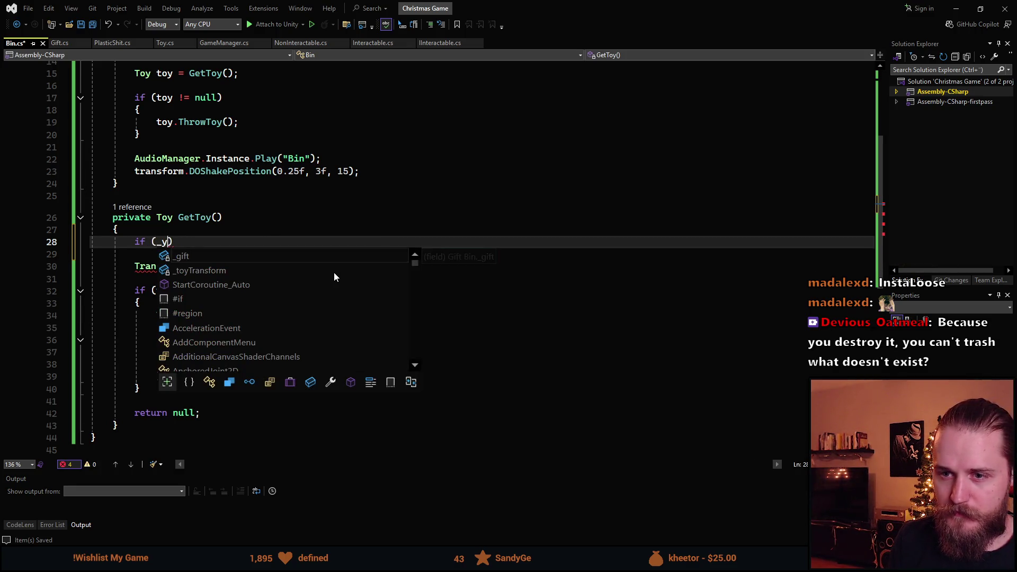
{"action": "type", "text": "oy"}
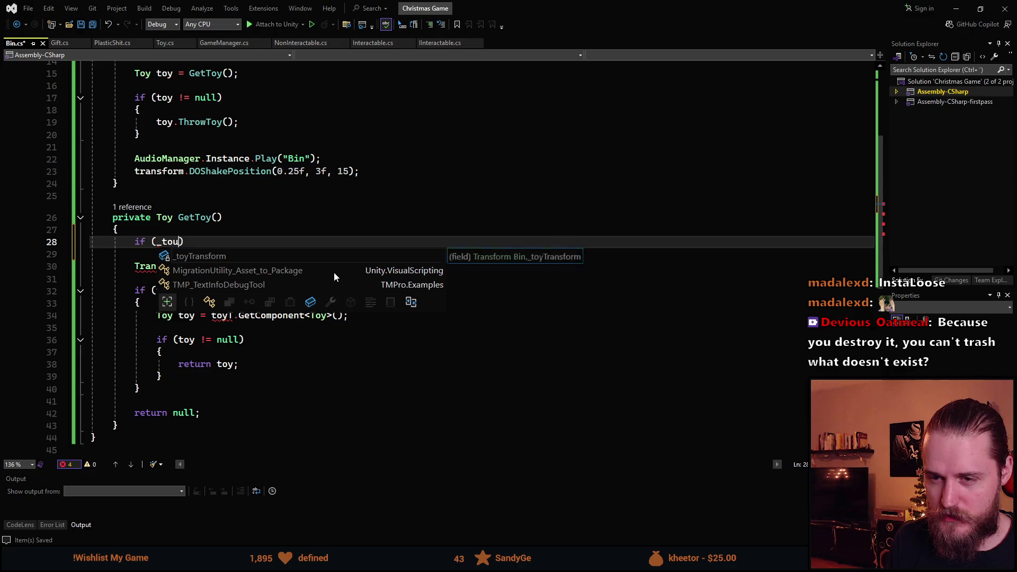
{"action": "key", "text": "Tab"}
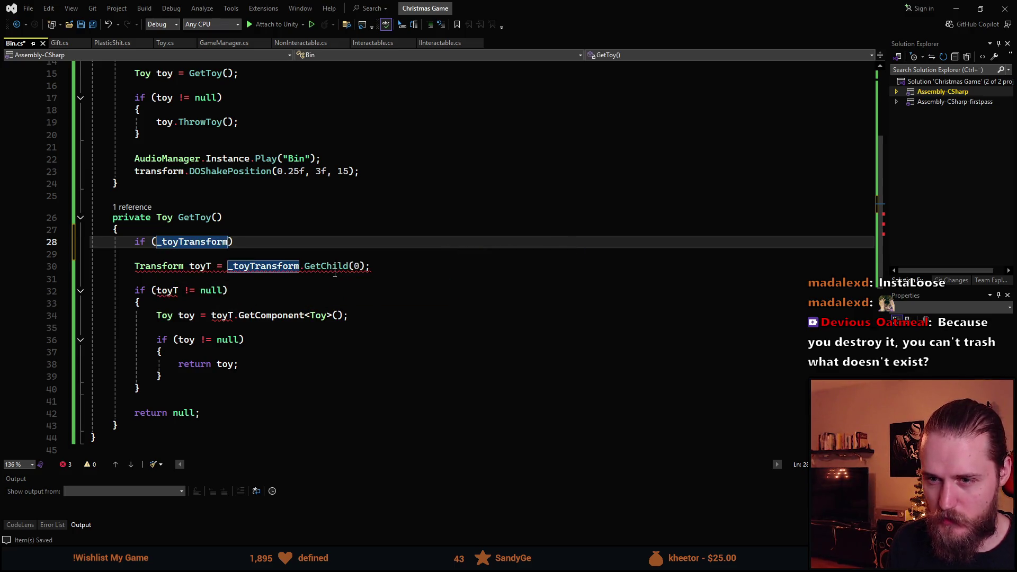
{"action": "type", "text": "."}
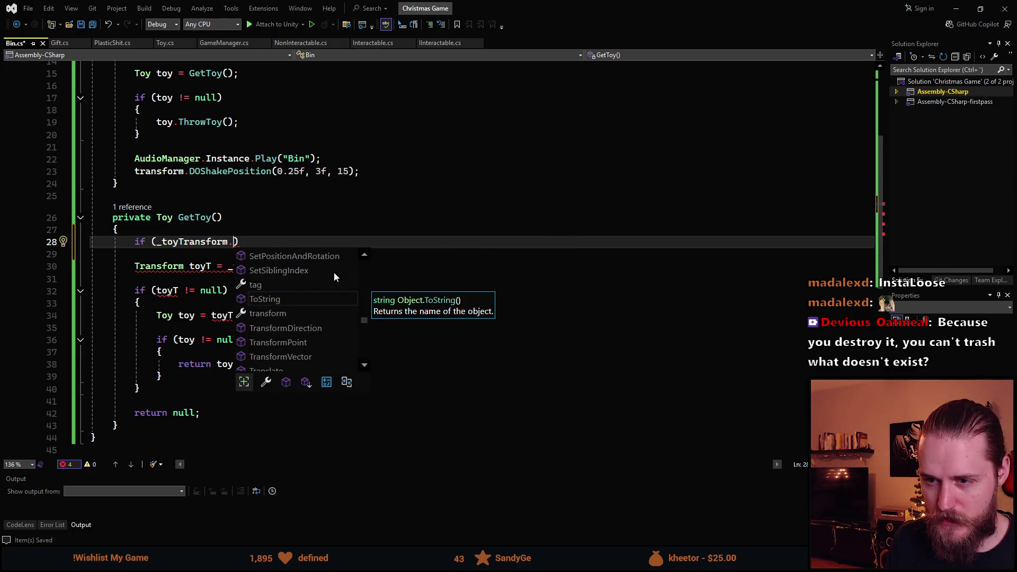
{"action": "type", "text": "chi"}
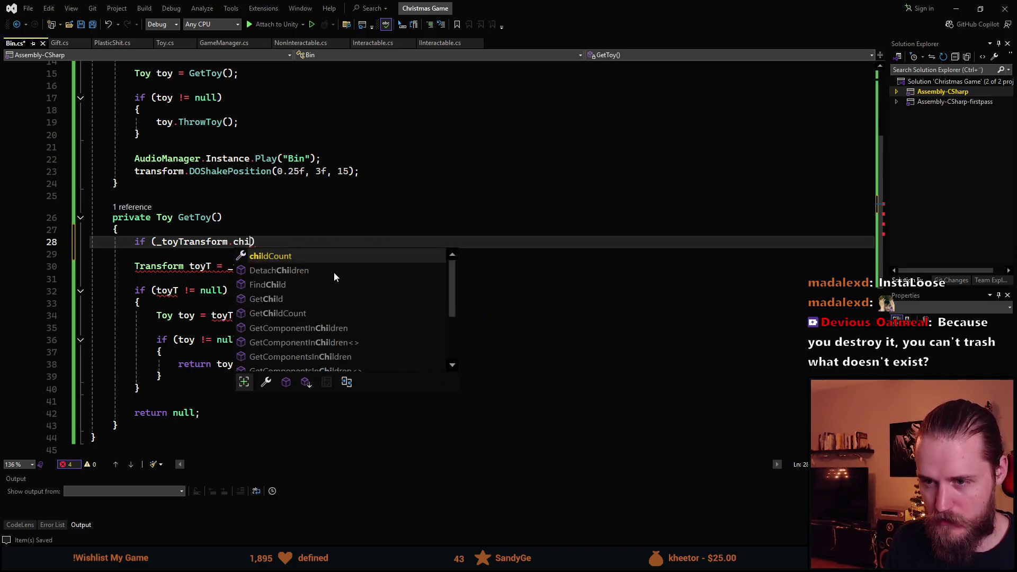
{"action": "key", "text": "Tab"}
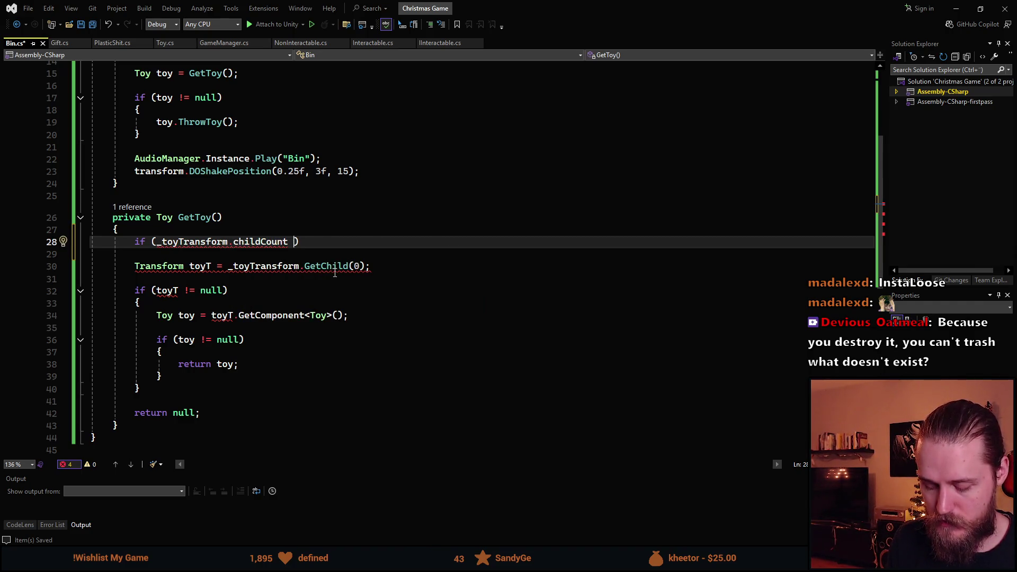
{"action": "type", "text": "== 0"}
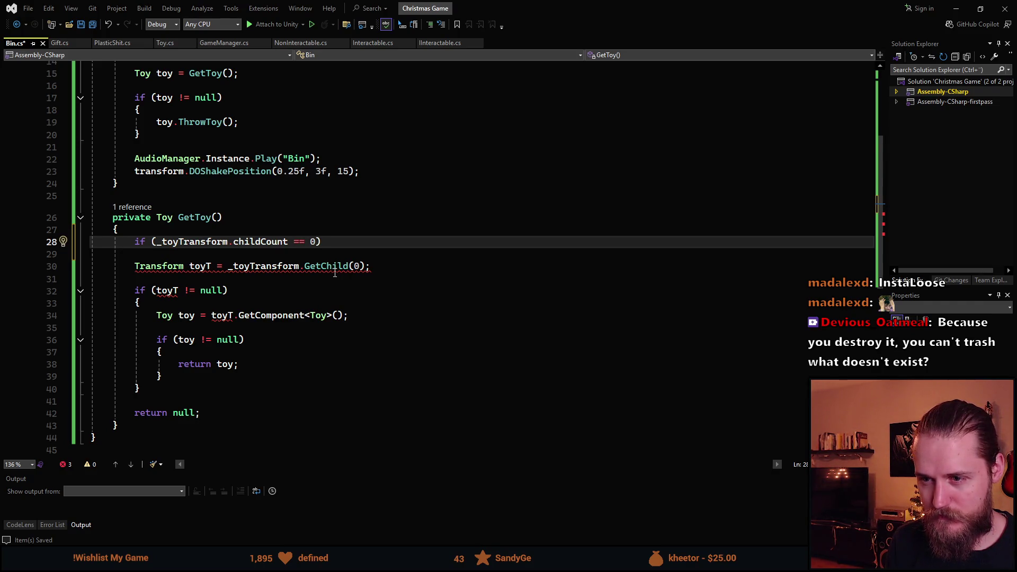
{"action": "key", "text": "End"}
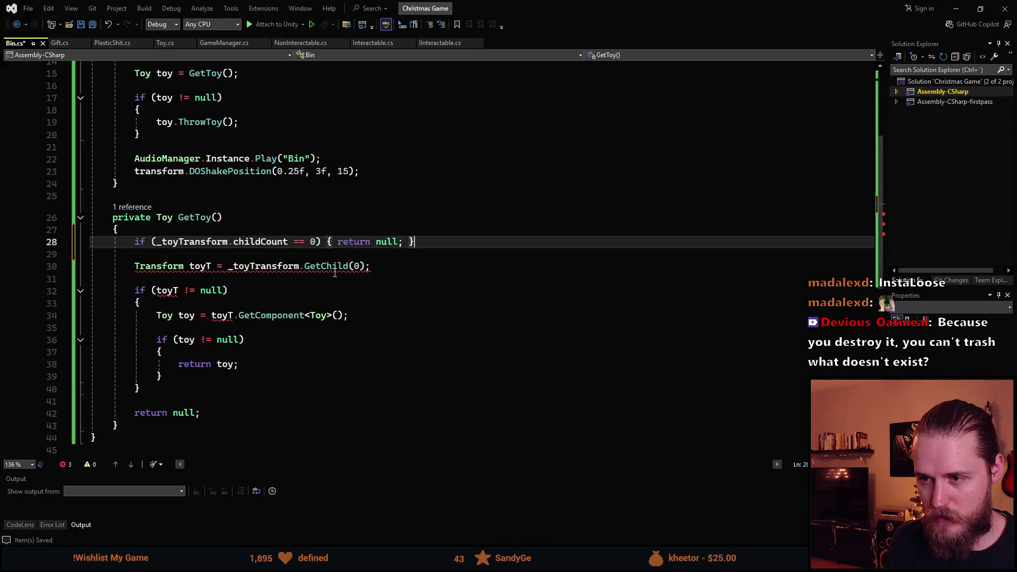
{"action": "key", "text": "alt+Tab"}
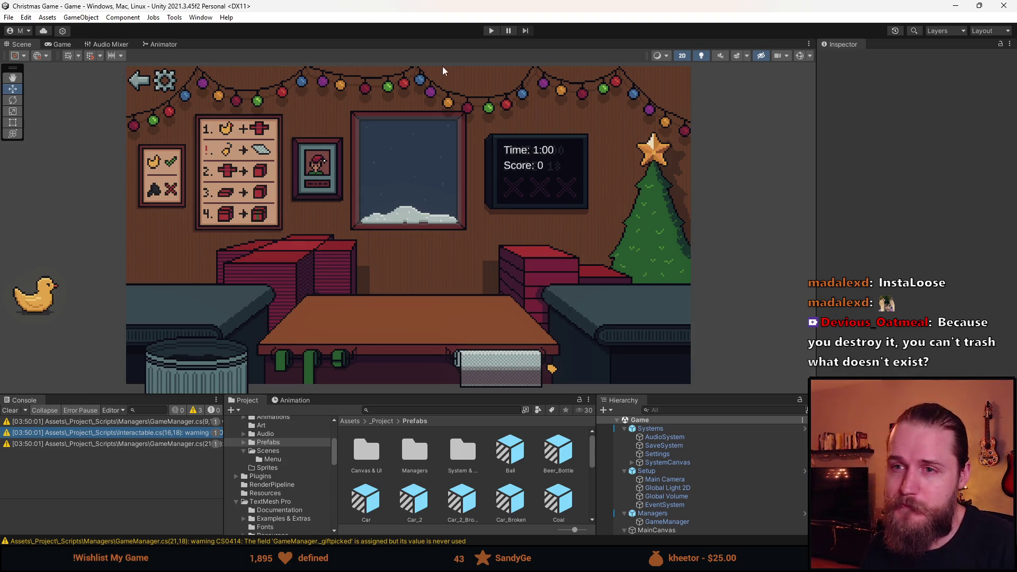
Start the game, enlarge the Game view, trash the duck and red car, and send off a present.
{"action": "left_click", "coordinate": [491, 31]}
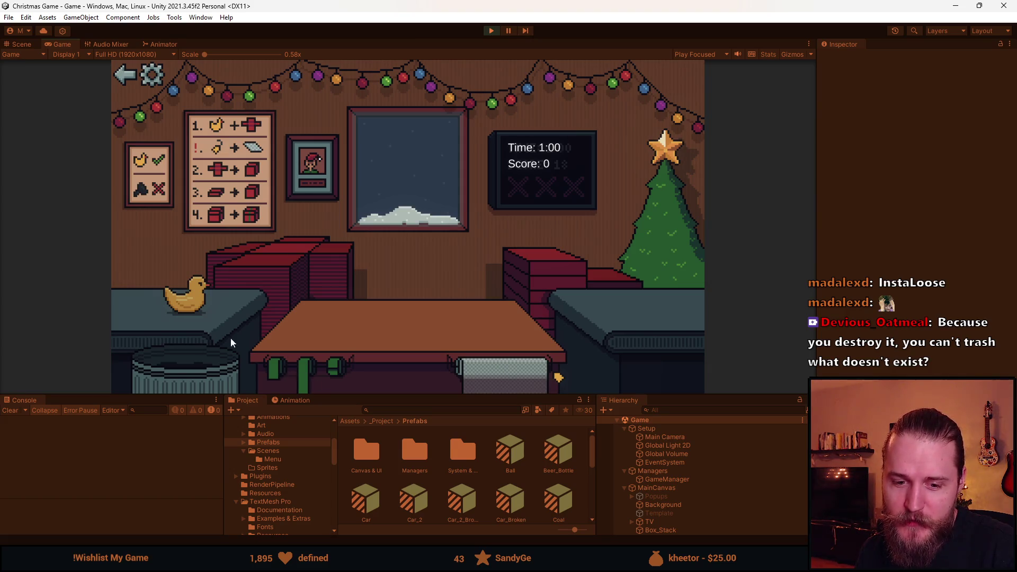
{"action": "left_click_drag", "start_coordinate": [386, 393], "coordinate": [386, 458]}
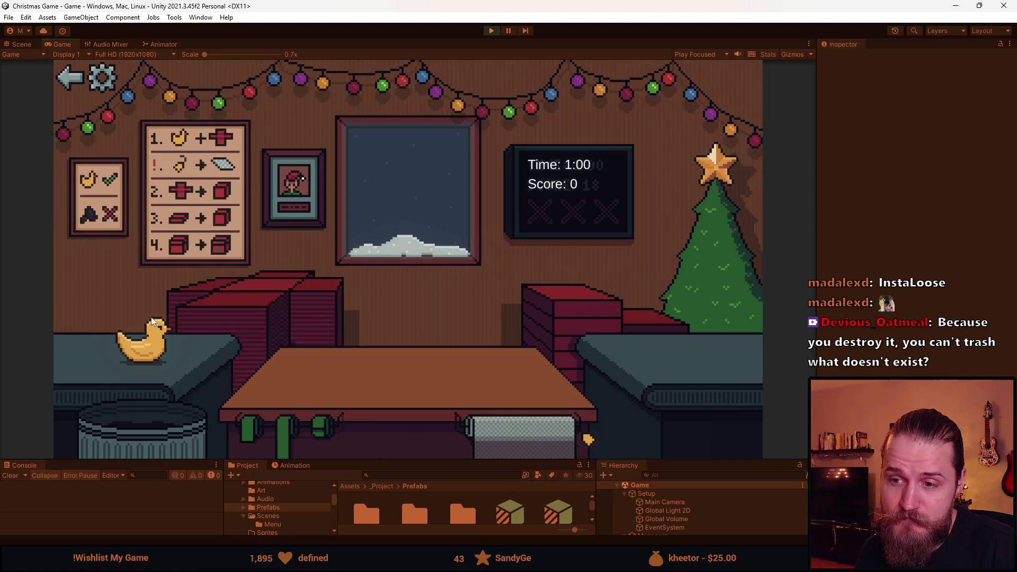
{"action": "left_click", "coordinate": [260, 304]}
{"action": "left_click", "coordinate": [149, 358]}
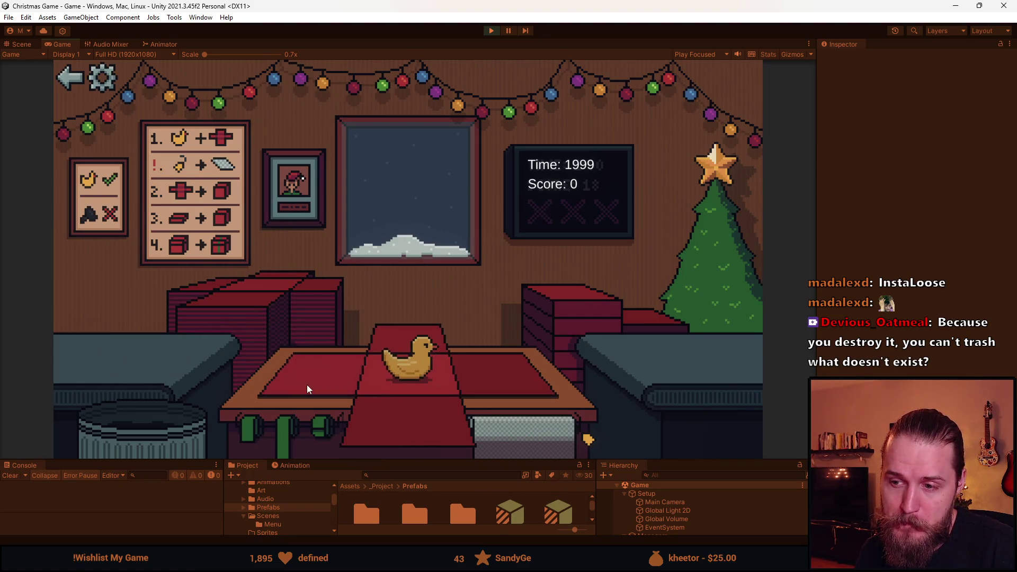
{"action": "left_click", "coordinate": [192, 430]}
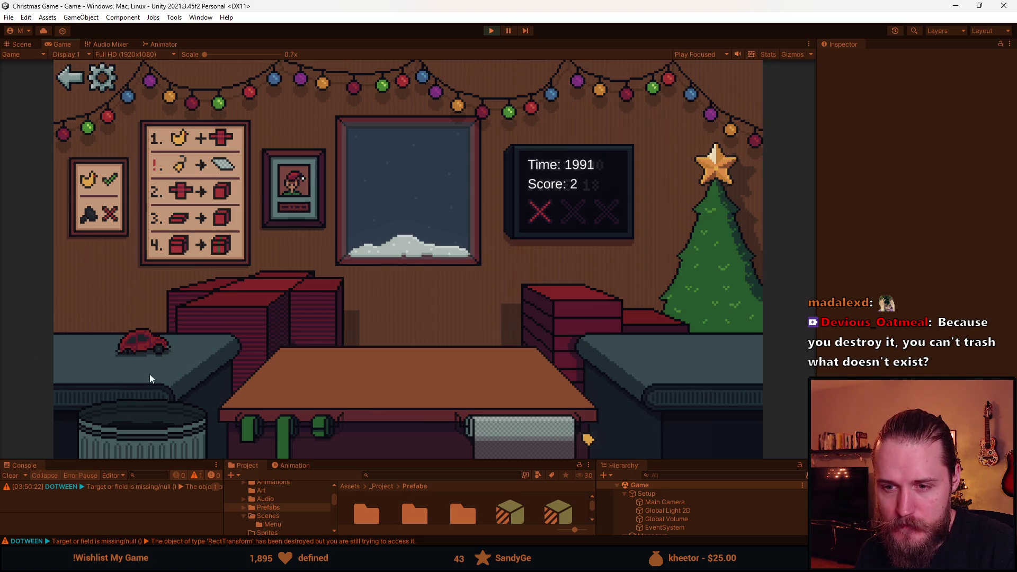
{"action": "left_click", "coordinate": [160, 421]}
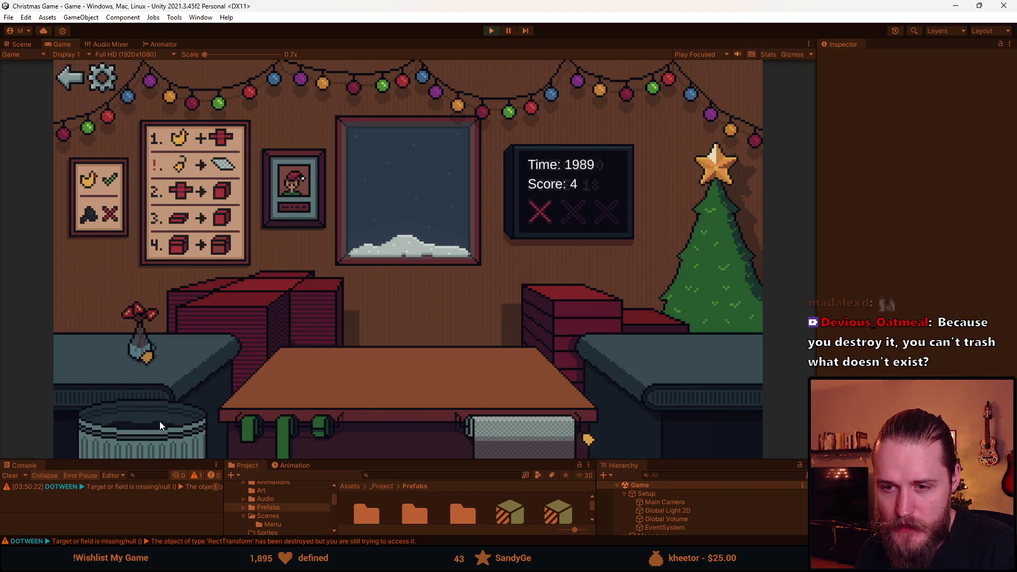
{"action": "left_click", "coordinate": [235, 295]}
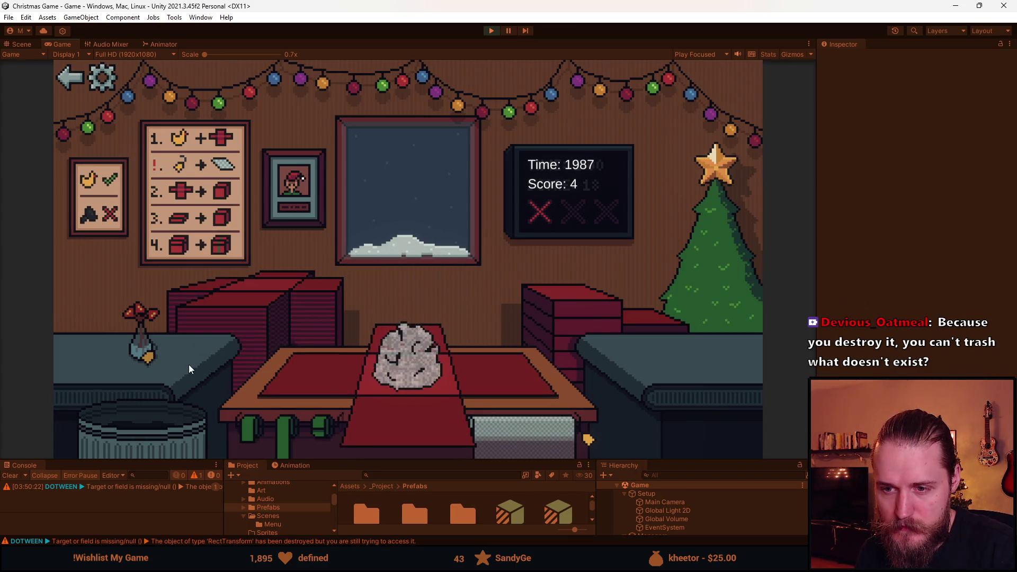
{"action": "left_click", "coordinate": [322, 382]}
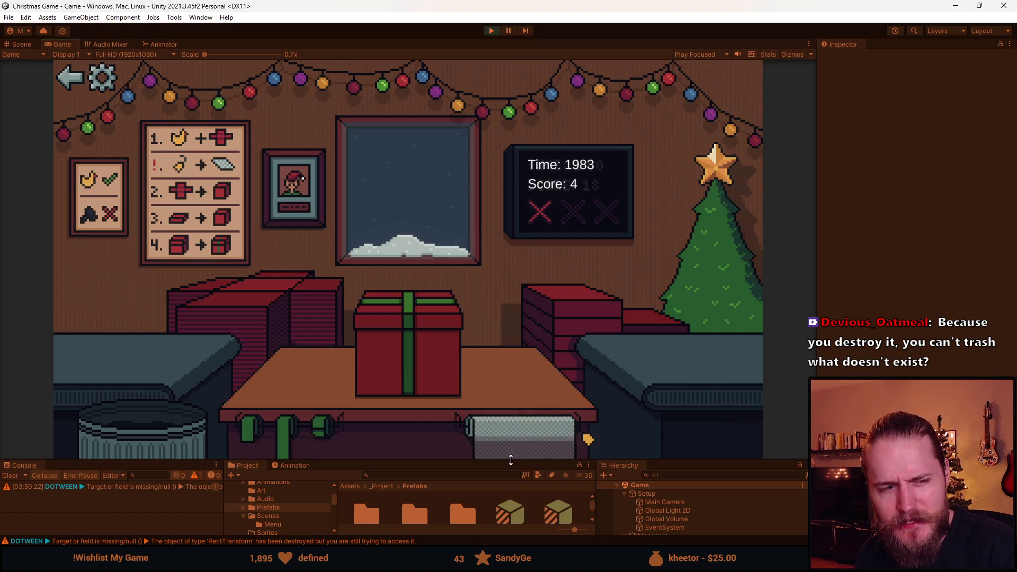
{"action": "left_click", "coordinate": [393, 332]}
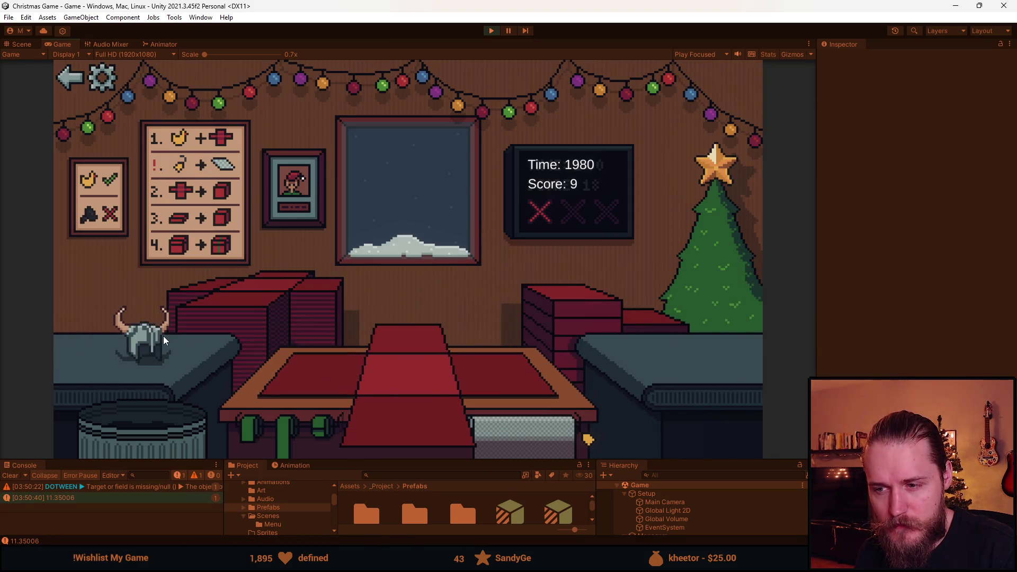
Trash the helmet and teddy boxes and ribbon a gift until three strikes, then stop the game.
{"action": "left_click", "coordinate": [157, 336]}
{"action": "left_click", "coordinate": [517, 434]}
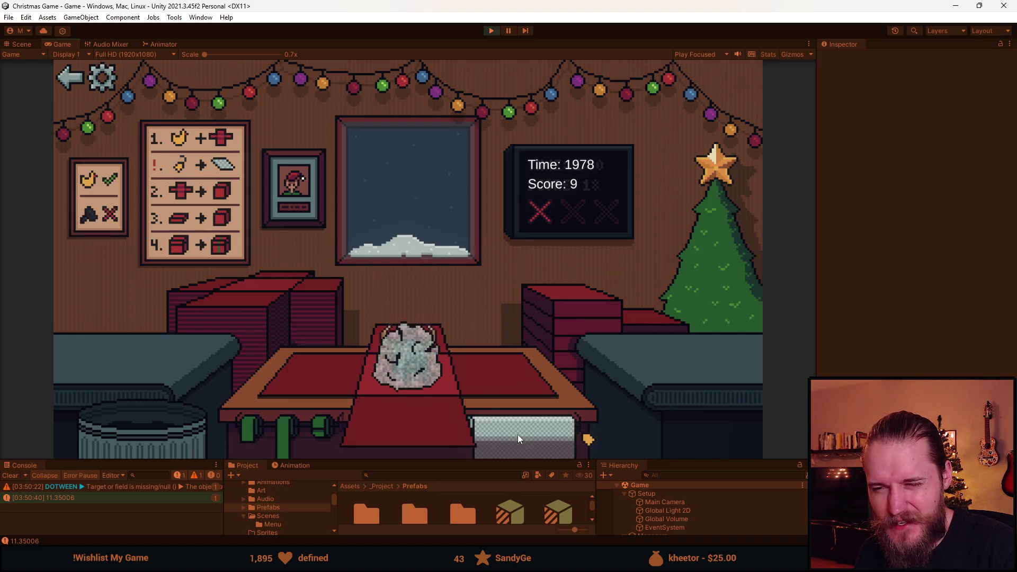
{"action": "left_click", "coordinate": [137, 431]}
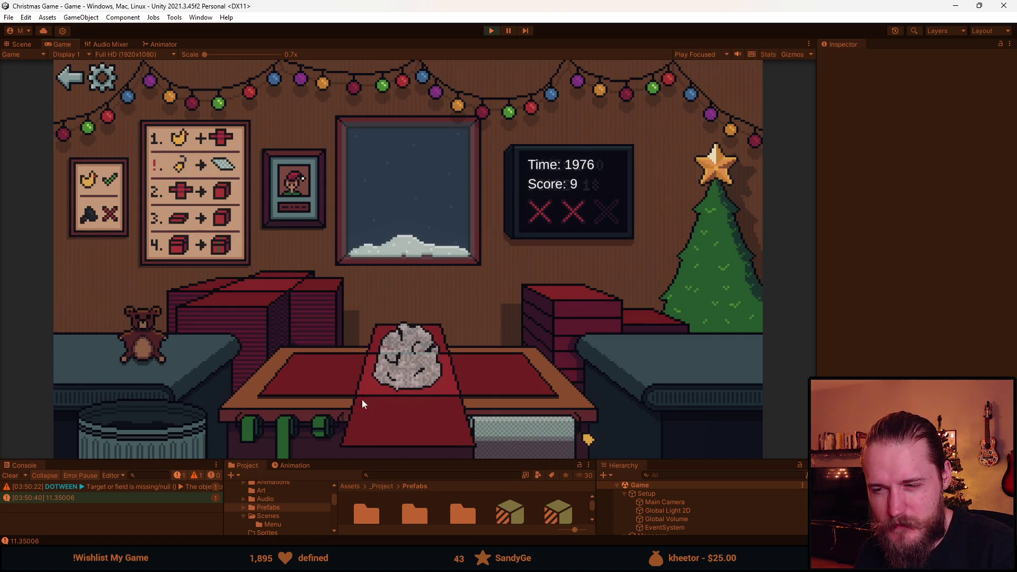
{"action": "left_click", "coordinate": [132, 355]}
{"action": "left_click", "coordinate": [574, 297]}
{"action": "left_click", "coordinate": [420, 346]}
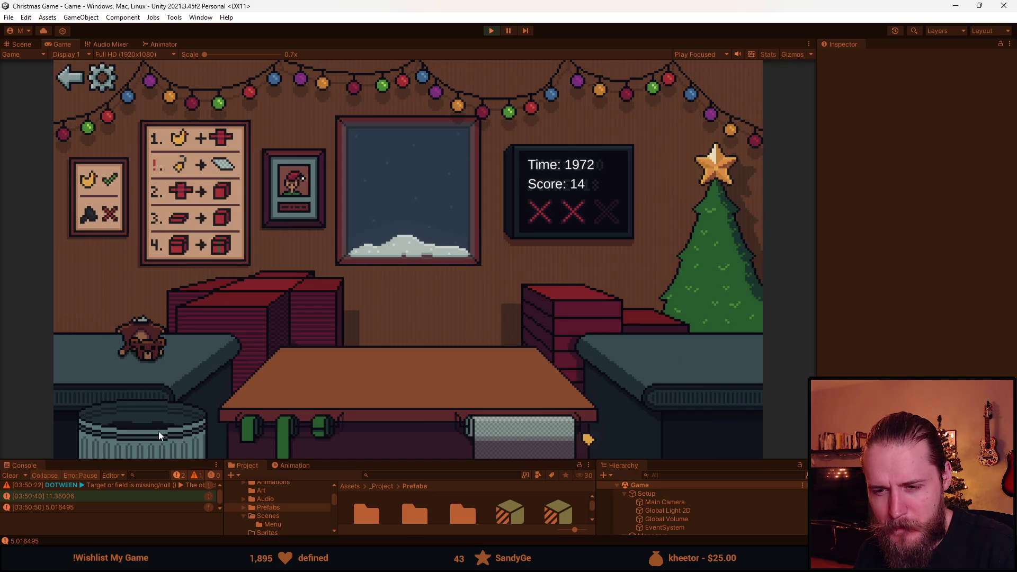
{"action": "left_click", "coordinate": [224, 298]}
{"action": "left_click", "coordinate": [142, 342]}
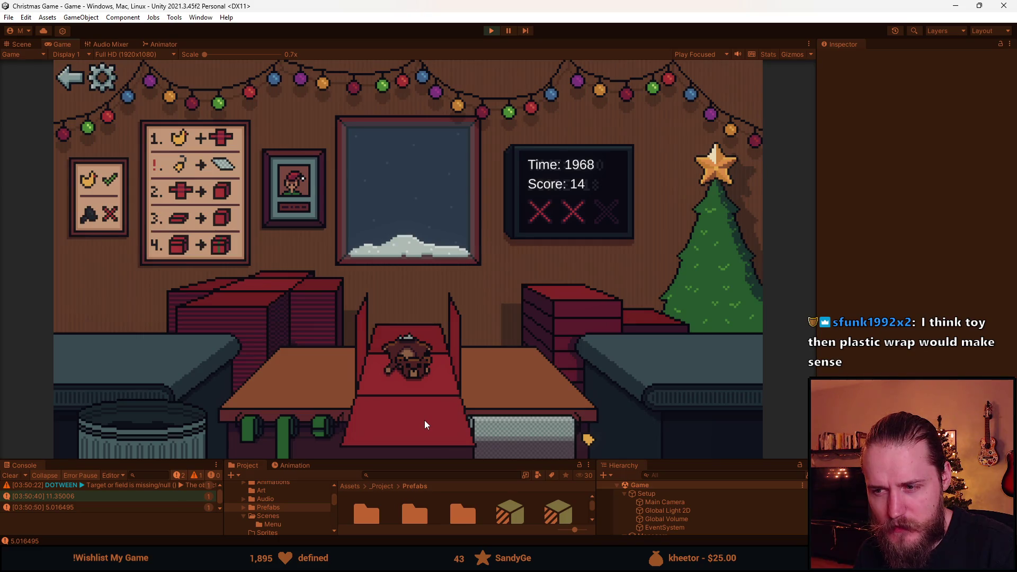
{"action": "left_click", "coordinate": [158, 430]}
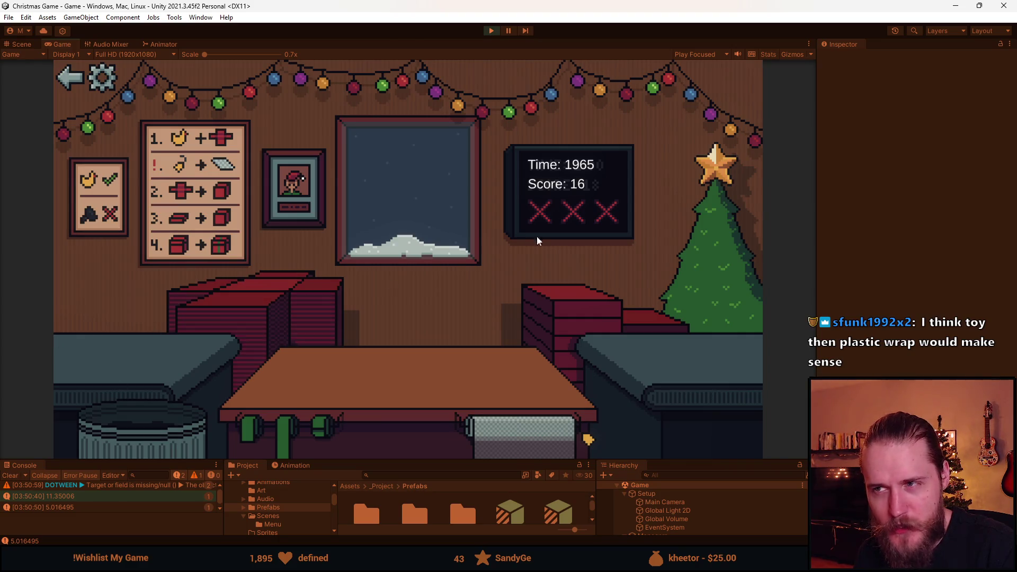
{"action": "left_click", "coordinate": [490, 32]}
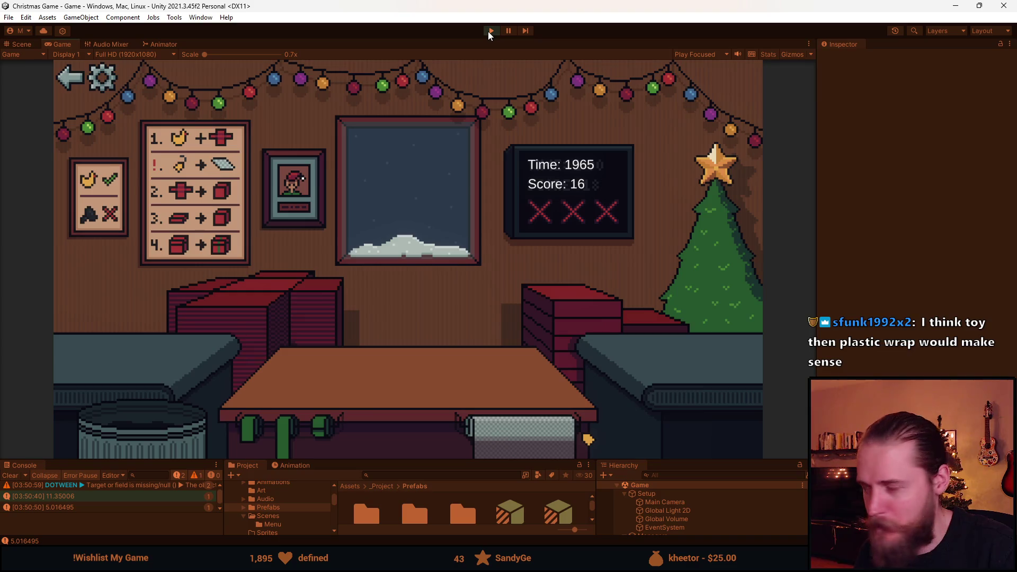
{"action": "key", "text": "alt+Tab"}
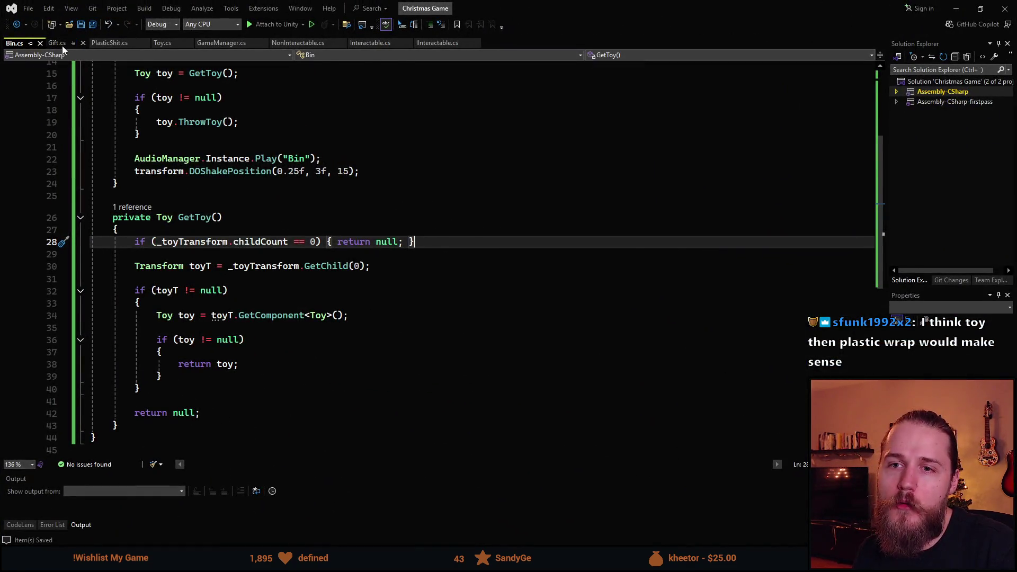
Look over the Gift.cs throw-away code, then return to Bin.cs.
{"action": "left_click", "coordinate": [61, 45]}
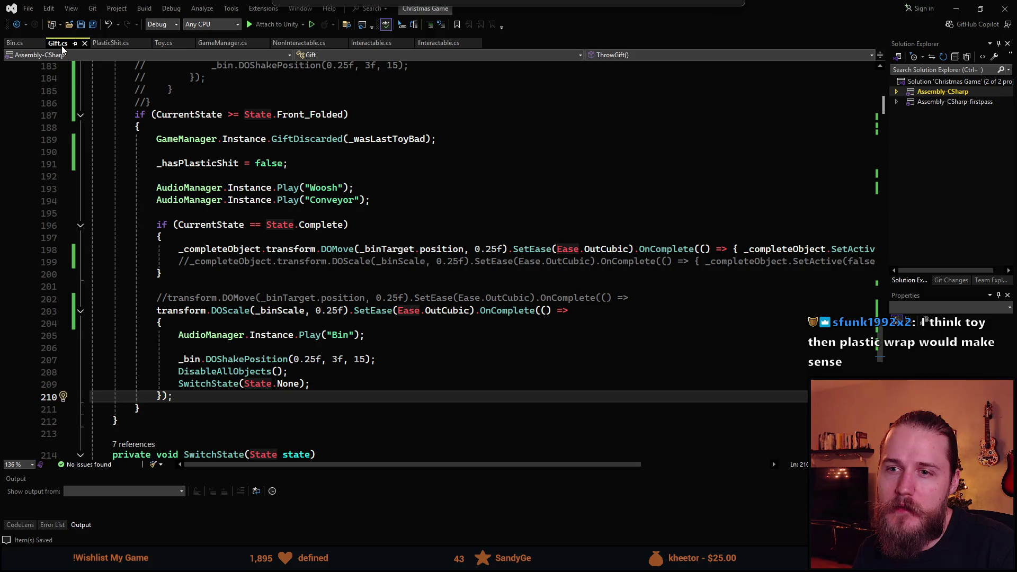
{"action": "scroll", "coordinate": [153, 248], "scroll_direction": "up", "scroll_amount": 4}
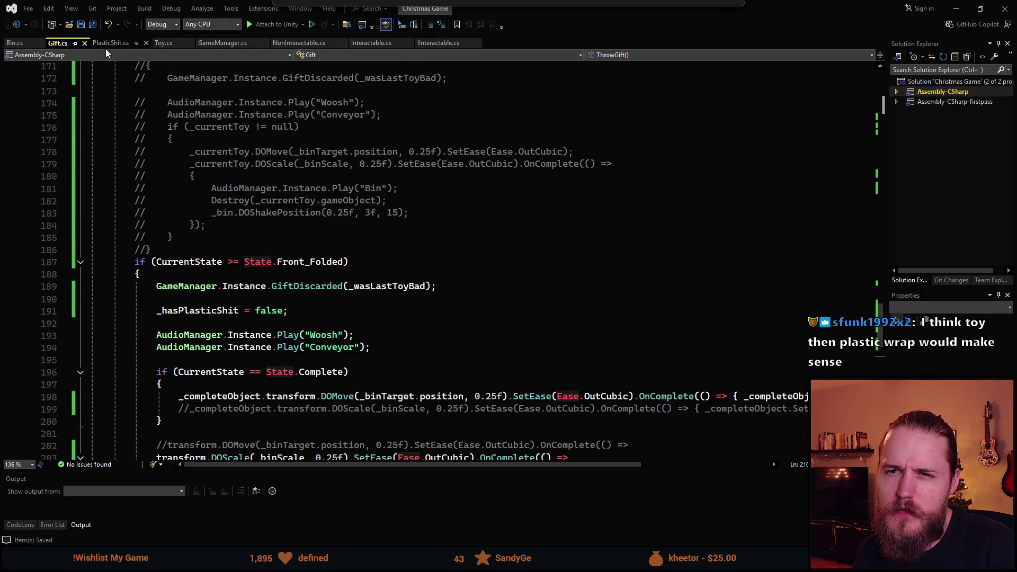
{"action": "left_click", "coordinate": [14, 42]}
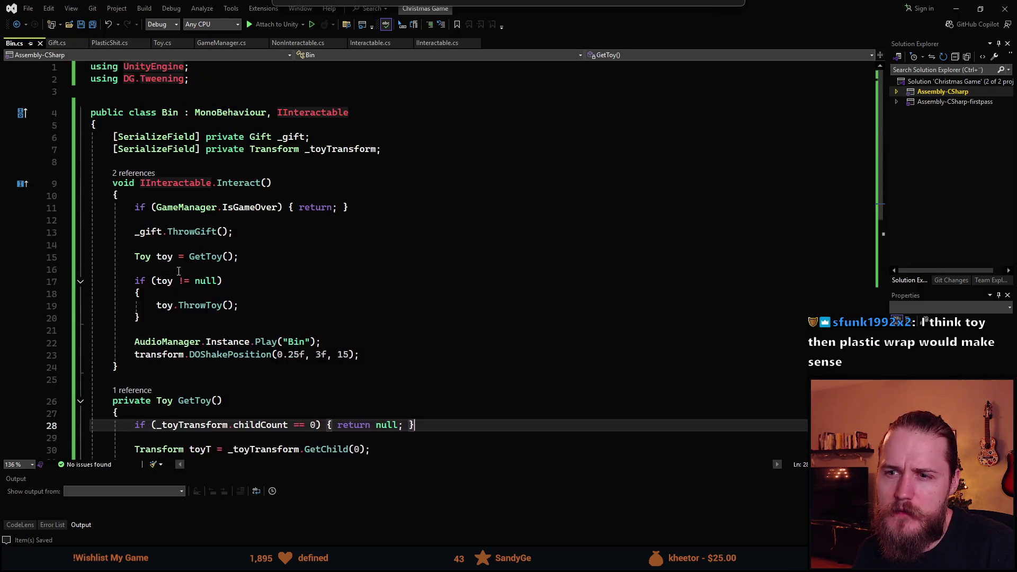
{"action": "scroll", "coordinate": [174, 231], "scroll_direction": "down", "scroll_amount": 4}
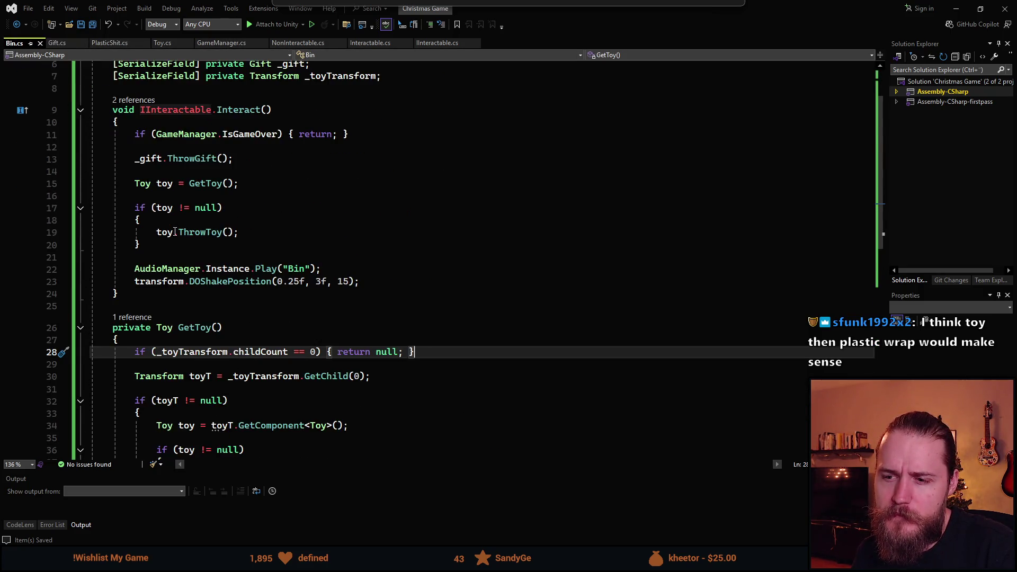
{"action": "scroll", "coordinate": [213, 340], "scroll_direction": "up", "scroll_amount": 5}
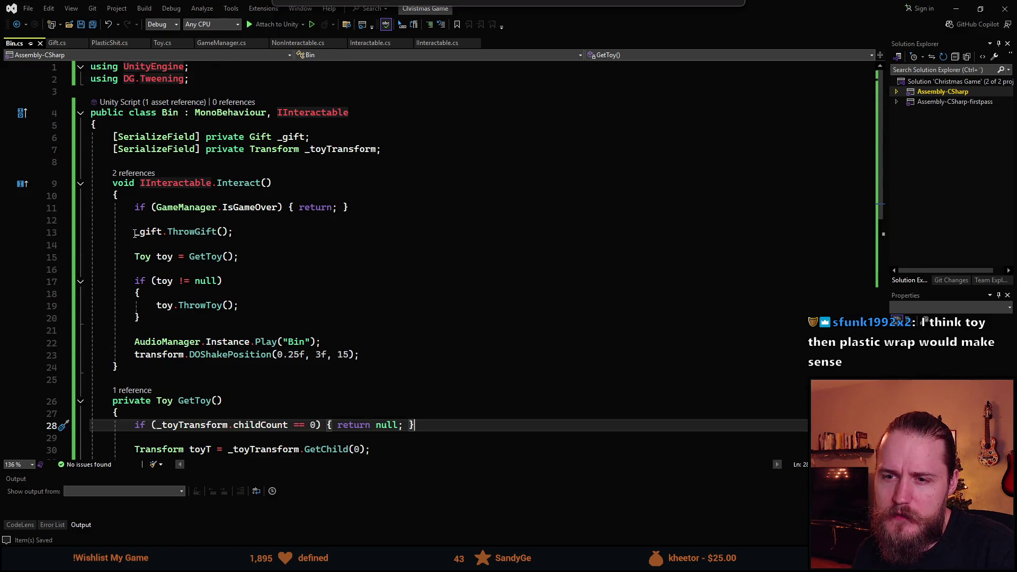
Jump to the ThrowGift definition, then return to the _gift.ThrowGift() line in Bin.cs.
{"action": "left_click", "coordinate": [181, 231]}
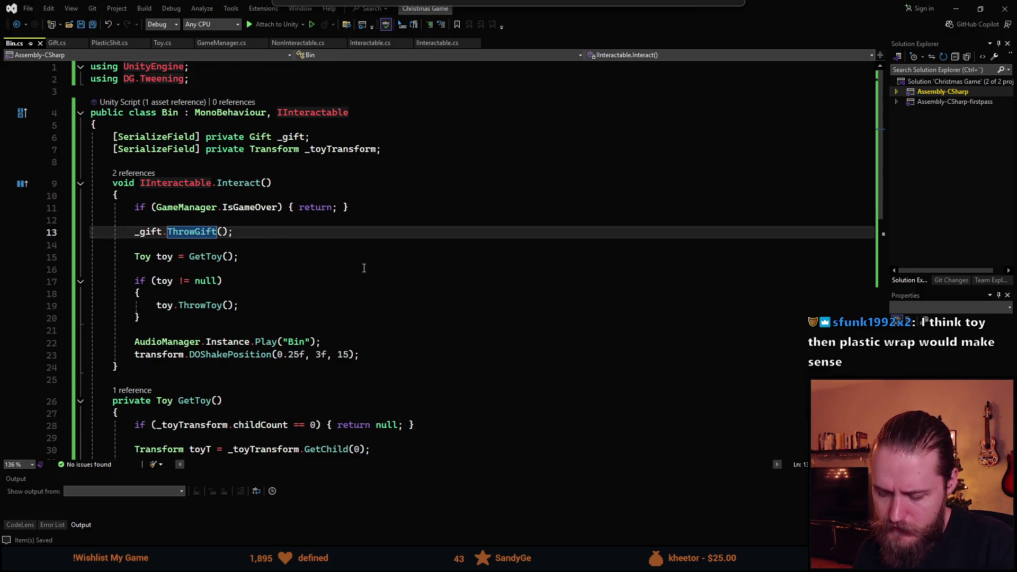
{"action": "key", "text": "F12"}
{"action": "scroll", "coordinate": [243, 290], "scroll_direction": "down", "scroll_amount": 10}
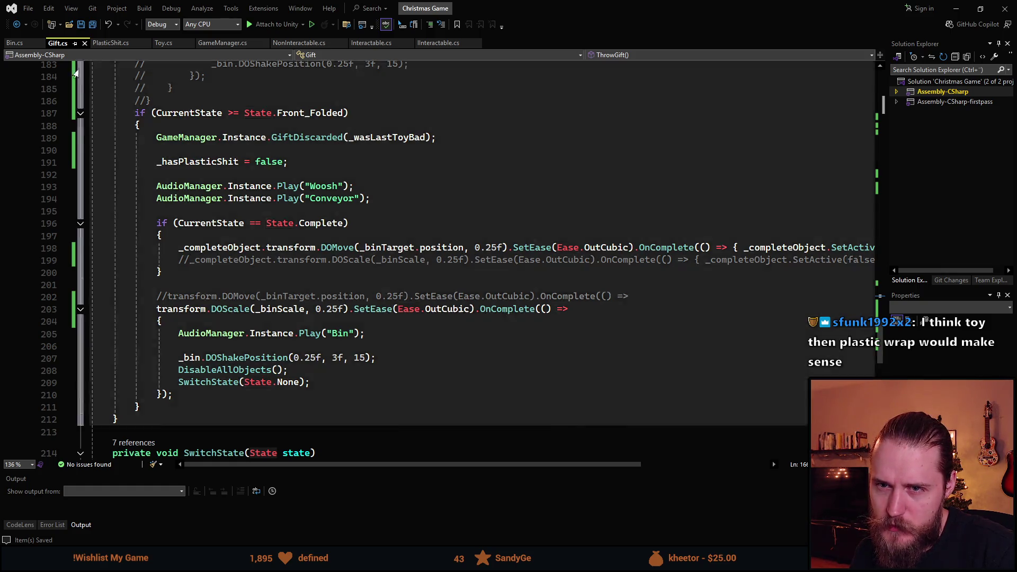
{"action": "left_click", "coordinate": [17, 44]}
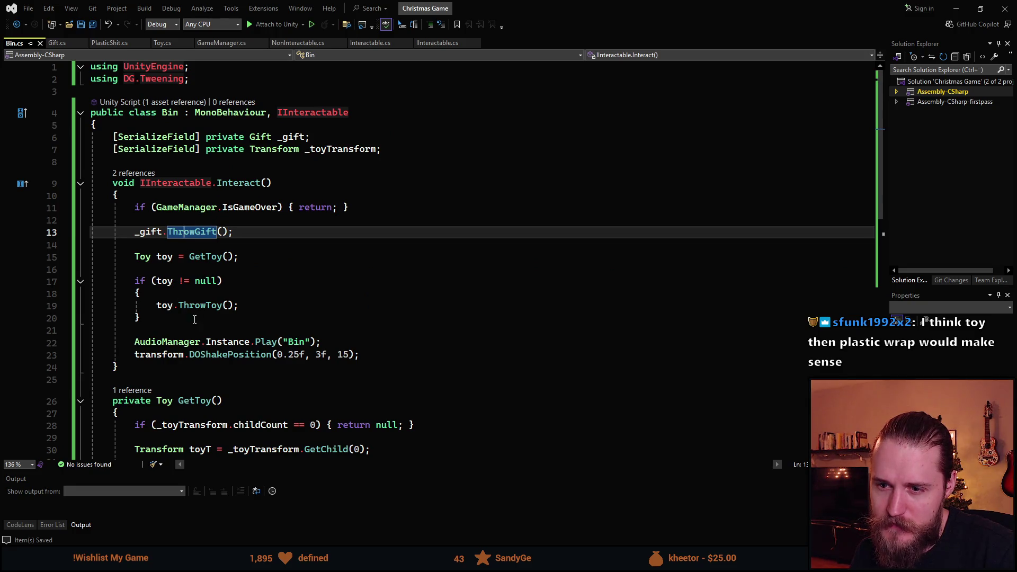
{"action": "left_click", "coordinate": [141, 233]}
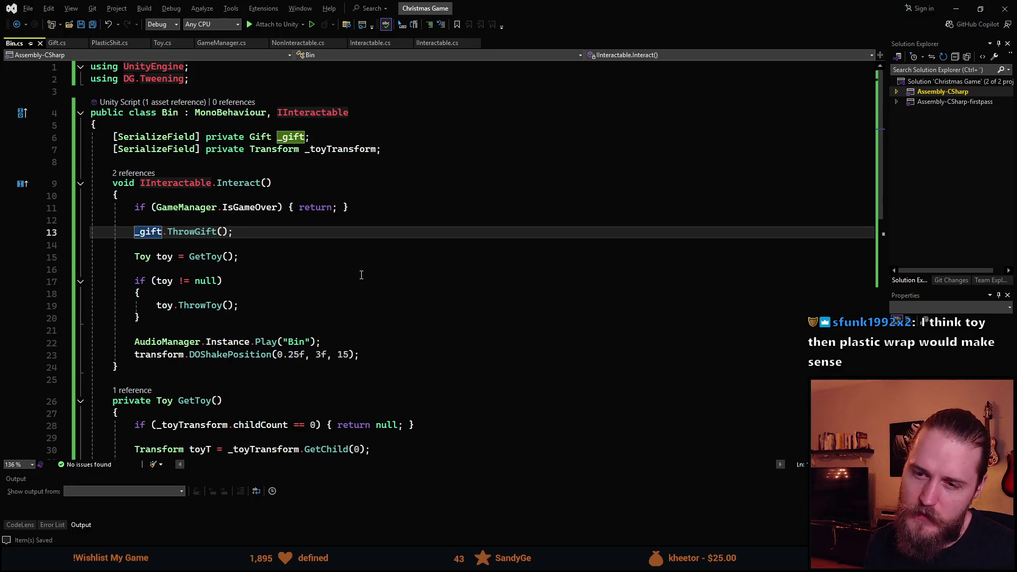
Move the ThrowGift call below the toy lookup with blank lines around it, and save.
{"action": "key", "text": "alt+Down"}
{"action": "key", "text": "alt+Down"}
{"action": "key", "text": "alt+Down"}
{"action": "key", "text": "alt+Down"}
{"action": "key", "text": "alt+Down"}
{"action": "key", "text": "alt+Down"}
{"action": "key", "text": "Return"}
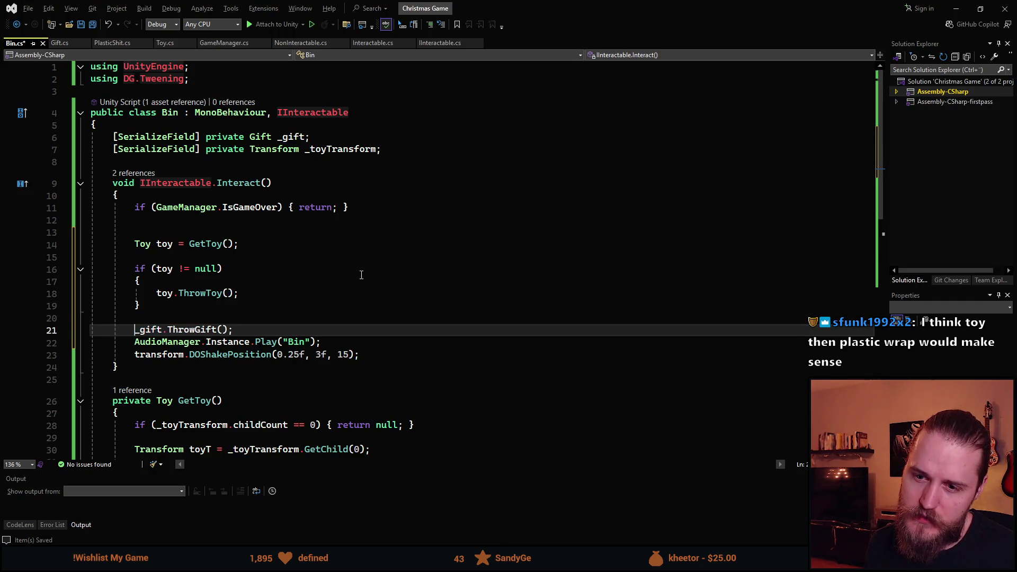
{"action": "key", "text": "End"}
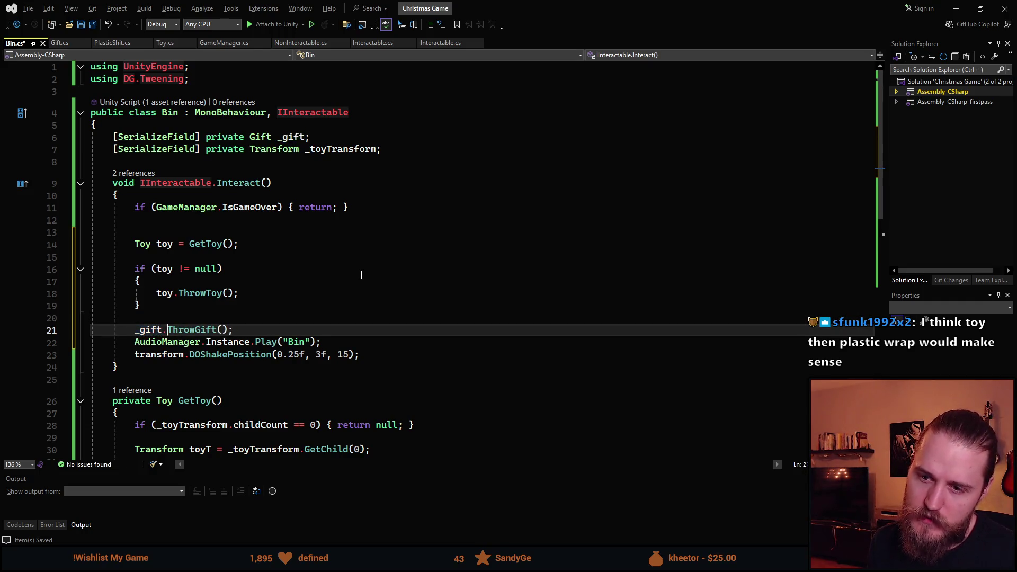
{"action": "key", "text": "Return"}
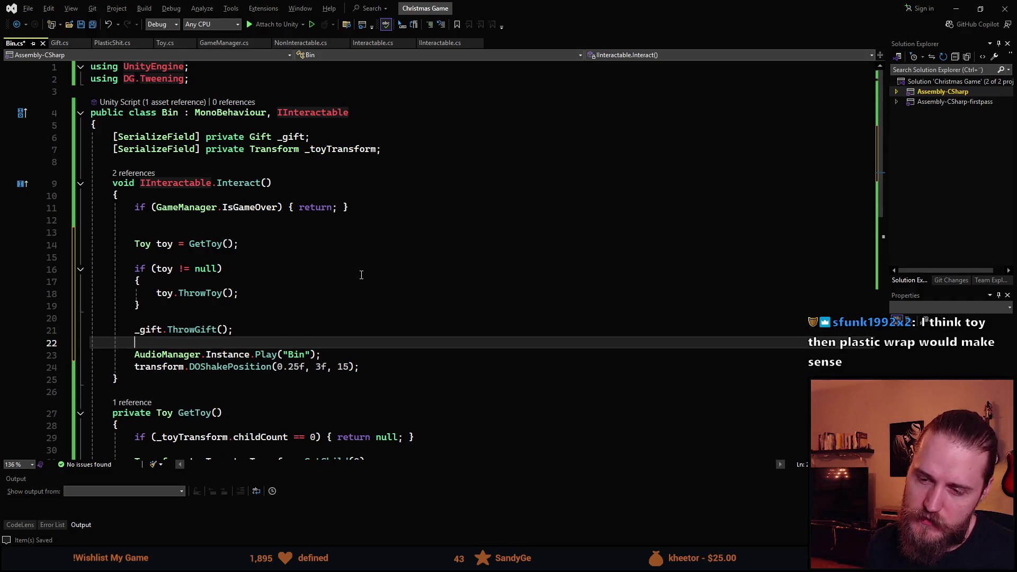
{"action": "key", "text": "ctrl+s"}
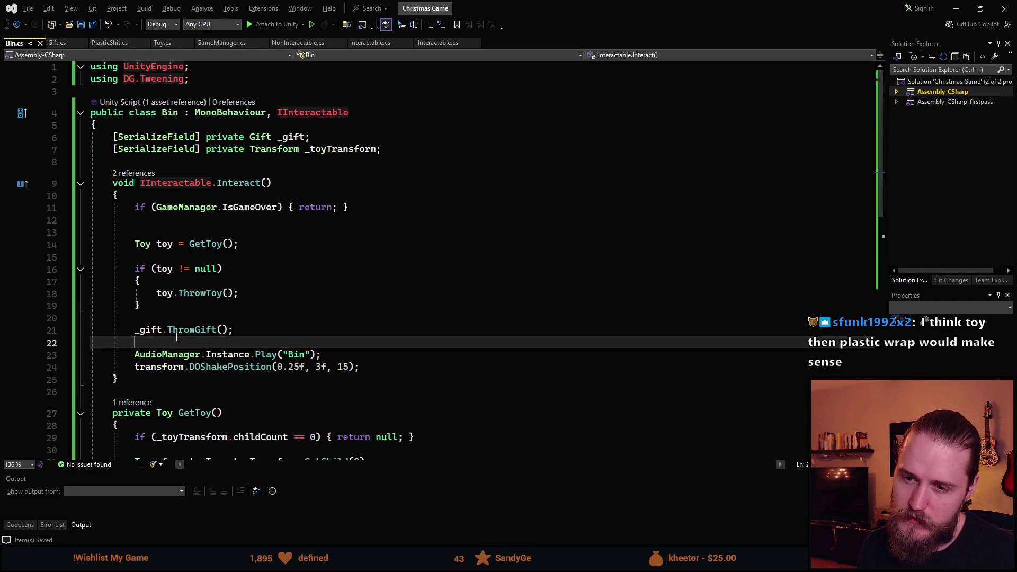
{"action": "key", "text": "alt+Tab"}
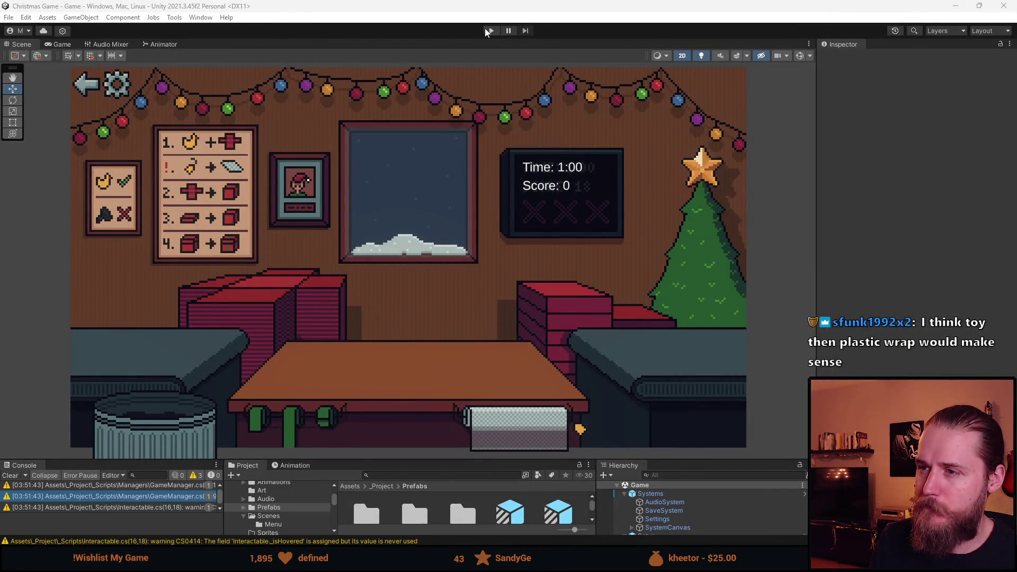
{"action": "key", "text": "alt+Tab"}
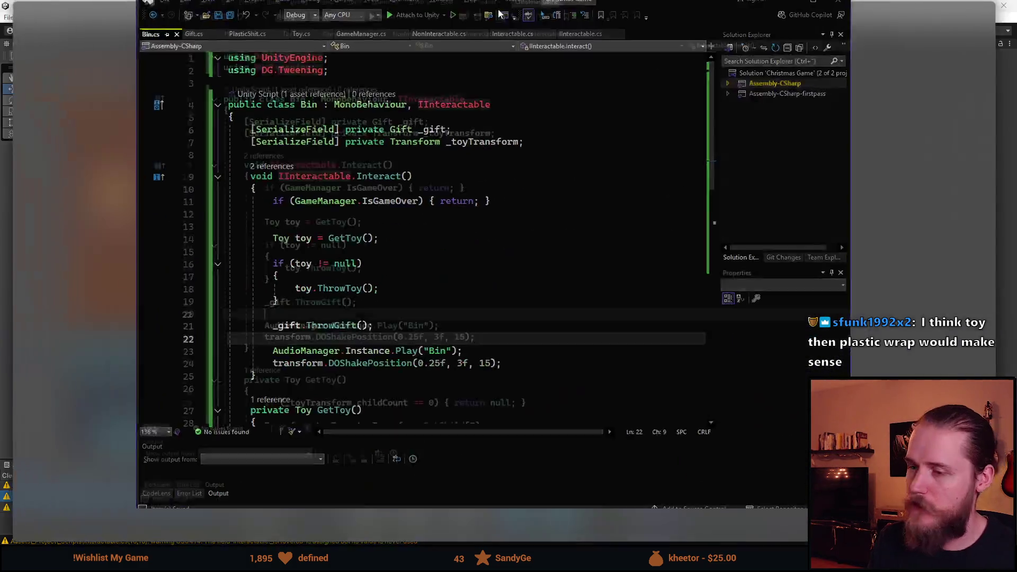
Add an else block after the toy check and move the ThrowGift call into it.
{"action": "left_click", "coordinate": [152, 304]}
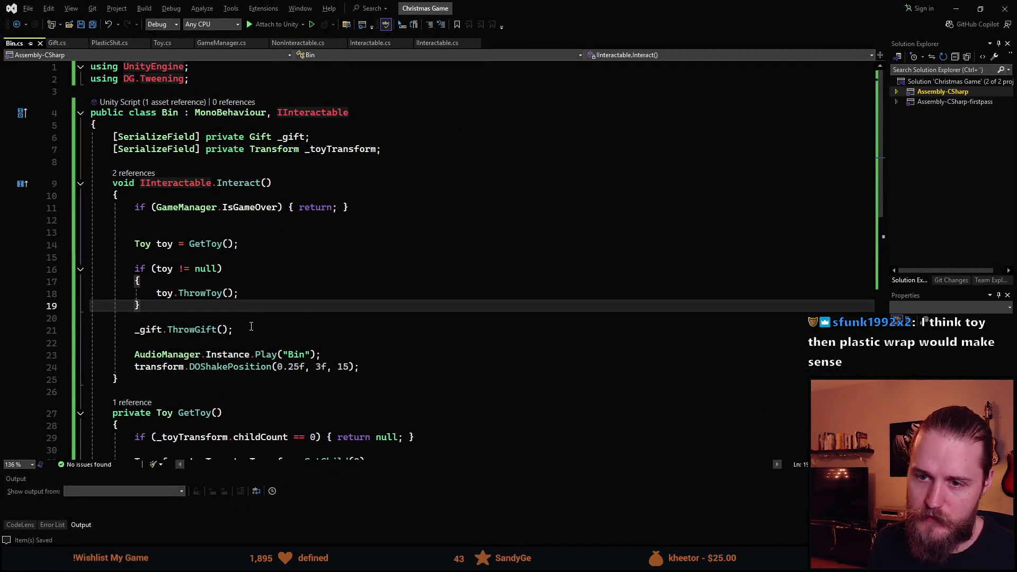
{"action": "key", "text": "Return"}
{"action": "type", "text": "else"}
{"action": "key", "text": "Tab"}
{"action": "key", "text": "Tab"}
{"action": "key", "text": "Down"}
{"action": "key", "text": "Down"}
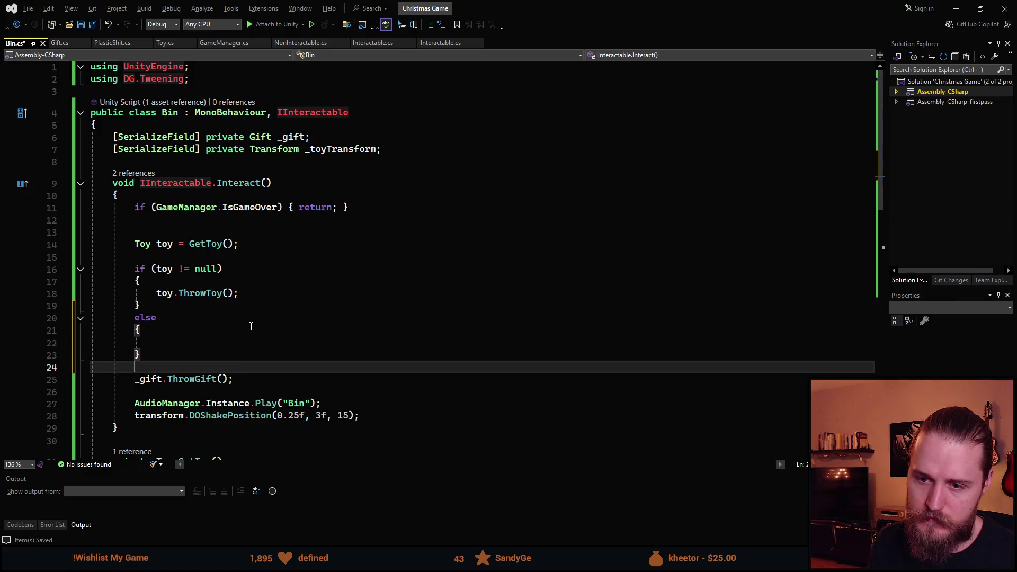
{"action": "key", "text": "Down"}
{"action": "key", "text": "alt+Up"}
{"action": "key", "text": "alt+Up"}
{"action": "key", "text": "alt+Up"}
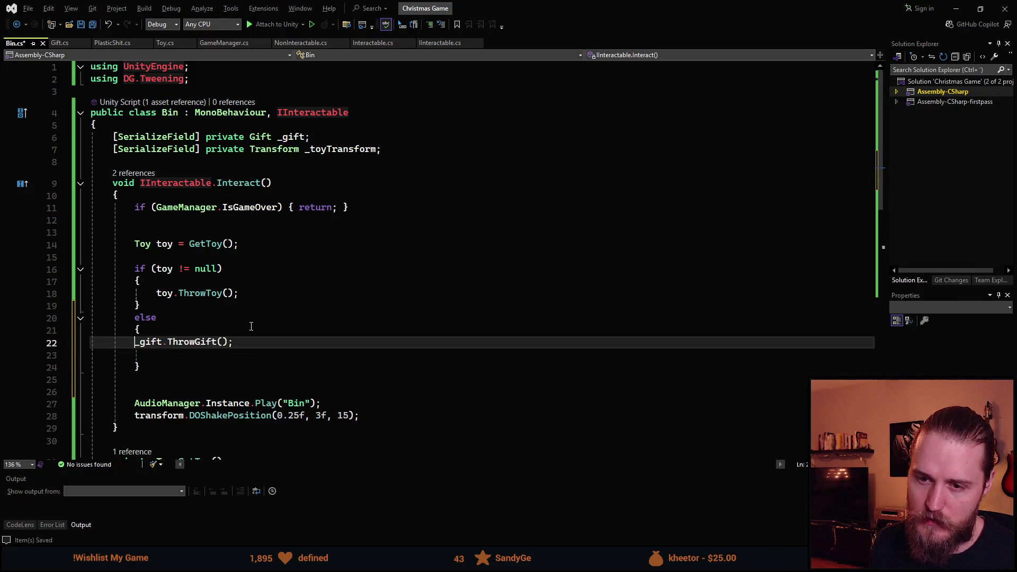
{"action": "key", "text": "Tab"}
{"action": "key", "text": "End"}
{"action": "key", "text": "Delete"}
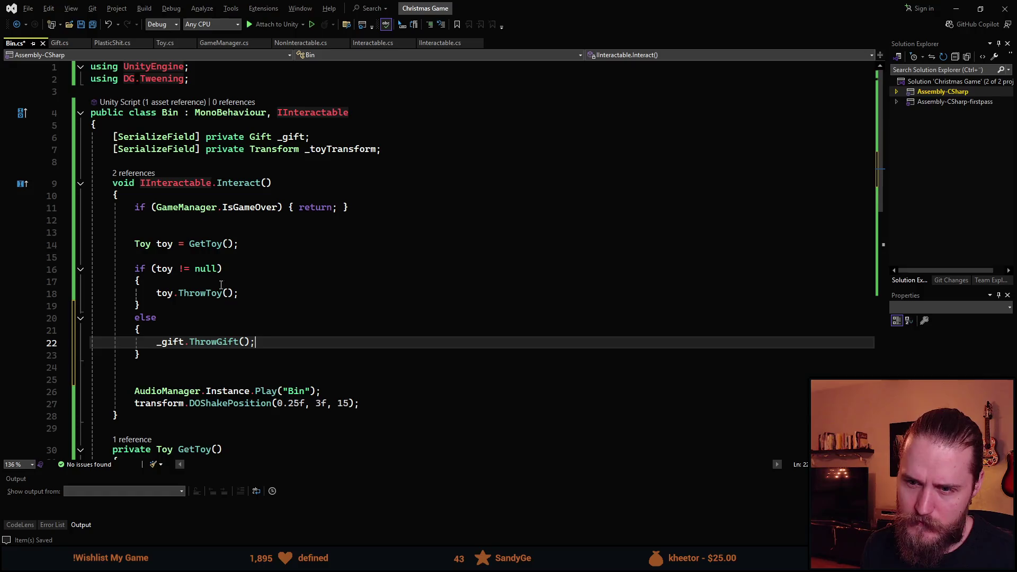
Check the ThrowToy and ThrowGift branches, delete the extra blank line, save, and return to Unity.
{"action": "double_click", "coordinate": [200, 293]}
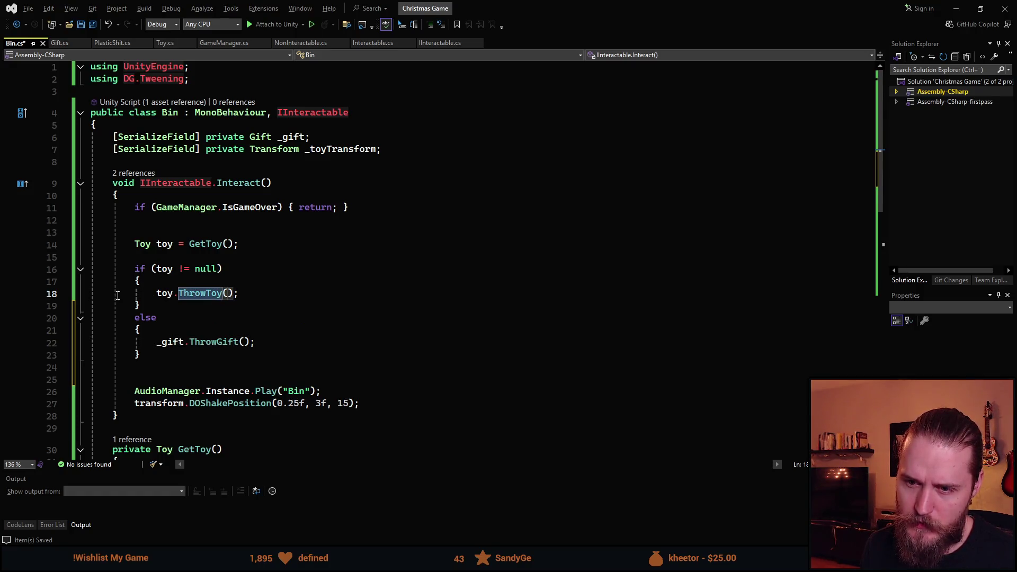
{"action": "left_click", "coordinate": [138, 321]}
{"action": "left_click", "coordinate": [170, 342]}
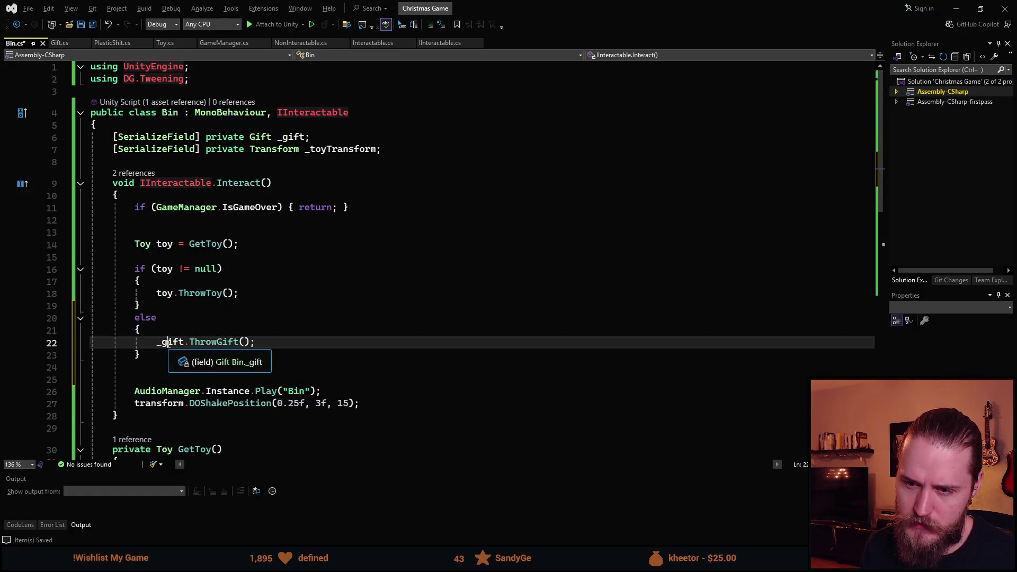
{"action": "double_click", "coordinate": [213, 342]}
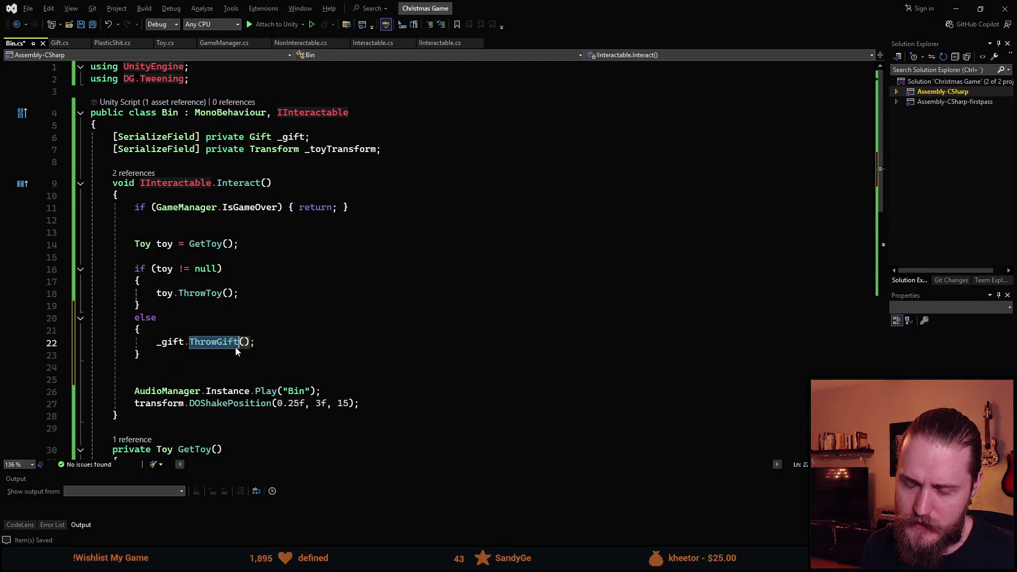
{"action": "left_click", "coordinate": [200, 367]}
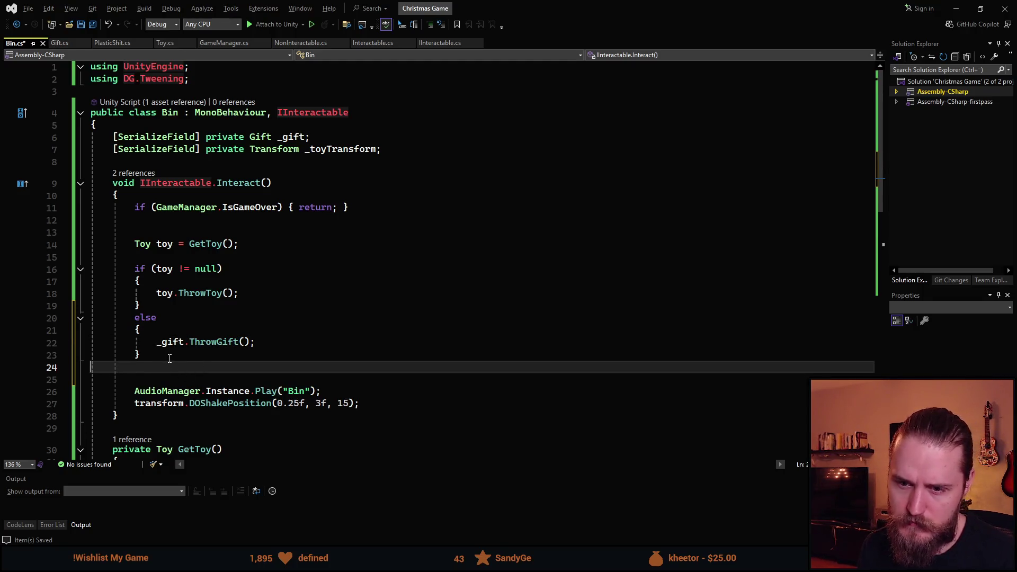
{"action": "key", "text": "Delete"}
{"action": "key", "text": "ctrl+s"}
{"action": "key", "text": "alt+Tab"}
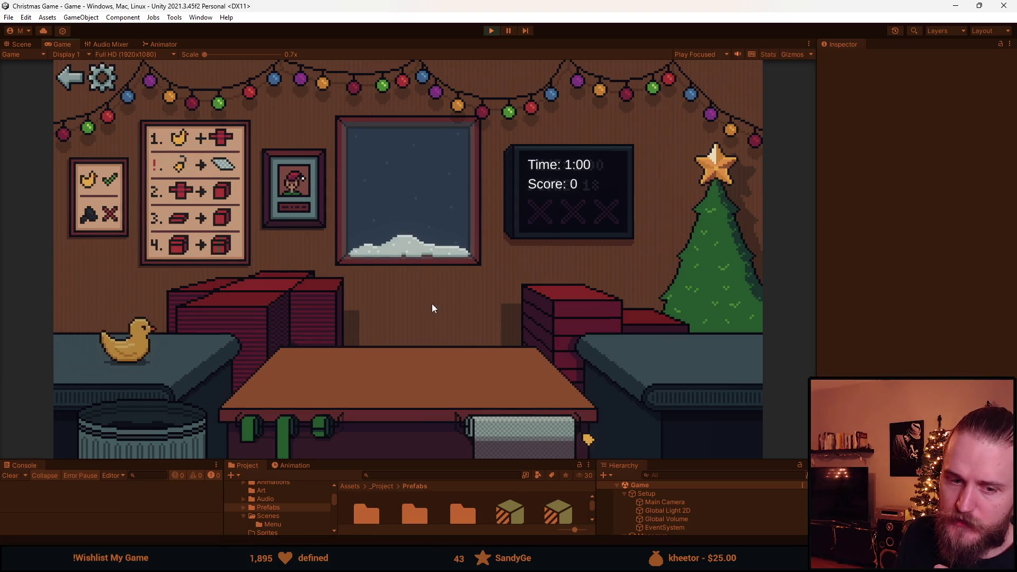
Start a new round, trash the wrapped duck, and box and send off a gift.
{"action": "left_click", "coordinate": [262, 301]}
{"action": "left_click", "coordinate": [262, 301]}
{"action": "left_click", "coordinate": [160, 355]}
{"action": "left_click", "coordinate": [515, 440]}
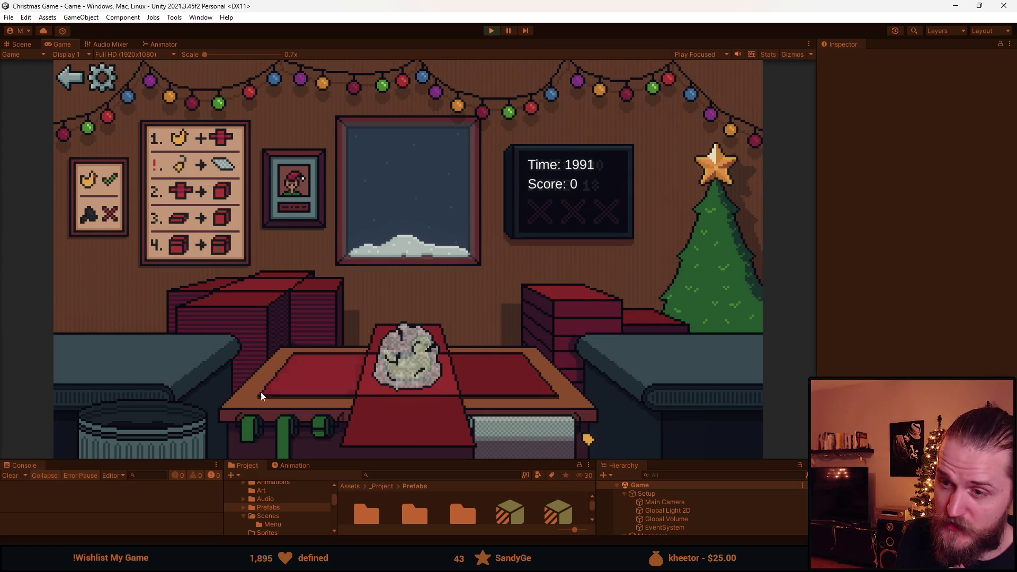
{"action": "left_click", "coordinate": [186, 429]}
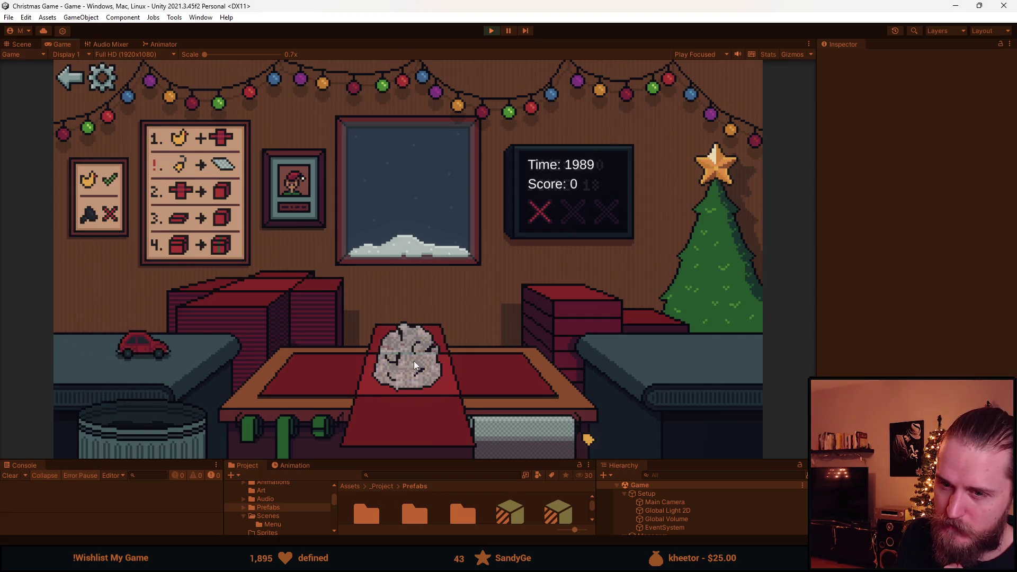
{"action": "left_click", "coordinate": [161, 350]}
{"action": "left_click", "coordinate": [584, 303]}
{"action": "left_click", "coordinate": [432, 344]}
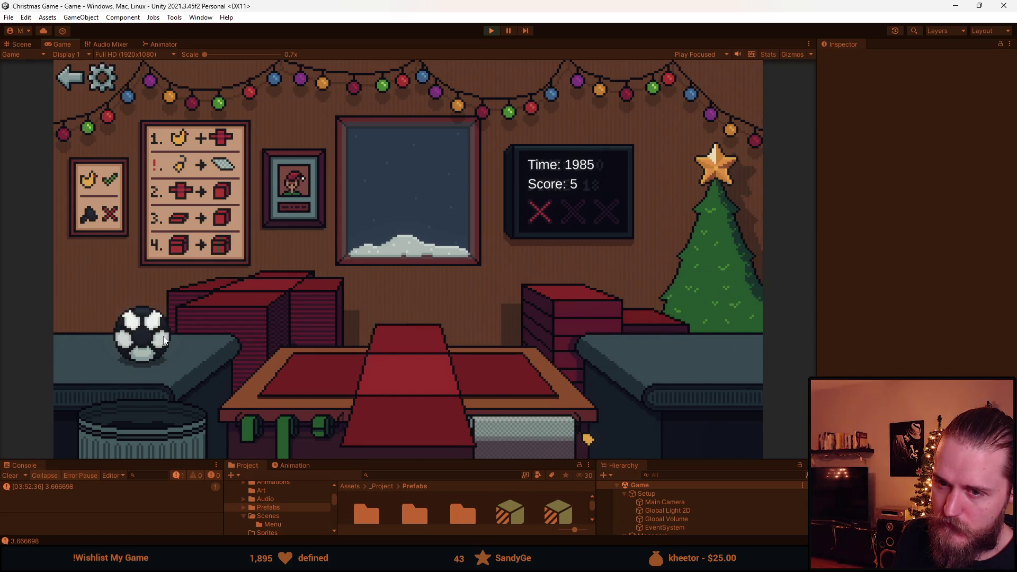
Wrap, box and send off the ball and the next toy with a ribbon.
{"action": "left_click", "coordinate": [164, 341]}
{"action": "left_click", "coordinate": [431, 371]}
{"action": "left_click", "coordinate": [405, 362]}
{"action": "left_click", "coordinate": [396, 349]}
{"action": "left_click", "coordinate": [153, 348]}
{"action": "left_click", "coordinate": [345, 396]}
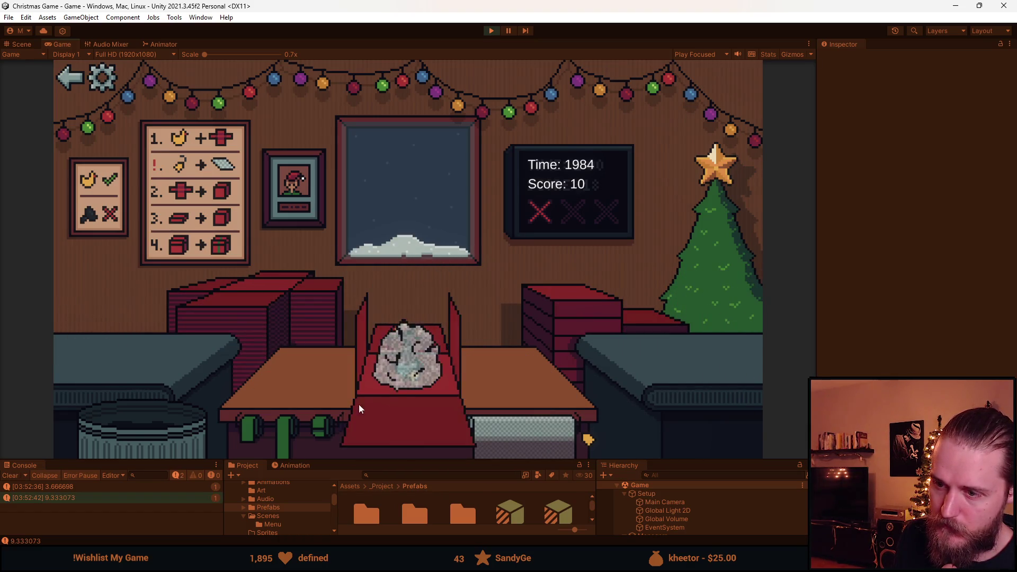
{"action": "left_click", "coordinate": [538, 325]}
{"action": "left_click", "coordinate": [414, 343]}
{"action": "left_click", "coordinate": [414, 342]}
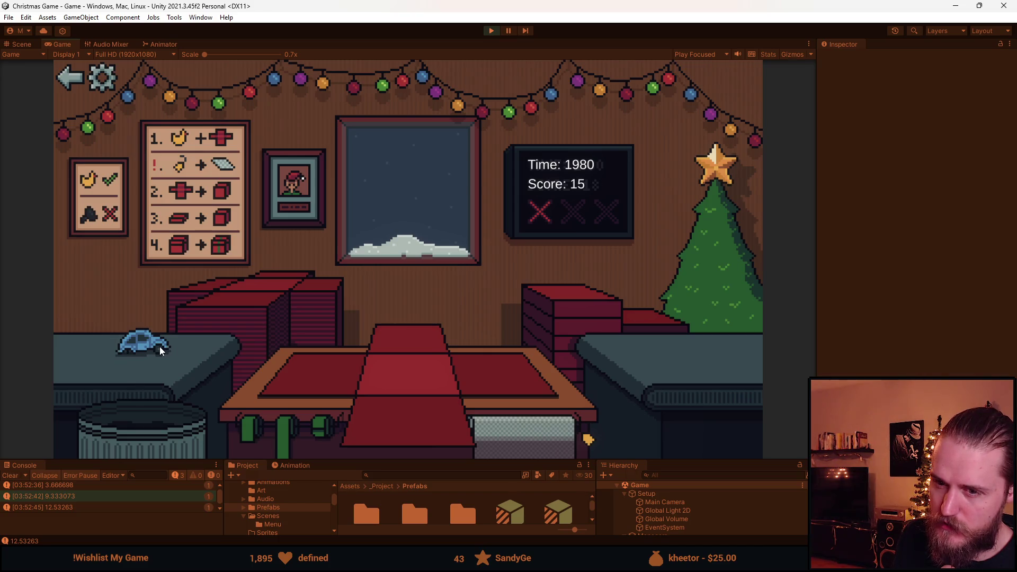
Trash the toy car, then box and send off the ring-stack, block, train and bottle gifts.
{"action": "left_click", "coordinate": [160, 346]}
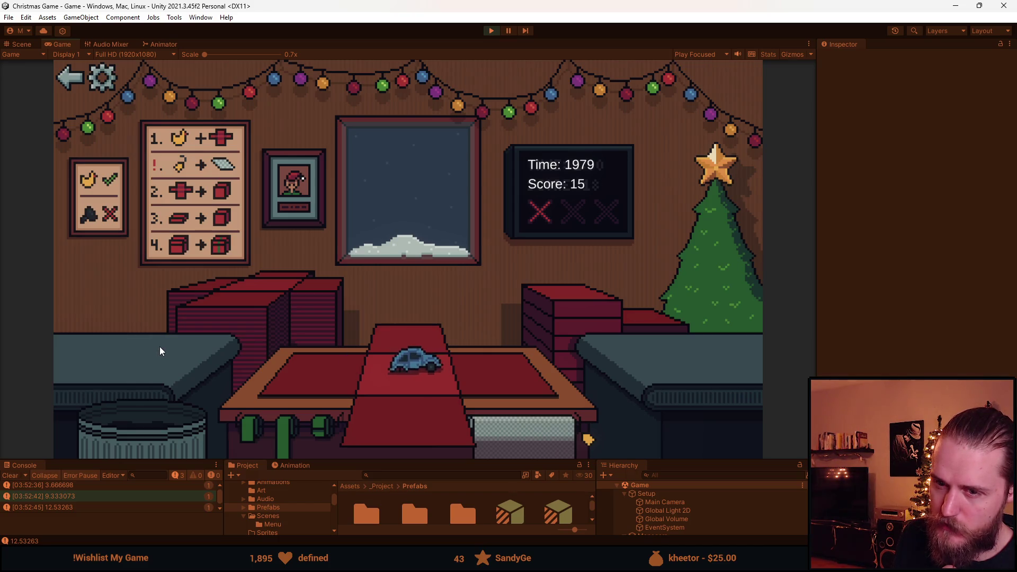
{"action": "left_click", "coordinate": [147, 422]}
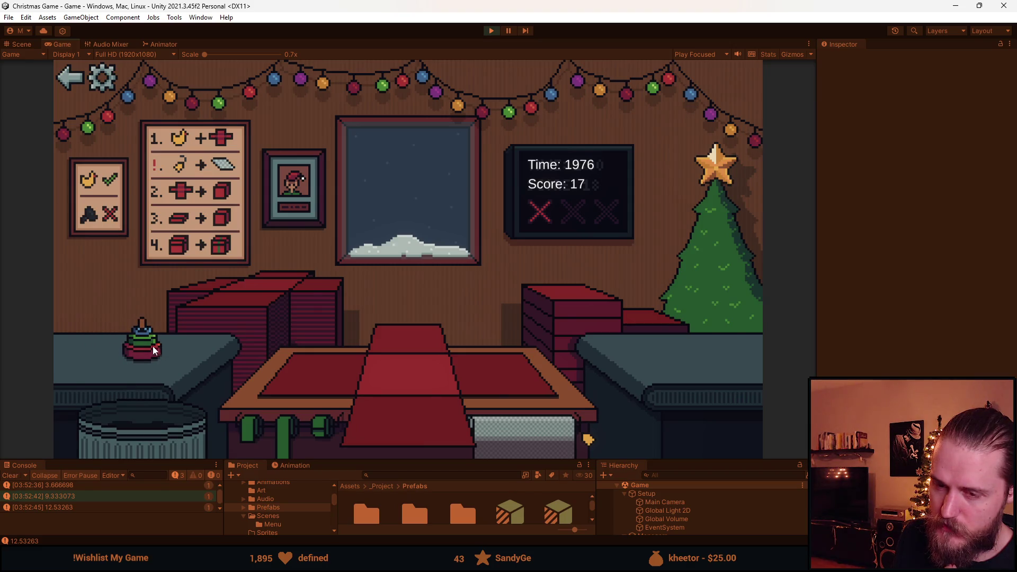
{"action": "left_click", "coordinate": [154, 355]}
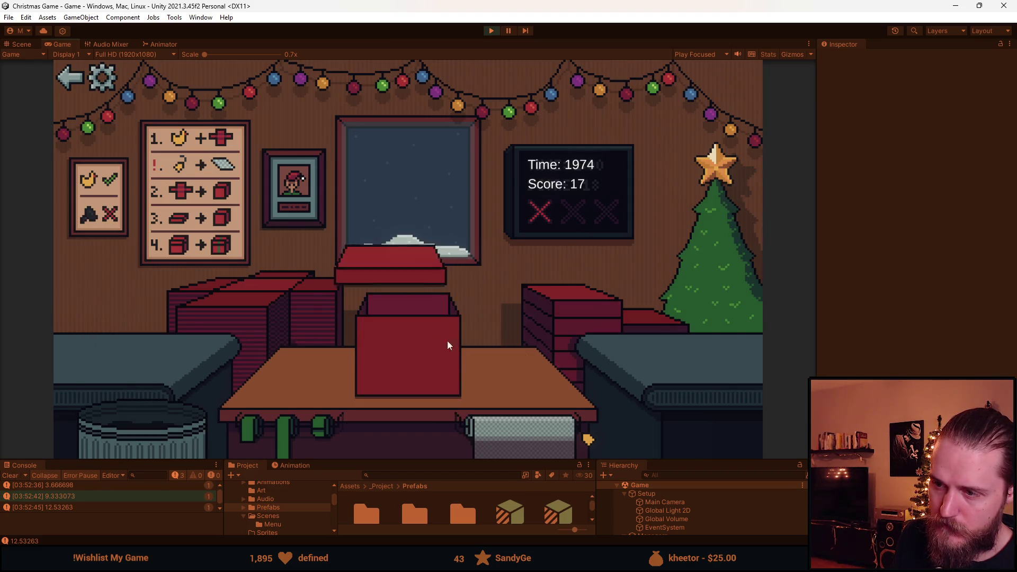
{"action": "left_click", "coordinate": [415, 342]}
{"action": "left_click", "coordinate": [129, 352]}
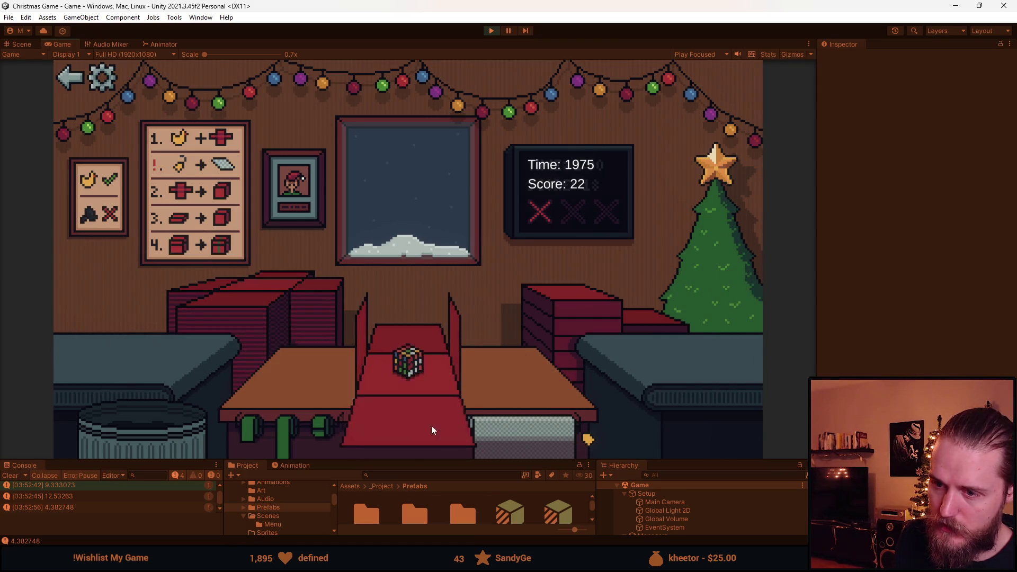
{"action": "left_click", "coordinate": [417, 357]}
{"action": "left_click", "coordinate": [116, 347]}
{"action": "left_click", "coordinate": [399, 352]}
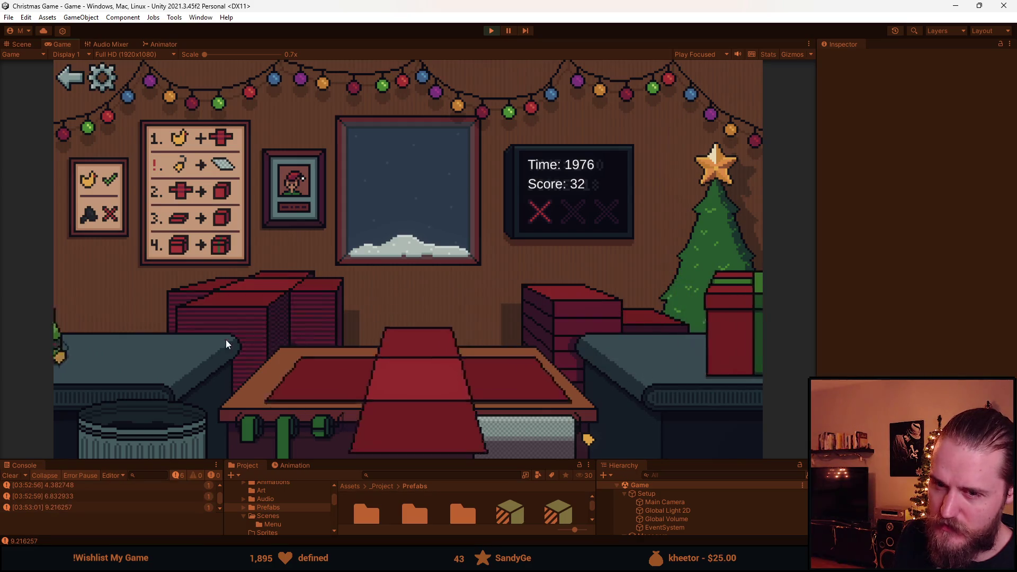
{"action": "left_click", "coordinate": [150, 352]}
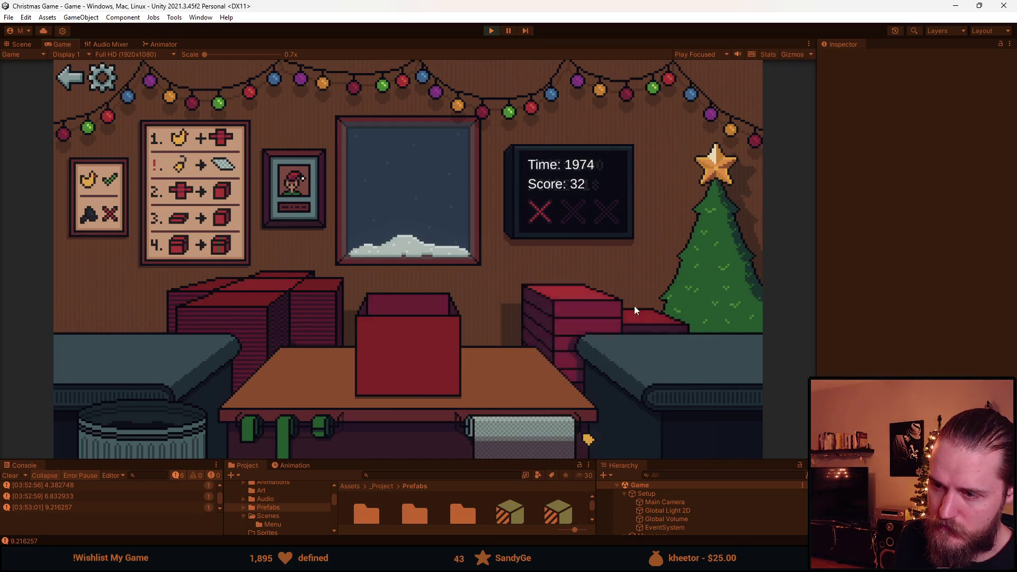
{"action": "left_click", "coordinate": [183, 428]}
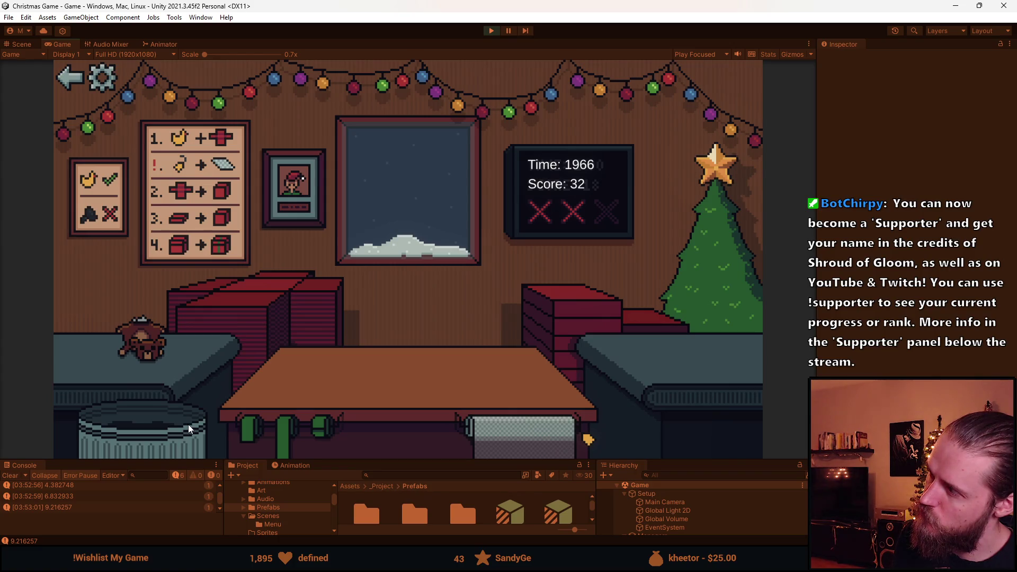
{"action": "key", "text": "alt+Tab"}
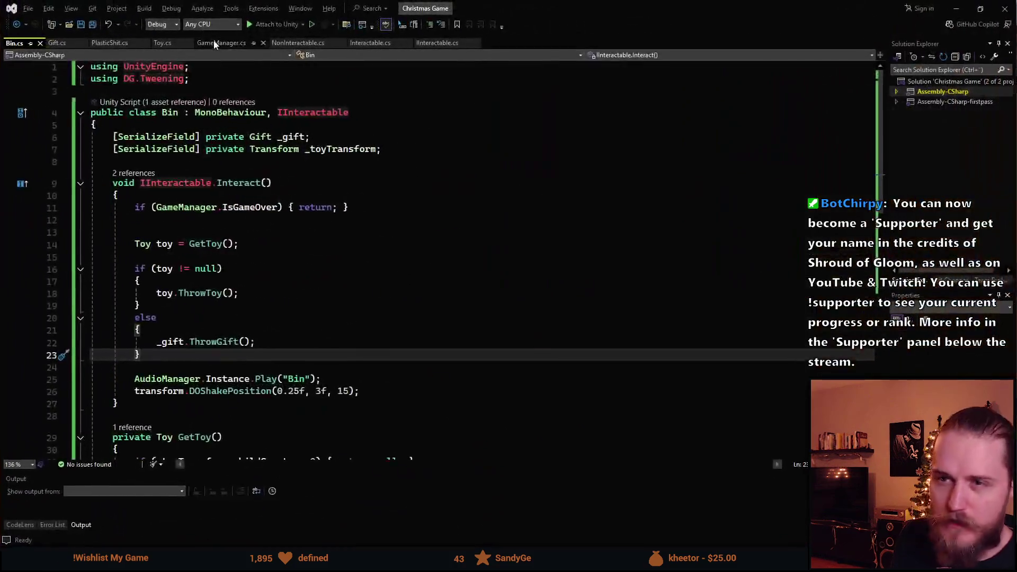
Stop the running game, maximize Visual Studio, and open Gift.cs.
{"action": "key", "text": "alt+Tab"}
{"action": "key", "text": "ctrl+p"}
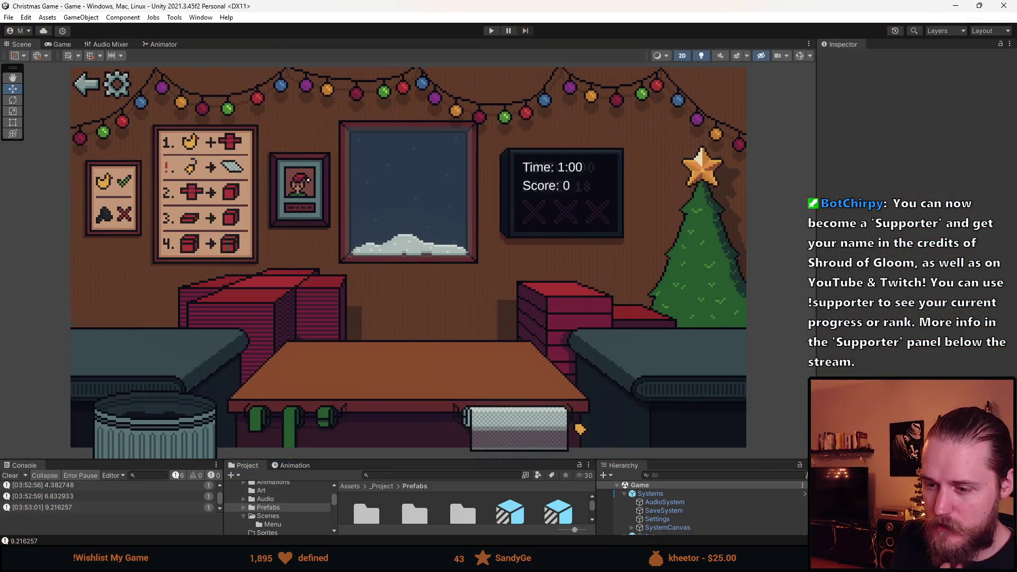
{"action": "key", "text": "alt+Tab"}
{"action": "double_click", "coordinate": [649, 129]}
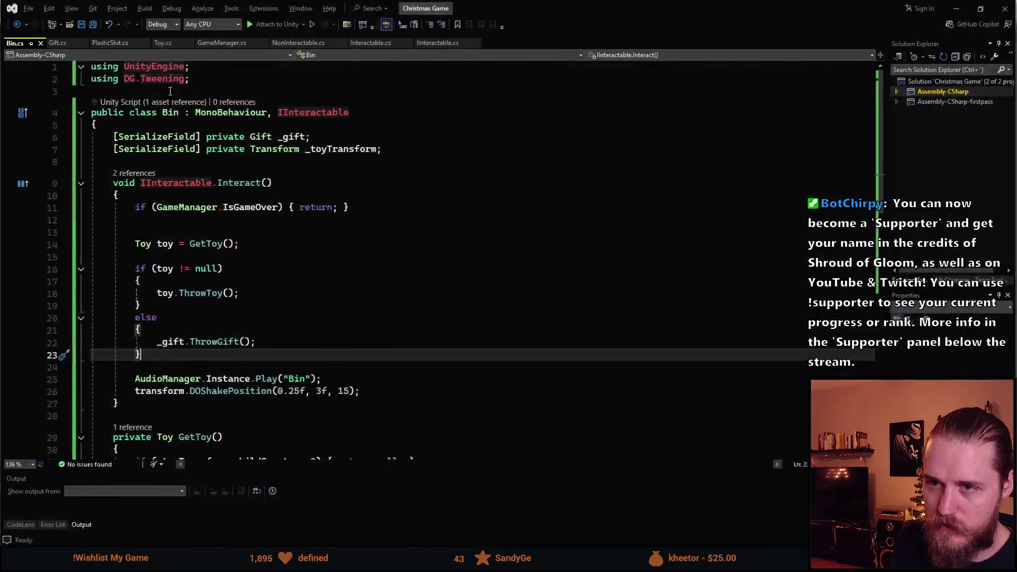
{"action": "left_click", "coordinate": [58, 43]}
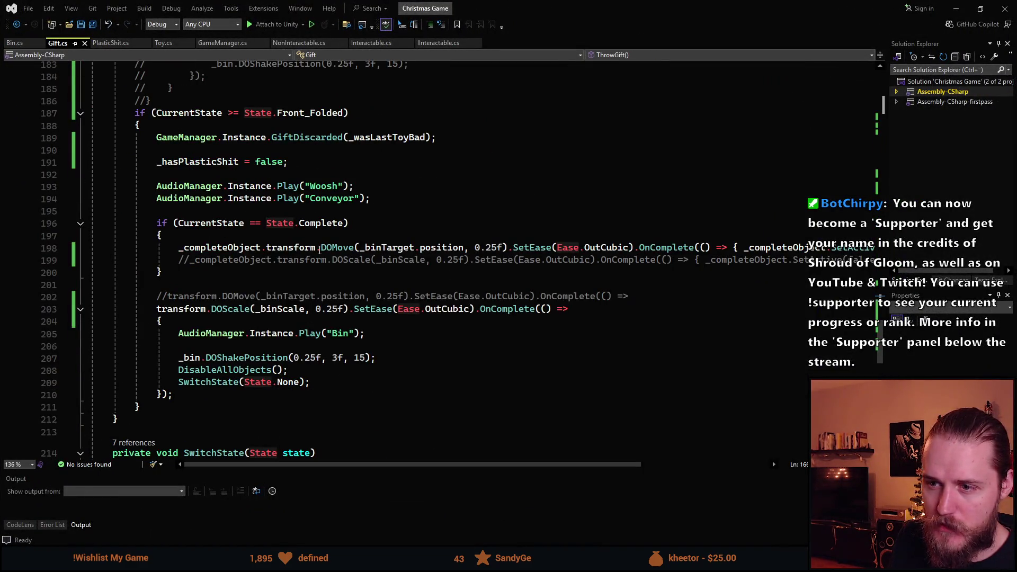
Try moving the DOScale line above DOMove in ThrowGift, then undo it.
{"action": "left_click", "coordinate": [330, 247]}
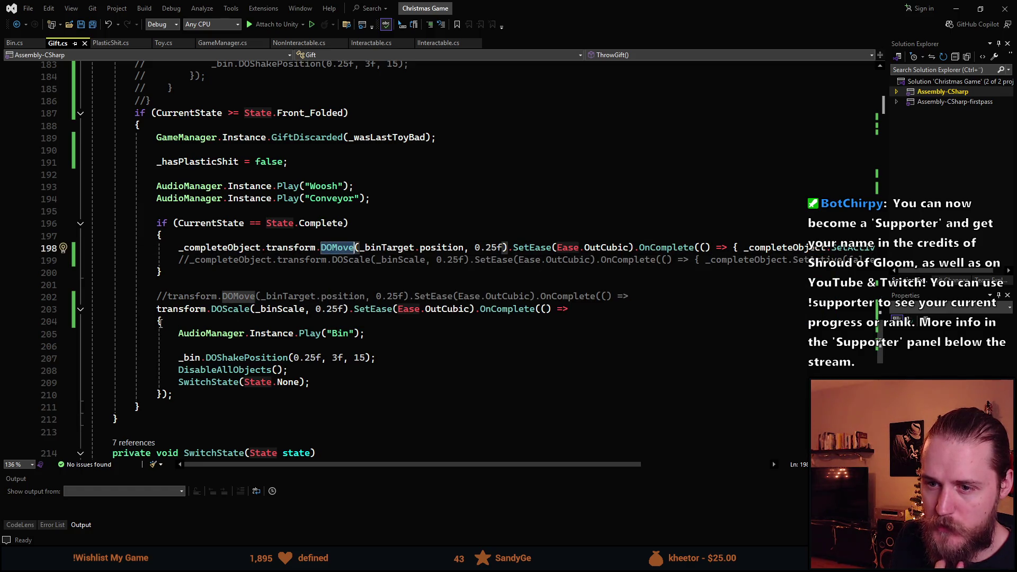
{"action": "left_click", "coordinate": [257, 309]}
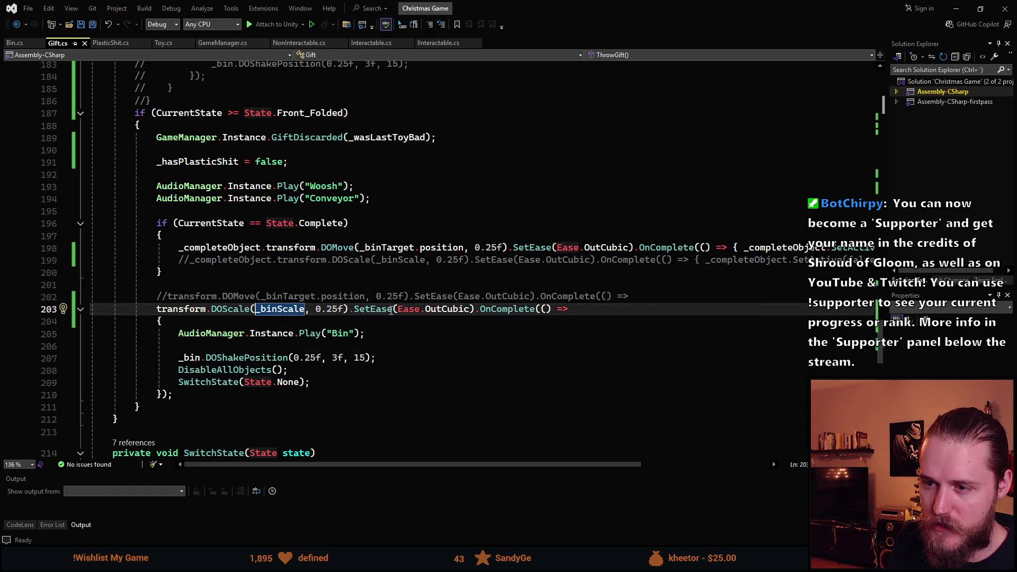
{"action": "mouse_move", "coordinate": [492, 311]}
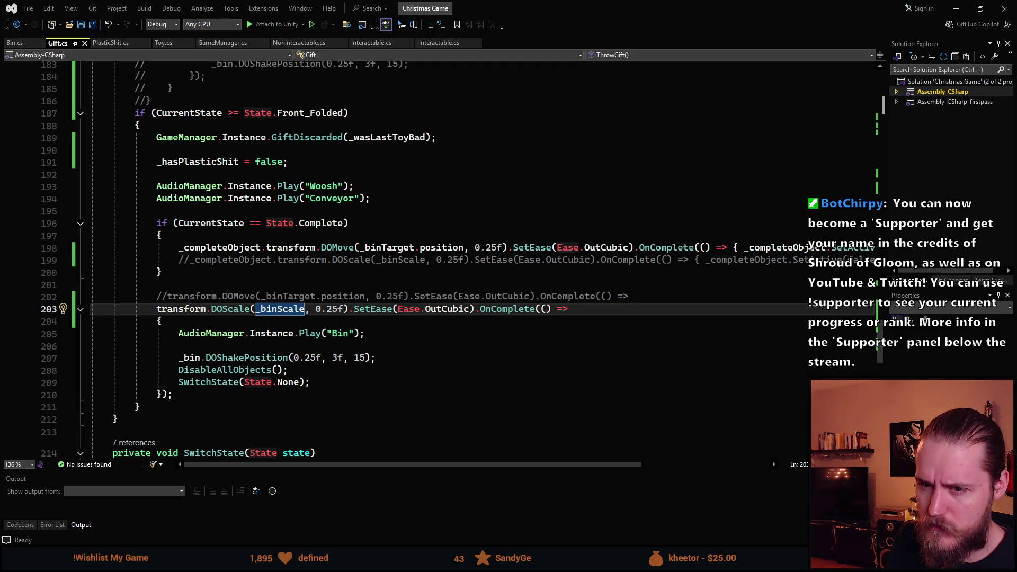
{"action": "key", "text": "alt+Up"}
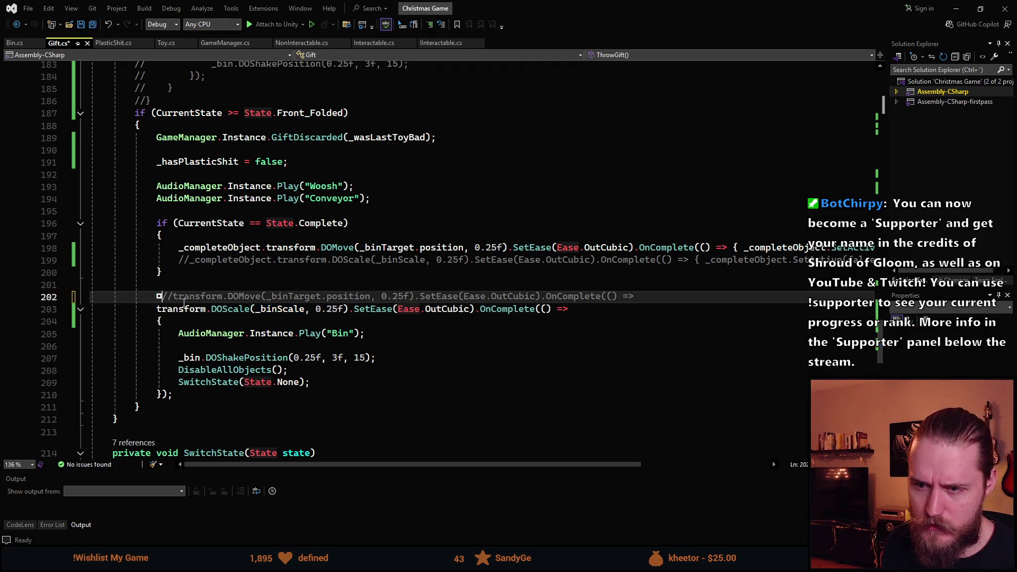
{"action": "key", "text": "Down"}
{"action": "key", "text": "ctrl+z"}
{"action": "key", "text": "ctrl+z"}
{"action": "key", "text": "ctrl+z"}
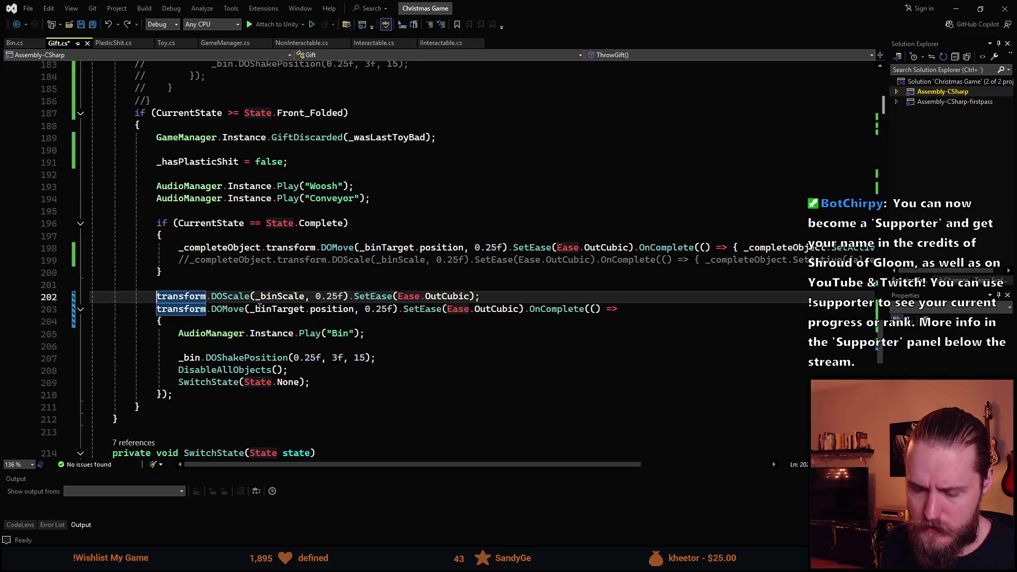
Comment out the DOScale line, save Gift.cs, and switch back to Unity.
{"action": "left_click", "coordinate": [157, 297]}
{"action": "key", "text": "ctrl+k"}
{"action": "key", "text": "ctrl+c"}
{"action": "key", "text": "ctrl+s"}
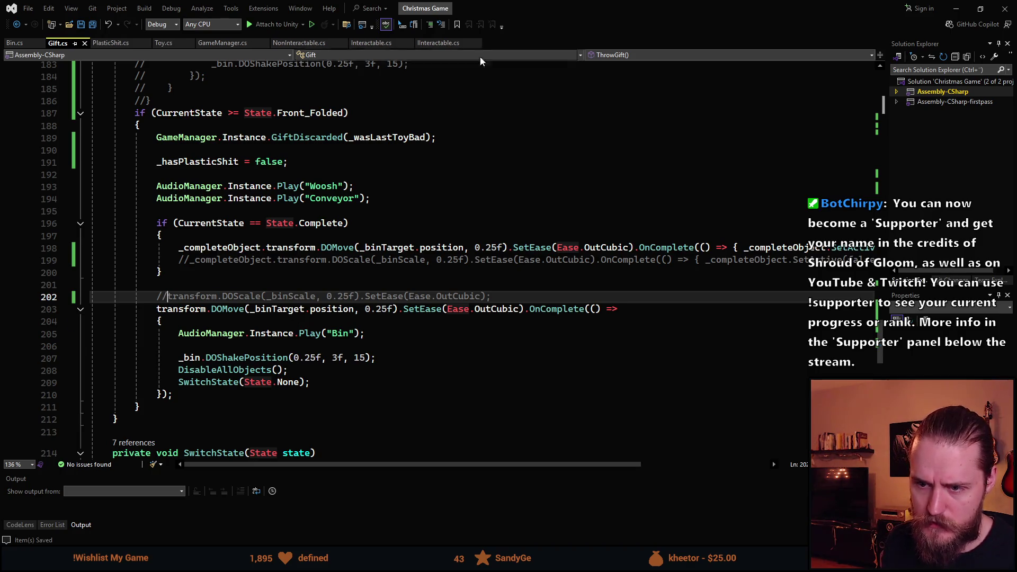
{"action": "left_click_drag", "start_coordinate": [546, 5], "coordinate": [819, 147]}
{"action": "left_click", "coordinate": [305, 66]}
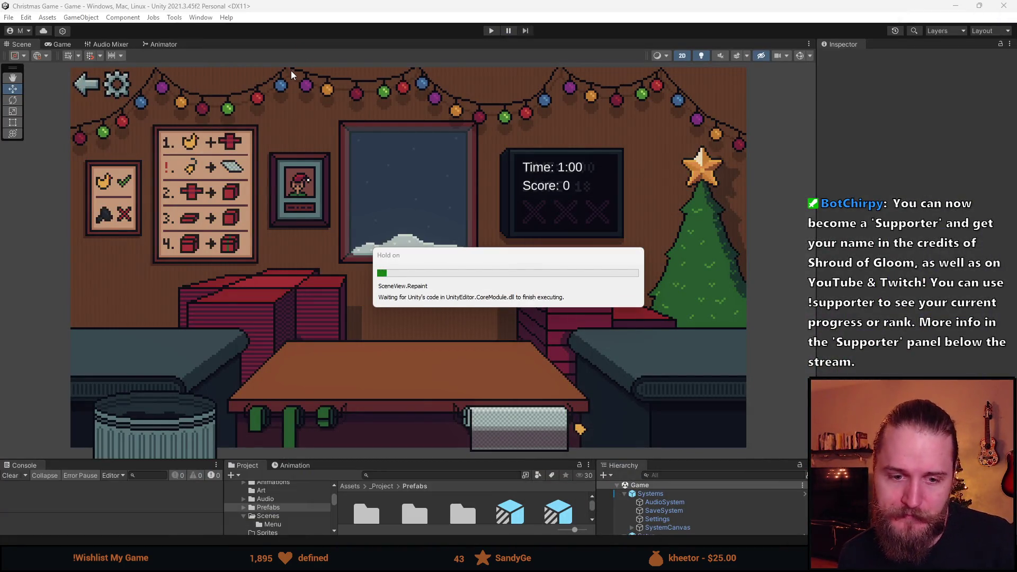
Start the game, then box, ribbon and trash the sunglasses and helmet gifts.
{"action": "left_click", "coordinate": [491, 31]}
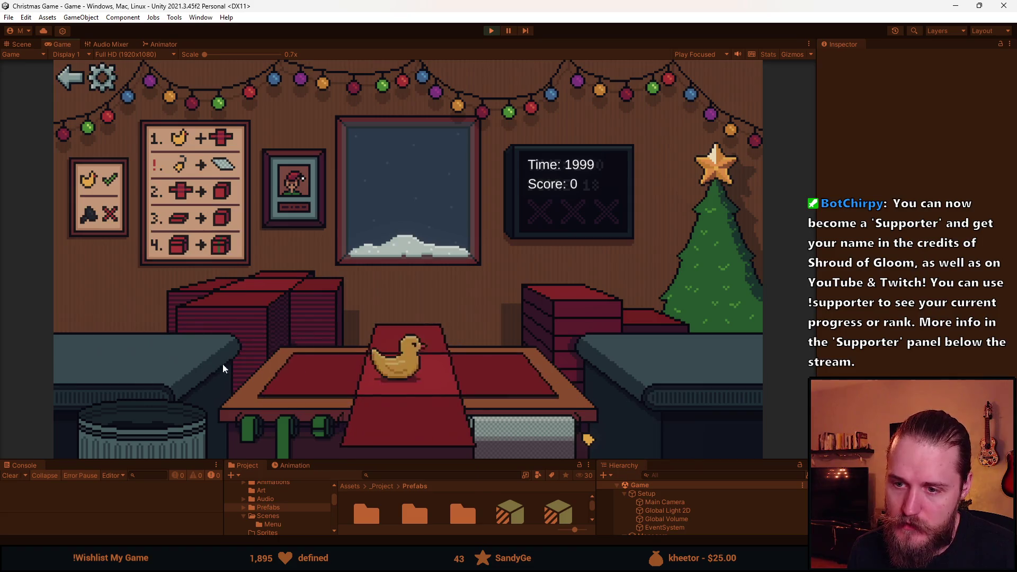
{"action": "left_click", "coordinate": [163, 424]}
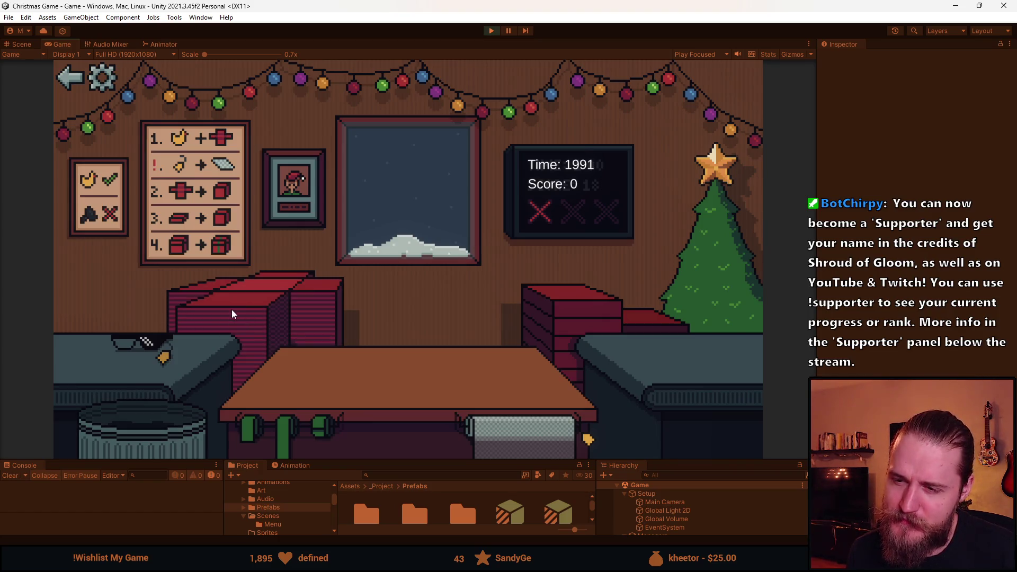
{"action": "left_click", "coordinate": [255, 300]}
{"action": "left_click", "coordinate": [167, 342]}
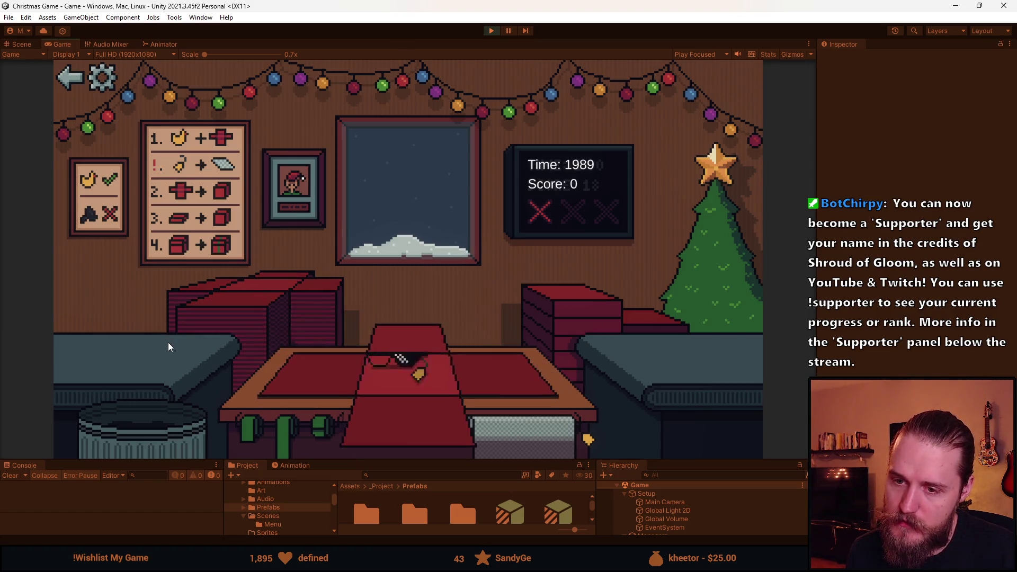
{"action": "left_click", "coordinate": [158, 438]}
{"action": "left_click", "coordinate": [122, 360]}
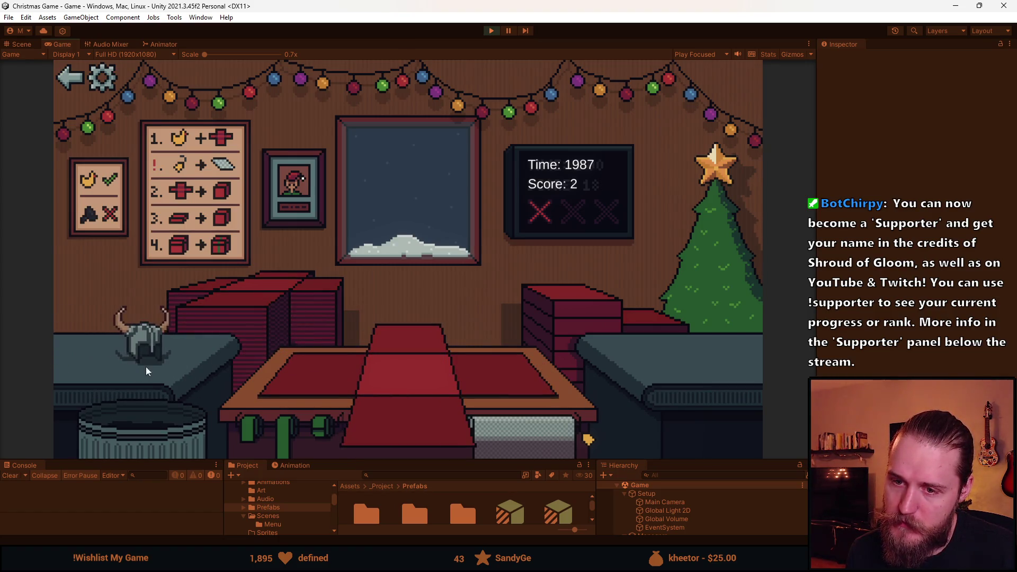
{"action": "left_click", "coordinate": [426, 340]}
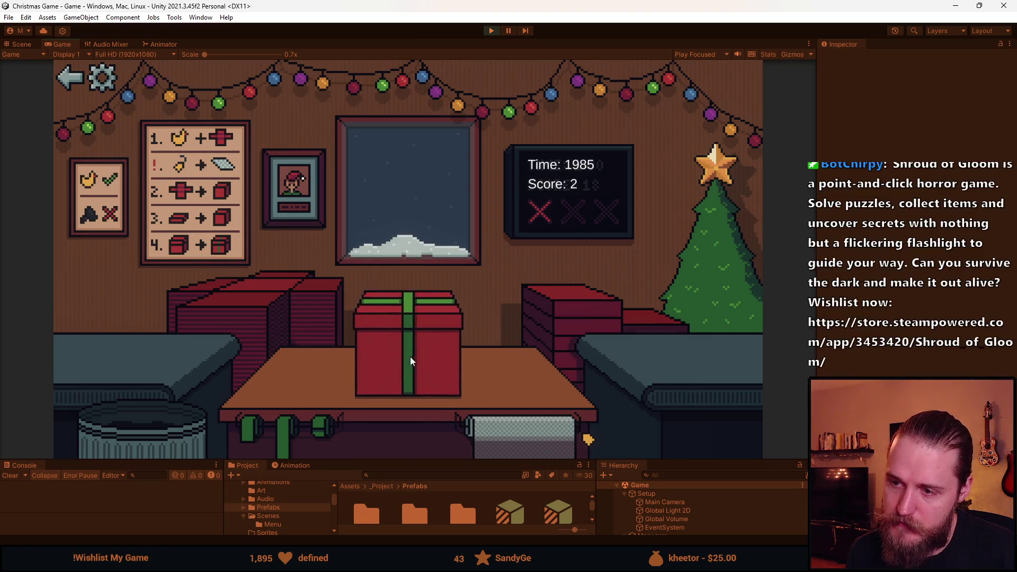
{"action": "left_click", "coordinate": [392, 364]}
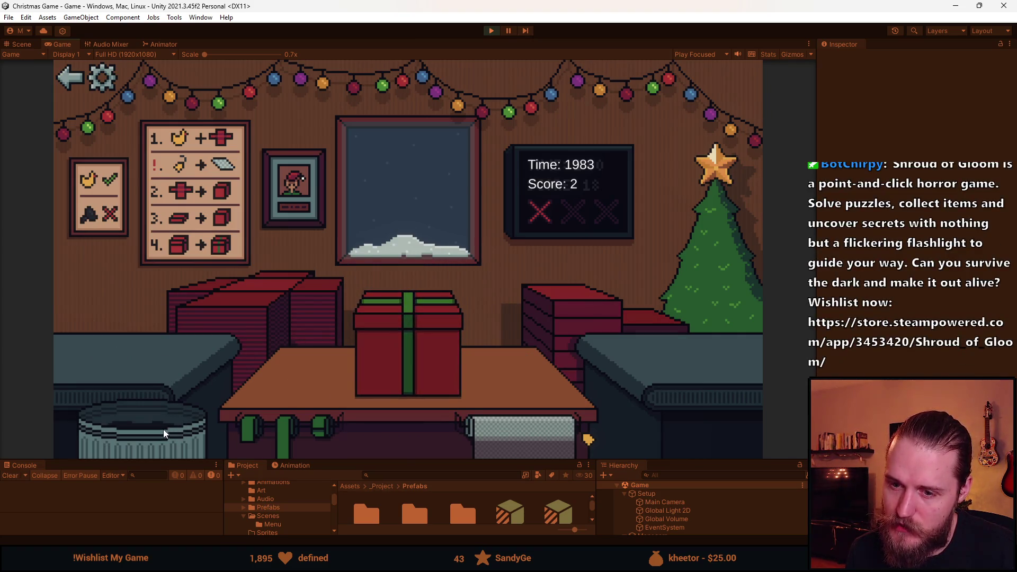
{"action": "left_click", "coordinate": [163, 430]}
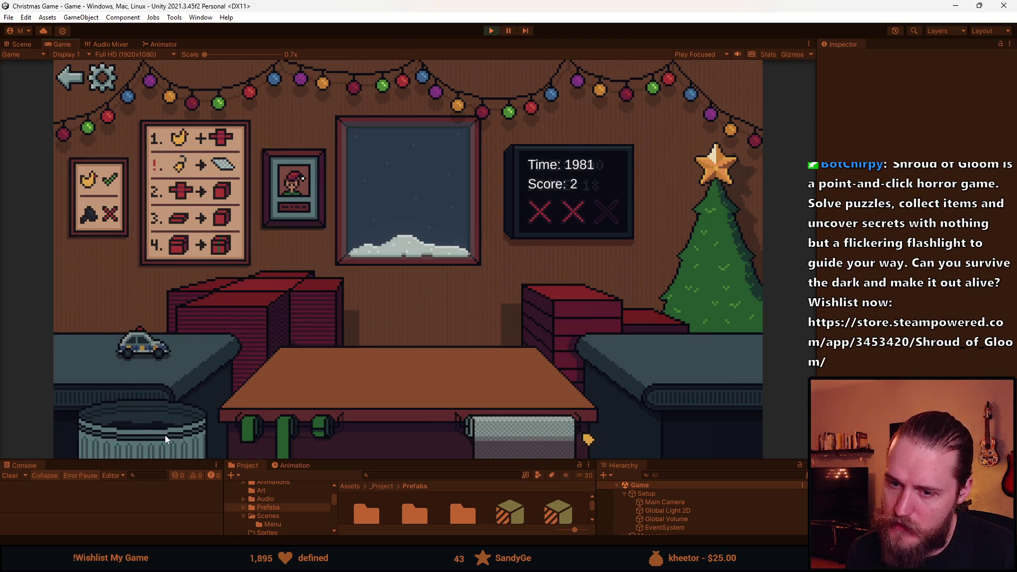
Box and ribbon the toy car and train, trash the coal and train gift, then stop.
{"action": "left_click", "coordinate": [154, 335]}
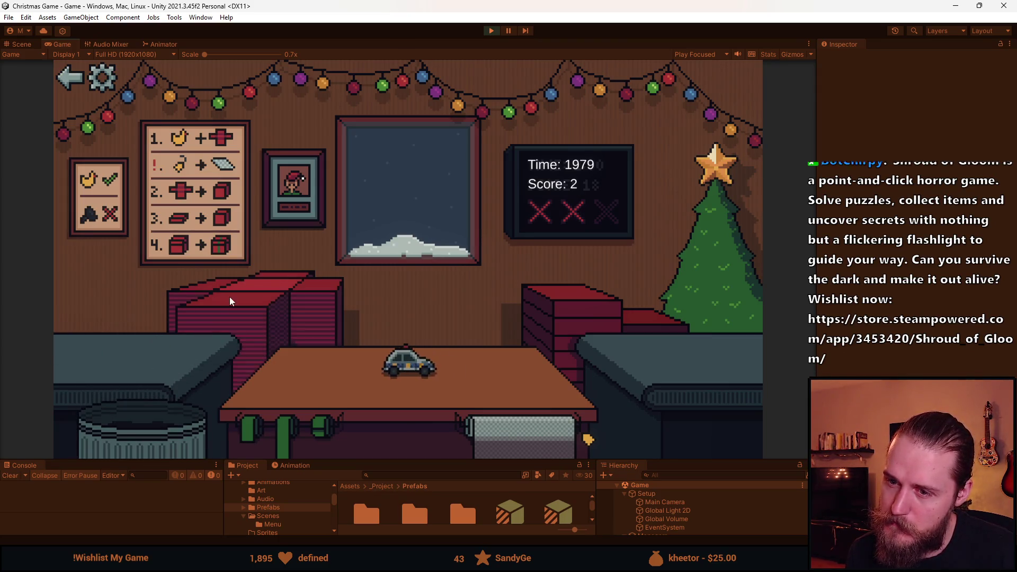
{"action": "left_click", "coordinate": [227, 298]}
{"action": "left_click", "coordinate": [431, 346]}
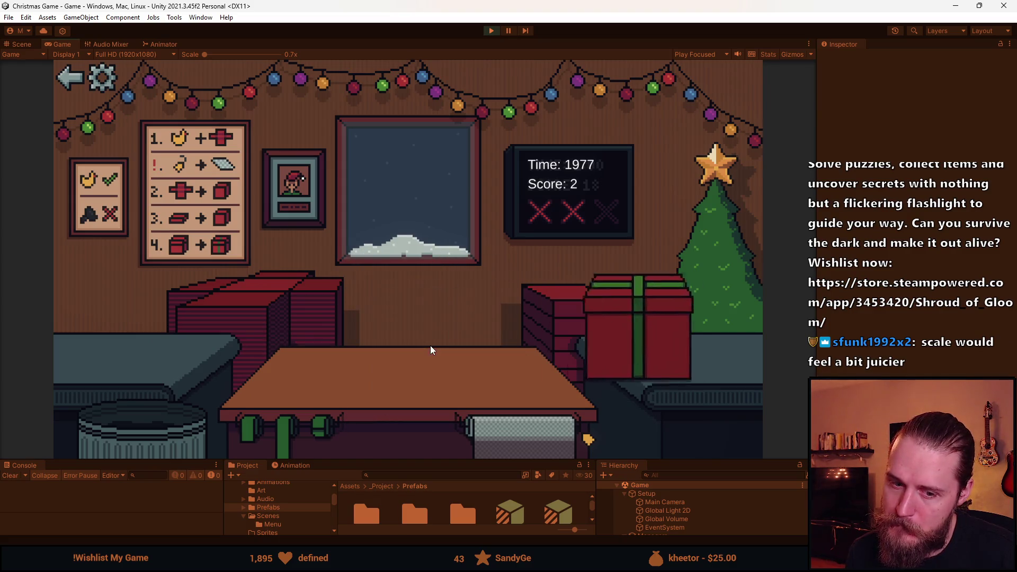
{"action": "left_click", "coordinate": [151, 427]}
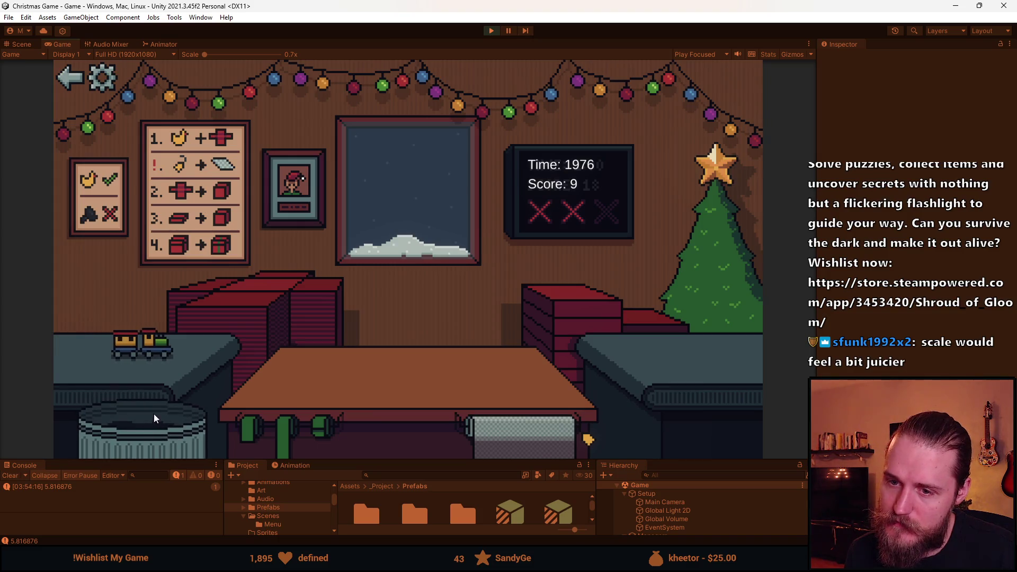
{"action": "left_click", "coordinate": [202, 358]}
{"action": "left_click", "coordinate": [202, 358]}
{"action": "left_click", "coordinate": [415, 347]}
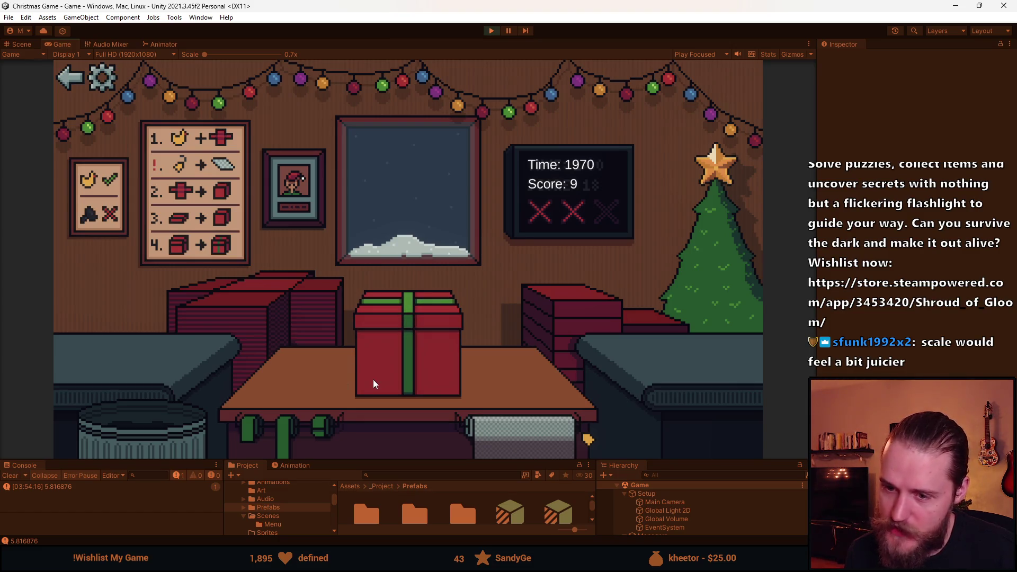
{"action": "left_click", "coordinate": [154, 430]}
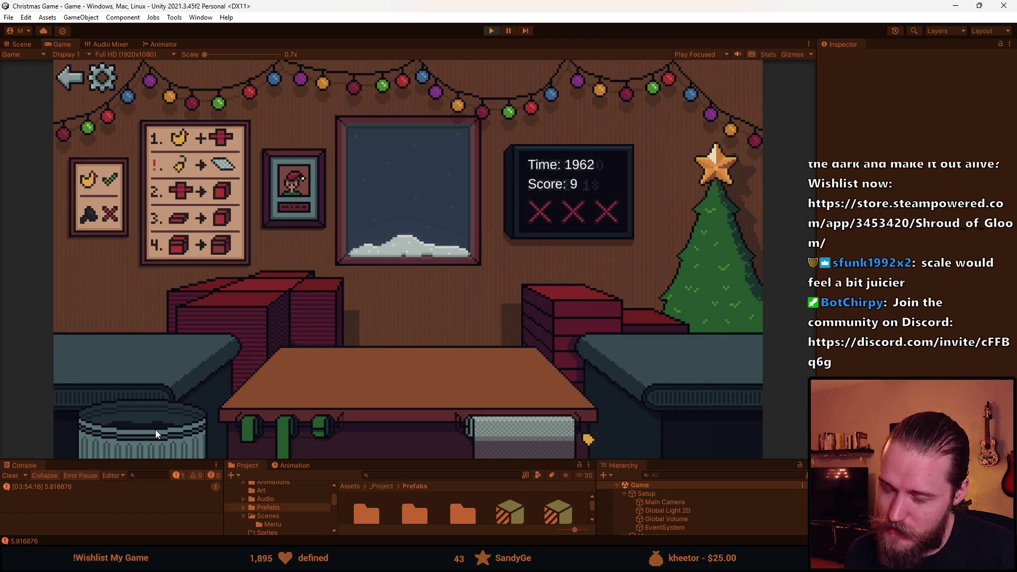
{"action": "left_click", "coordinate": [492, 30]}
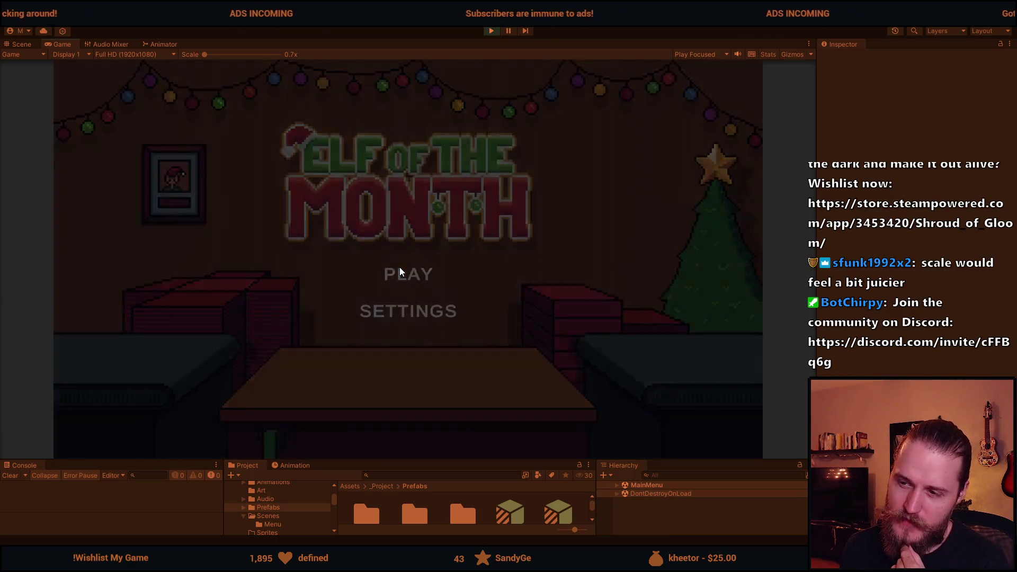
Play a second round boxing and trashing the sunglasses, stop it, and return to Gift.cs.
{"action": "left_click", "coordinate": [400, 272]}
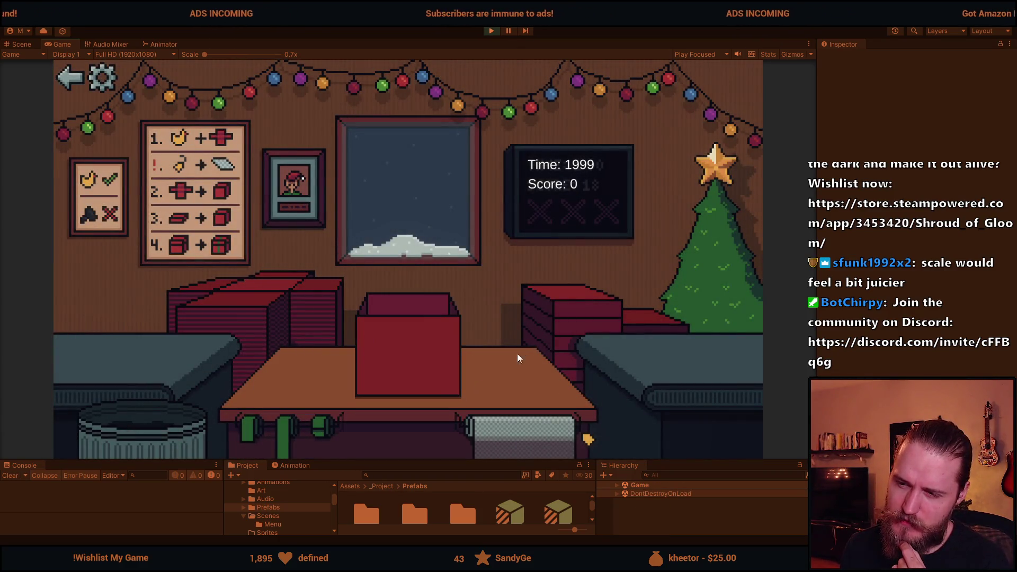
{"action": "left_click", "coordinate": [157, 433]}
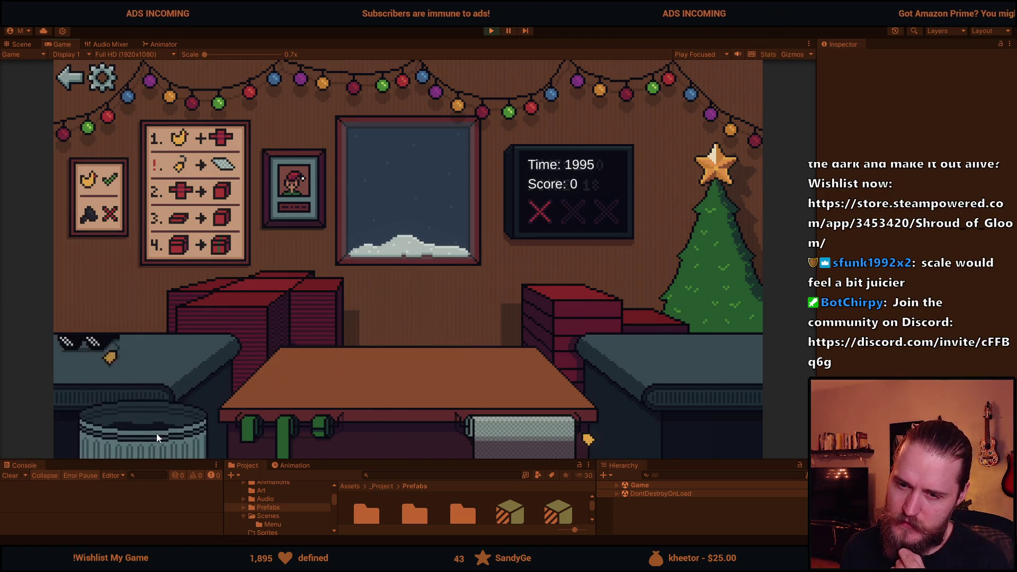
{"action": "left_click", "coordinate": [106, 349]}
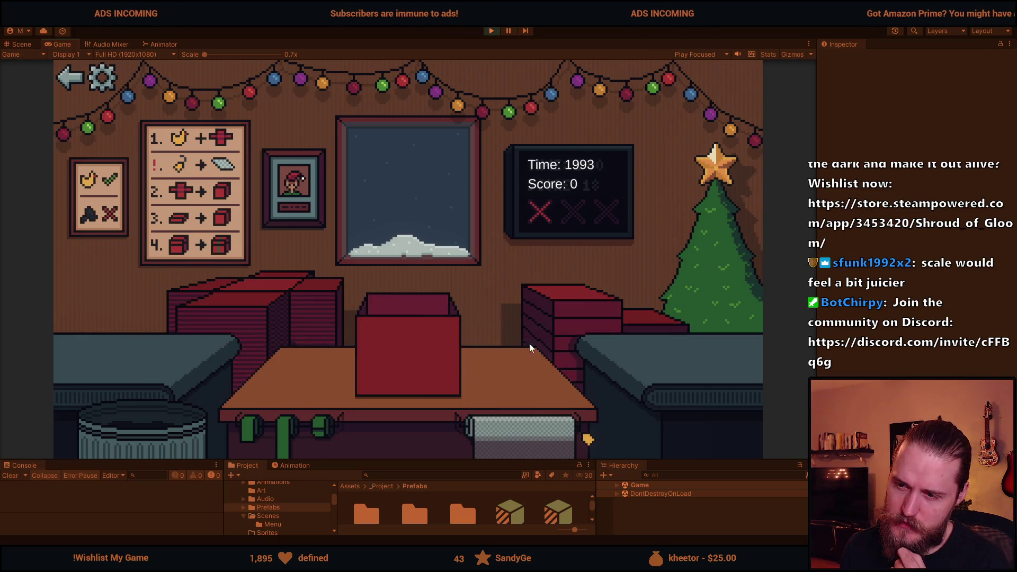
{"action": "left_click", "coordinate": [160, 433]}
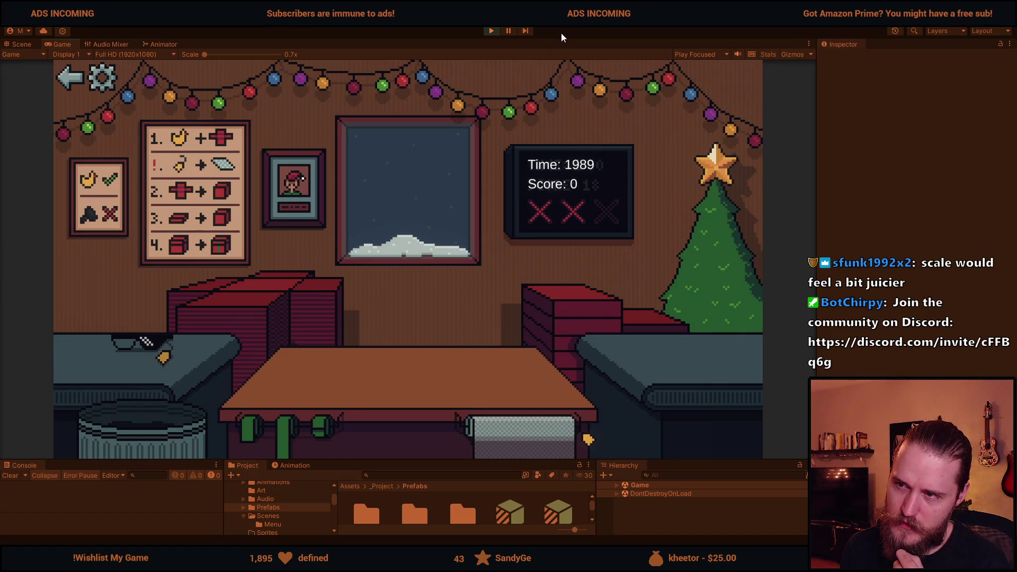
{"action": "left_click", "coordinate": [491, 30]}
{"action": "key", "text": "alt+Tab"}
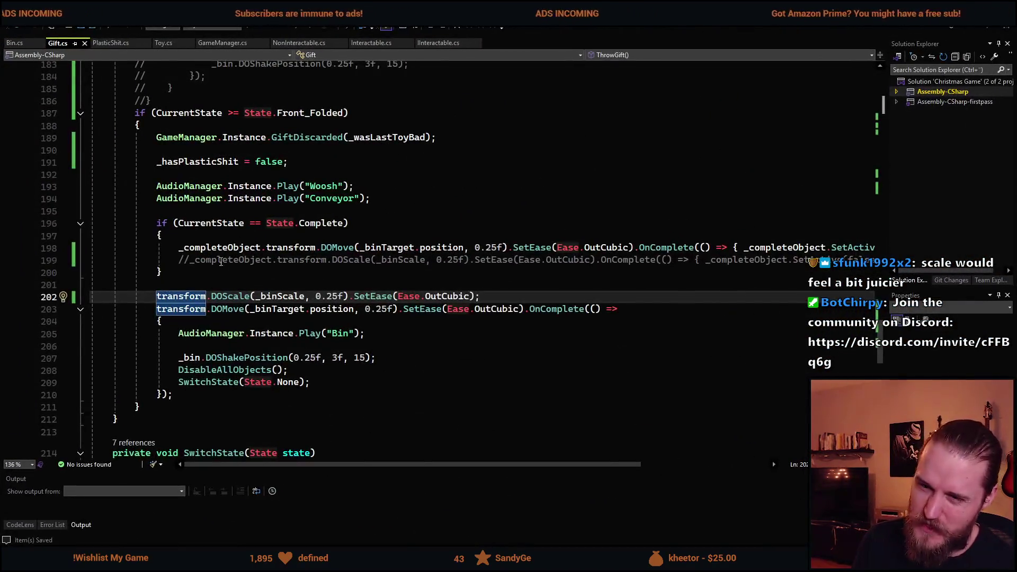
Uncomment line 199's DOScale(_binScale, 0.25f) in Gift.cs, drop its OnComplete callback, and return to Unity.
{"action": "left_click", "coordinate": [179, 259]}
{"action": "key", "text": "Delete"}
{"action": "key", "text": "Delete"}
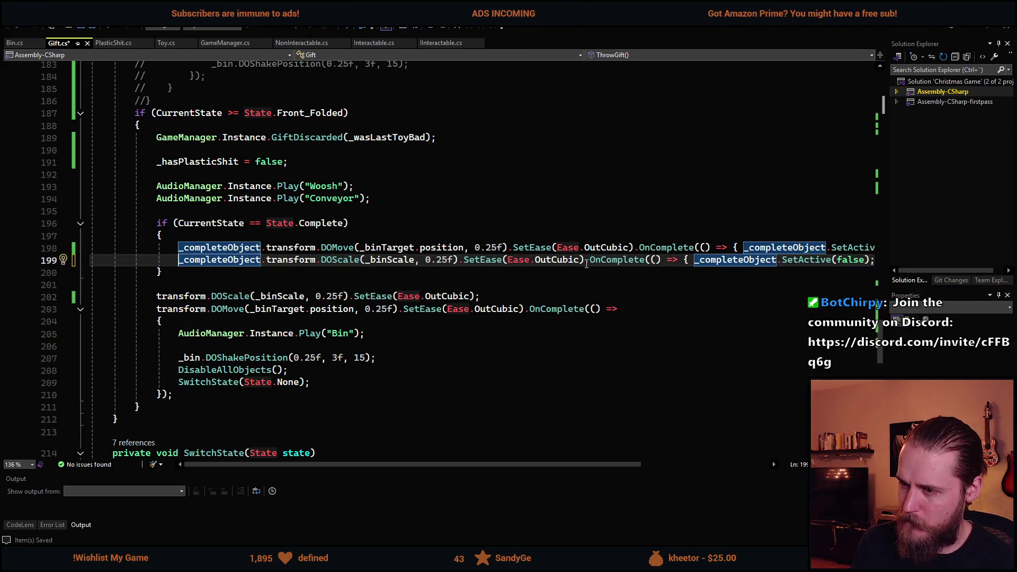
{"action": "key", "text": "End"}
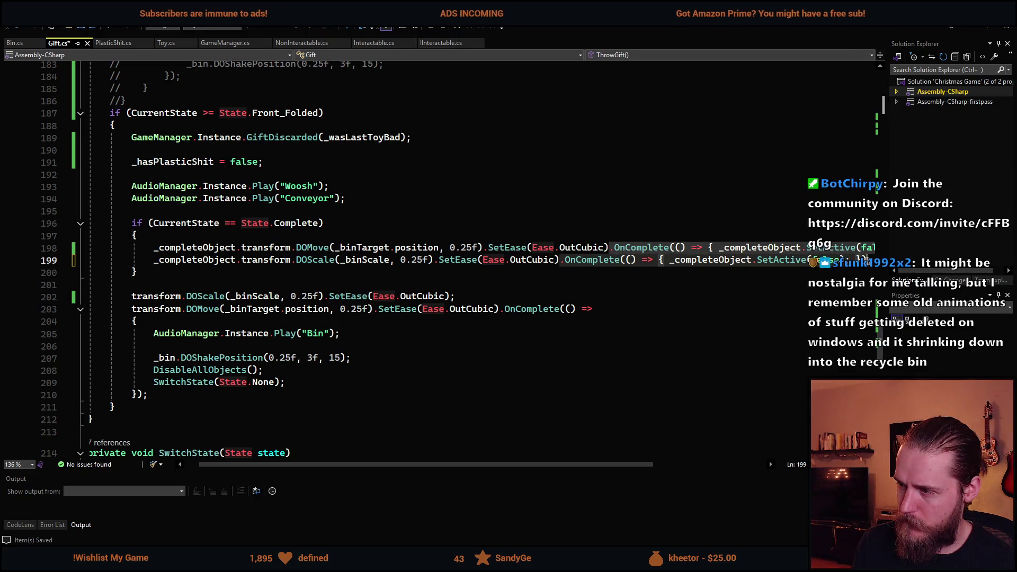
{"action": "key", "text": "Delete"}
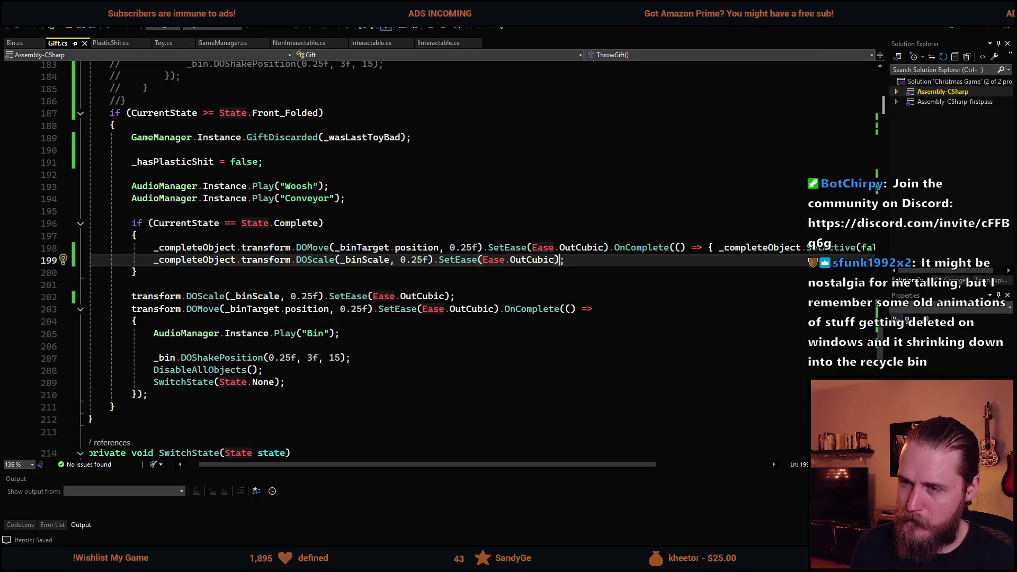
{"action": "key", "text": "alt+Tab"}
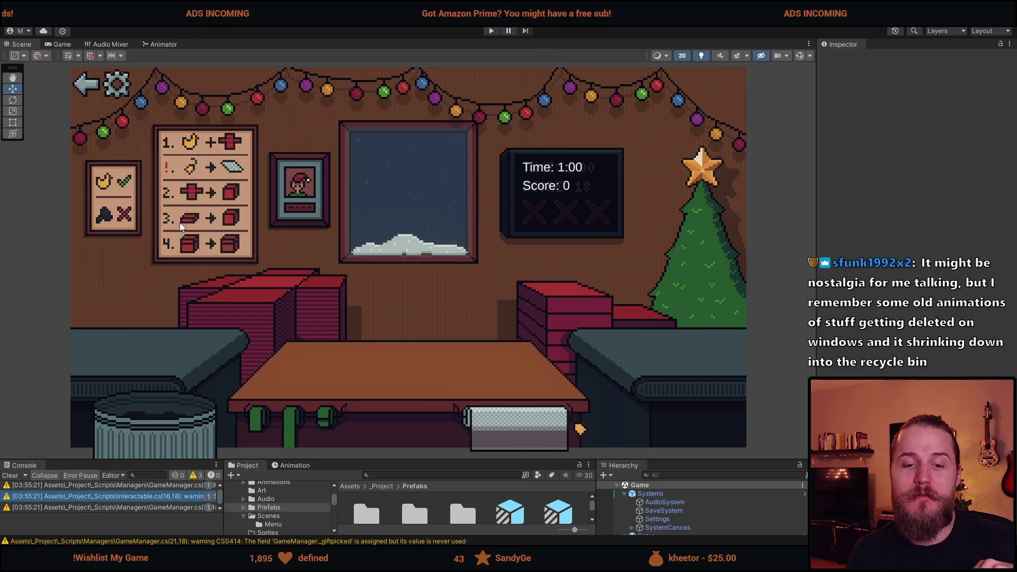
Start the game, ribbon and trash the boxed duck, then wrap the toy car and send it to the tree.
{"action": "left_click", "coordinate": [490, 30]}
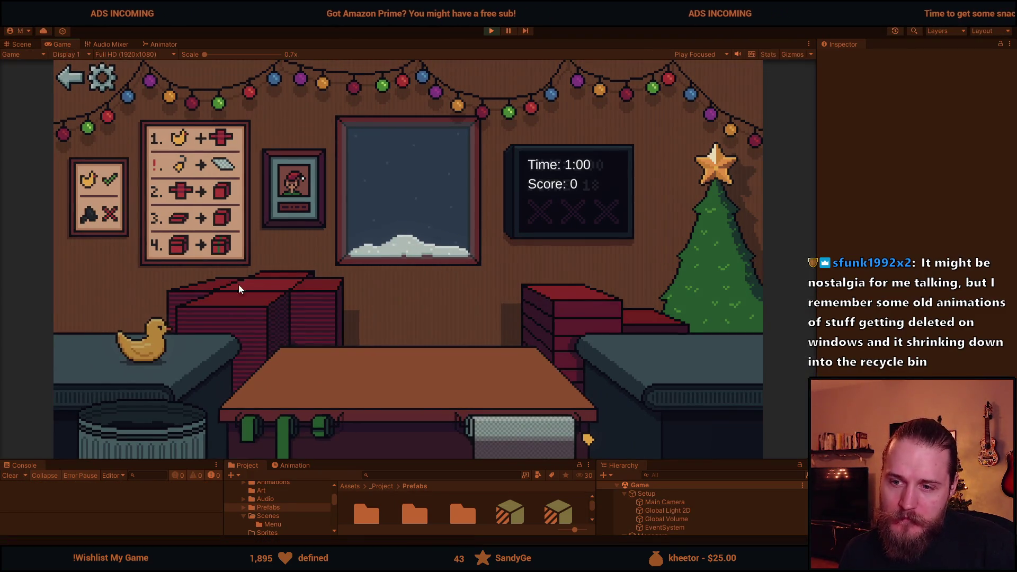
{"action": "left_click", "coordinate": [151, 347]}
{"action": "left_click", "coordinate": [456, 334]}
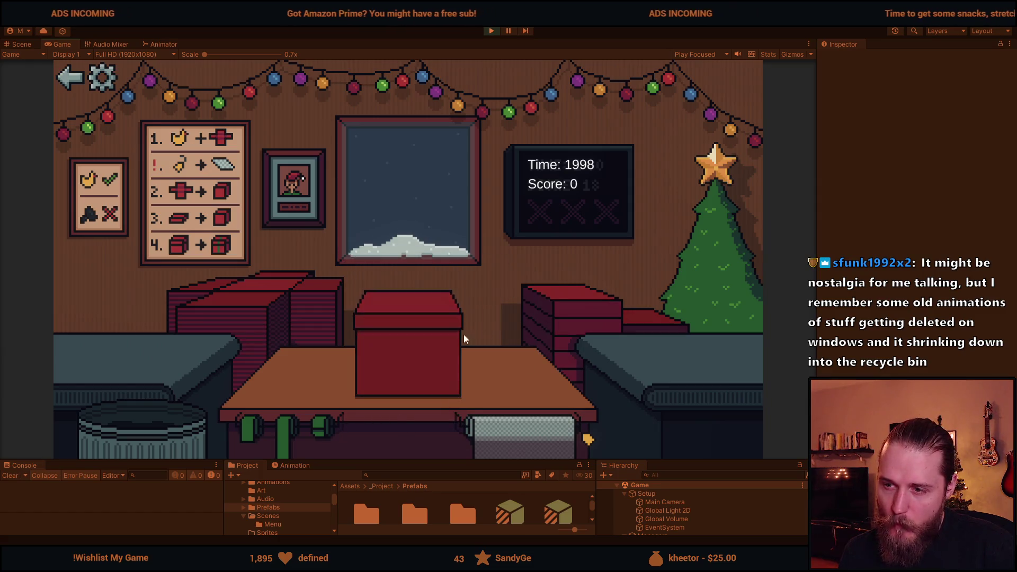
{"action": "left_click", "coordinate": [161, 421]}
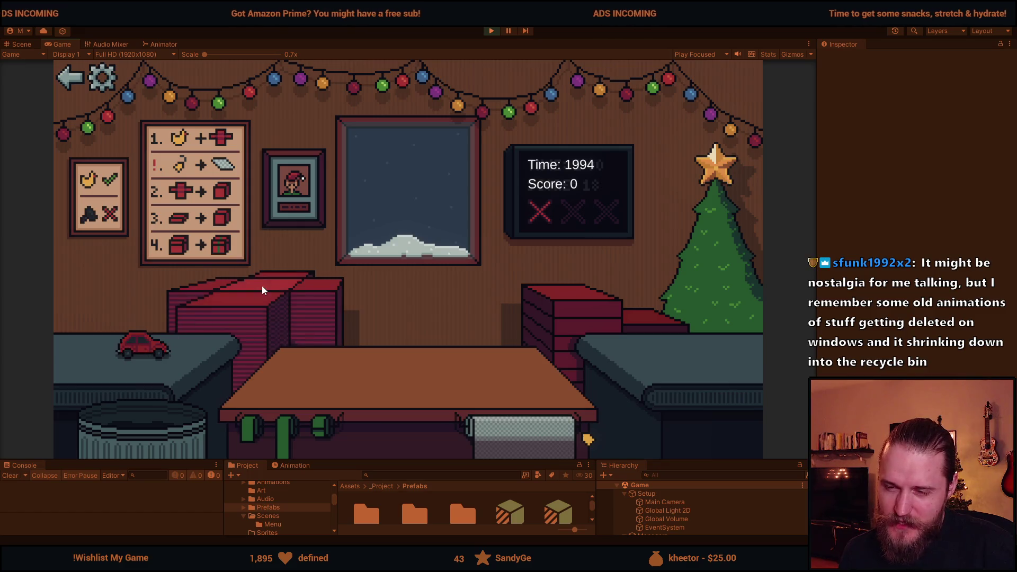
{"action": "left_click", "coordinate": [139, 348]}
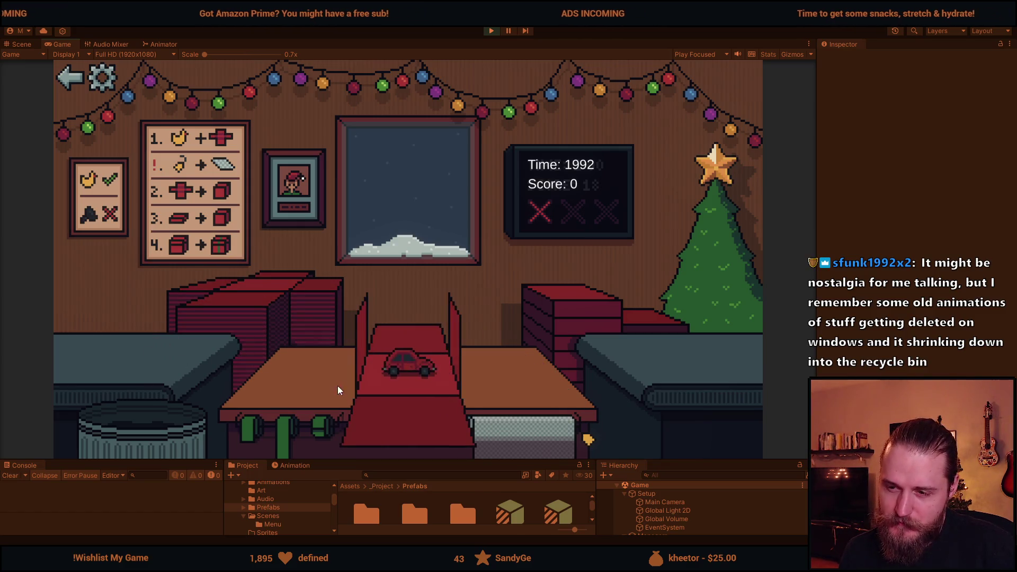
{"action": "left_click", "coordinate": [413, 344]}
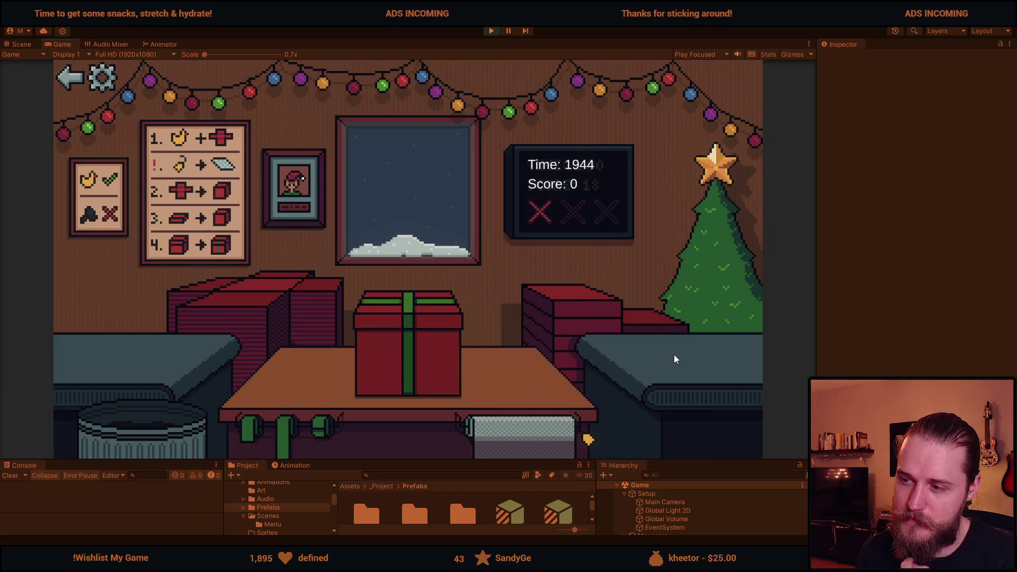
{"action": "left_click", "coordinate": [426, 362]}
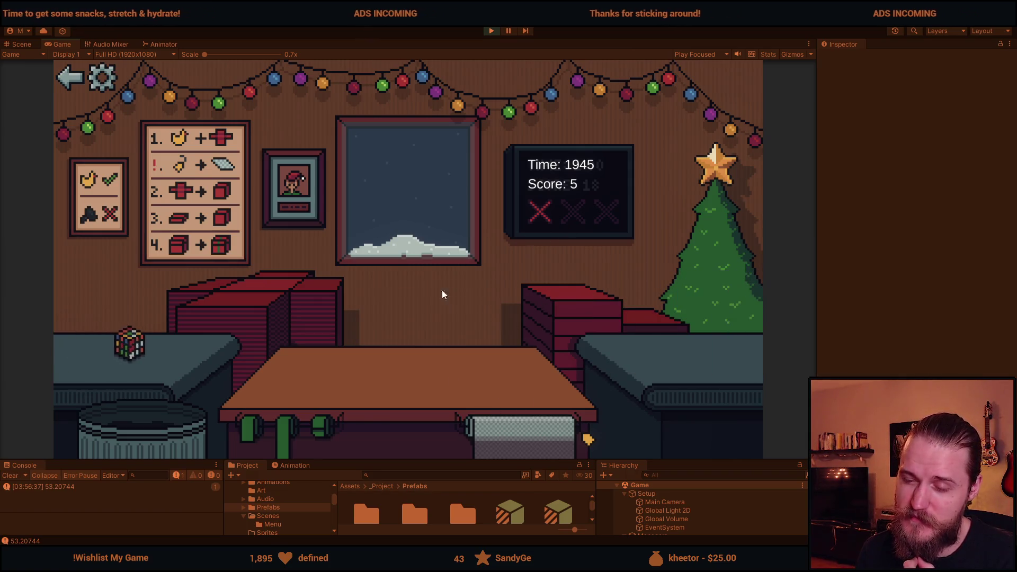
Wrap the cube, duck and next toy in red boxes with ribbons and send each to the tree.
{"action": "left_click", "coordinate": [295, 310]}
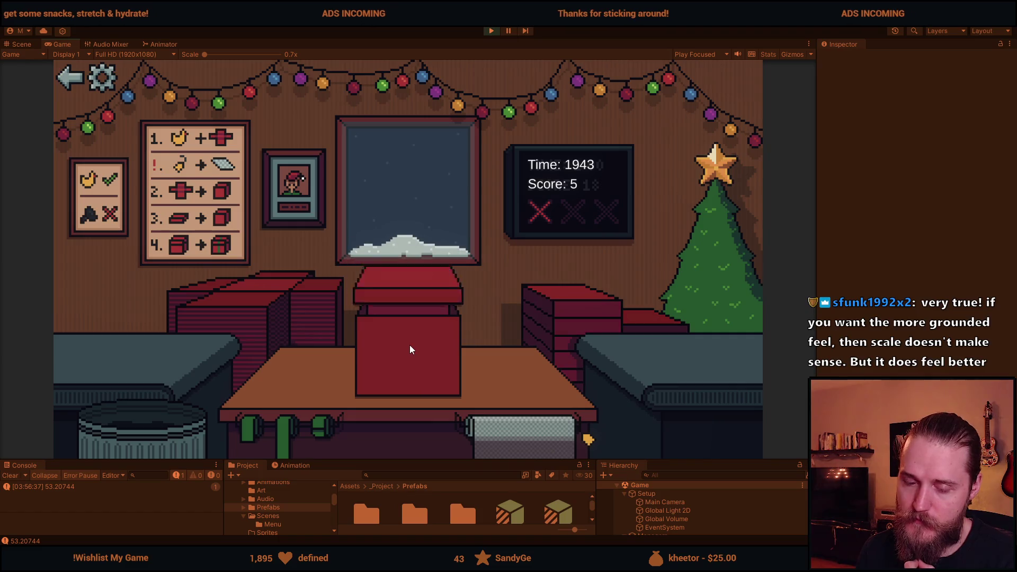
{"action": "left_click", "coordinate": [428, 348]}
{"action": "left_click", "coordinate": [230, 310]}
{"action": "left_click", "coordinate": [568, 302]}
{"action": "left_click", "coordinate": [444, 342]}
{"action": "left_click", "coordinate": [255, 358]}
{"action": "left_click", "coordinate": [109, 346]}
{"action": "left_click", "coordinate": [535, 346]}
{"action": "left_click", "coordinate": [418, 363]}
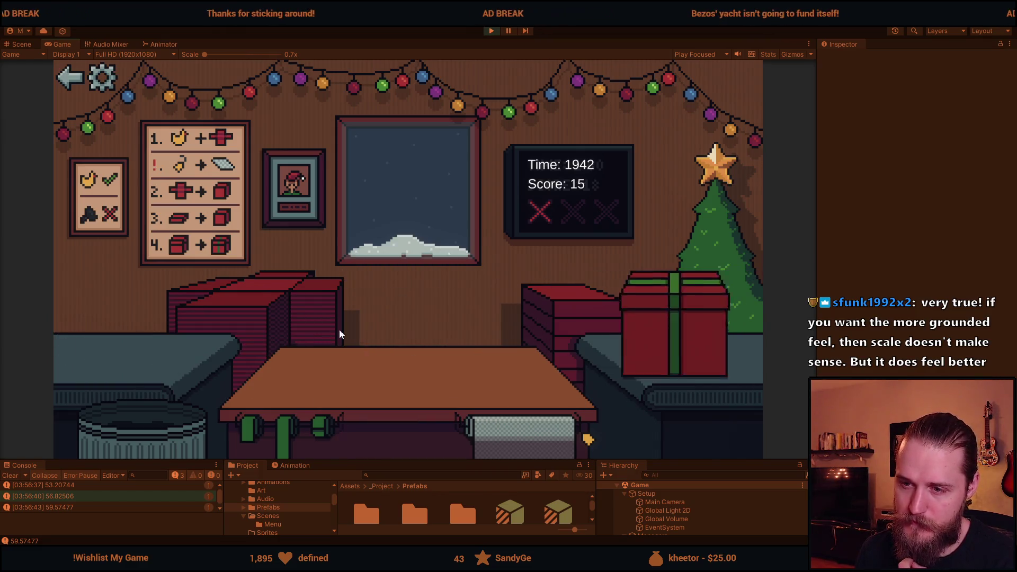
Lay fresh paper, trash the bear, and cover the toy car with a red box.
{"action": "left_click", "coordinate": [255, 328]}
{"action": "left_click", "coordinate": [121, 350]}
{"action": "left_click", "coordinate": [138, 427]}
{"action": "left_click", "coordinate": [103, 345]}
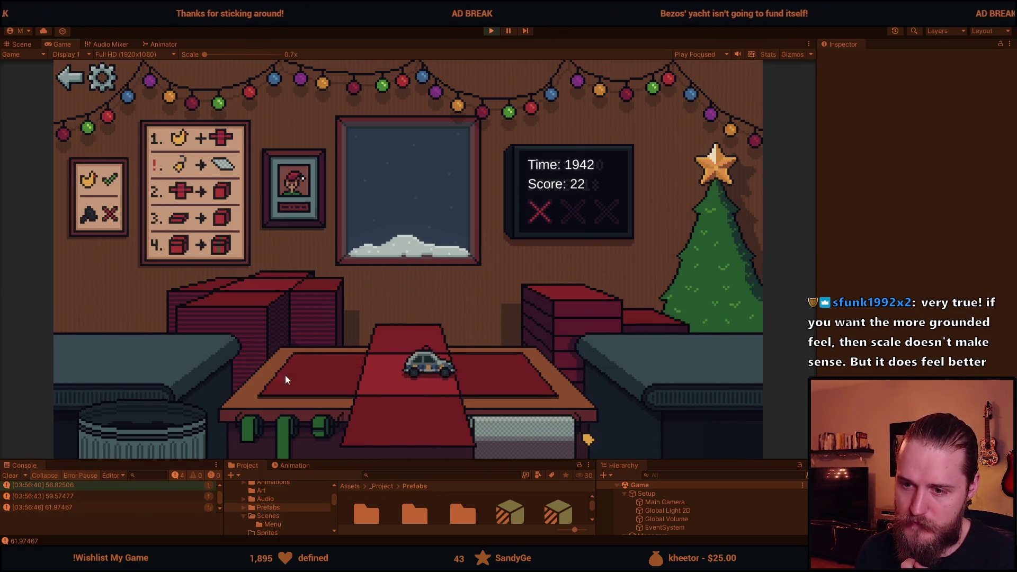
{"action": "left_click", "coordinate": [575, 301]}
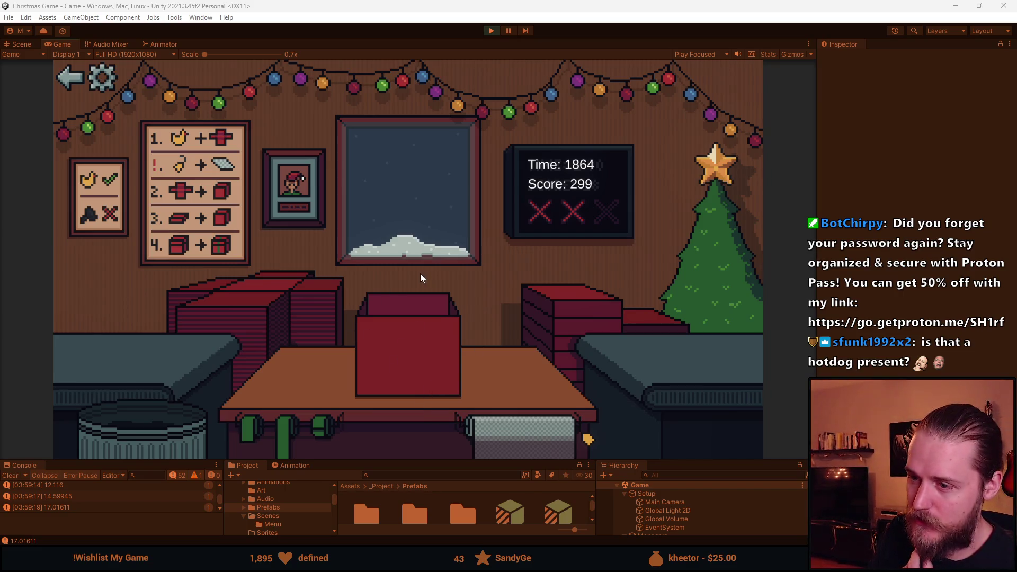
Lid and ribbon the centre box, then place a new red box on the table.
{"action": "left_click", "coordinate": [582, 293]}
{"action": "left_click", "coordinate": [424, 354]}
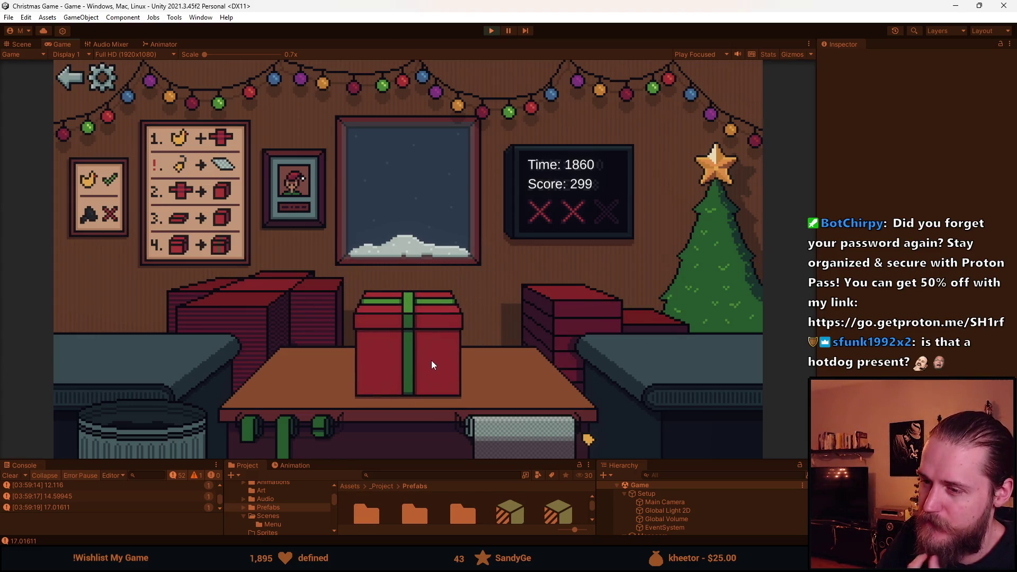
{"action": "left_click", "coordinate": [230, 310]}
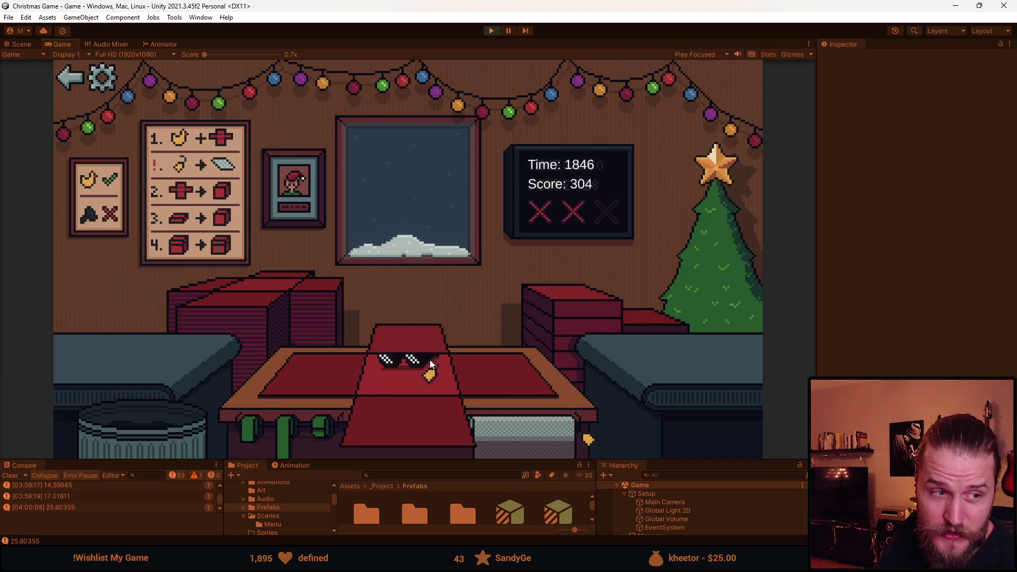
Fold the cloth flaps closed, lid and ribbon the box, and ship the present until game over.
{"action": "left_click", "coordinate": [352, 392]}
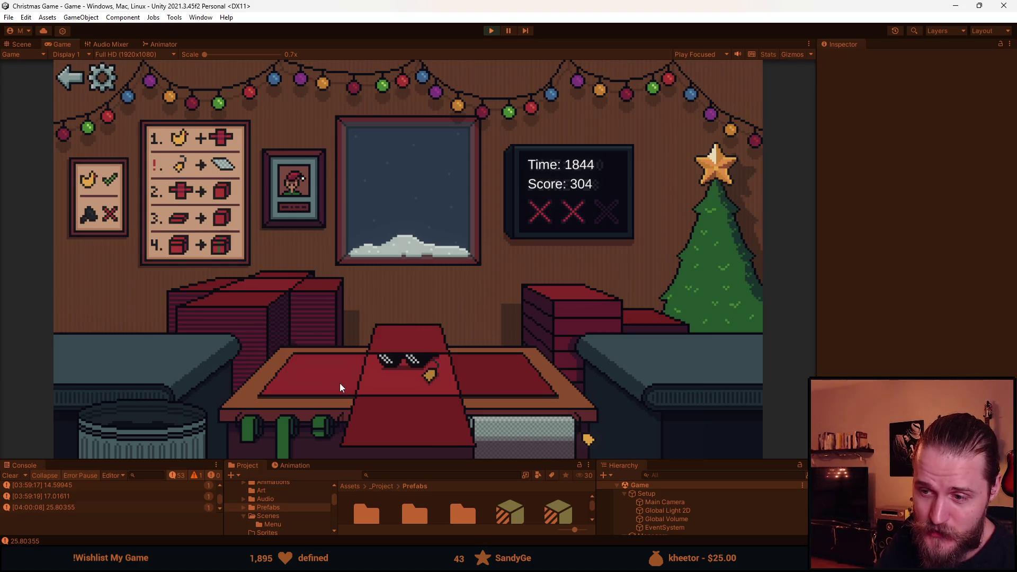
{"action": "left_click", "coordinate": [345, 386]}
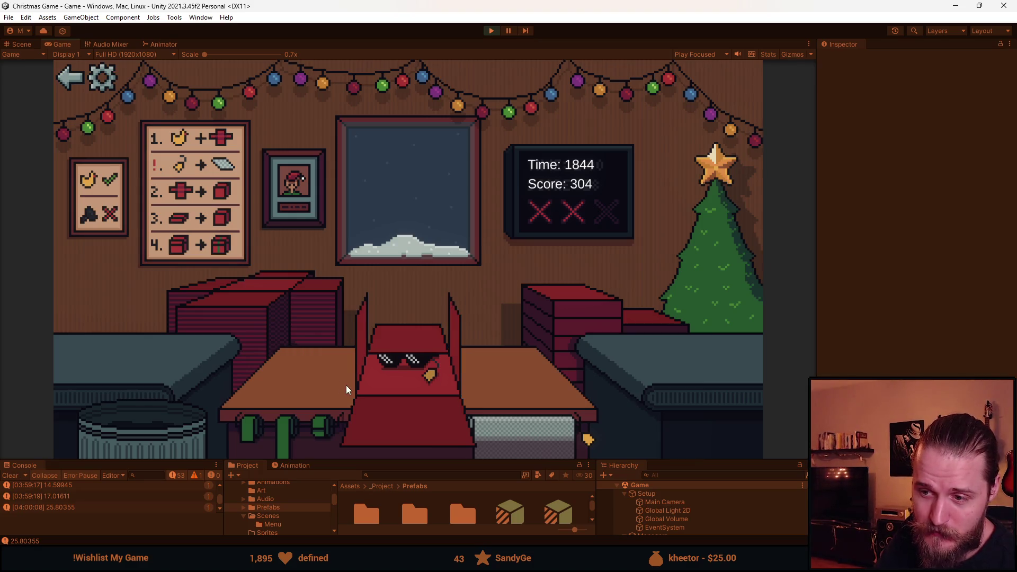
{"action": "left_click", "coordinate": [411, 413]}
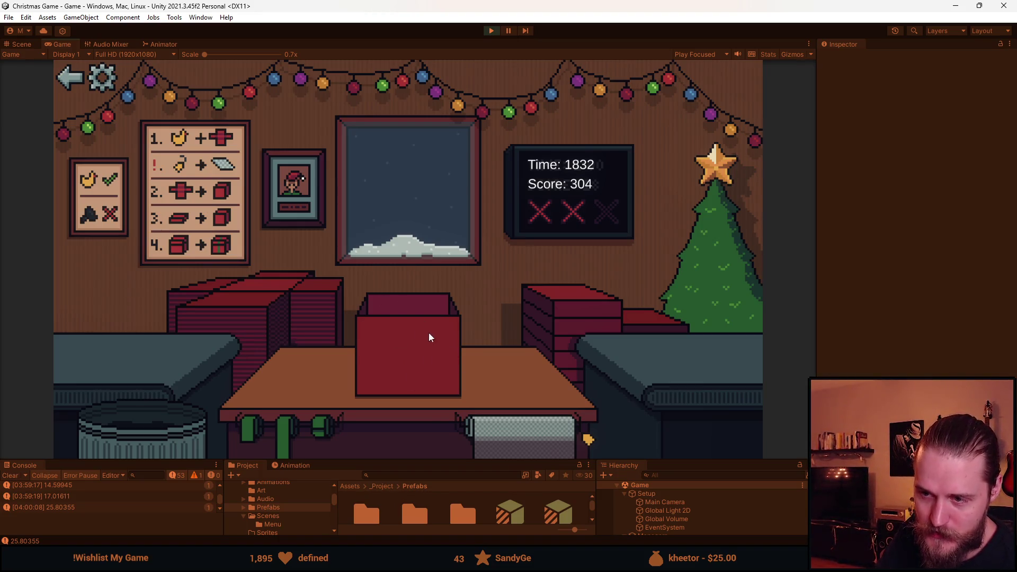
{"action": "left_click", "coordinate": [573, 320]}
{"action": "left_click", "coordinate": [406, 346]}
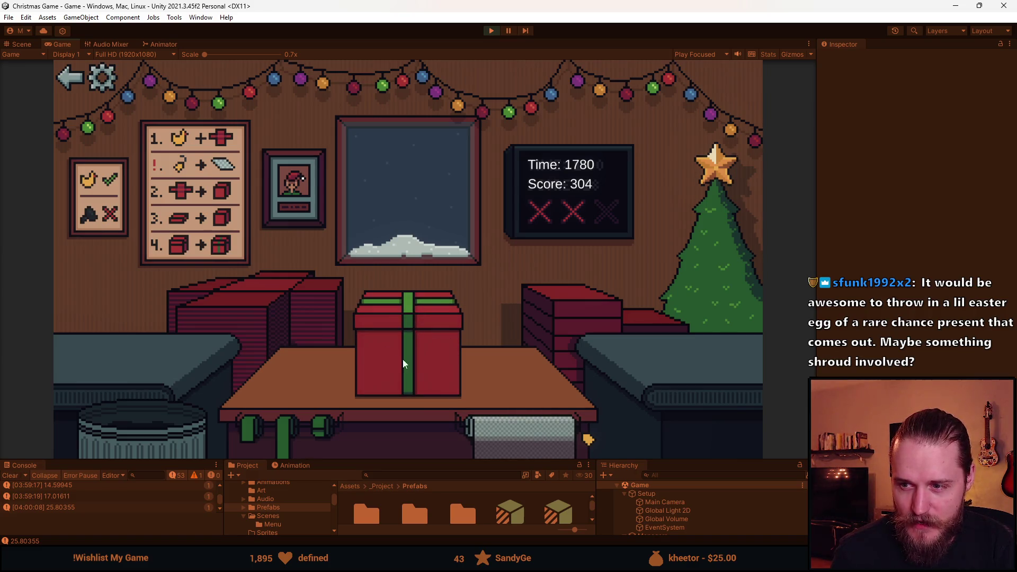
{"action": "left_click", "coordinate": [409, 320]}
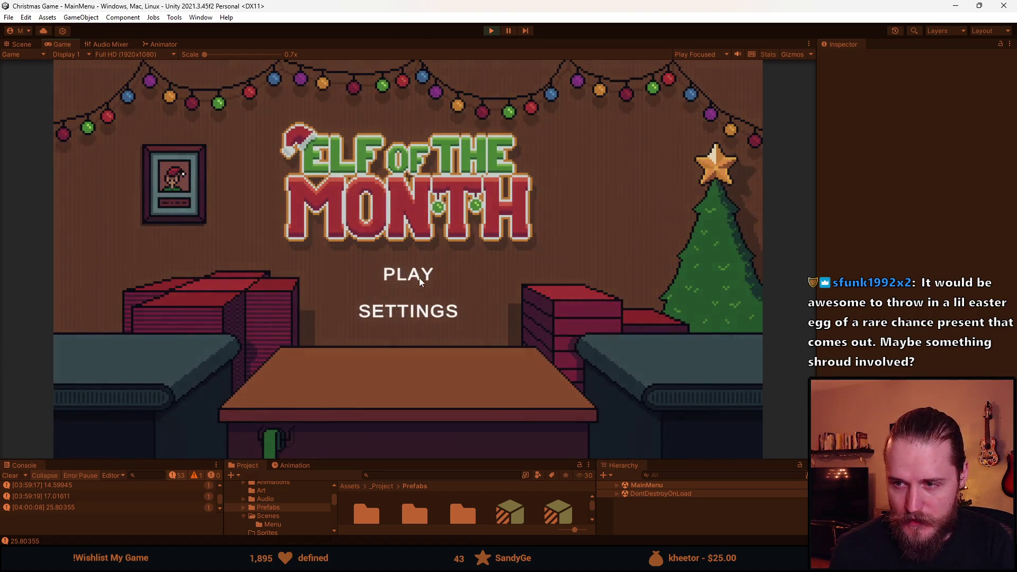
Start a new round and wrap, box, lid, ribbon and ship the duck to the tree.
{"action": "left_click", "coordinate": [416, 276]}
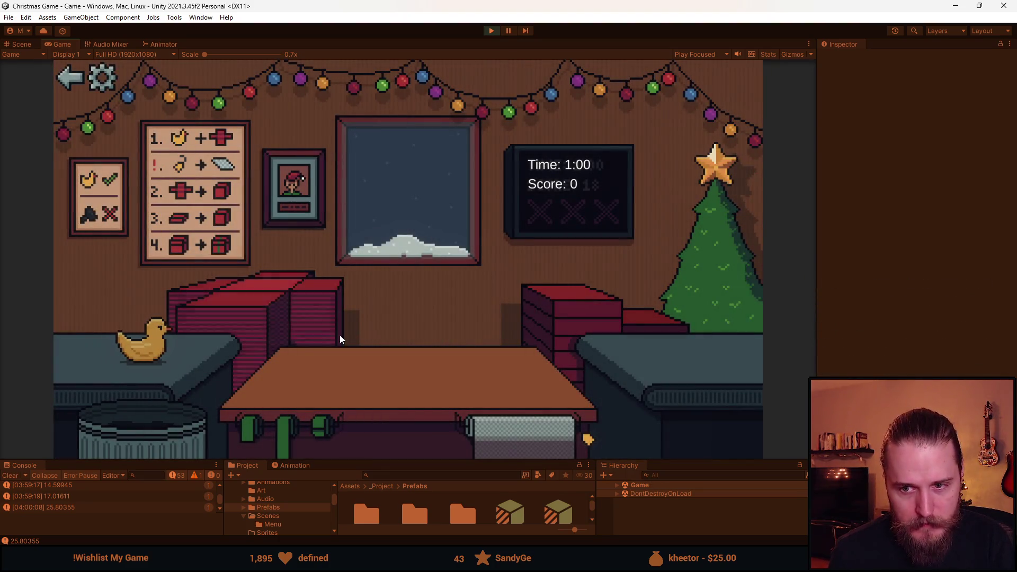
{"action": "left_click_drag", "start_coordinate": [151, 352], "coordinate": [408, 360]}
{"action": "left_click", "coordinate": [523, 427]}
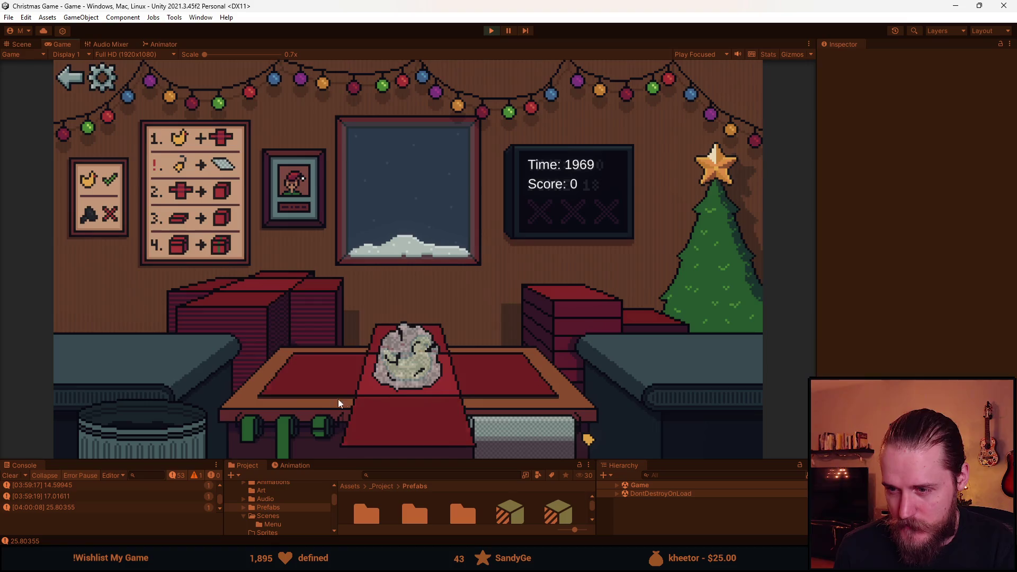
{"action": "left_click", "coordinate": [415, 422]}
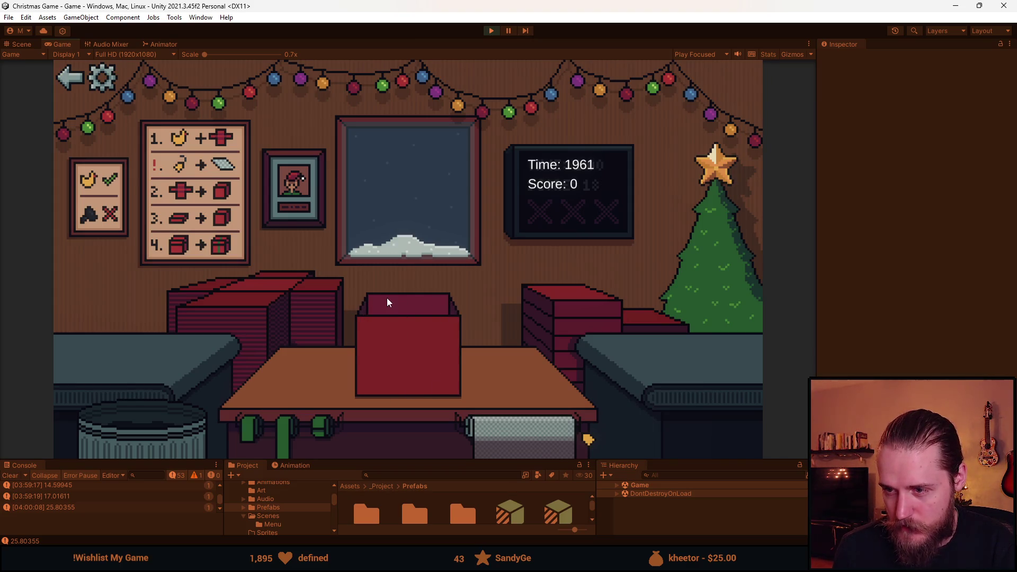
{"action": "left_click", "coordinate": [574, 306]}
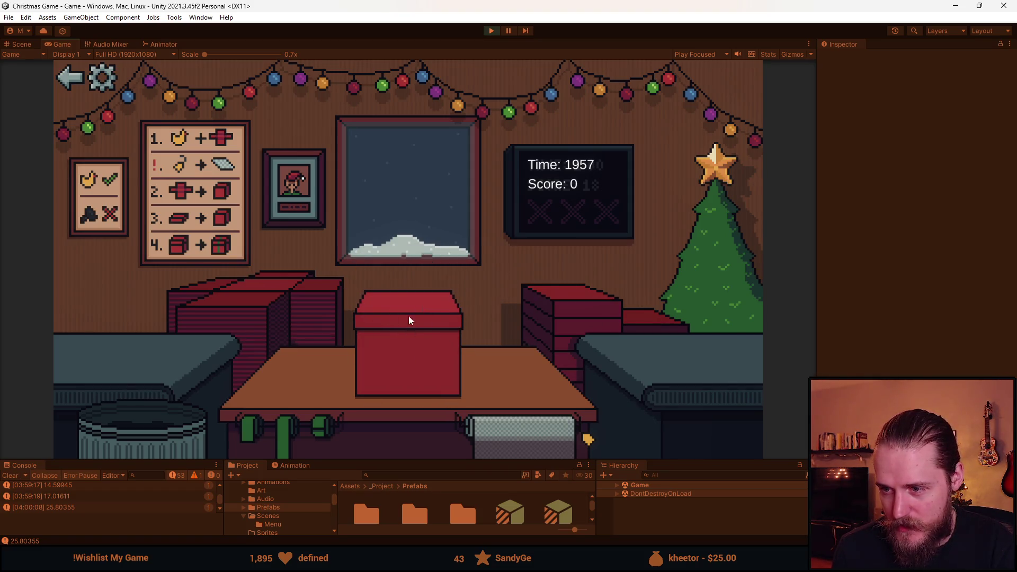
{"action": "left_click", "coordinate": [414, 345]}
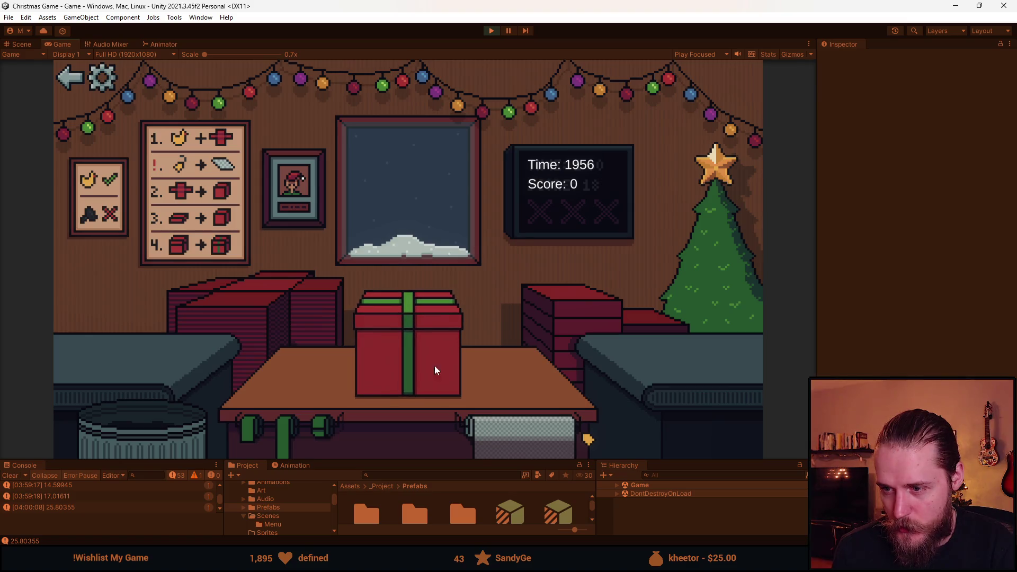
{"action": "left_click", "coordinate": [408, 345]}
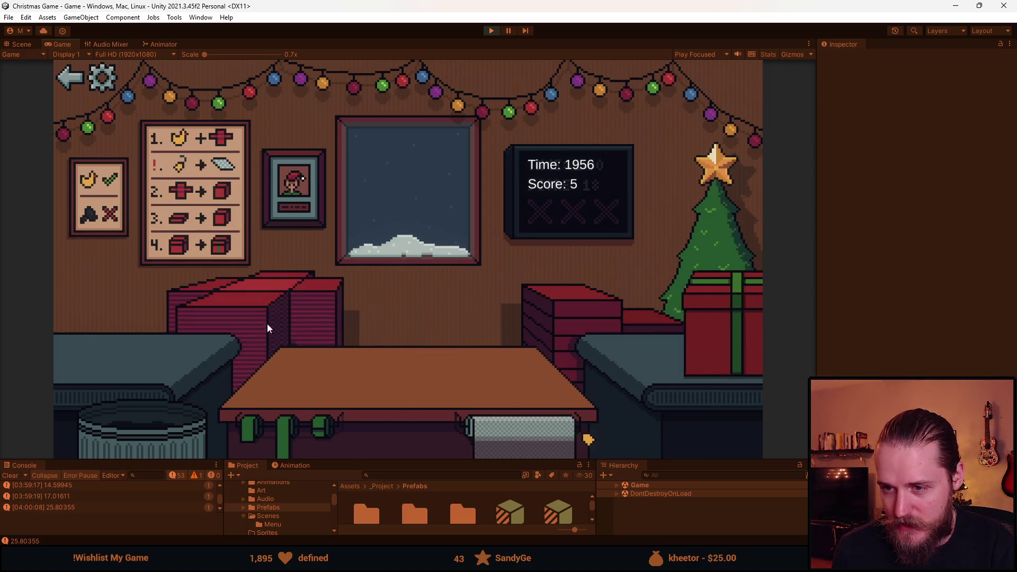
Lid the Rubik's cube gift, trash the grey item, and box, lid and ship the teddy bear.
{"action": "left_click", "coordinate": [328, 381]}
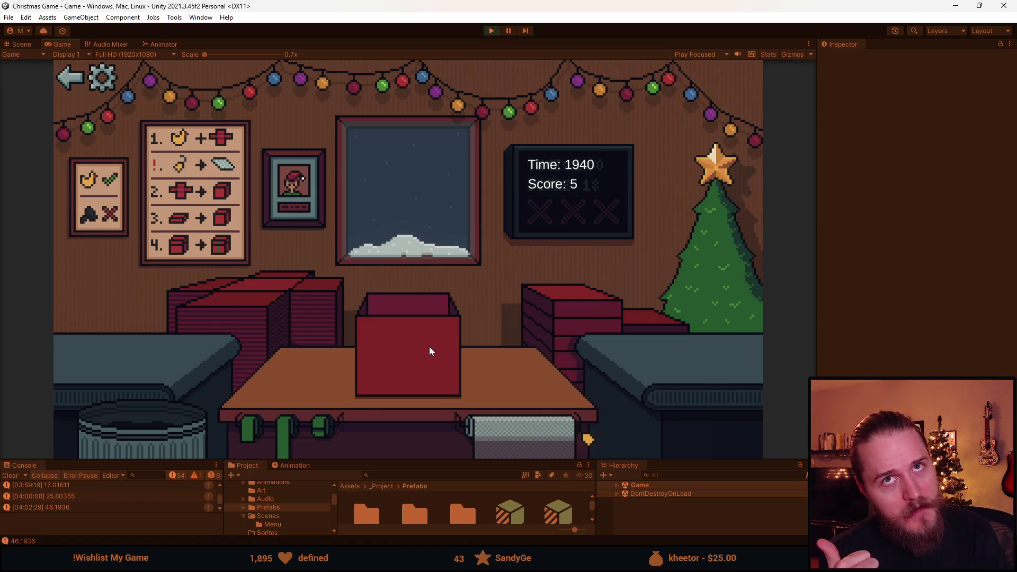
{"action": "left_click", "coordinate": [526, 323]}
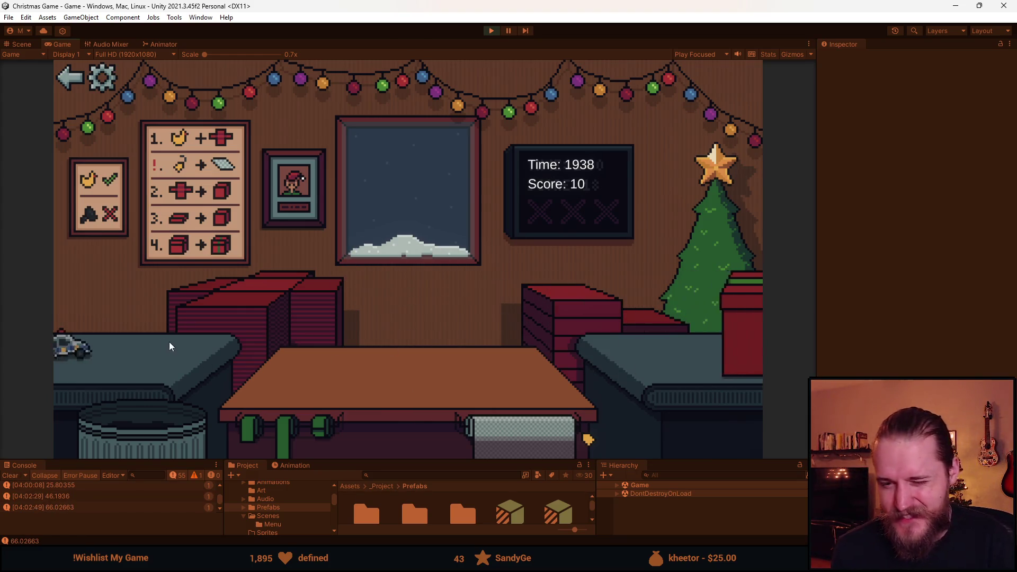
{"action": "left_click", "coordinate": [136, 345]}
{"action": "left_click", "coordinate": [123, 354]}
{"action": "left_click", "coordinate": [247, 317]}
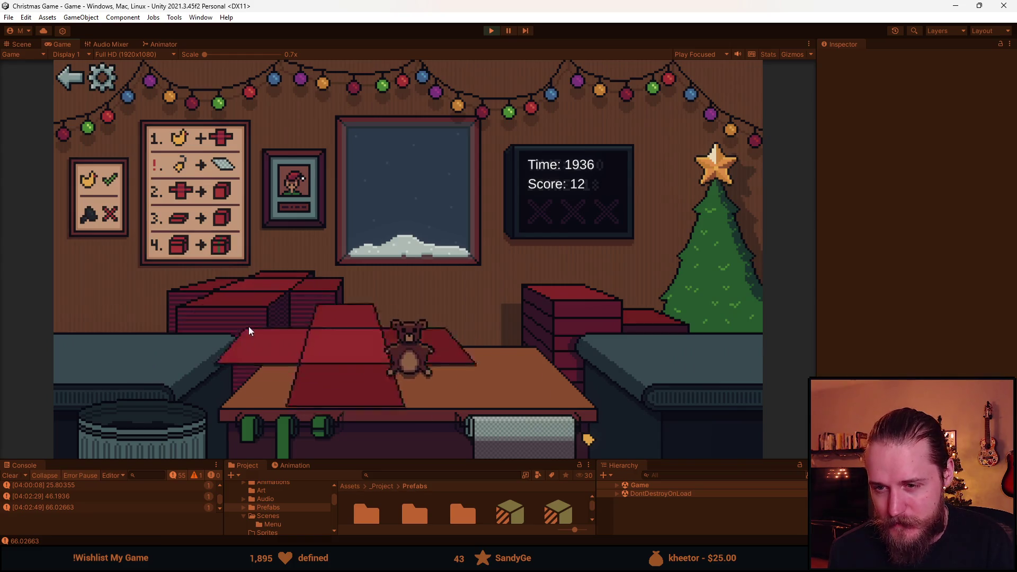
{"action": "left_click", "coordinate": [529, 326]}
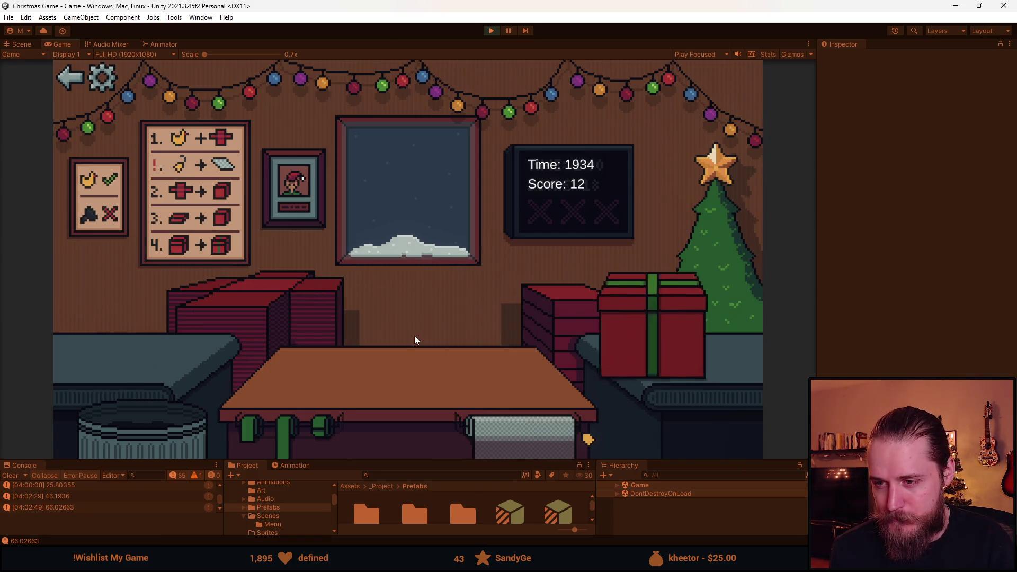
{"action": "left_click", "coordinate": [185, 349]}
Lid, ribbon and ship the next toy, then wrap the fragile bottle and ship its box.
{"action": "left_click", "coordinate": [316, 384]}
{"action": "left_click", "coordinate": [594, 316]}
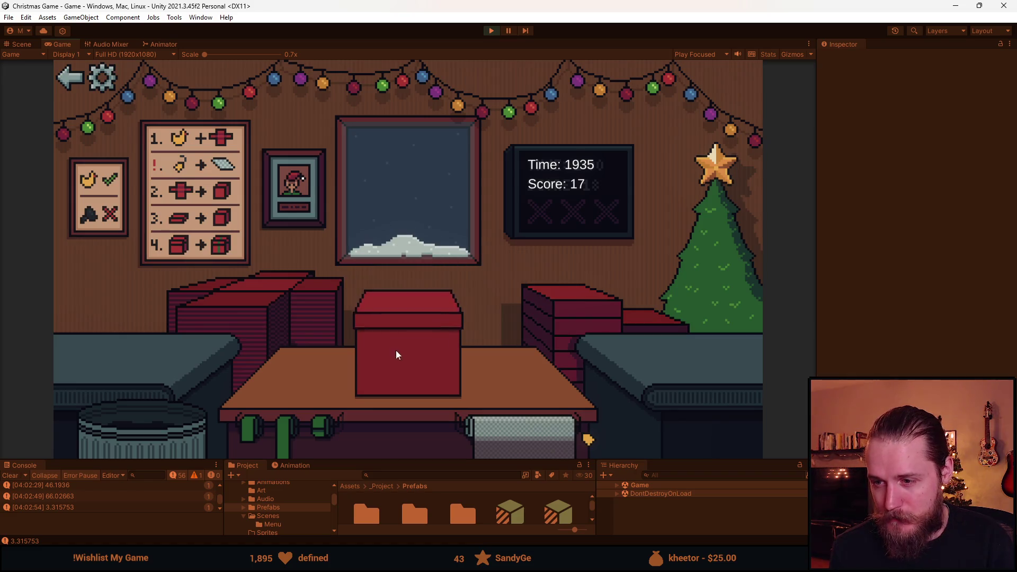
{"action": "left_click", "coordinate": [399, 353]}
{"action": "left_click", "coordinate": [254, 339]}
{"action": "left_click", "coordinate": [202, 373]}
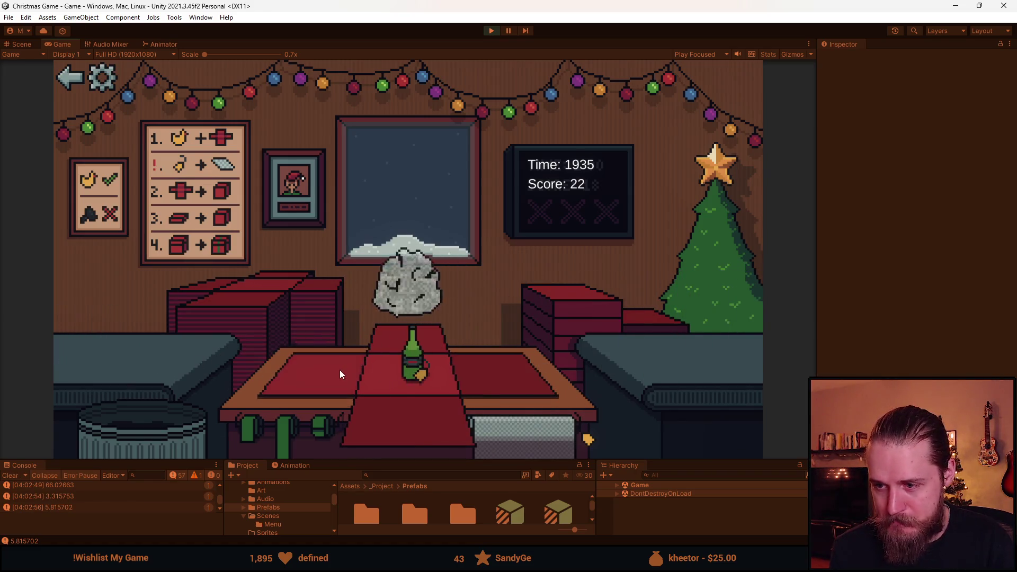
{"action": "left_click", "coordinate": [582, 315]}
{"action": "left_click", "coordinate": [382, 343]}
Trash the blue car and coal, and box and ship the red car and wrapped rock.
{"action": "left_click", "coordinate": [276, 296]}
{"action": "left_click_drag", "start_coordinate": [117, 339], "coordinate": [150, 437]}
{"action": "left_click", "coordinate": [127, 356]}
{"action": "left_click", "coordinate": [552, 323]}
{"action": "left_click", "coordinate": [440, 339]}
{"action": "left_click_drag", "start_coordinate": [139, 348], "coordinate": [138, 412]}
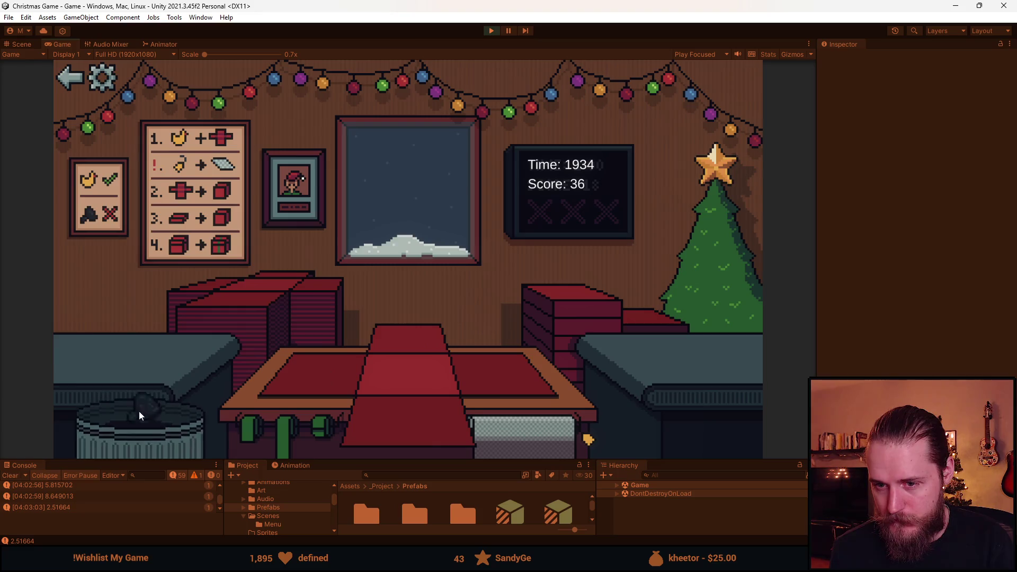
{"action": "left_click", "coordinate": [141, 360]}
{"action": "left_click", "coordinate": [605, 319]}
{"action": "left_click", "coordinate": [450, 341]}
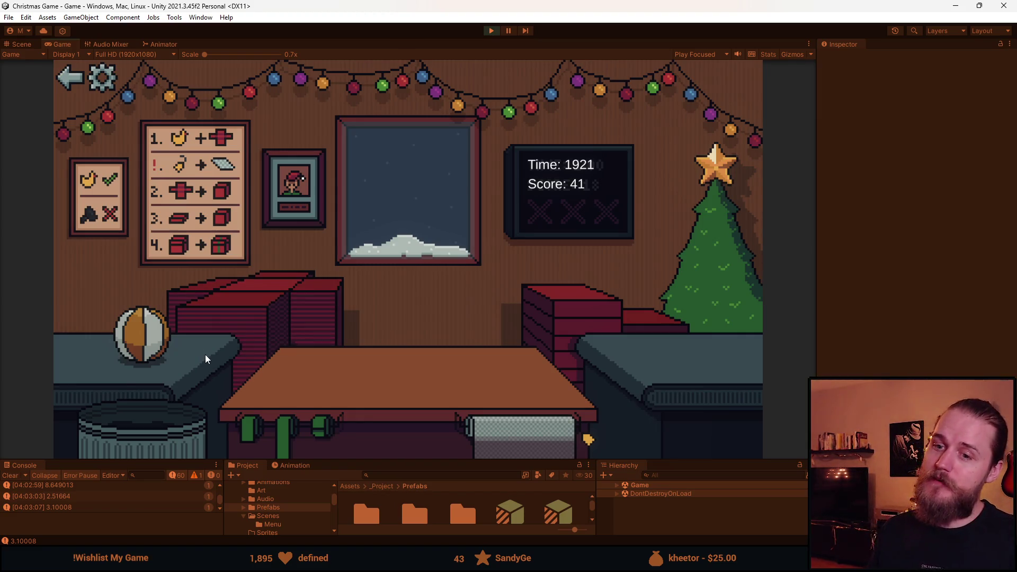
Move the ball and duck onto the table, fold a box around the duck, then switch to Aseprite.
{"action": "mouse_move", "coordinate": [199, 358]}
{"action": "left_mouse_down"}
{"action": "mouse_move", "coordinate": [253, 305]}
{"action": "mouse_move", "coordinate": [327, 380]}
{"action": "left_mouse_up"}
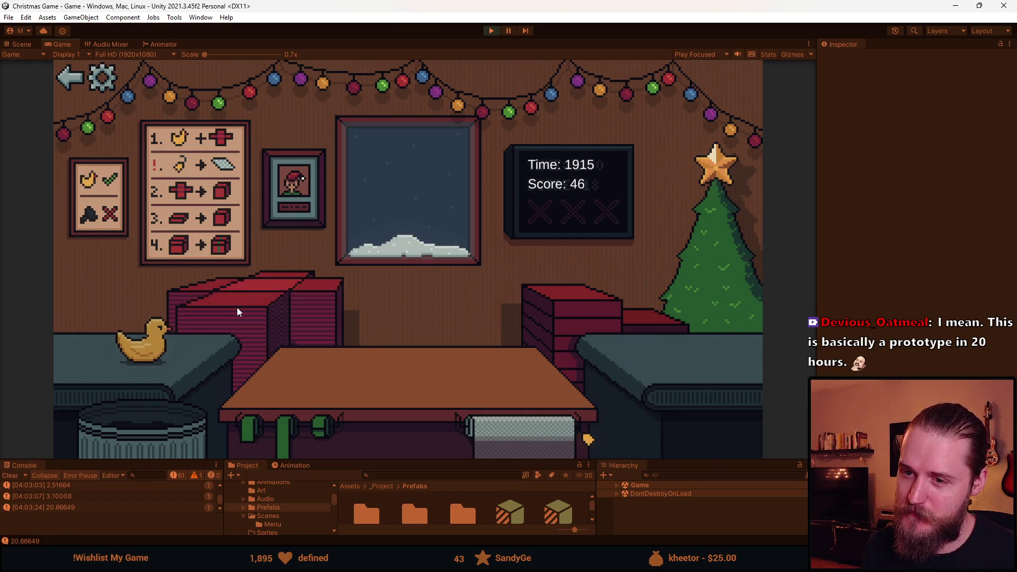
{"action": "left_click_drag", "start_coordinate": [165, 345], "coordinate": [320, 368]}
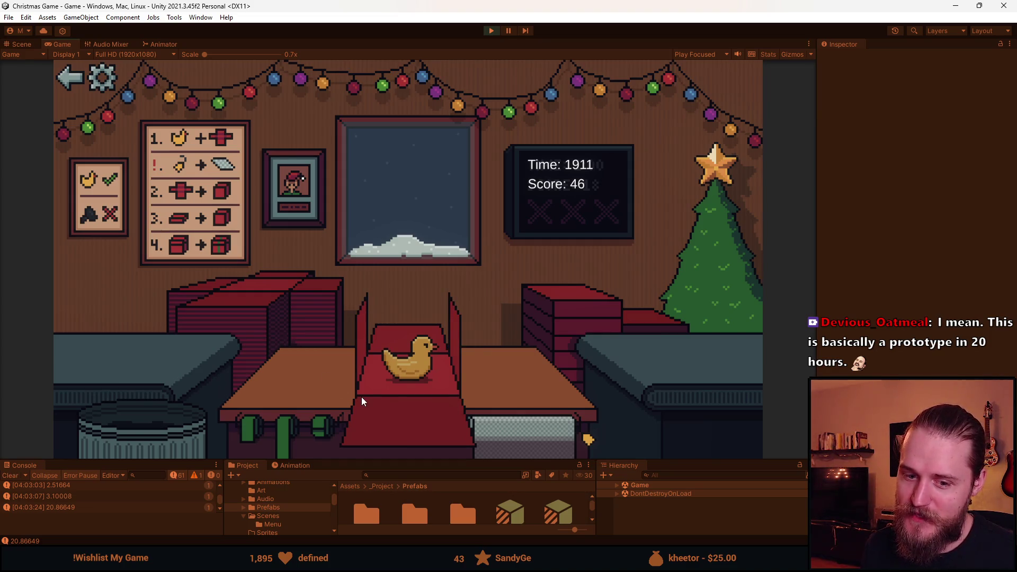
{"action": "left_click", "coordinate": [390, 412]}
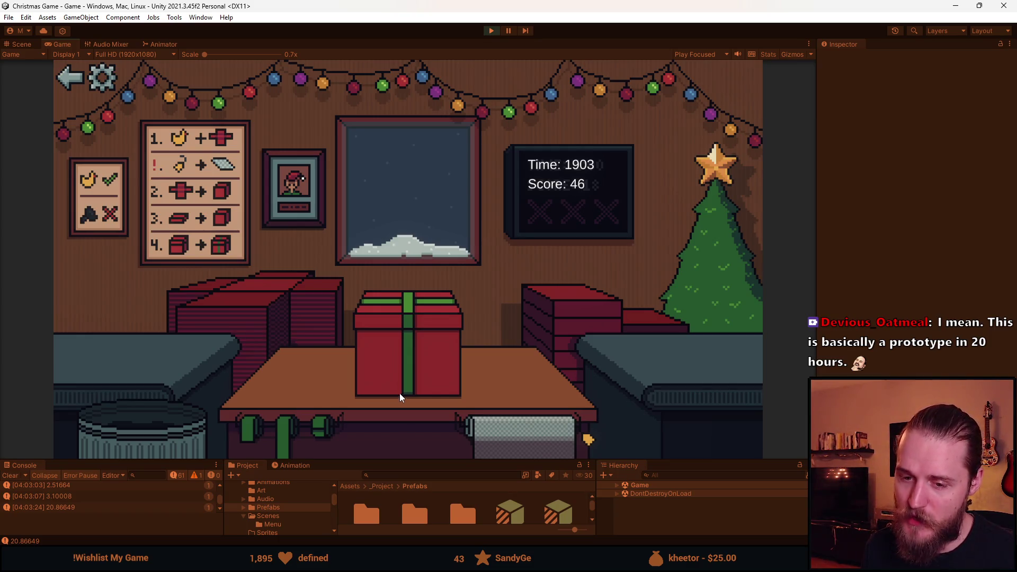
{"action": "key", "text": "alt+Tab"}
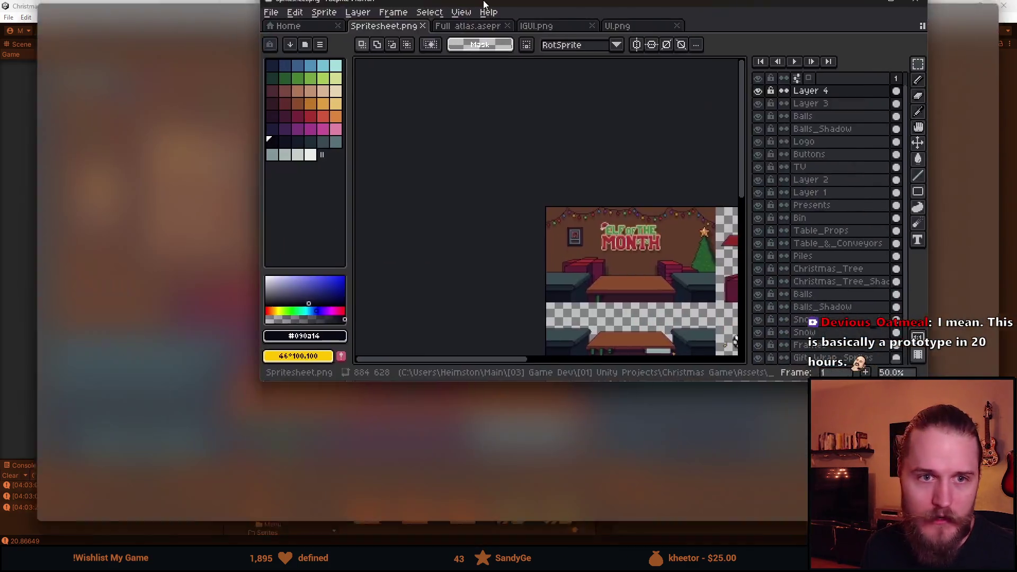
Zoom and pan around the sprite sheet to inspect the instruction board.
{"action": "scroll", "coordinate": [472, 351], "scroll_direction": "down", "scroll_amount": 1}
{"action": "scroll", "coordinate": [471, 351], "scroll_direction": "up", "scroll_amount": 4}
{"action": "scroll", "coordinate": [471, 351], "scroll_direction": "down", "scroll_amount": 2}
{"action": "scroll", "coordinate": [424, 317], "scroll_direction": "up", "scroll_amount": 2}
{"action": "scroll", "coordinate": [359, 293], "scroll_direction": "down", "scroll_amount": 2}
{"action": "left_click_drag", "start_coordinate": [358, 294], "coordinate": [503, 458]}
{"action": "scroll", "coordinate": [504, 458], "scroll_direction": "down", "scroll_amount": 1}
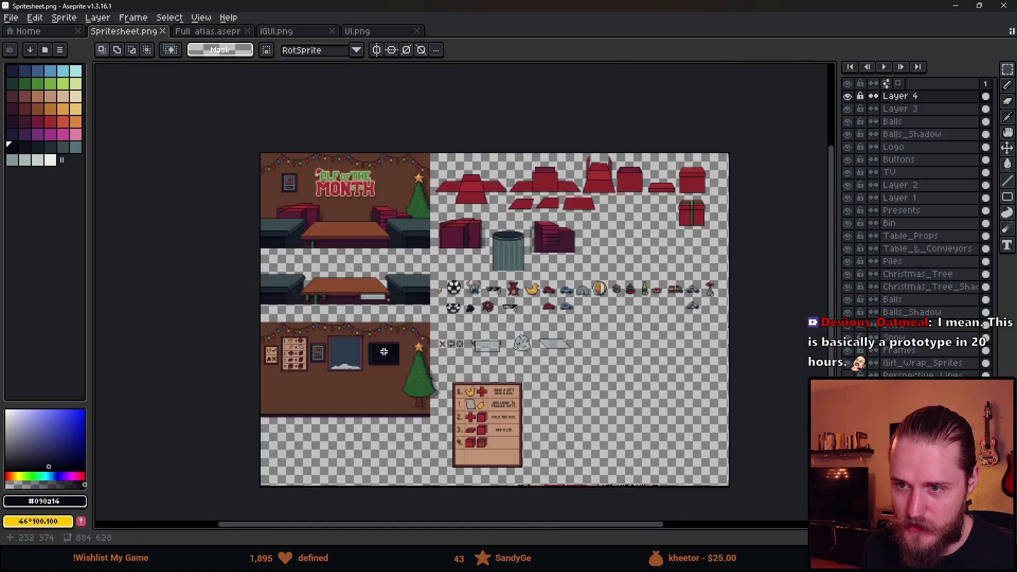
{"action": "scroll", "coordinate": [440, 313], "scroll_direction": "up", "scroll_amount": 1}
{"action": "scroll", "coordinate": [481, 419], "scroll_direction": "down", "scroll_amount": 1}
{"action": "scroll", "coordinate": [450, 381], "scroll_direction": "up", "scroll_amount": 1}
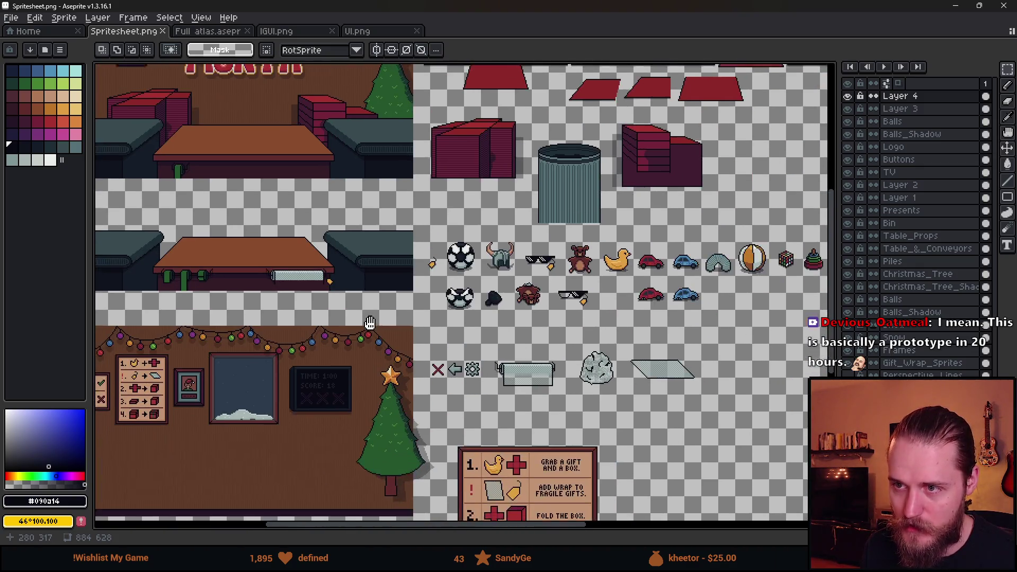
{"action": "scroll", "coordinate": [424, 344], "scroll_direction": "down", "scroll_amount": 1}
{"action": "scroll", "coordinate": [403, 318], "scroll_direction": "up", "scroll_amount": 1}
{"action": "scroll", "coordinate": [382, 301], "scroll_direction": "down", "scroll_amount": 1}
{"action": "scroll", "coordinate": [381, 301], "scroll_direction": "up", "scroll_amount": 1}
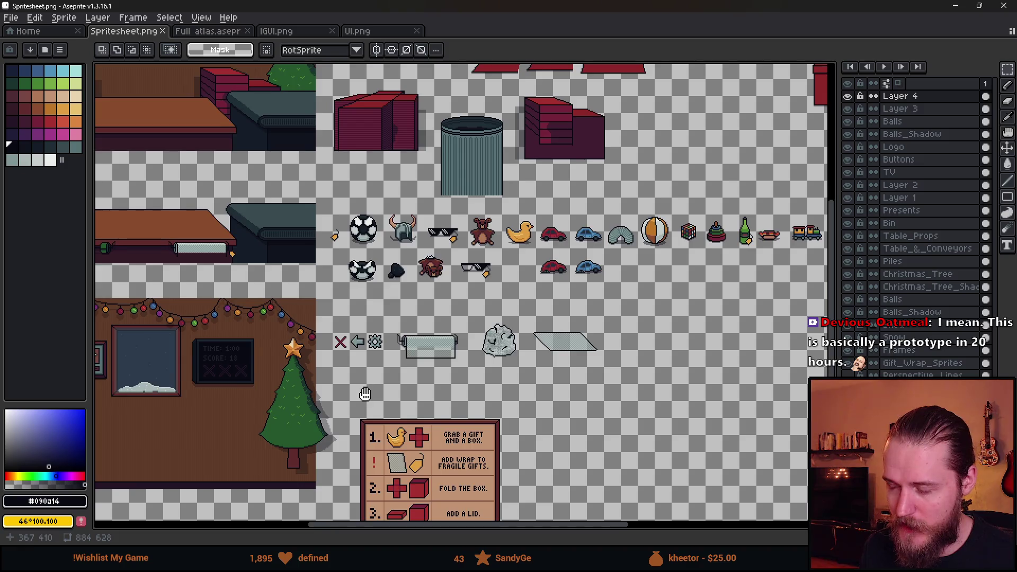
{"action": "scroll", "coordinate": [382, 301], "scroll_direction": "down", "scroll_amount": 1}
{"action": "scroll", "coordinate": [454, 344], "scroll_direction": "up", "scroll_amount": 1}
{"action": "scroll", "coordinate": [455, 344], "scroll_direction": "up", "scroll_amount": 3}
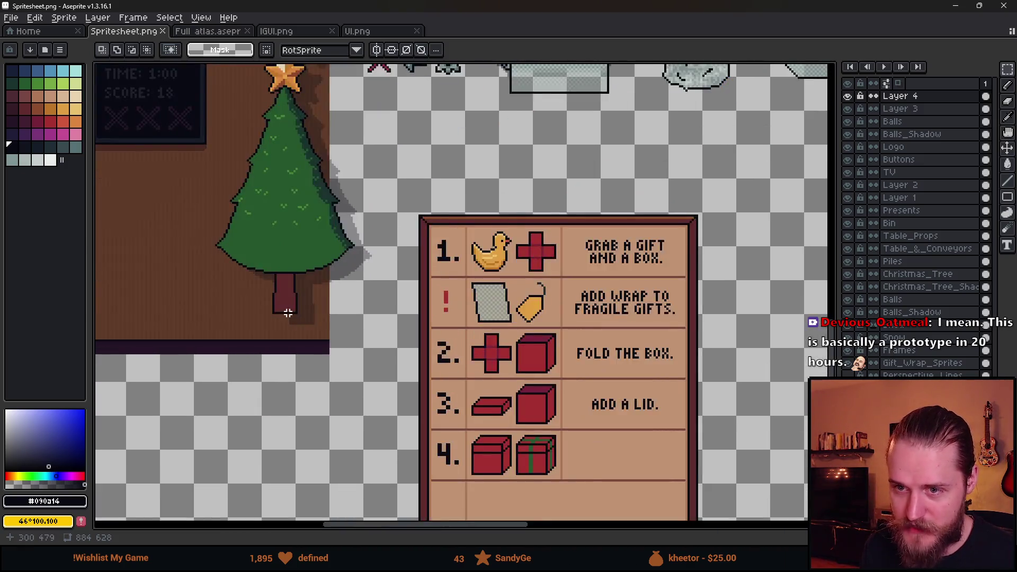
{"action": "scroll", "coordinate": [484, 373], "scroll_direction": "down", "scroll_amount": 2}
{"action": "scroll", "coordinate": [415, 357], "scroll_direction": "down", "scroll_amount": 2}
{"action": "scroll", "coordinate": [296, 330], "scroll_direction": "up", "scroll_amount": 2}
{"action": "scroll", "coordinate": [338, 358], "scroll_direction": "down", "scroll_amount": 3}
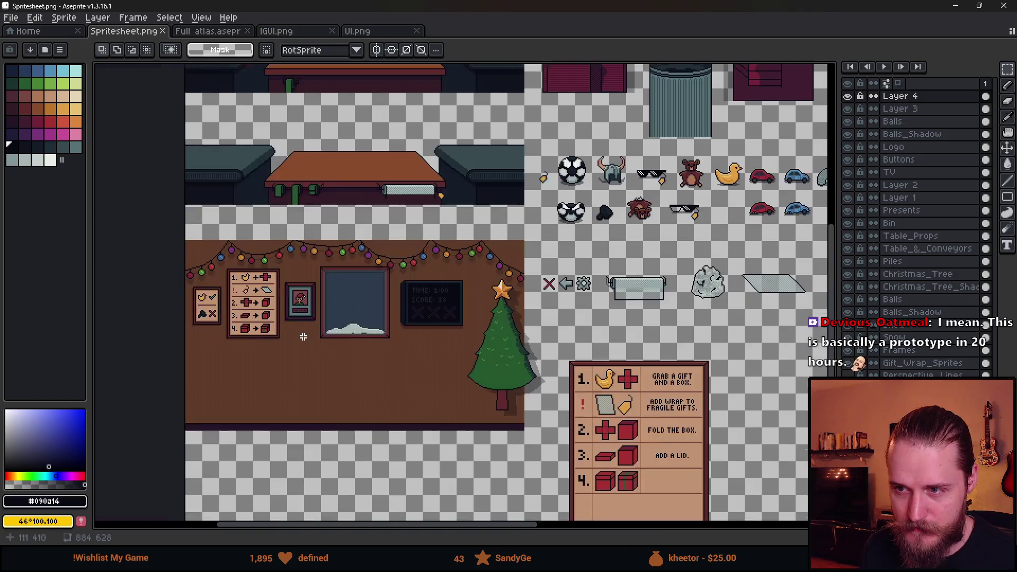
{"action": "scroll", "coordinate": [377, 341], "scroll_direction": "down", "scroll_amount": 1}
{"action": "scroll", "coordinate": [438, 356], "scroll_direction": "up", "scroll_amount": 3}
{"action": "mouse_move", "coordinate": [438, 357]}
{"action": "left_mouse_down"}
{"action": "mouse_move", "coordinate": [447, 358]}
{"action": "mouse_move", "coordinate": [459, 289]}
{"action": "left_mouse_up"}
{"action": "scroll", "coordinate": [447, 358], "scroll_direction": "down", "scroll_amount": 3}
{"action": "scroll", "coordinate": [505, 352], "scroll_direction": "up", "scroll_amount": 4}
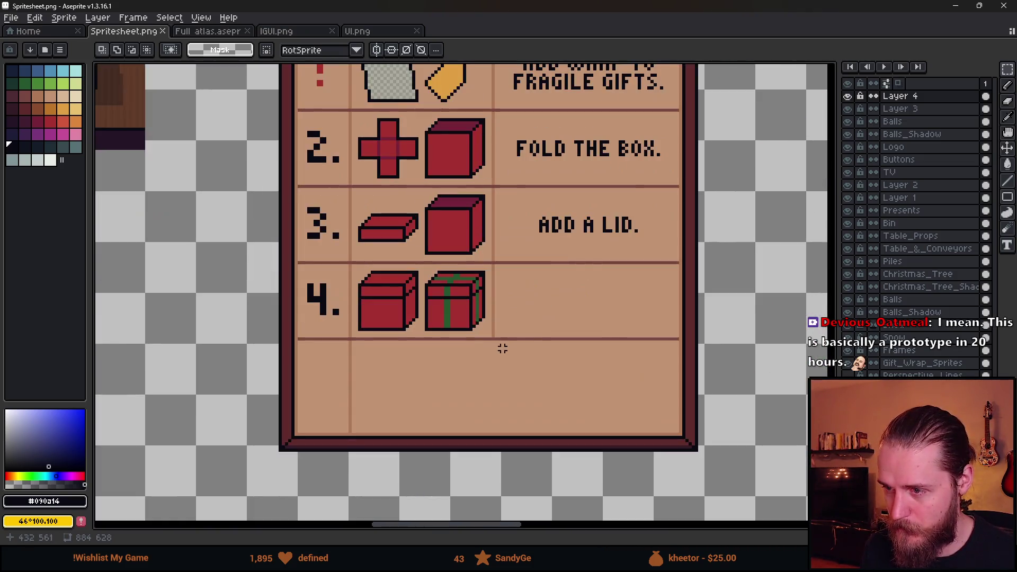
Briefly check the Unity game, then come back to the sprite sheet in Aseprite.
{"action": "left_click", "coordinate": [955, 5]}
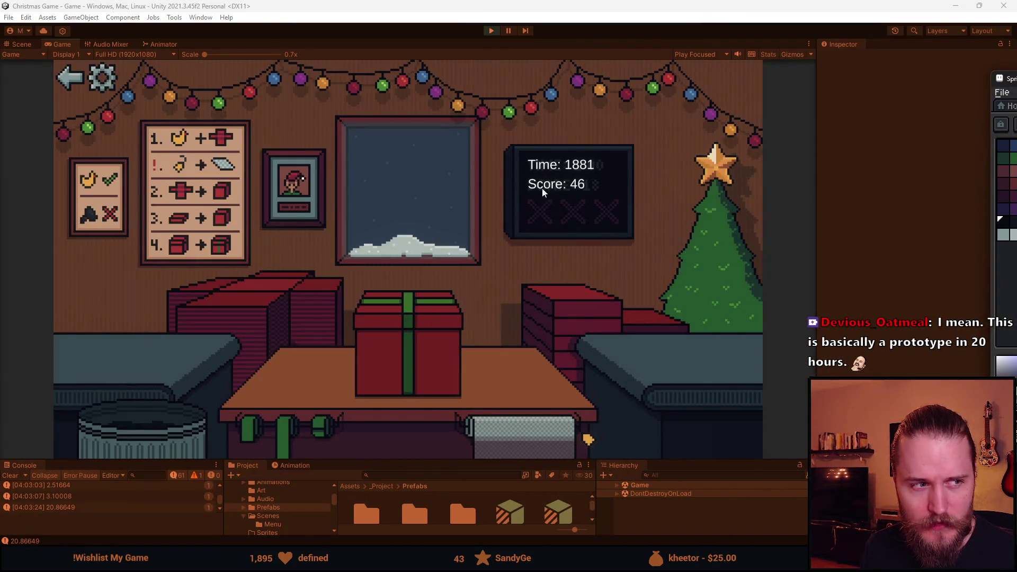
{"action": "key", "text": "alt+Tab"}
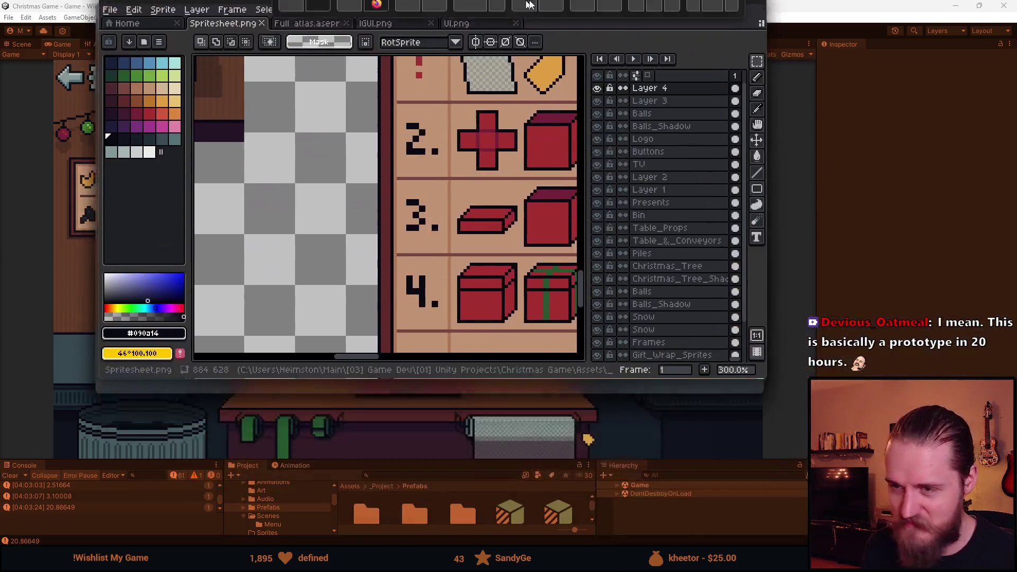
{"action": "scroll", "coordinate": [466, 339], "scroll_direction": "down", "scroll_amount": 2}
{"action": "scroll", "coordinate": [454, 333], "scroll_direction": "up", "scroll_amount": 3}
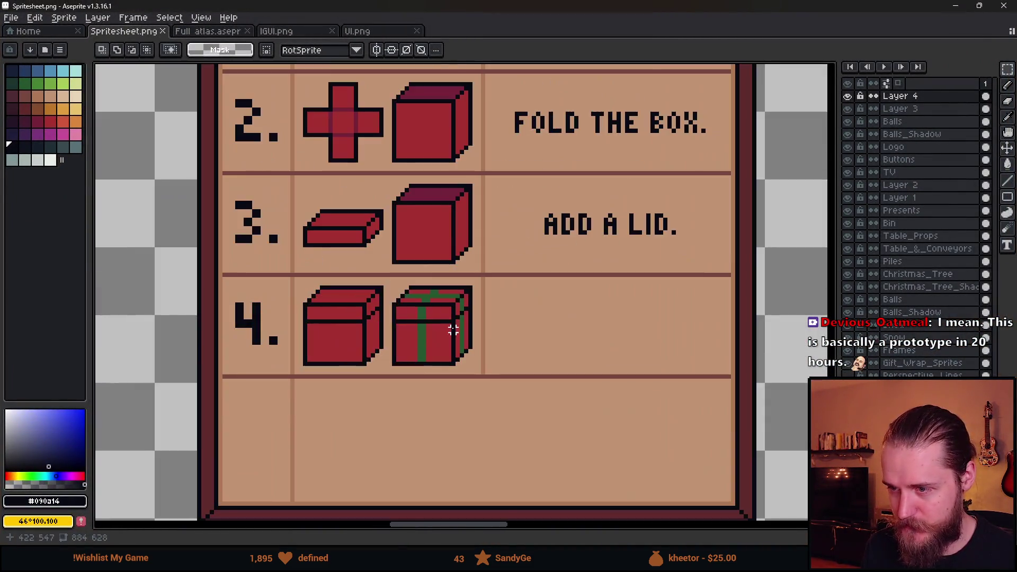
{"action": "scroll", "coordinate": [452, 325], "scroll_direction": "down", "scroll_amount": 2}
{"action": "scroll", "coordinate": [502, 279], "scroll_direction": "up", "scroll_amount": 1}
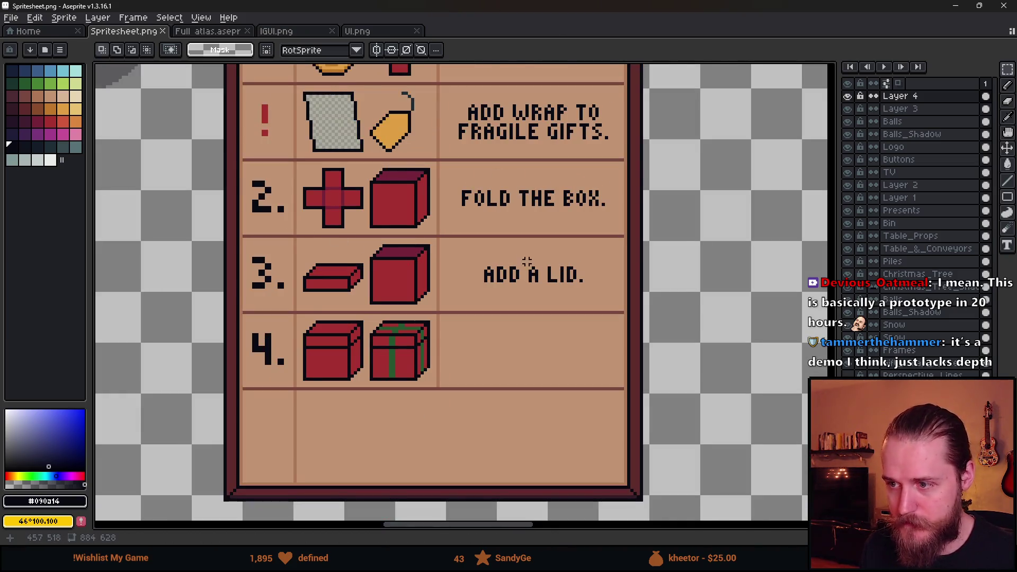
{"action": "scroll", "coordinate": [526, 261], "scroll_direction": "up", "scroll_amount": 1}
Copy 'ADD A LID.' from step 3 into row 4 and erase 'A LID.' so it reads ADD.
{"action": "left_click_drag", "start_coordinate": [436, 251], "coordinate": [620, 311]}
{"action": "left_click_drag", "start_coordinate": [546, 291], "coordinate": [553, 396]}
{"action": "left_click", "coordinate": [581, 329]}
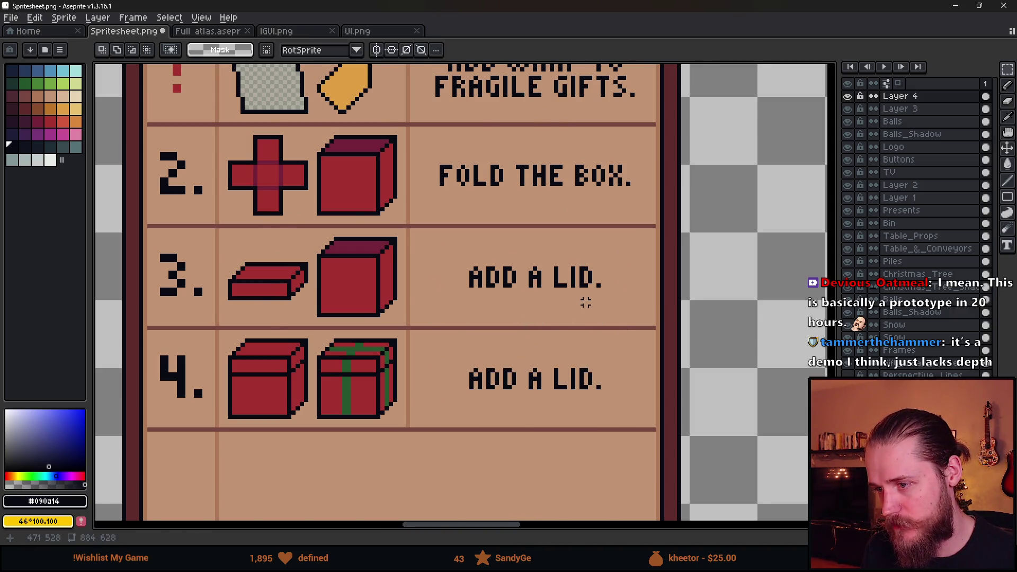
{"action": "scroll", "coordinate": [579, 305], "scroll_direction": "down", "scroll_amount": 1}
{"action": "scroll", "coordinate": [558, 351], "scroll_direction": "up", "scroll_amount": 1}
{"action": "left_click_drag", "start_coordinate": [522, 327], "coordinate": [633, 396]}
{"action": "key", "text": "Delete"}
Zoom out to view the whole sprite sheet, then return to the running Unity game.
{"action": "scroll", "coordinate": [424, 273], "scroll_direction": "down", "scroll_amount": 2}
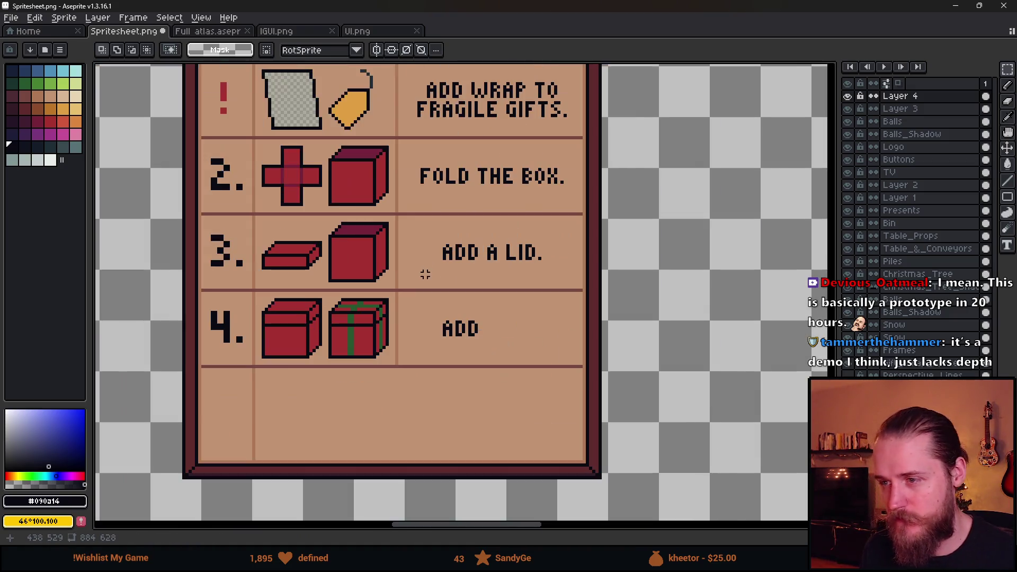
{"action": "scroll", "coordinate": [398, 261], "scroll_direction": "down", "scroll_amount": 2}
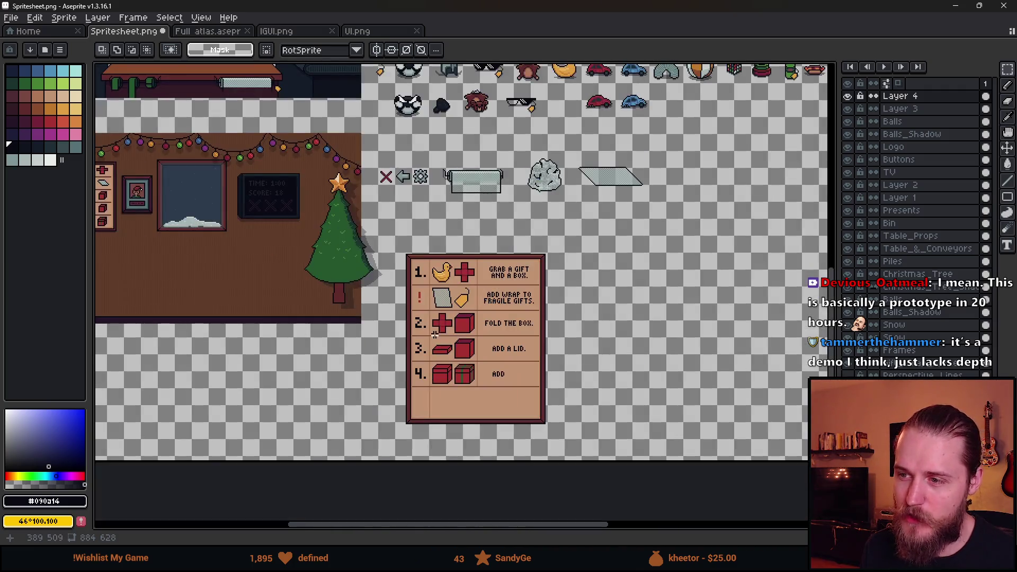
{"action": "mouse_move", "coordinate": [360, 313]}
{"action": "left_mouse_down"}
{"action": "mouse_move", "coordinate": [432, 401]}
{"action": "mouse_move", "coordinate": [427, 346]}
{"action": "mouse_move", "coordinate": [334, 257]}
{"action": "mouse_move", "coordinate": [406, 276]}
{"action": "left_mouse_up"}
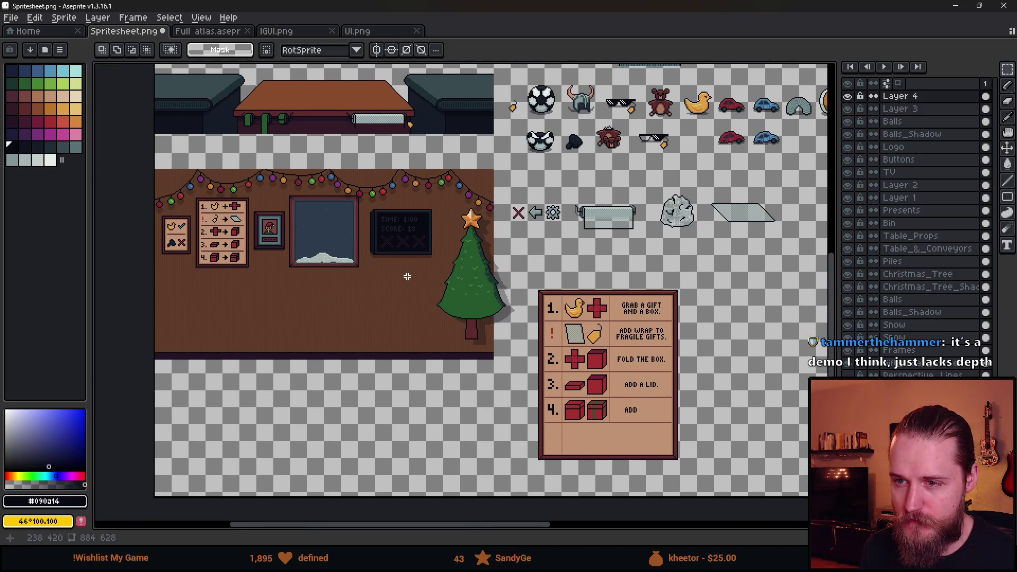
{"action": "key", "text": "alt+Tab"}
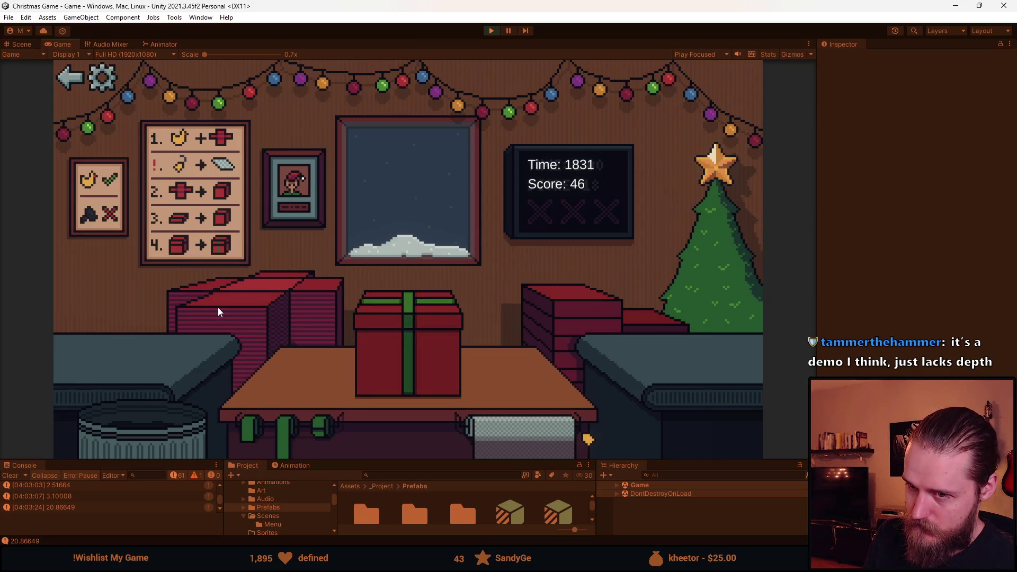
Ship the finished present, then box the grey toy in red with a green ribbon and ship it.
{"action": "left_click", "coordinate": [424, 330]}
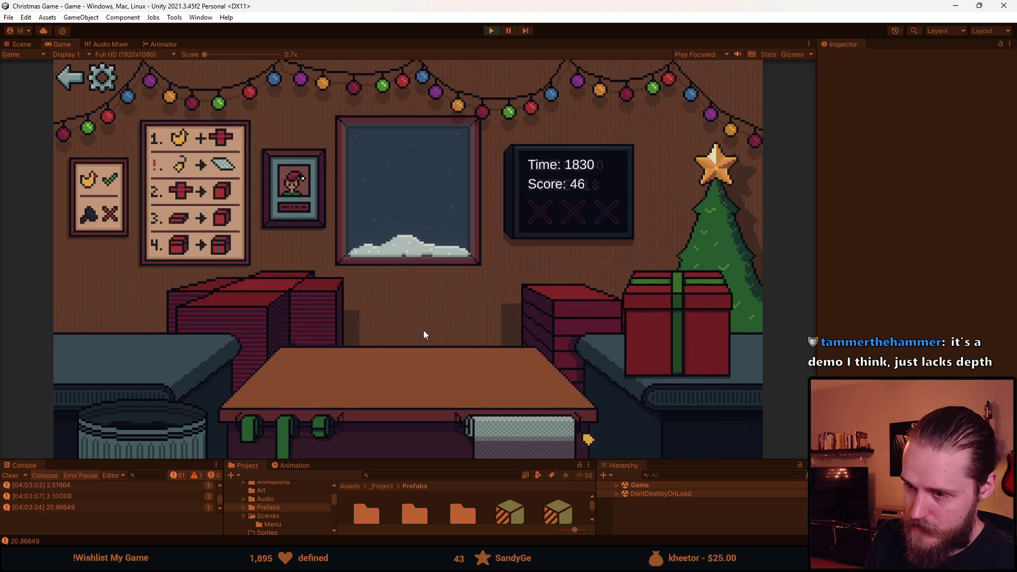
{"action": "left_click", "coordinate": [246, 287]}
{"action": "left_click", "coordinate": [164, 351]}
{"action": "left_click", "coordinate": [370, 406]}
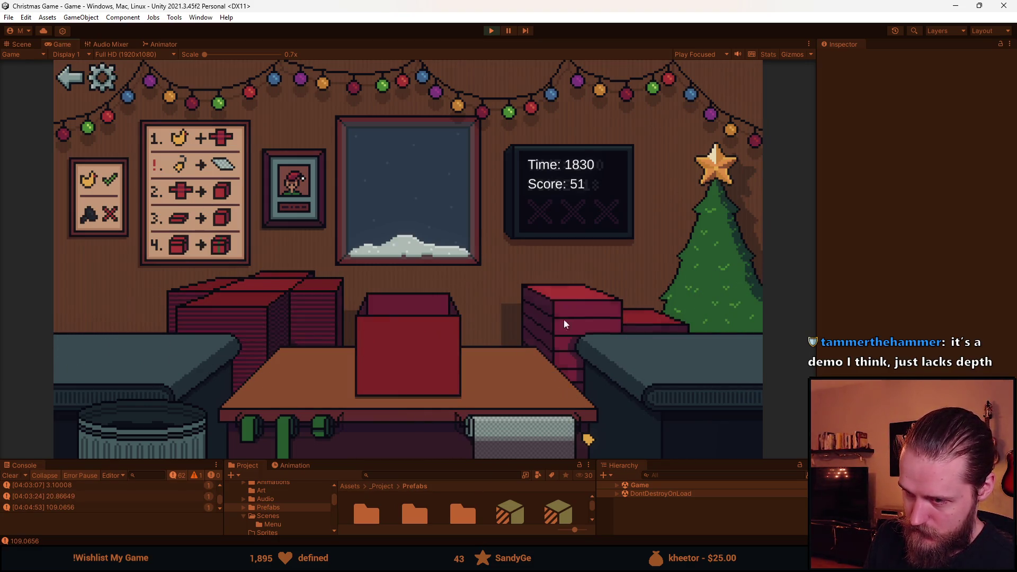
{"action": "left_click", "coordinate": [413, 368]}
{"action": "left_click", "coordinate": [396, 351]}
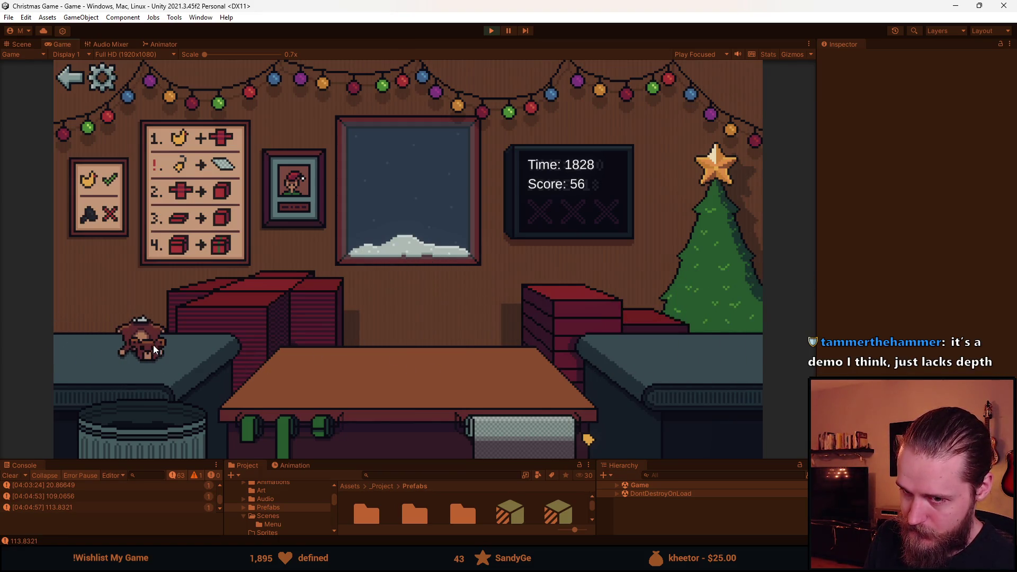
Bin the bear toy, then wrap the car toy on red paper with a ribbon and ship it.
{"action": "left_click", "coordinate": [153, 342]}
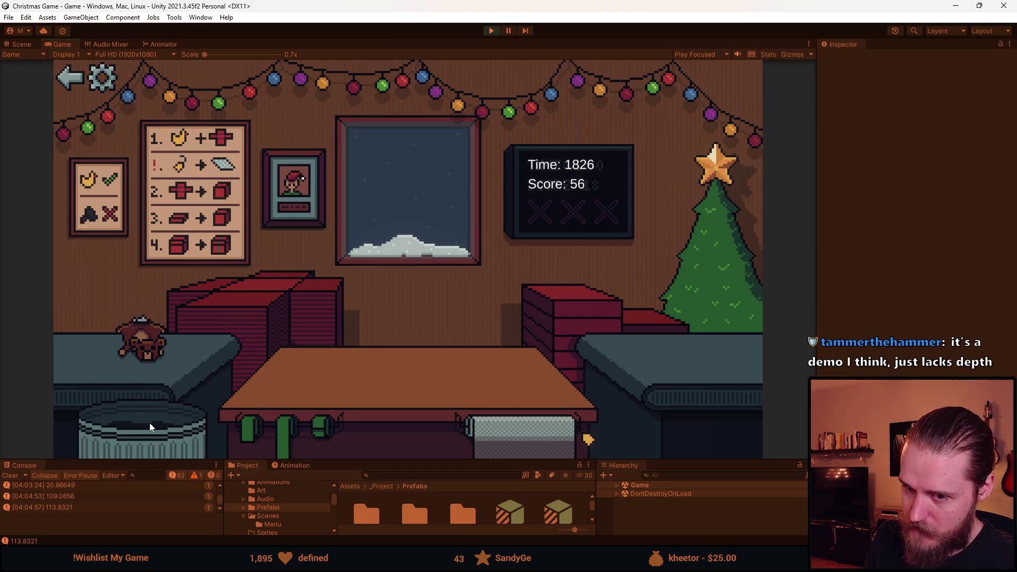
{"action": "left_click", "coordinate": [149, 423]}
{"action": "left_click", "coordinate": [256, 285]}
{"action": "left_click", "coordinate": [138, 343]}
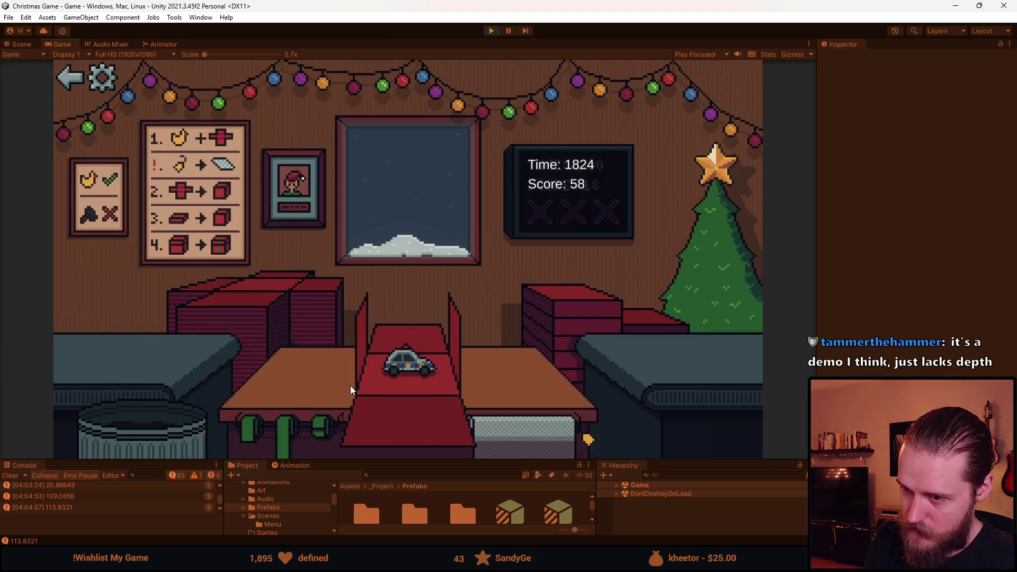
{"action": "left_click", "coordinate": [593, 301]}
{"action": "left_click", "coordinate": [406, 343]}
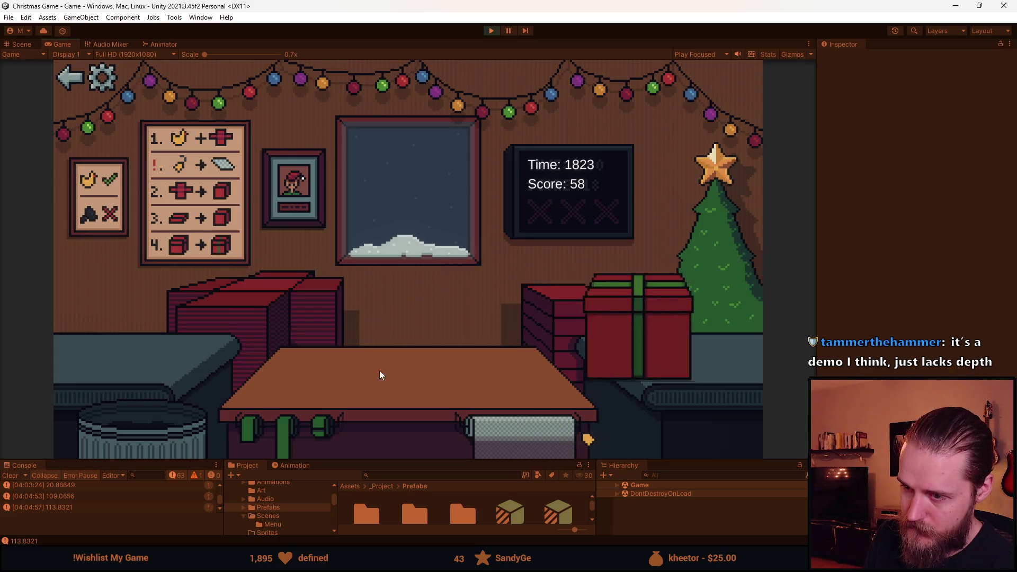
{"action": "left_click", "coordinate": [262, 299]}
Box and ribbon the waiting toy and ship the gift.
{"action": "left_click", "coordinate": [138, 345]}
{"action": "left_click", "coordinate": [402, 415]}
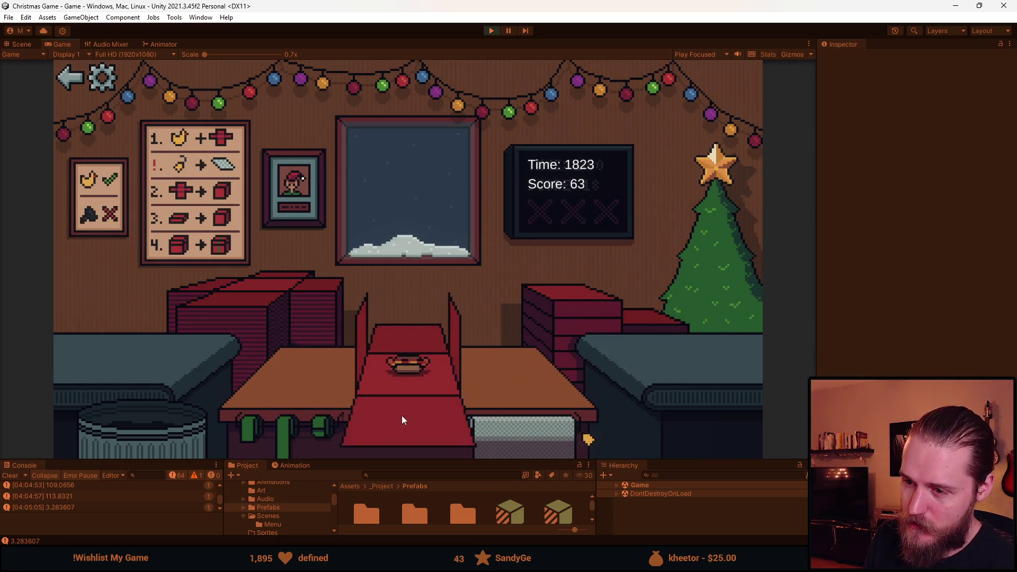
{"action": "left_click", "coordinate": [387, 349]}
{"action": "left_click", "coordinate": [256, 313]}
Wrap a new toy in a lidded red box with a green ribbon and ship it.
{"action": "left_click", "coordinate": [517, 451]}
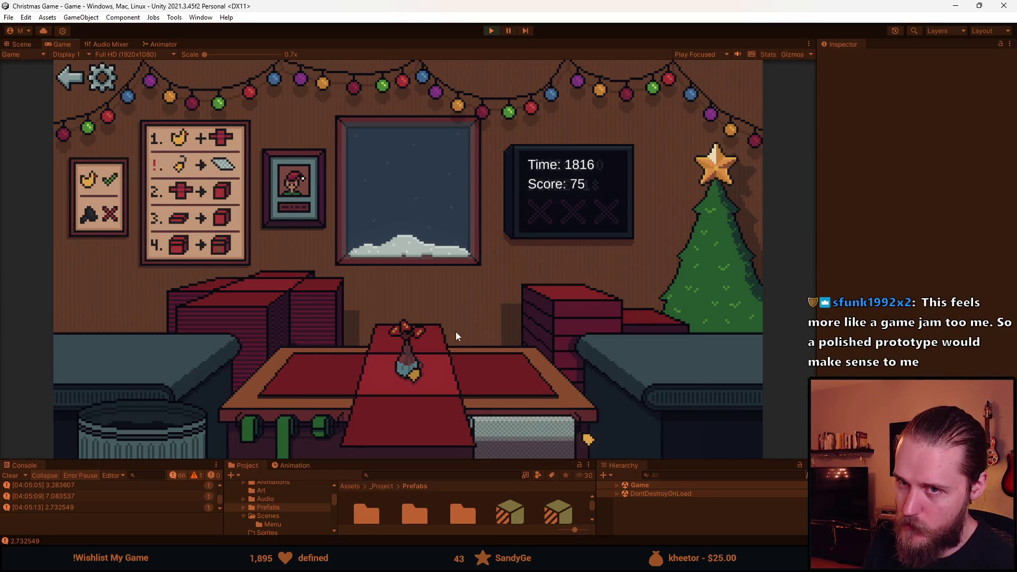
{"action": "left_click", "coordinate": [517, 431]}
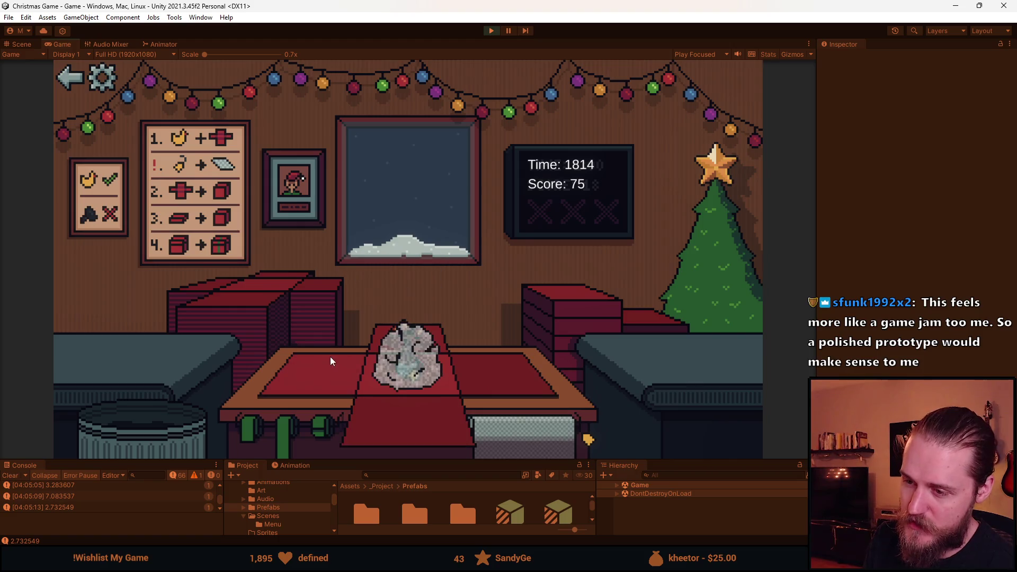
{"action": "left_click", "coordinate": [387, 395]}
{"action": "left_click", "coordinate": [546, 310]}
{"action": "left_click", "coordinate": [418, 339]}
{"action": "left_click", "coordinate": [239, 323]}
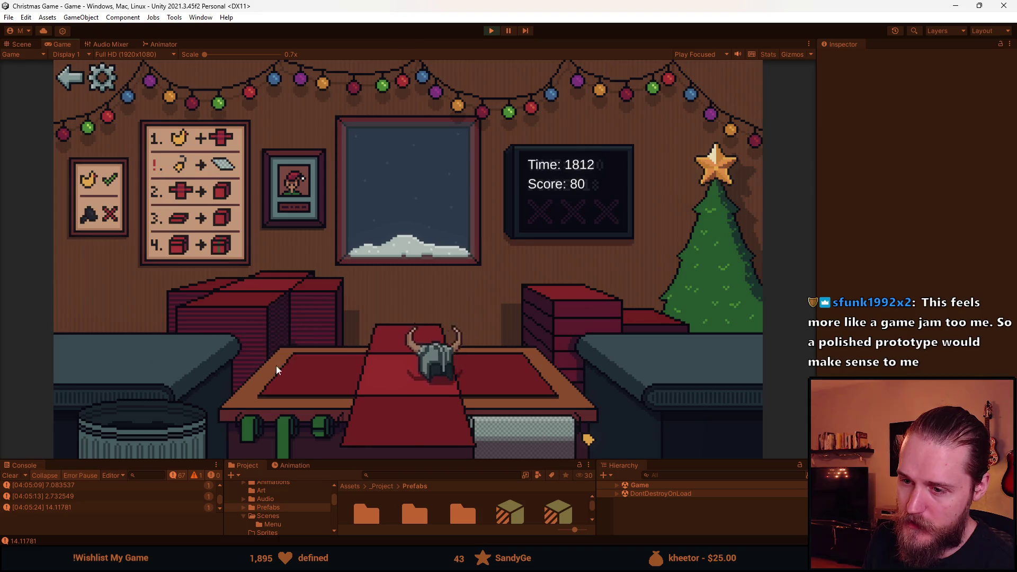
Box the next toy, add a lid and green ribbon, and ship it.
{"action": "left_click", "coordinate": [405, 416]}
{"action": "left_click", "coordinate": [531, 325]}
{"action": "left_click", "coordinate": [417, 341]}
{"action": "left_click", "coordinate": [412, 363]}
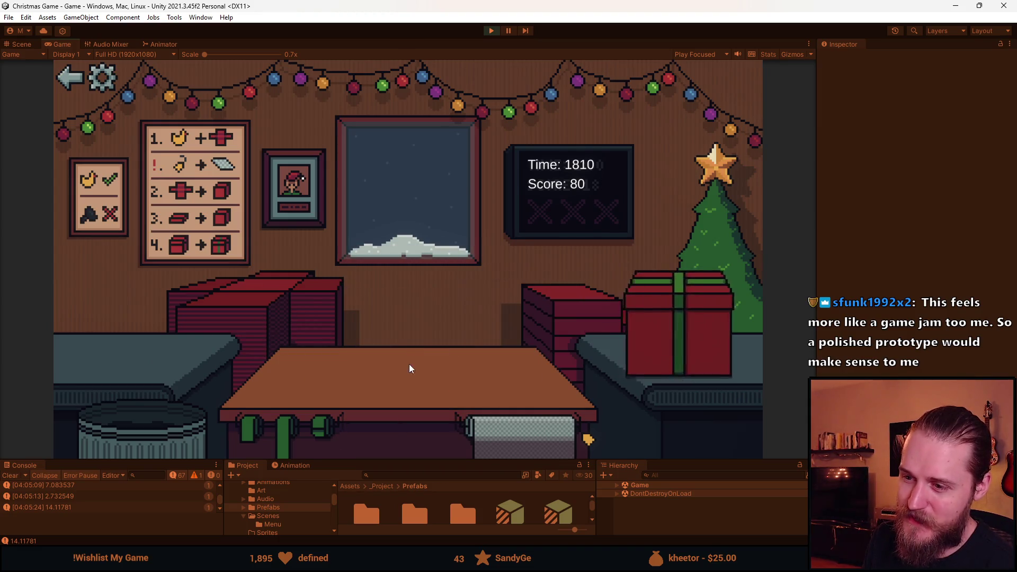
Wrap the toy car in a lidded red box with a green ribbon and ship it.
{"action": "left_click", "coordinate": [269, 287]}
{"action": "left_click", "coordinate": [153, 355]}
{"action": "left_click", "coordinate": [303, 370]}
{"action": "left_click", "coordinate": [602, 285]}
{"action": "left_click", "coordinate": [416, 344]}
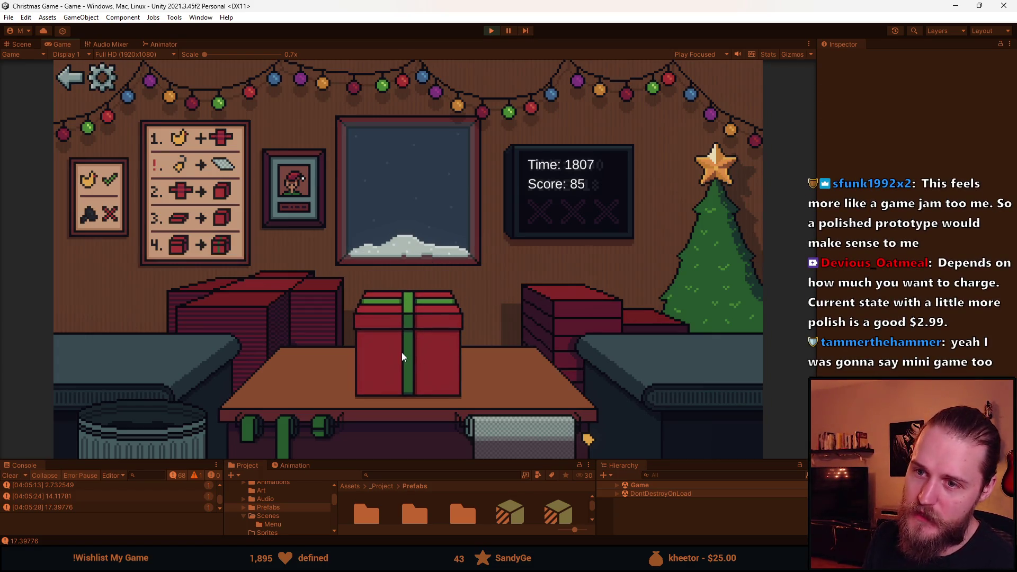
{"action": "left_click", "coordinate": [402, 352]}
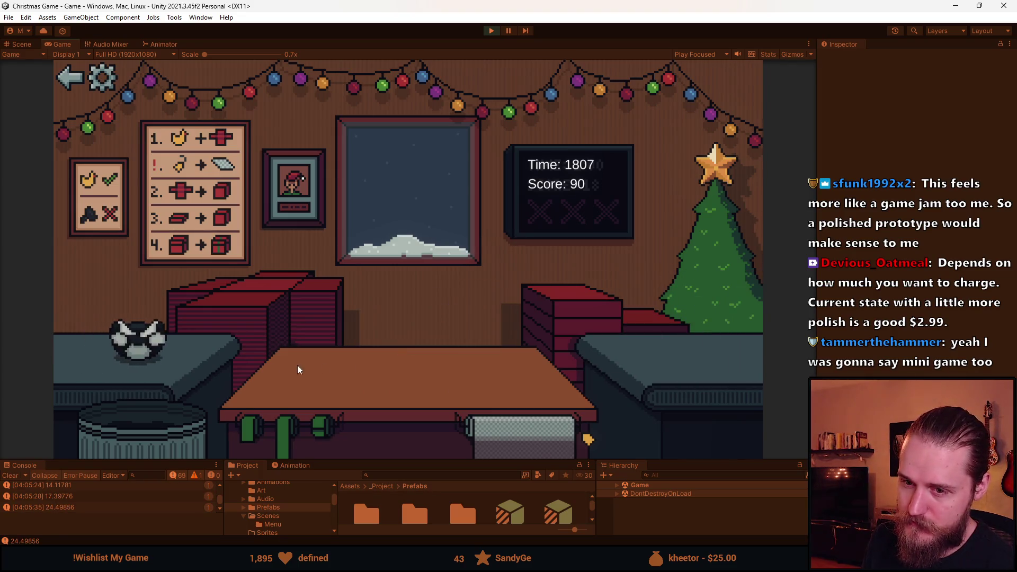
Bin three bad toys and place the soccer ball on fresh red paper.
{"action": "left_click", "coordinate": [165, 437]}
{"action": "left_click", "coordinate": [157, 342]}
{"action": "left_click", "coordinate": [159, 413]}
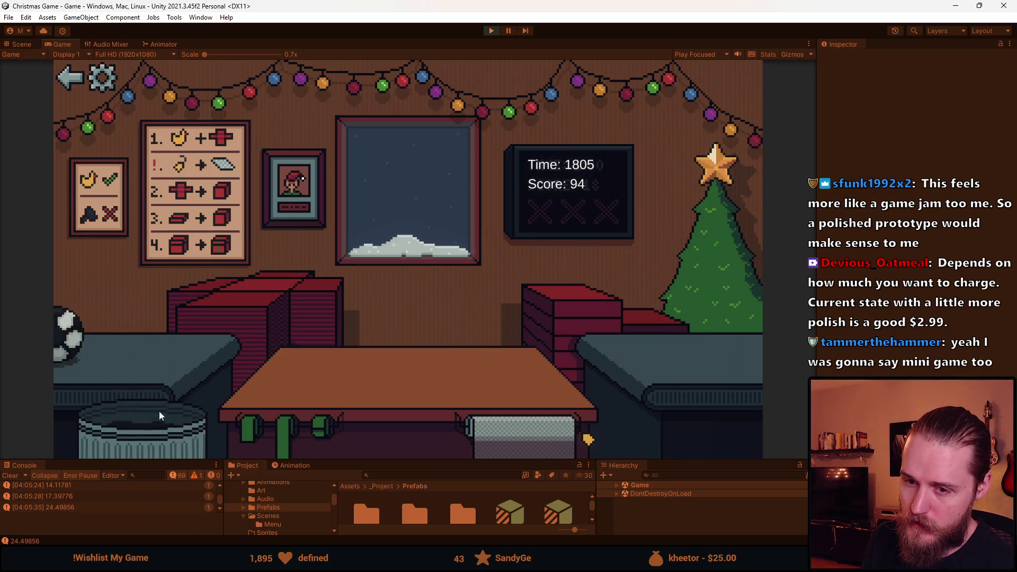
{"action": "left_click", "coordinate": [247, 291]}
{"action": "left_click", "coordinate": [132, 334]}
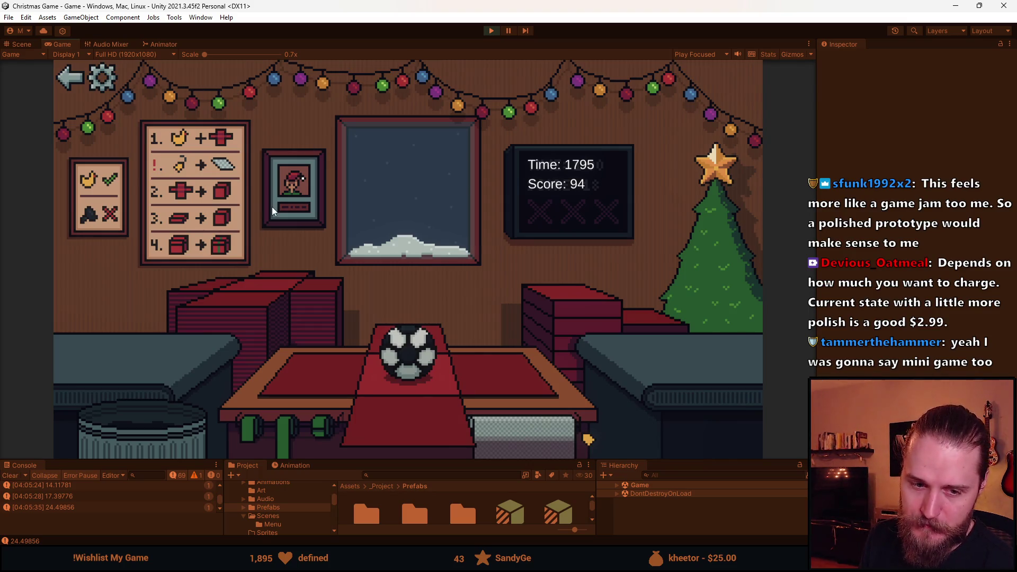
Wrap and ship the soccer ball, then box the duck with a green ribbon and send it.
{"action": "left_click", "coordinate": [338, 389]}
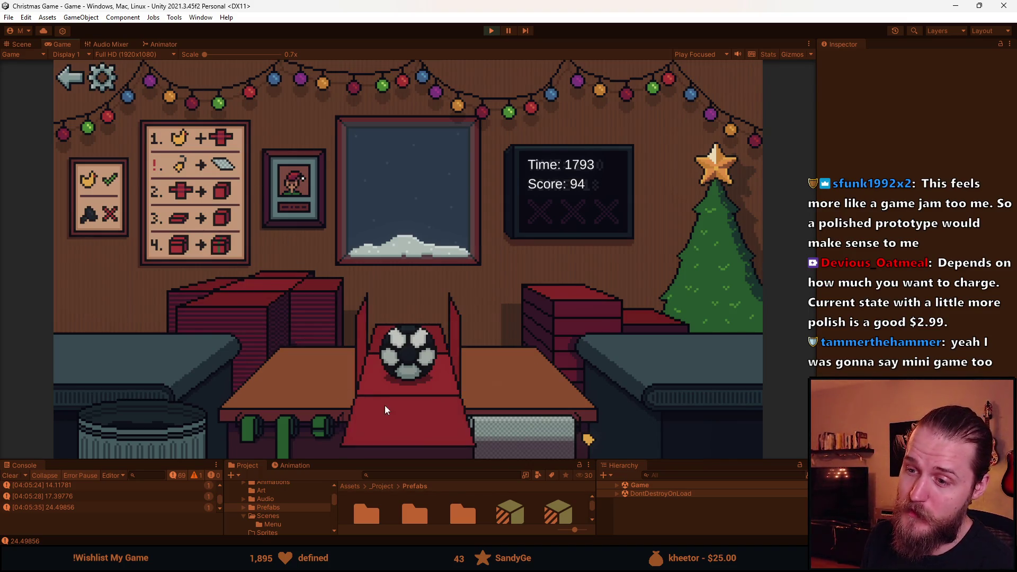
{"action": "left_click", "coordinate": [408, 368]}
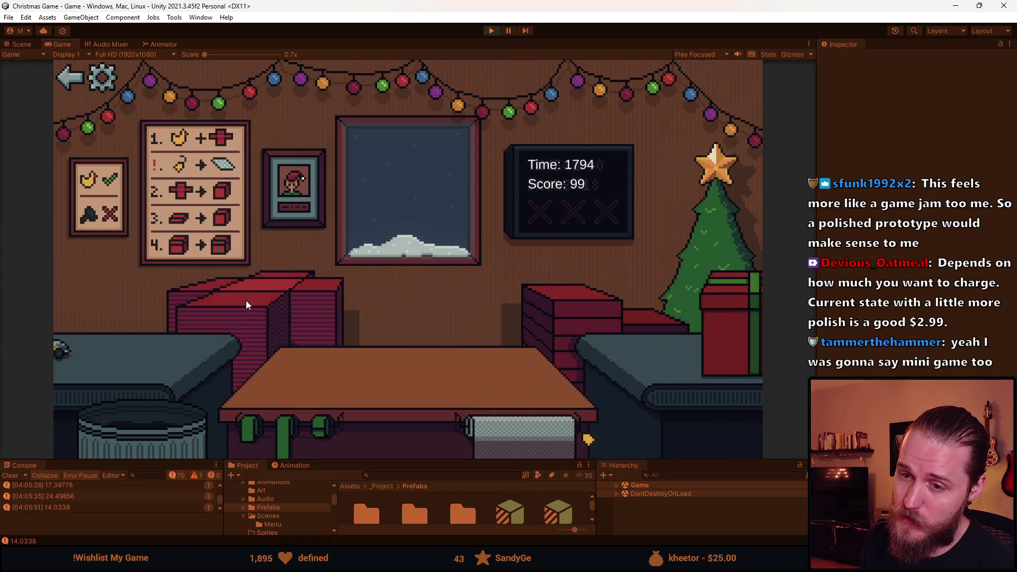
{"action": "left_click", "coordinate": [143, 383]}
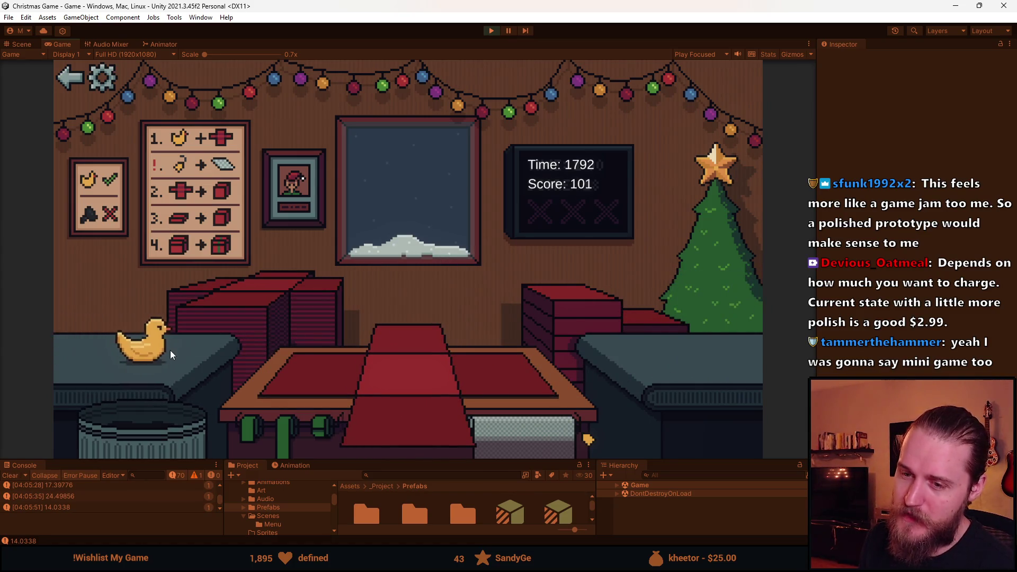
{"action": "left_click", "coordinate": [371, 400]}
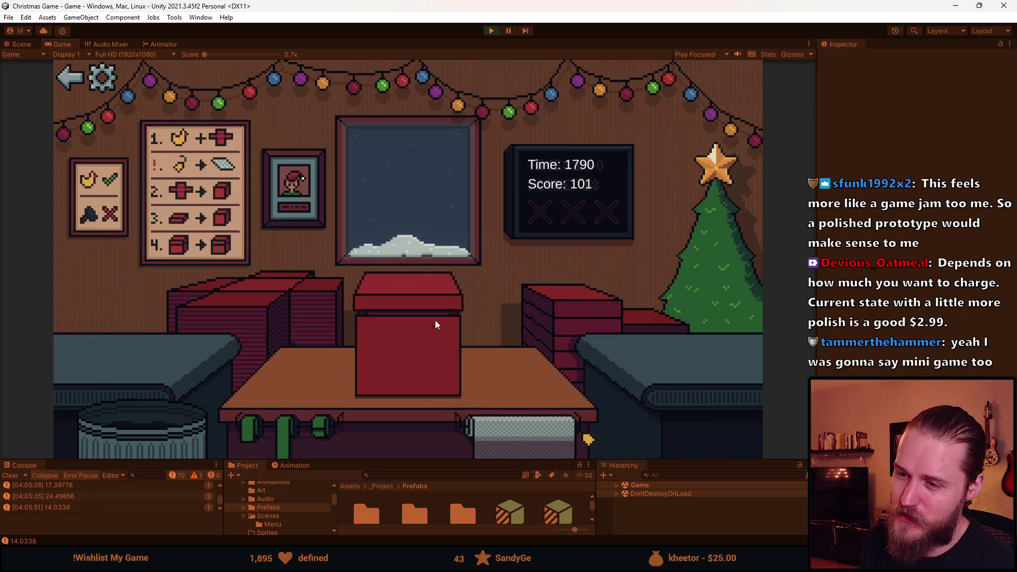
{"action": "left_click", "coordinate": [421, 340]}
{"action": "left_click", "coordinate": [406, 354]}
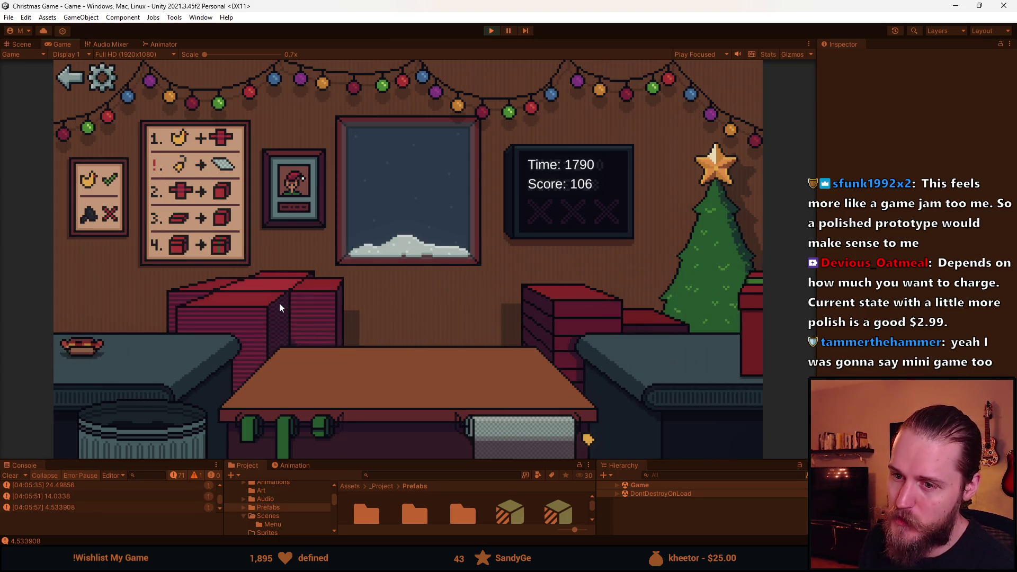
Ship the present, then box and ribbon the next item and send it.
{"action": "left_click", "coordinate": [138, 347]}
{"action": "left_click", "coordinate": [381, 422]}
{"action": "left_click", "coordinate": [404, 345]}
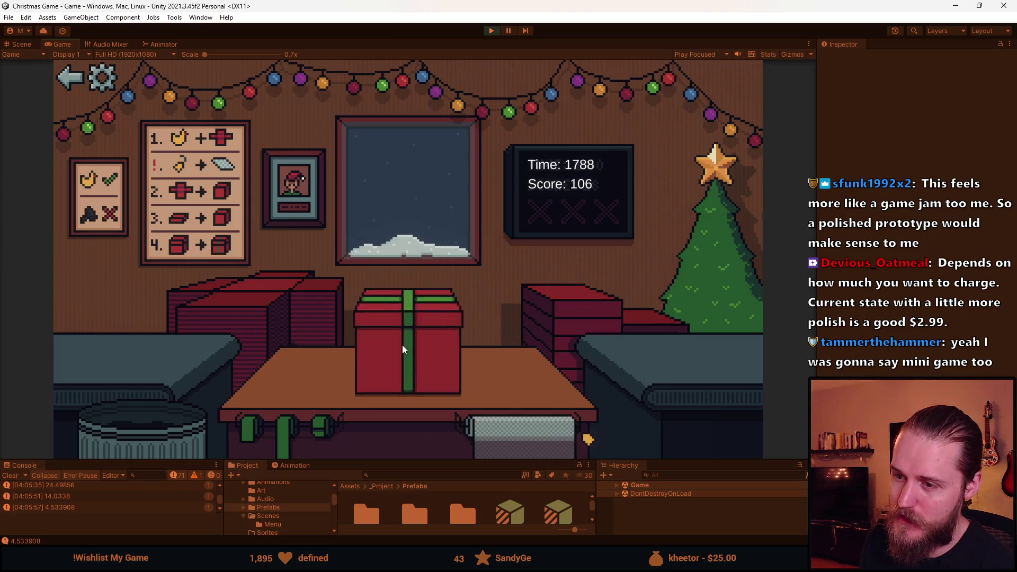
{"action": "left_click", "coordinate": [402, 347]}
Wrap two helmets in red boxes with green ribbons and deliver them.
{"action": "left_click", "coordinate": [150, 351]}
{"action": "left_click", "coordinate": [405, 366]}
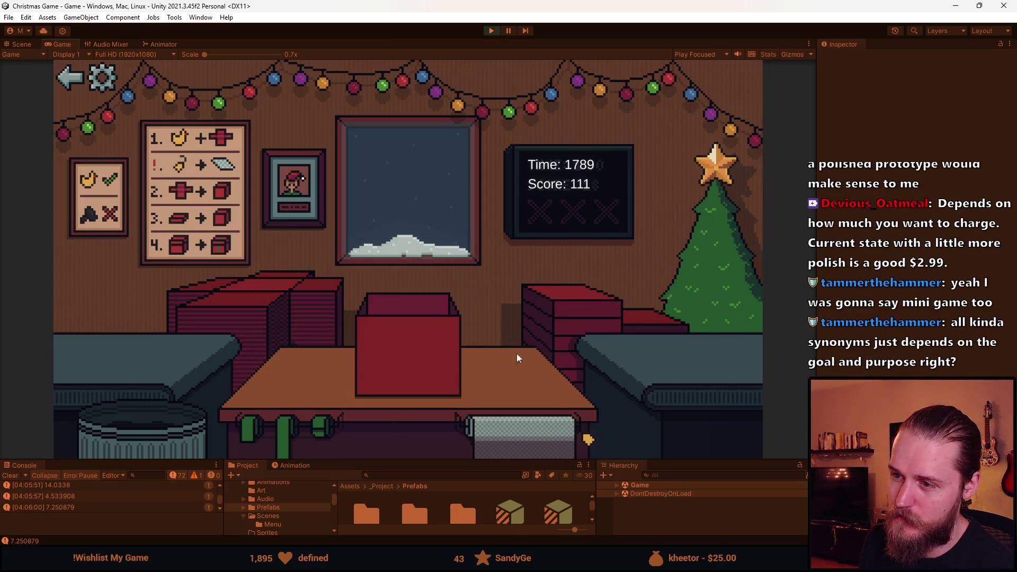
{"action": "left_click", "coordinate": [416, 353]}
{"action": "left_click", "coordinate": [415, 358]}
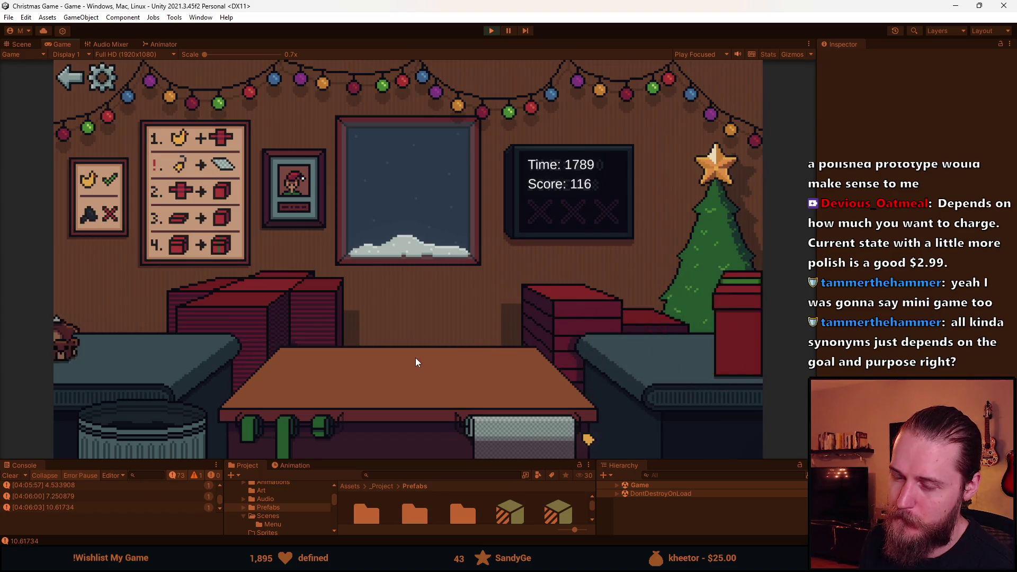
{"action": "left_click", "coordinate": [152, 430]}
{"action": "left_click", "coordinate": [149, 357]}
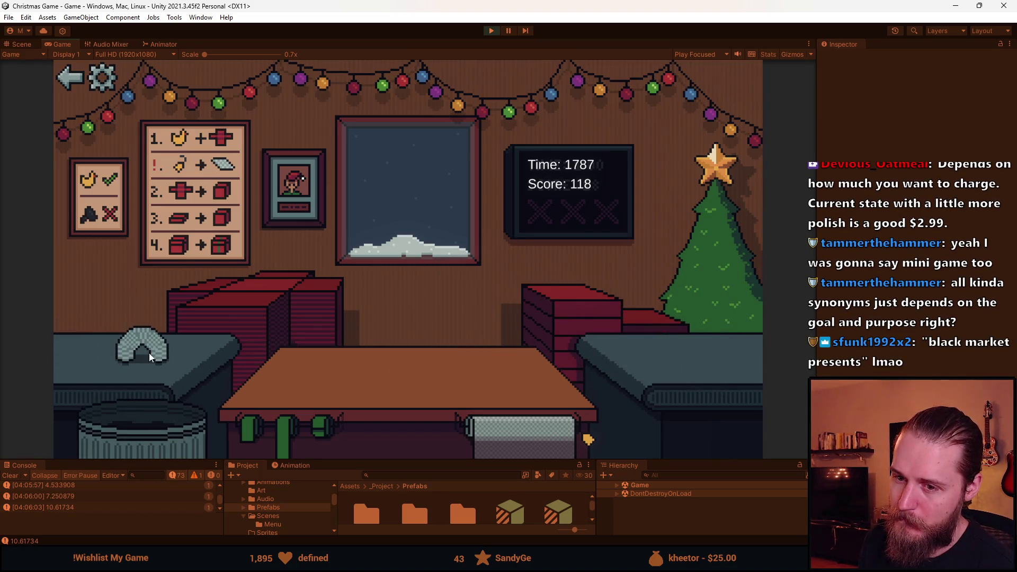
{"action": "left_click", "coordinate": [382, 366]}
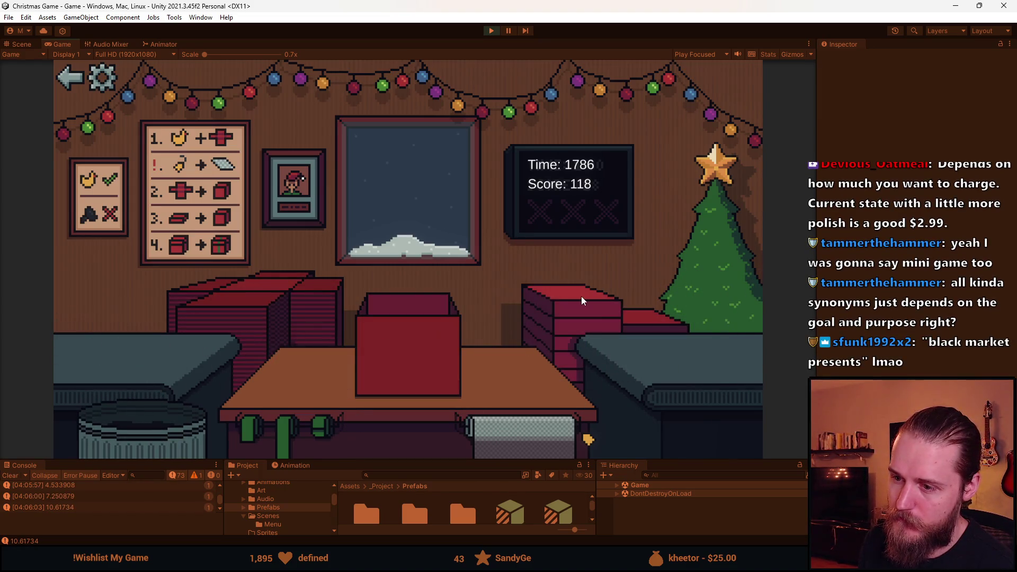
{"action": "left_click", "coordinate": [421, 351]}
{"action": "left_click", "coordinate": [420, 348]}
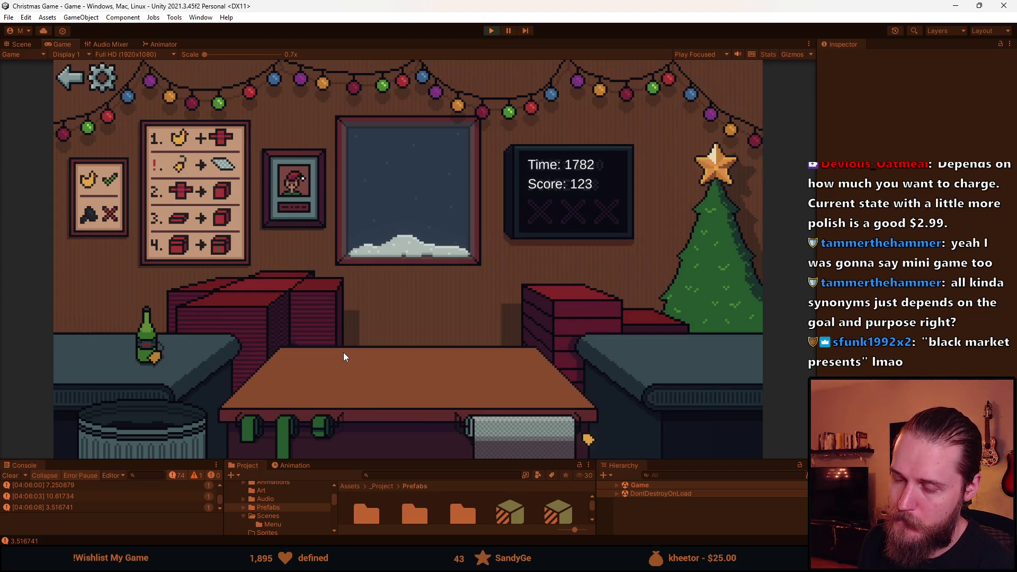
Wrap two bottles in red boxes with green ribbons and deliver them.
{"action": "left_click", "coordinate": [204, 314]}
{"action": "left_click", "coordinate": [152, 345]}
{"action": "left_click", "coordinate": [512, 440]}
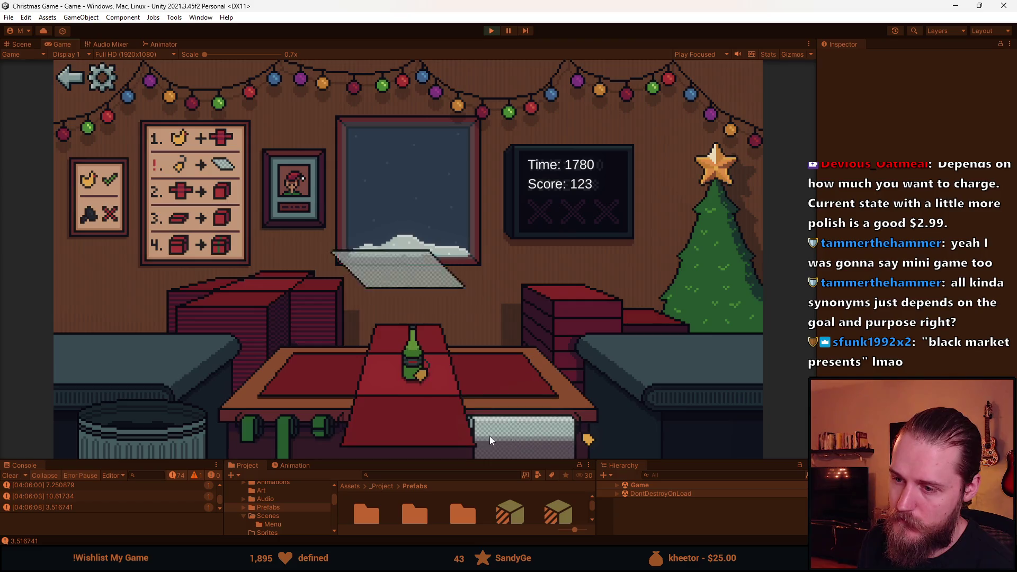
{"action": "left_click", "coordinate": [424, 366]}
{"action": "left_click", "coordinate": [409, 338]}
{"action": "left_click", "coordinate": [213, 332]}
{"action": "left_click", "coordinate": [233, 360]}
{"action": "left_click", "coordinate": [403, 366]}
{"action": "left_click", "coordinate": [430, 352]}
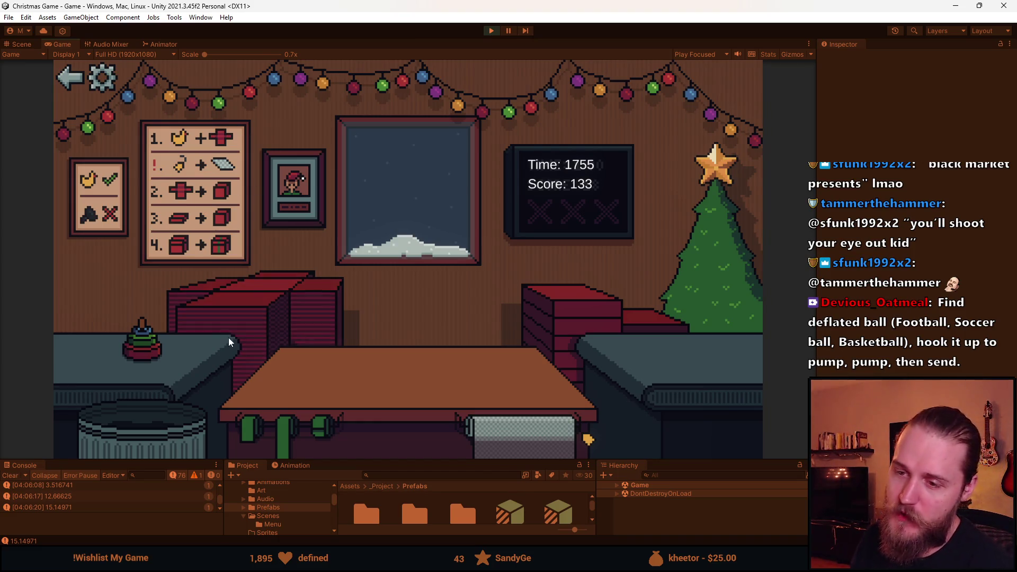
Box the ring toy, tie a green ribbon on it, and deliver it.
{"action": "left_click", "coordinate": [260, 306]}
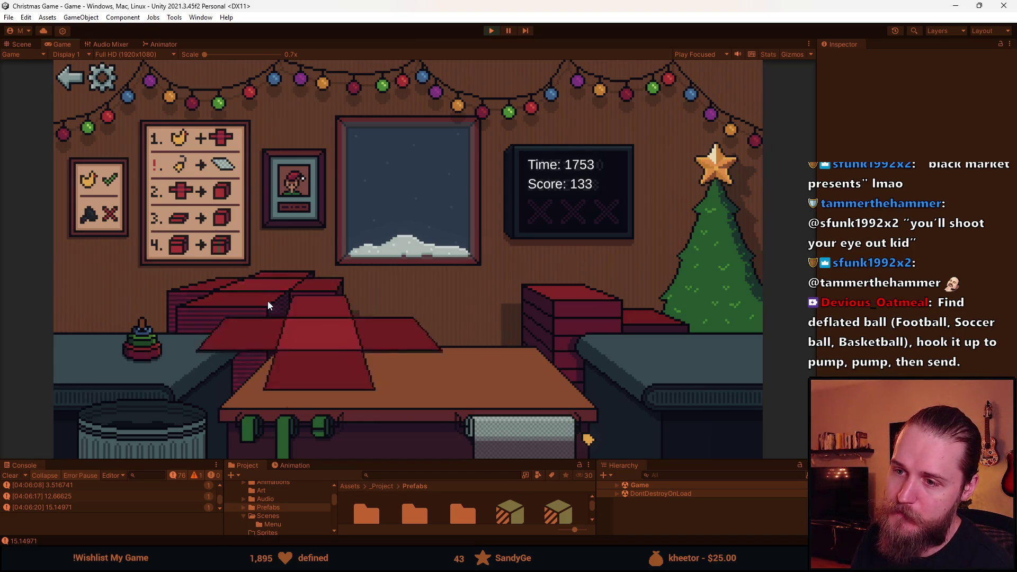
{"action": "left_click", "coordinate": [129, 352]}
{"action": "left_click", "coordinate": [437, 414]}
{"action": "left_click", "coordinate": [550, 325]}
{"action": "left_click", "coordinate": [440, 350]}
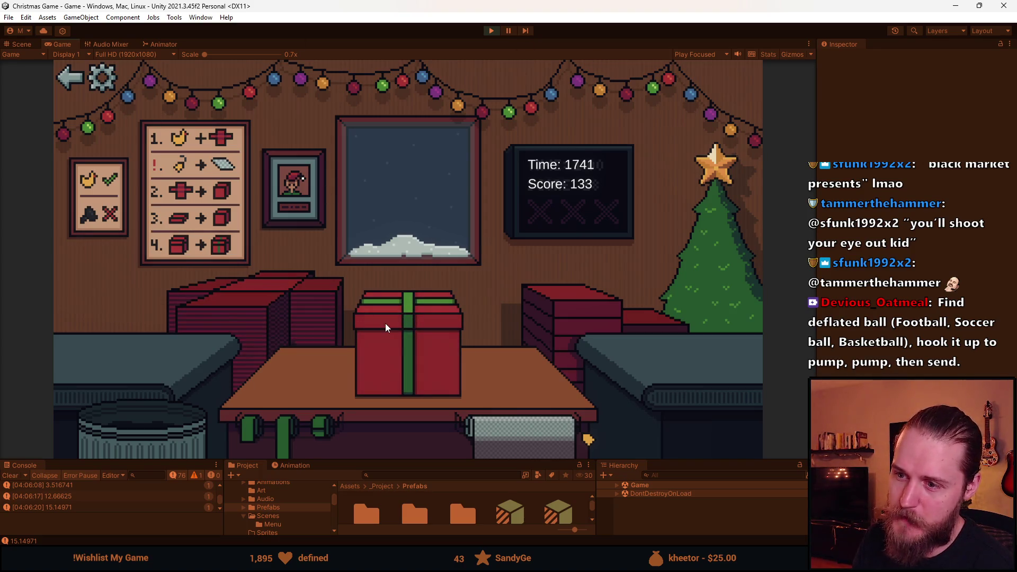
{"action": "left_click", "coordinate": [418, 347]}
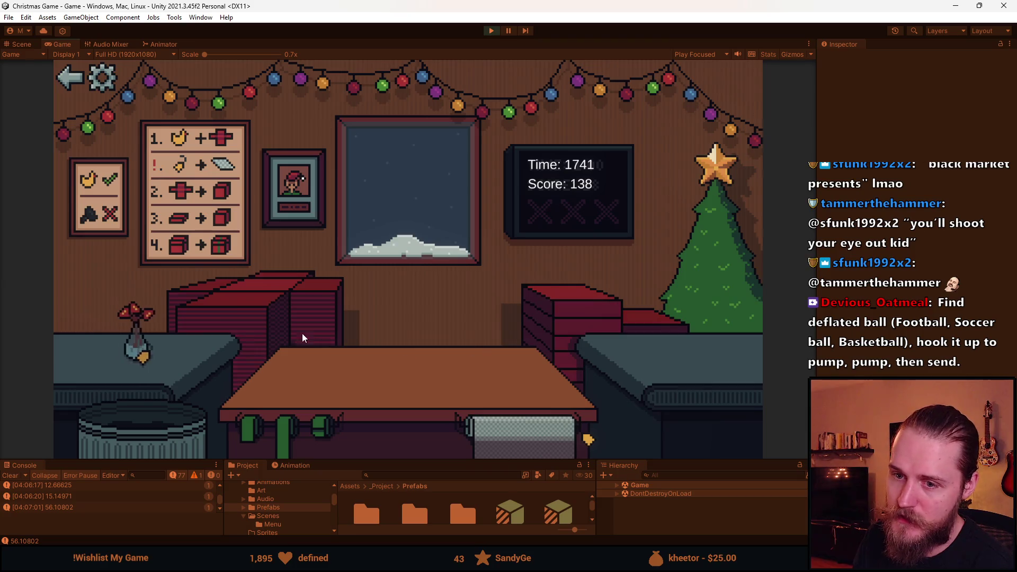
Box, lid and ribbon the flower vase, deliver it, and bin the panda-faced ball.
{"action": "left_click_drag", "start_coordinate": [149, 344], "coordinate": [387, 415]}
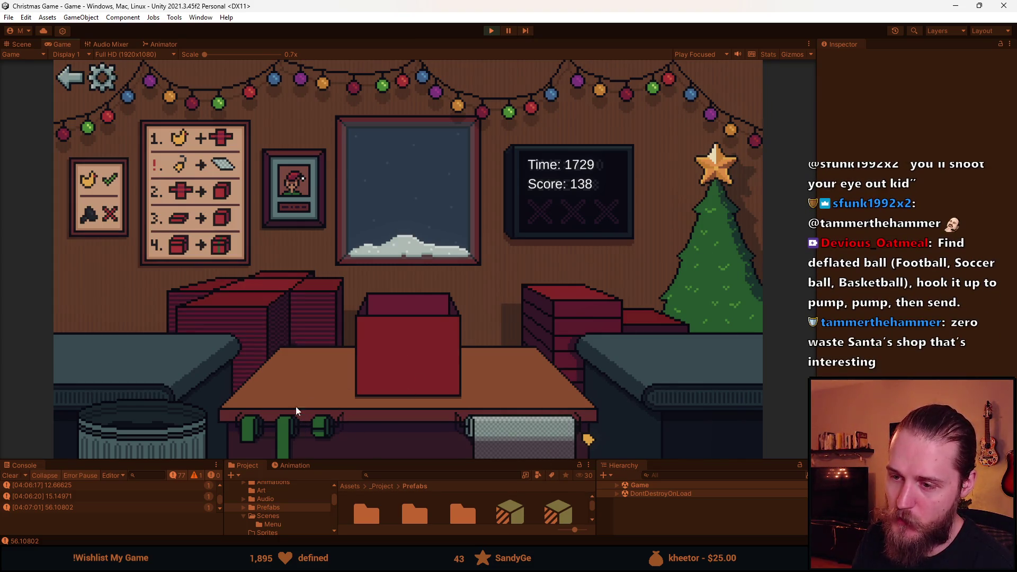
{"action": "left_click_drag", "start_coordinate": [493, 286], "coordinate": [419, 318]}
{"action": "left_click", "coordinate": [420, 331]}
{"action": "left_click", "coordinate": [424, 352]}
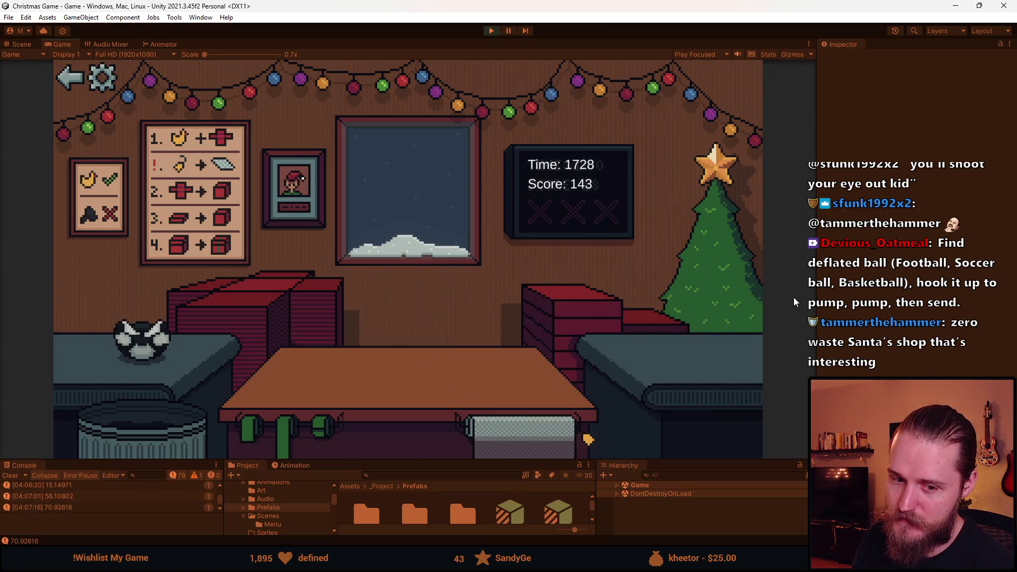
{"action": "left_click", "coordinate": [167, 436]}
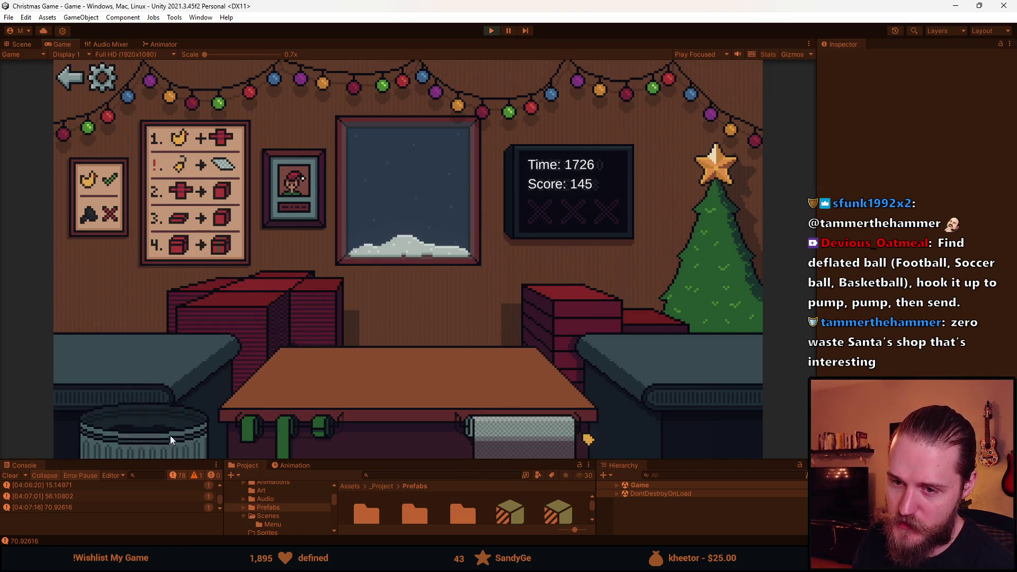
Wrap and deliver the sunglasses, blue toy car and teddy bear presents.
{"action": "left_click", "coordinate": [206, 362]}
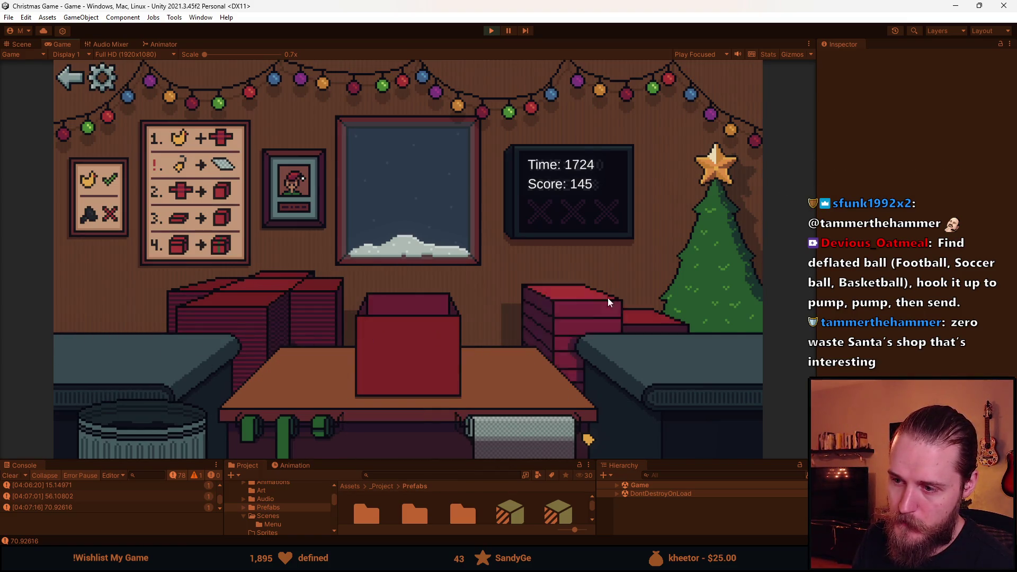
{"action": "left_click", "coordinate": [429, 341]}
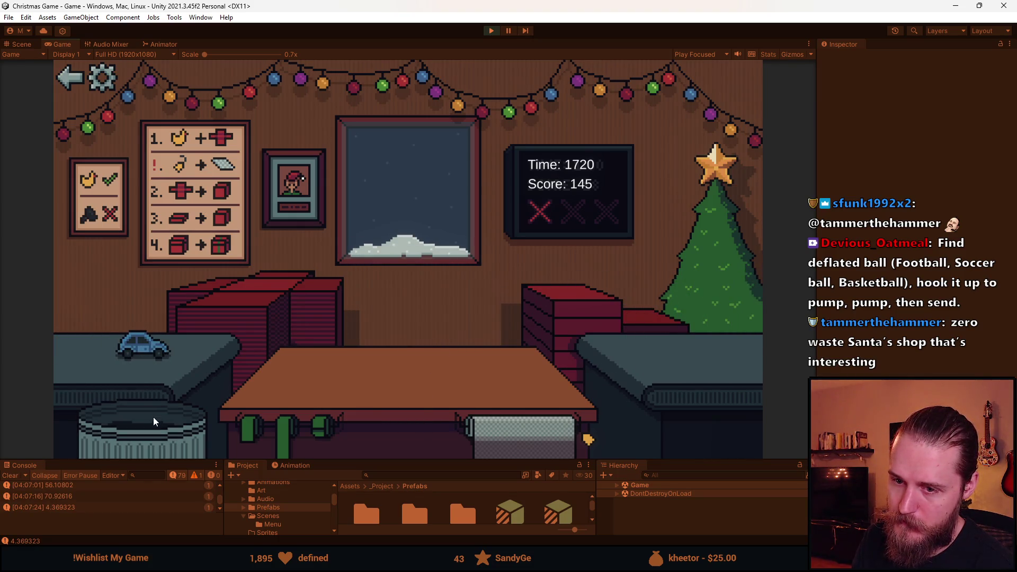
{"action": "left_click", "coordinate": [142, 347]}
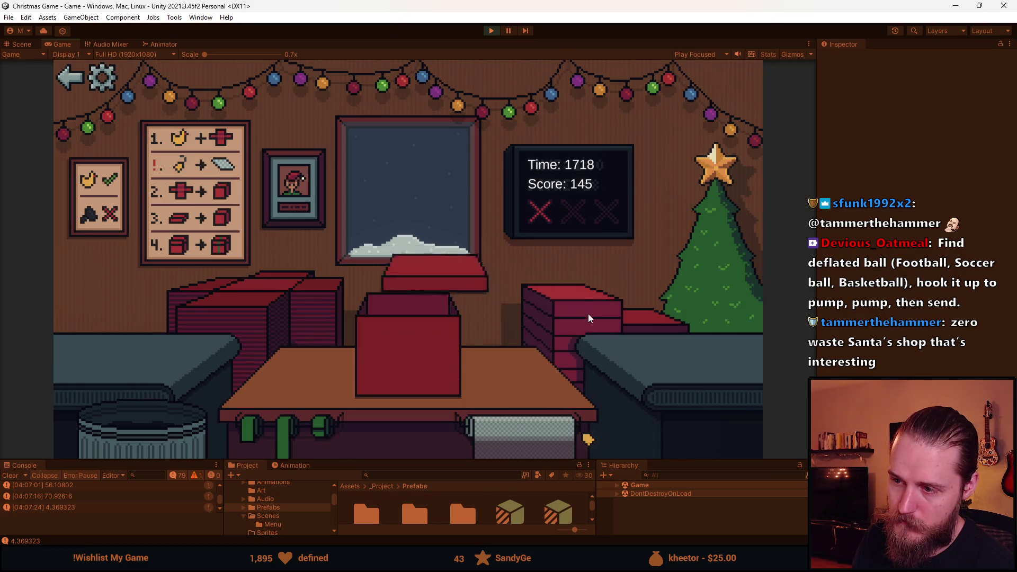
{"action": "left_click", "coordinate": [430, 345]}
{"action": "left_click", "coordinate": [159, 364]}
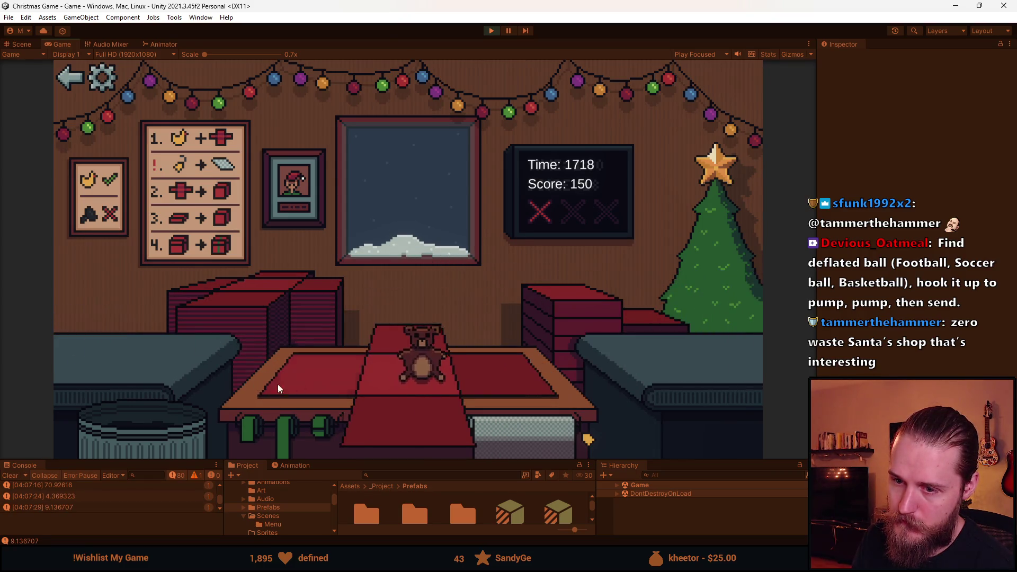
{"action": "left_click", "coordinate": [415, 351]}
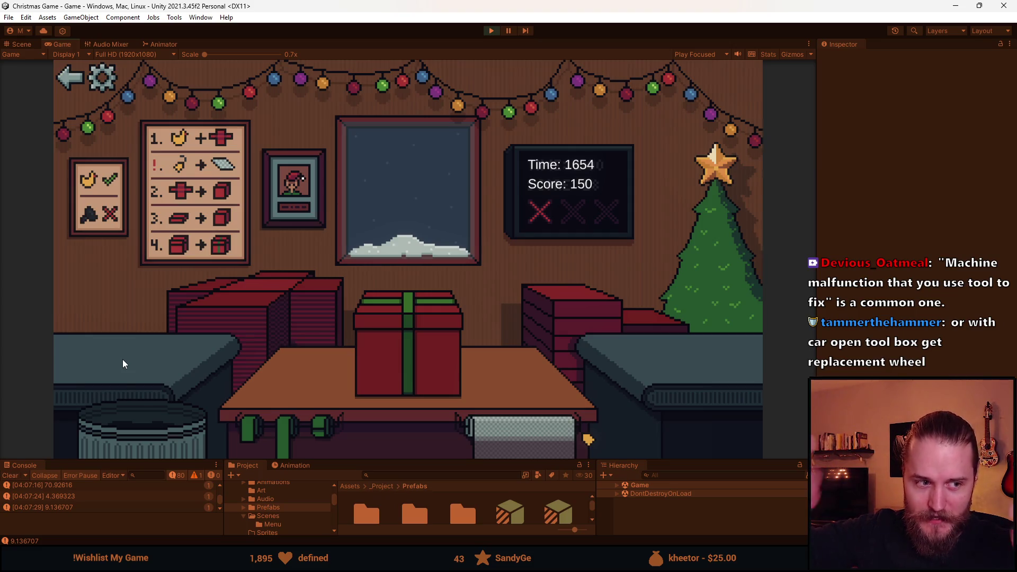
{"action": "left_click", "coordinate": [424, 344]}
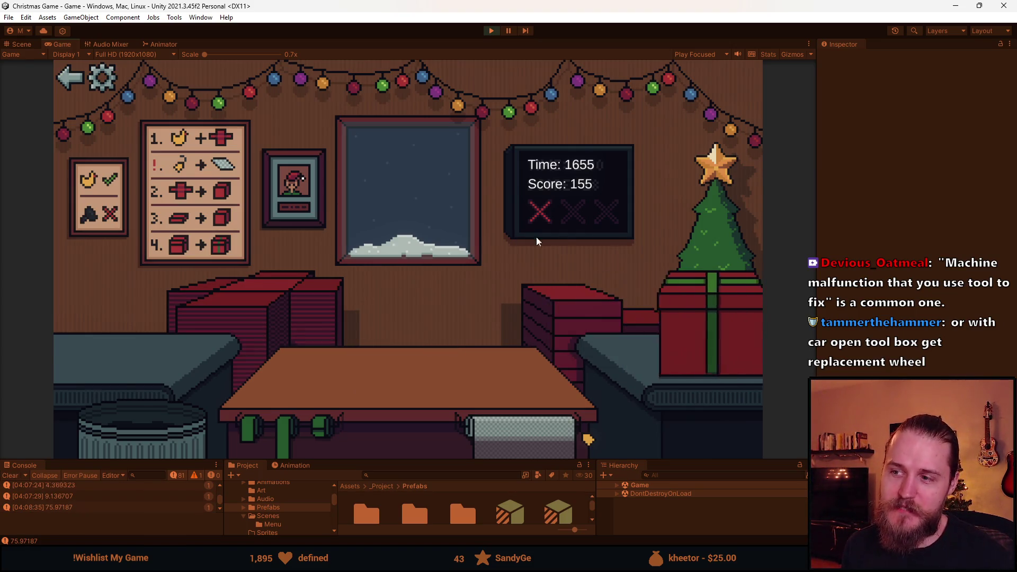
Box and ribbon the red toy car and deliver it.
{"action": "left_click", "coordinate": [117, 345]}
{"action": "left_click", "coordinate": [167, 428]}
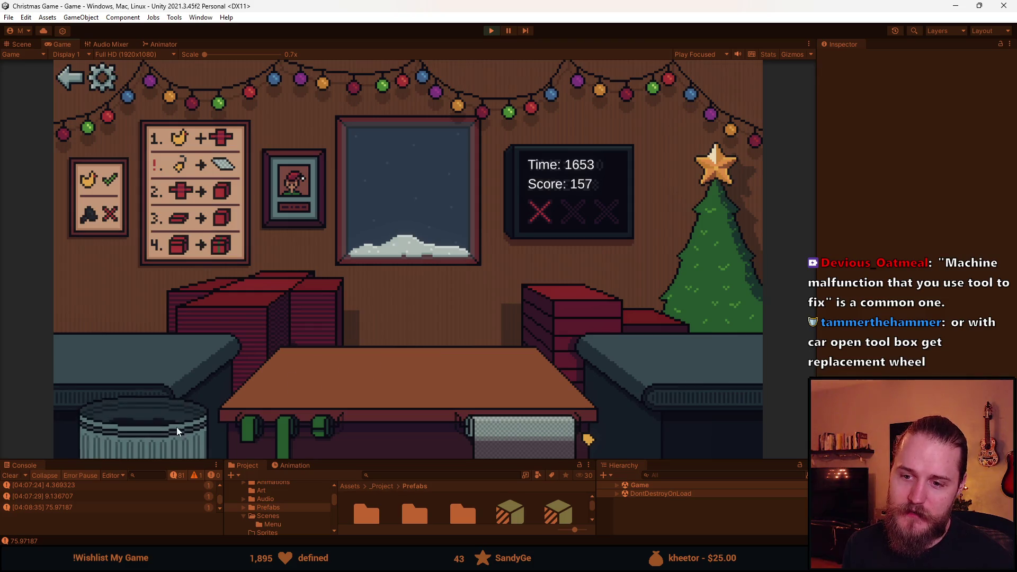
{"action": "left_click", "coordinate": [250, 304]}
{"action": "left_click", "coordinate": [240, 377]}
{"action": "left_click", "coordinate": [425, 349]}
{"action": "left_click", "coordinate": [425, 350]}
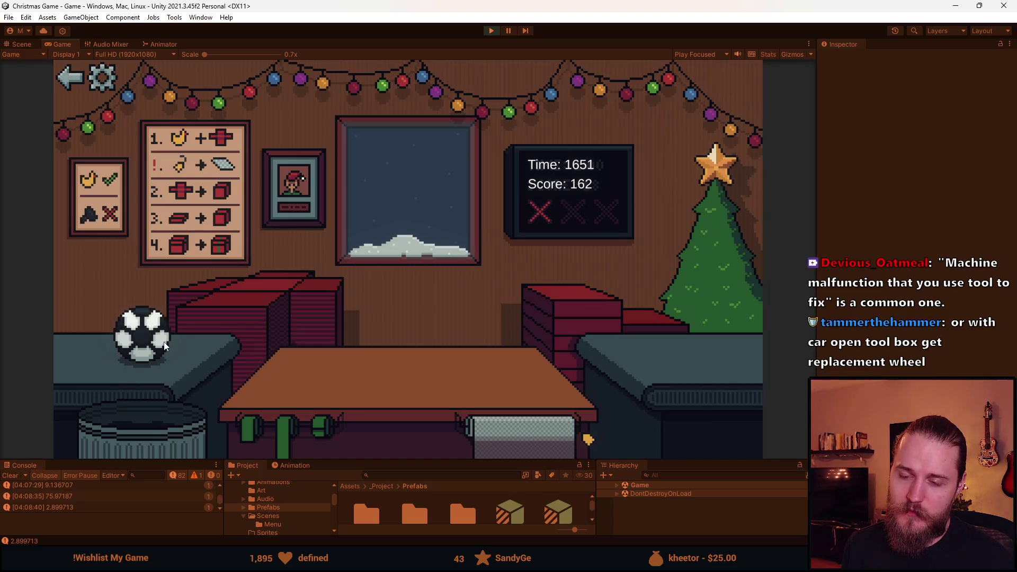
Bin the soccer ball for the third strike at score 162, then exit to the menu.
{"action": "left_click", "coordinate": [165, 346]}
{"action": "left_click", "coordinate": [152, 416]}
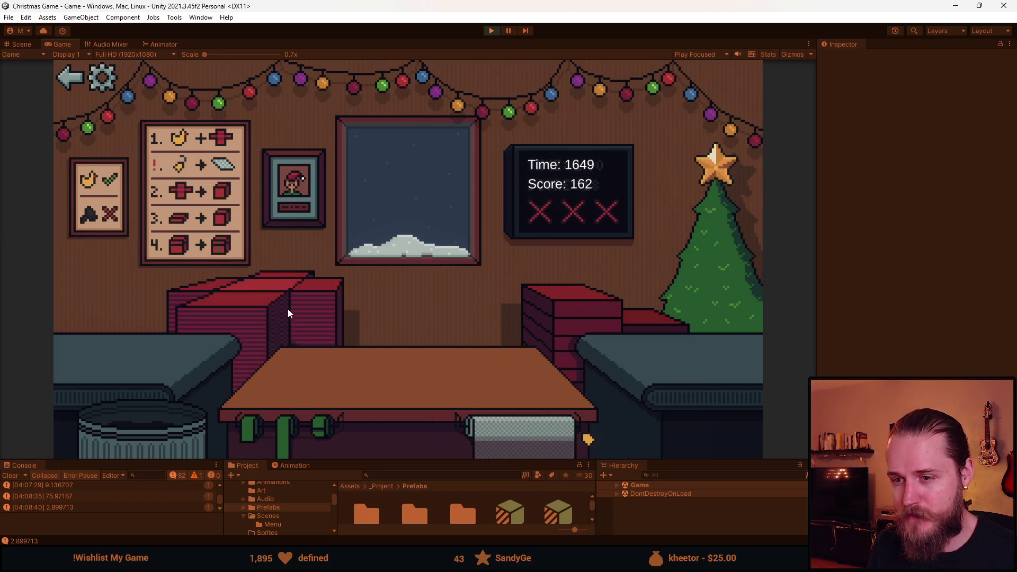
{"action": "left_click", "coordinate": [75, 82]}
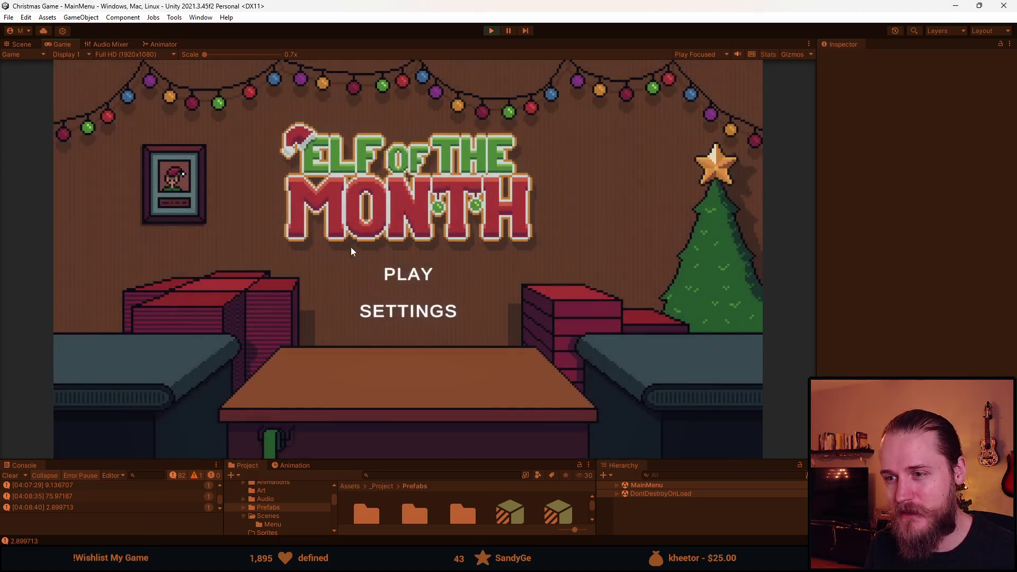
Press PLAY on the main menu to begin a new round at Time 1:00, Score 0.
{"action": "left_click", "coordinate": [413, 270]}
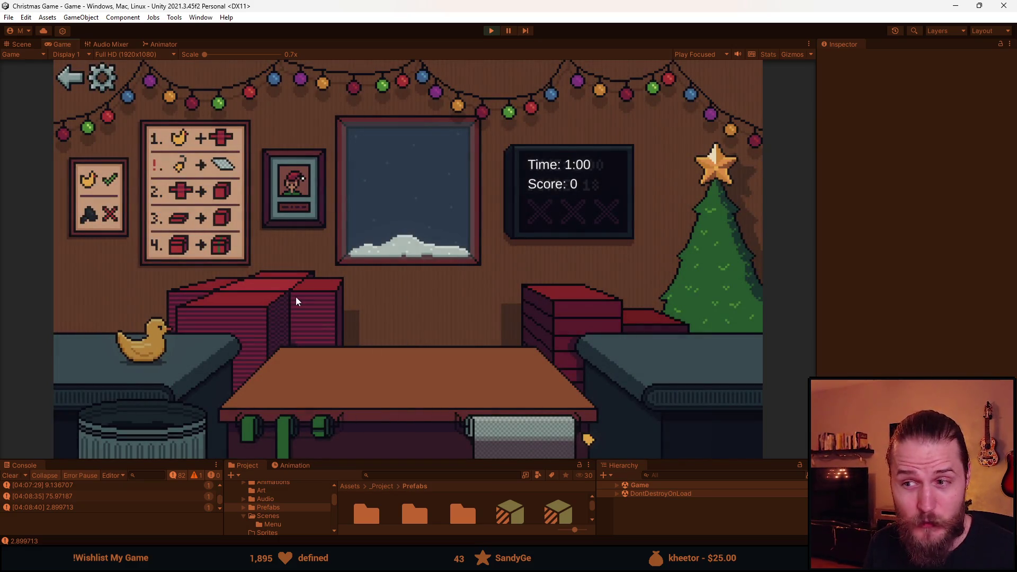
{"action": "left_click", "coordinate": [296, 299]}
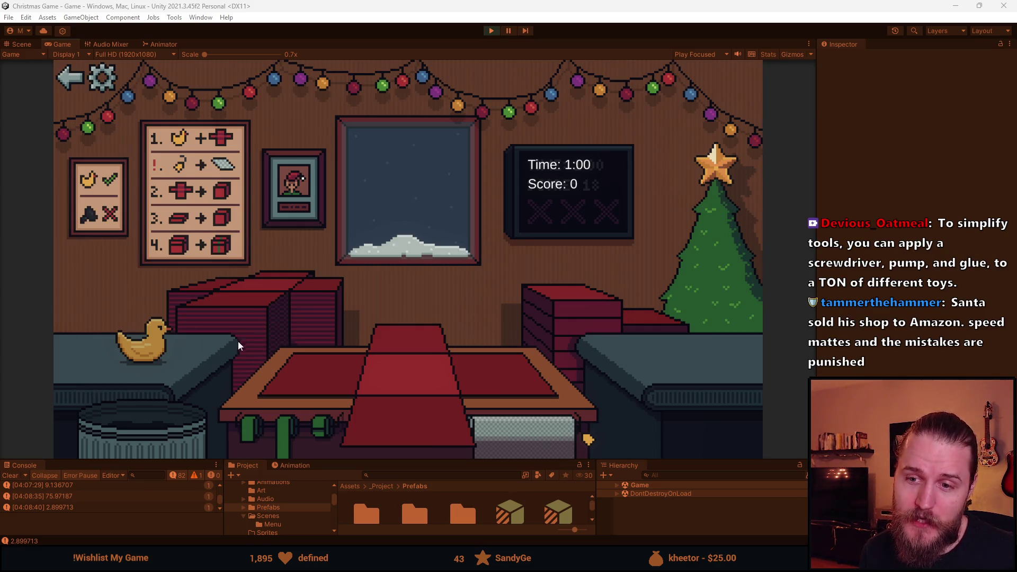
Wrap and deliver the duck, bin the sunglasses, and wrap the soccer ball.
{"action": "left_click", "coordinate": [128, 343]}
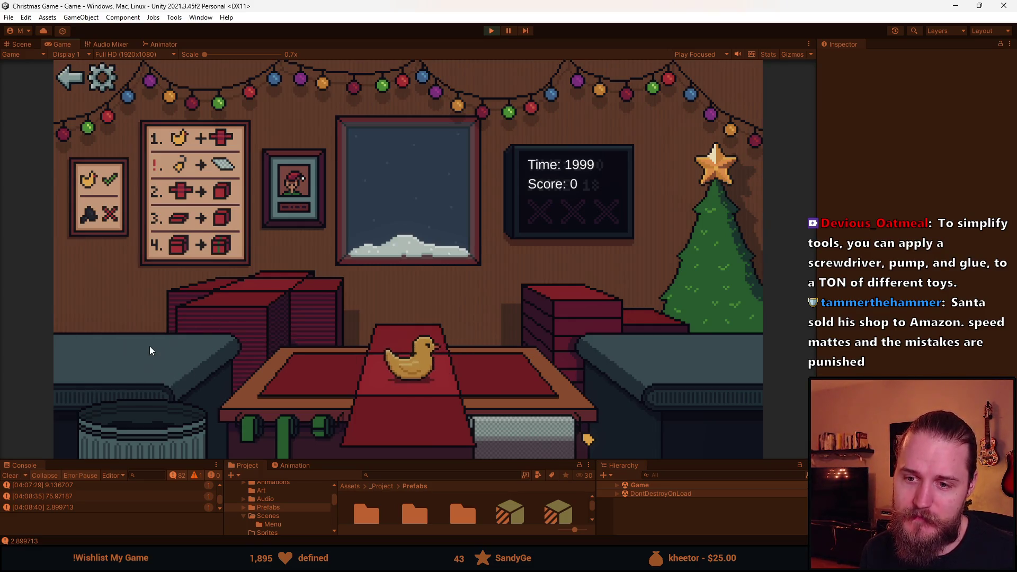
{"action": "left_click", "coordinate": [583, 314]}
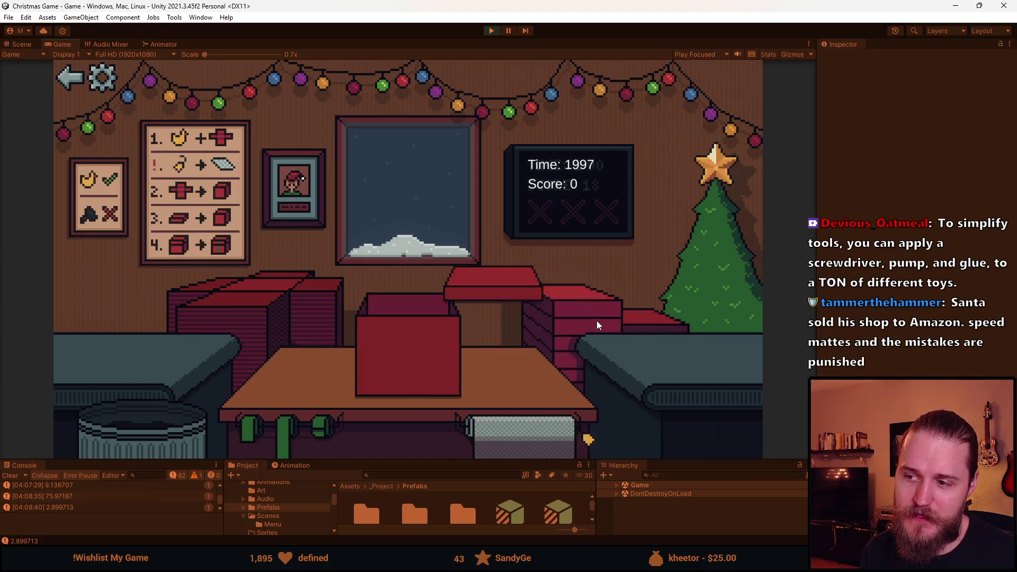
{"action": "left_click", "coordinate": [445, 352]}
{"action": "left_click", "coordinate": [412, 364]}
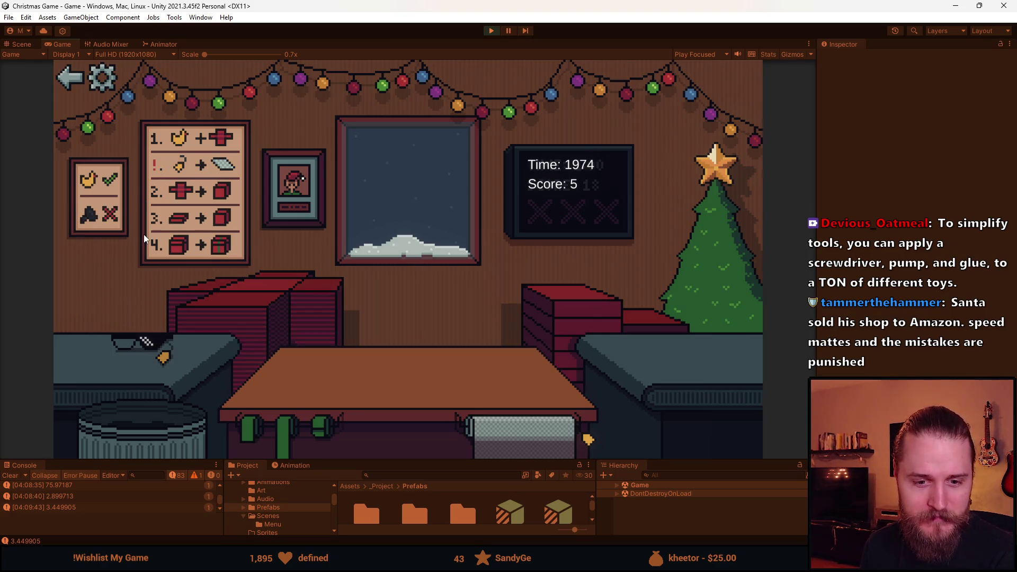
{"action": "left_click_drag", "start_coordinate": [126, 336], "coordinate": [174, 432]}
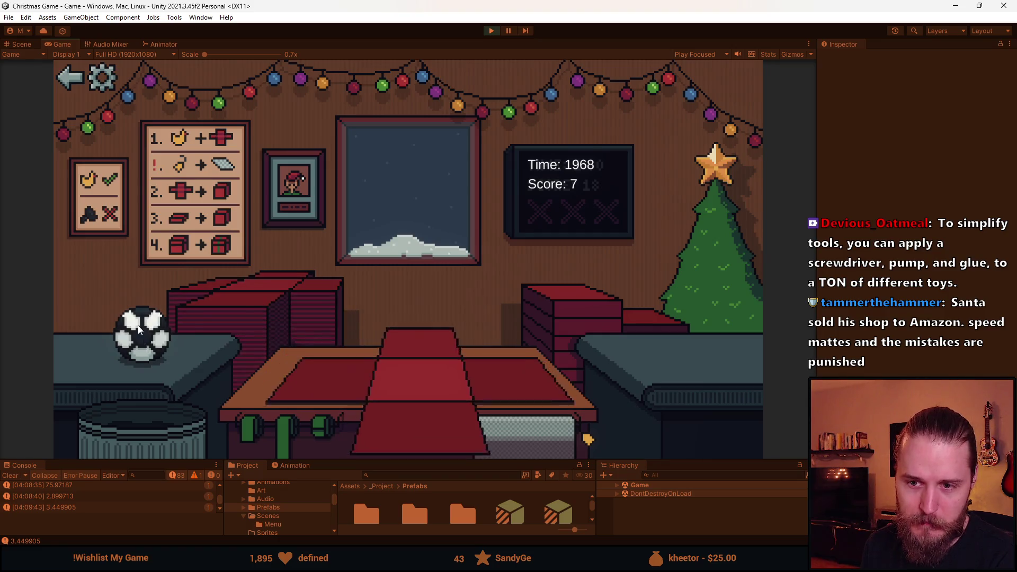
{"action": "left_click_drag", "start_coordinate": [138, 325], "coordinate": [301, 357]}
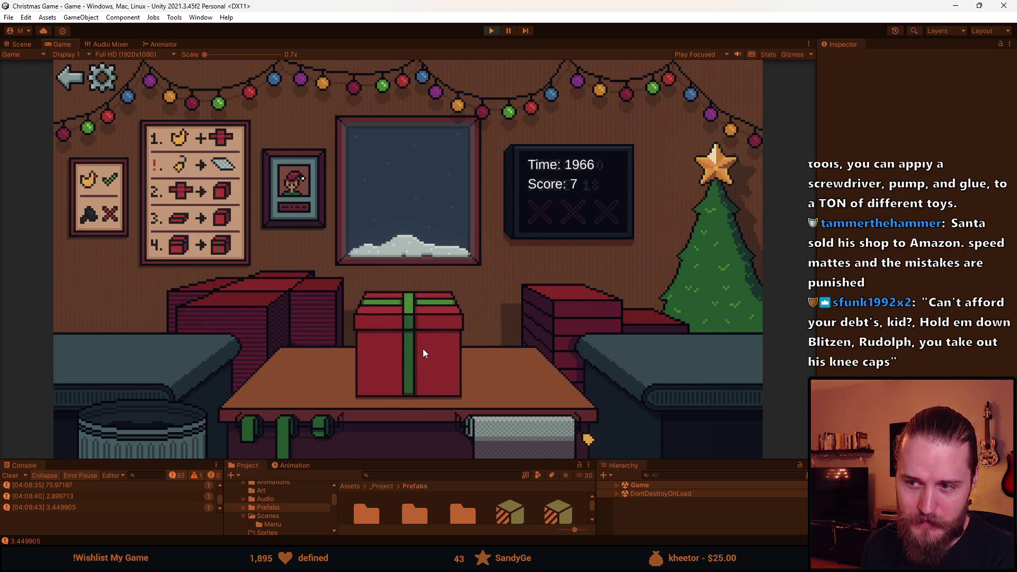
{"action": "left_click", "coordinate": [423, 354]}
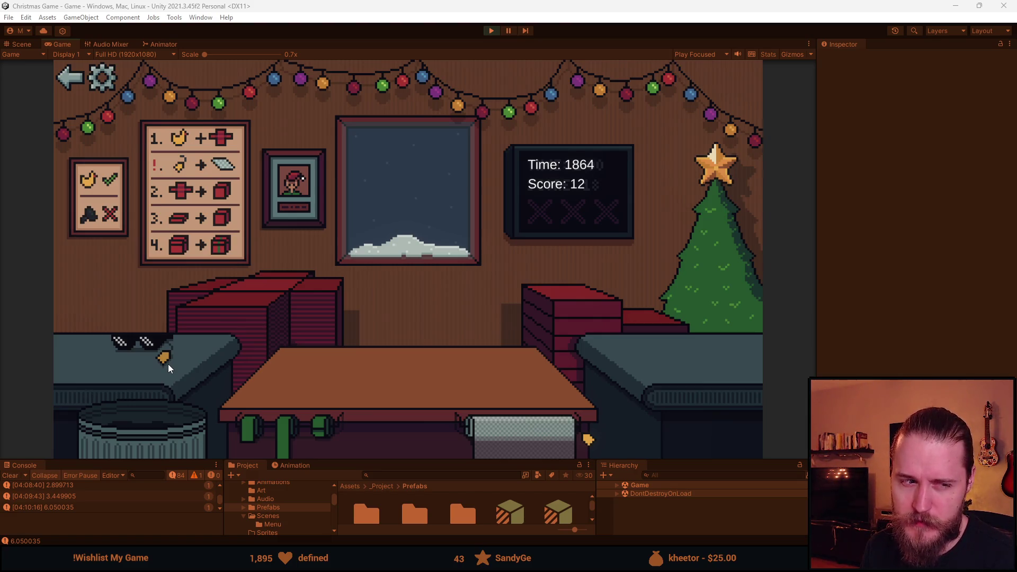
Lay one more red sheet, then switch from the game to Spritesheet.png in Aseprite.
{"action": "left_click", "coordinate": [234, 303]}
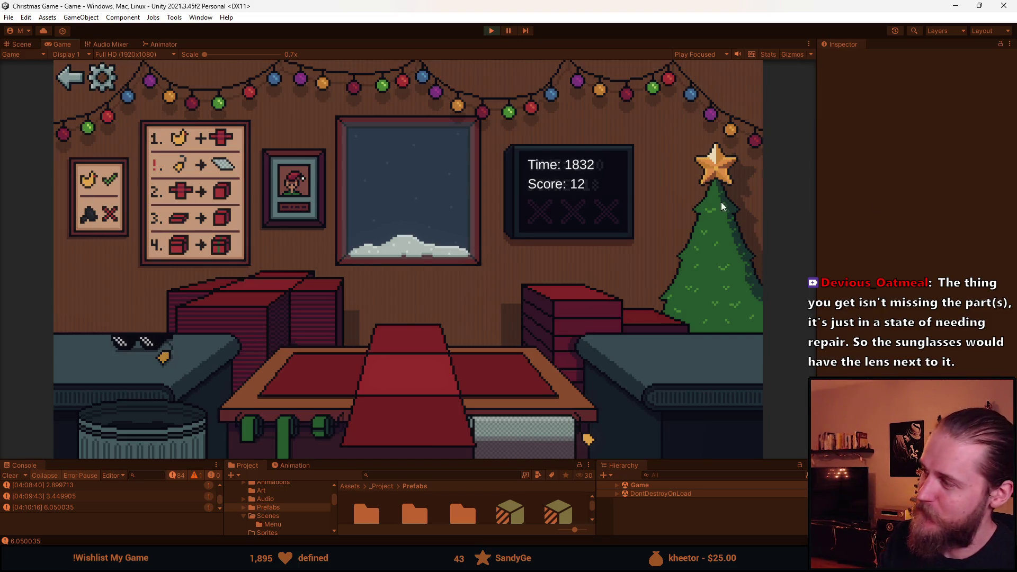
{"action": "key", "text": "alt+Tab"}
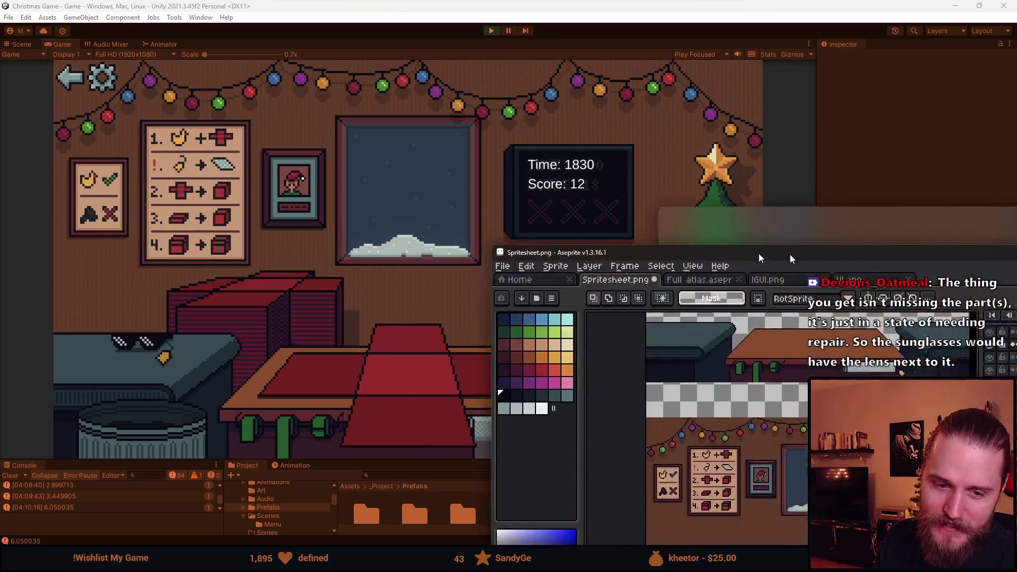
{"action": "scroll", "coordinate": [600, 233], "scroll_direction": "up", "scroll_amount": 6}
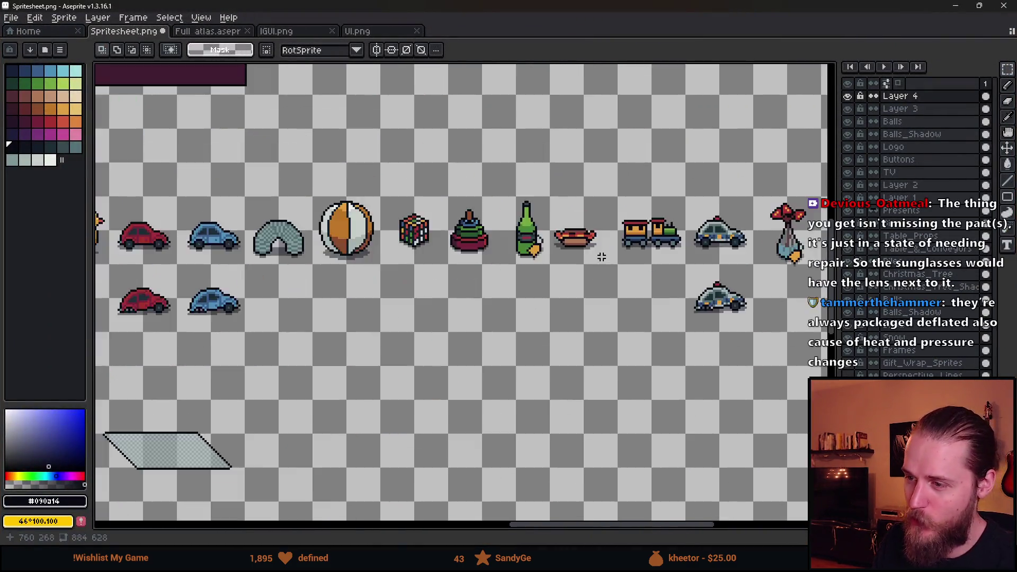
{"action": "scroll", "coordinate": [601, 233], "scroll_direction": "down", "scroll_amount": 3}
{"action": "key", "text": "b"}
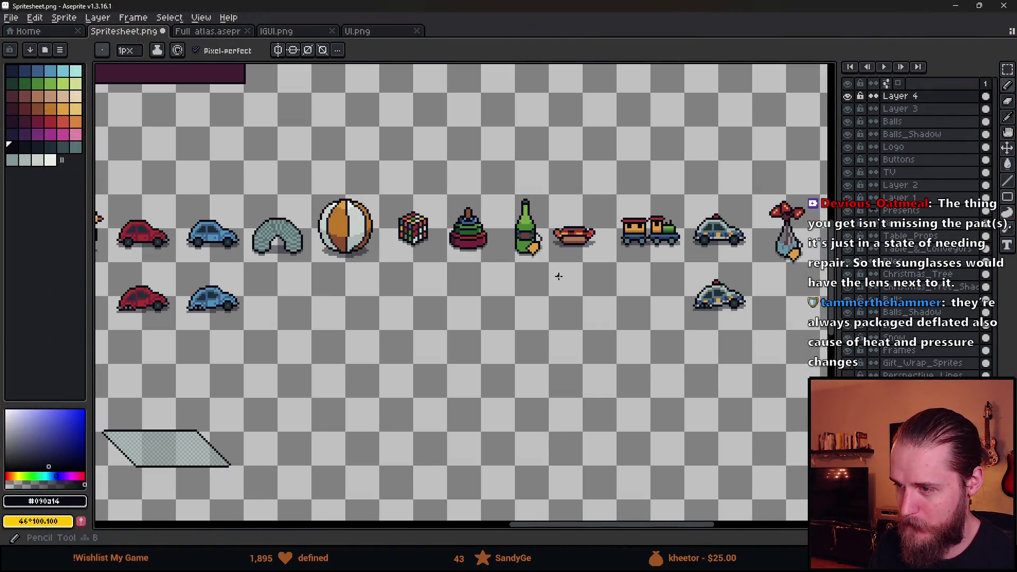
{"action": "scroll", "coordinate": [557, 277], "scroll_direction": "up", "scroll_amount": 5}
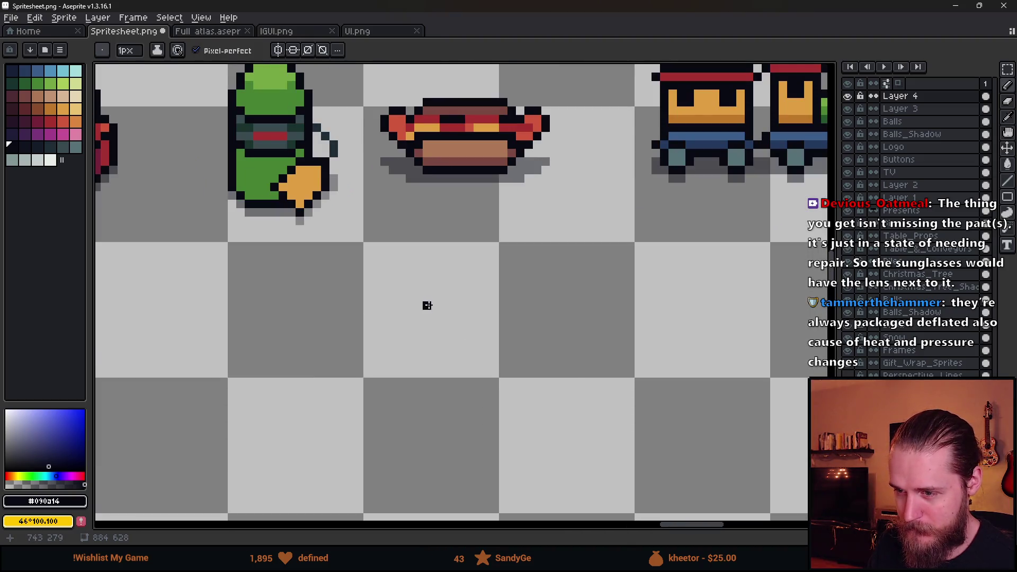
{"action": "scroll", "coordinate": [450, 304], "scroll_direction": "down", "scroll_amount": 3}
{"action": "scroll", "coordinate": [307, 341], "scroll_direction": "right", "scroll_amount": 3}
{"action": "scroll", "coordinate": [639, 334], "scroll_direction": "left", "scroll_amount": 5}
{"action": "scroll", "coordinate": [639, 334], "scroll_direction": "left", "scroll_amount": 3}
{"action": "scroll", "coordinate": [639, 334], "scroll_direction": "right", "scroll_amount": 3}
{"action": "scroll", "coordinate": [639, 334], "scroll_direction": "down", "scroll_amount": 3}
{"action": "scroll", "coordinate": [655, 300], "scroll_direction": "up", "scroll_amount": 2}
{"action": "scroll", "coordinate": [655, 300], "scroll_direction": "down", "scroll_amount": 2}
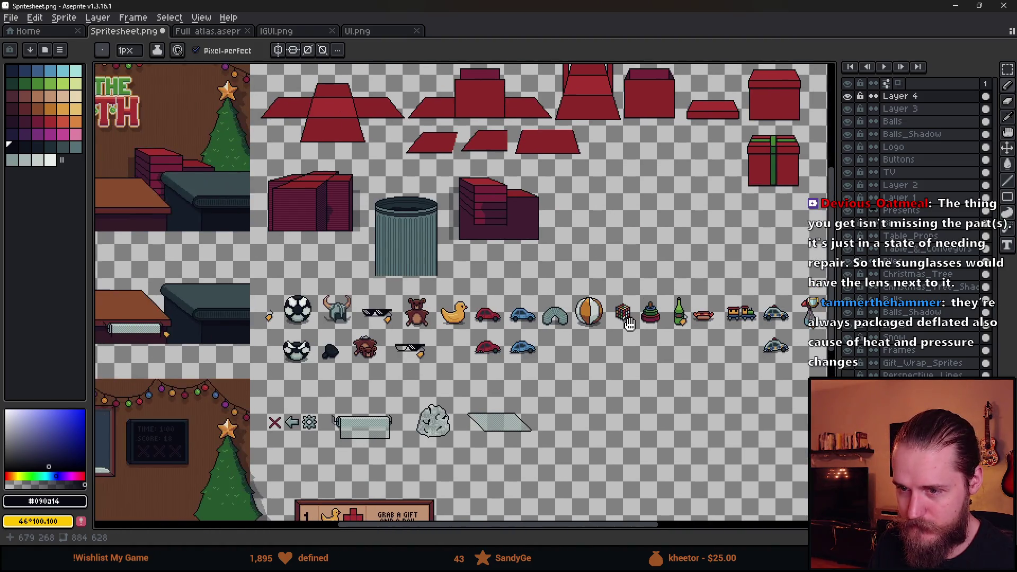
{"action": "scroll", "coordinate": [376, 358], "scroll_direction": "up", "scroll_amount": 2}
{"action": "scroll", "coordinate": [416, 308], "scroll_direction": "up", "scroll_amount": 3}
{"action": "scroll", "coordinate": [510, 291], "scroll_direction": "left", "scroll_amount": 2}
{"action": "scroll", "coordinate": [399, 256], "scroll_direction": "right", "scroll_amount": 4}
{"action": "scroll", "coordinate": [590, 347], "scroll_direction": "down", "scroll_amount": 1}
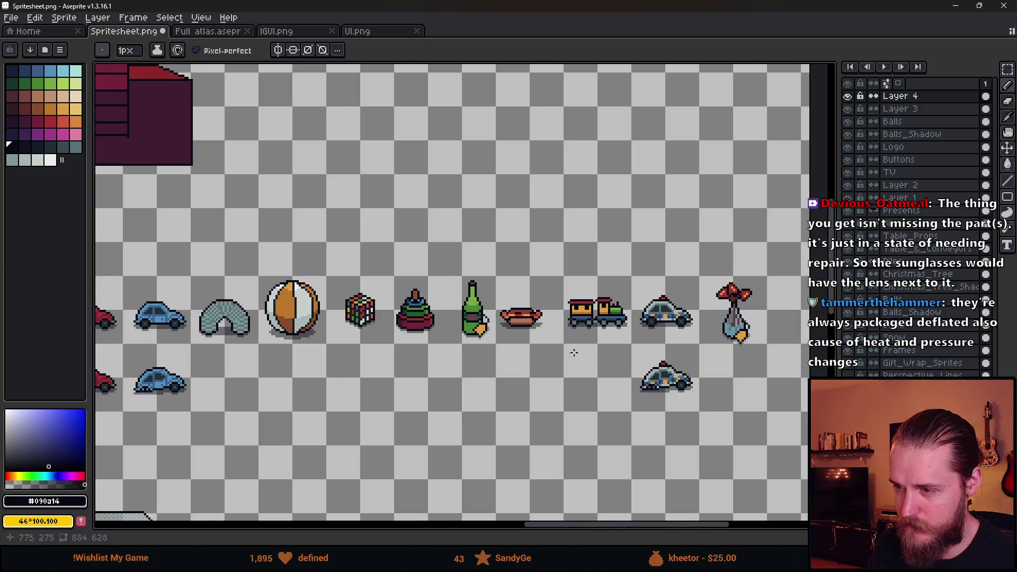
{"action": "scroll", "coordinate": [591, 347], "scroll_direction": "down", "scroll_amount": 2}
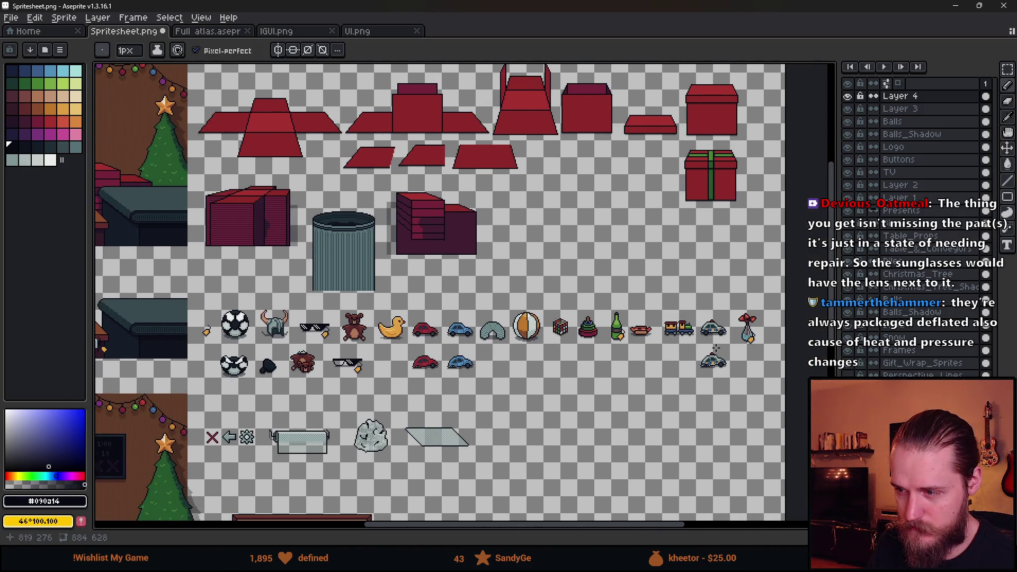
{"action": "scroll", "coordinate": [497, 364], "scroll_direction": "up", "scroll_amount": 3}
{"action": "scroll", "coordinate": [402, 348], "scroll_direction": "up", "scroll_amount": 1}
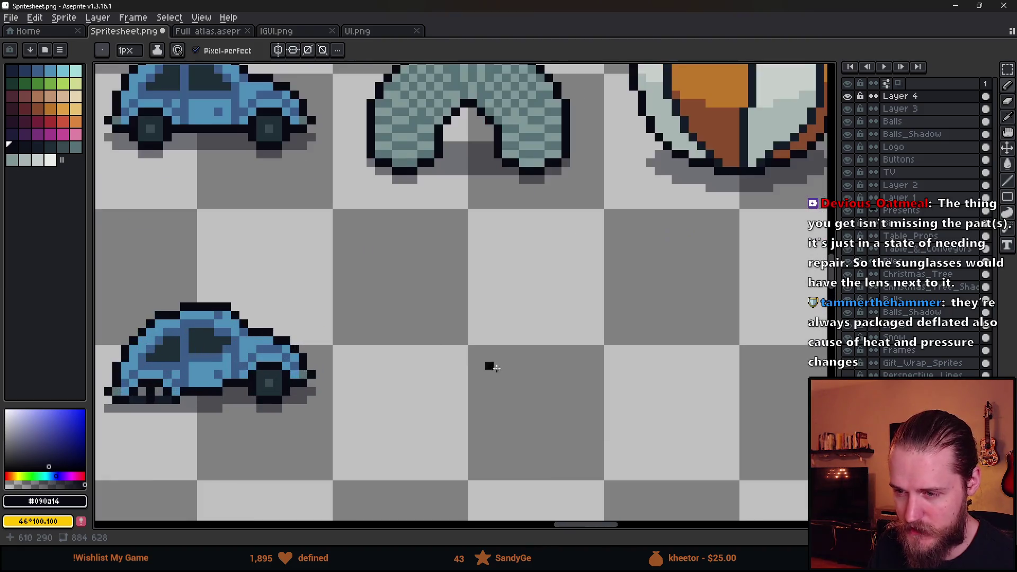
{"action": "scroll", "coordinate": [486, 363], "scroll_direction": "up", "scroll_amount": 1}
{"action": "scroll", "coordinate": [301, 348], "scroll_direction": "left", "scroll_amount": 1}
Pencil a thin black mustache-half outline in the empty spot beside the lower blue car.
{"action": "left_click_drag", "start_coordinate": [300, 349], "coordinate": [304, 350]}
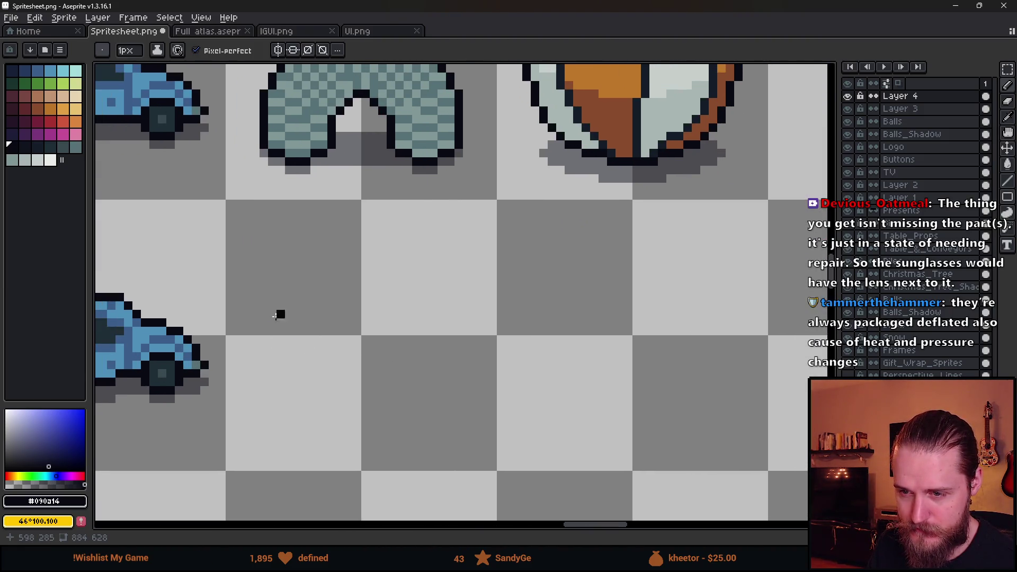
{"action": "left_click_drag", "start_coordinate": [260, 325], "coordinate": [254, 356]}
{"action": "scroll", "coordinate": [265, 352], "scroll_direction": "up", "scroll_amount": 4}
{"action": "left_click", "coordinate": [273, 343]}
{"action": "key", "text": "ctrl+z"}
{"action": "scroll", "coordinate": [273, 344], "scroll_direction": "down", "scroll_amount": 4}
{"action": "mouse_move", "coordinate": [272, 313]}
{"action": "left_mouse_down"}
{"action": "mouse_move", "coordinate": [256, 350]}
{"action": "mouse_move", "coordinate": [294, 376]}
{"action": "mouse_move", "coordinate": [284, 387]}
{"action": "mouse_move", "coordinate": [336, 399]}
{"action": "mouse_move", "coordinate": [326, 398]}
{"action": "mouse_move", "coordinate": [356, 392]}
{"action": "mouse_move", "coordinate": [370, 374]}
{"action": "mouse_move", "coordinate": [320, 354]}
{"action": "mouse_move", "coordinate": [289, 367]}
{"action": "left_mouse_up"}
Bucket-fill the outlined shape's interior with black.
{"action": "key", "text": "g"}
{"action": "left_click", "coordinate": [327, 378]}
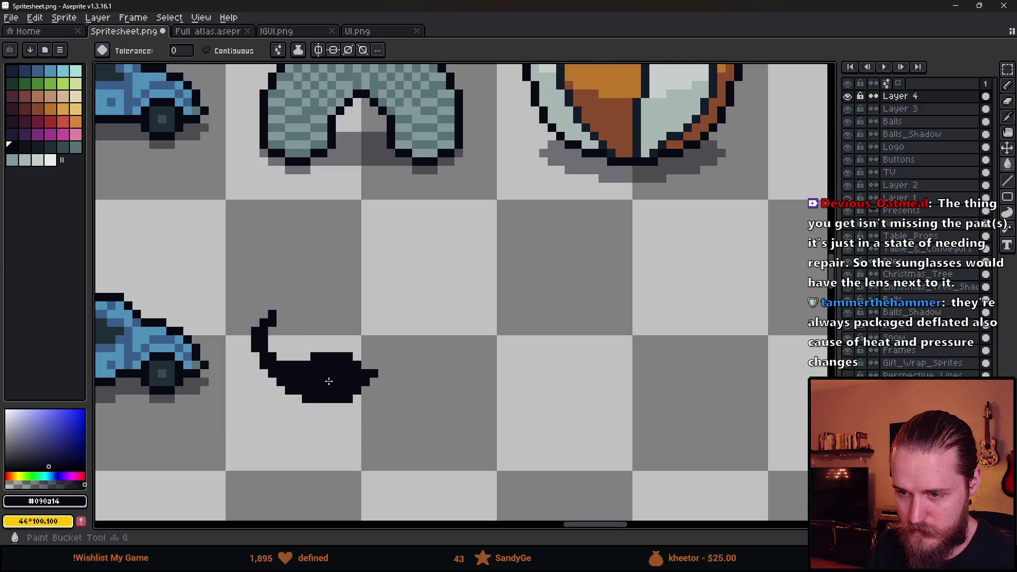
{"action": "scroll", "coordinate": [328, 380], "scroll_direction": "down", "scroll_amount": 3}
{"action": "scroll", "coordinate": [329, 379], "scroll_direction": "up", "scroll_amount": 3}
Patch the hook-body junction with black pixels and erase a stray pixel from the shape.
{"action": "key", "text": "b"}
{"action": "left_click", "coordinate": [274, 339]}
{"action": "left_click", "coordinate": [284, 348]}
{"action": "left_click", "coordinate": [294, 350]}
{"action": "scroll", "coordinate": [324, 382], "scroll_direction": "down", "scroll_amount": 3}
{"action": "scroll", "coordinate": [328, 385], "scroll_direction": "up", "scroll_amount": 3}
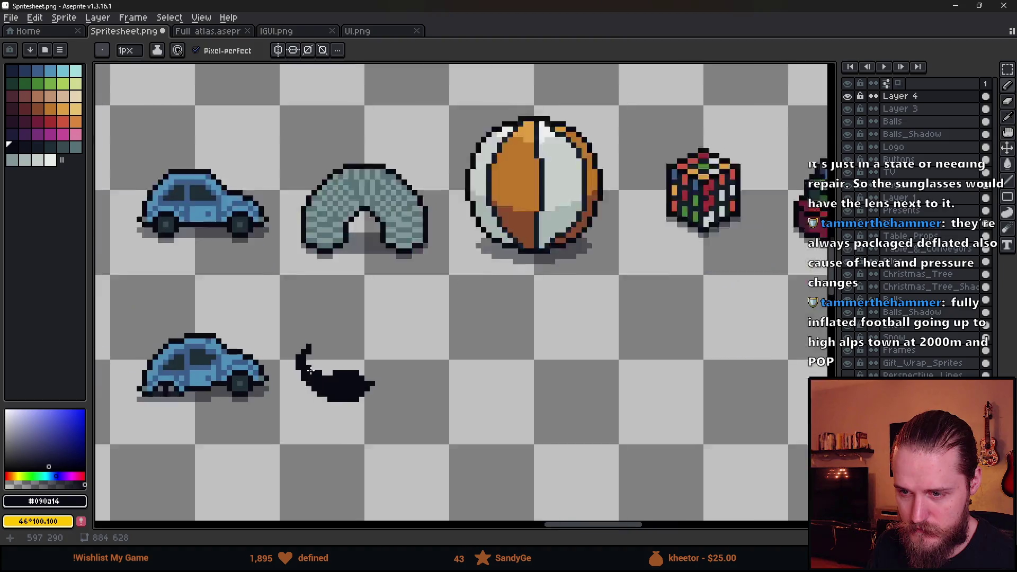
{"action": "scroll", "coordinate": [382, 370], "scroll_direction": "down", "scroll_amount": 2}
{"action": "scroll", "coordinate": [379, 372], "scroll_direction": "up", "scroll_amount": 1}
{"action": "scroll", "coordinate": [366, 374], "scroll_direction": "up", "scroll_amount": 1}
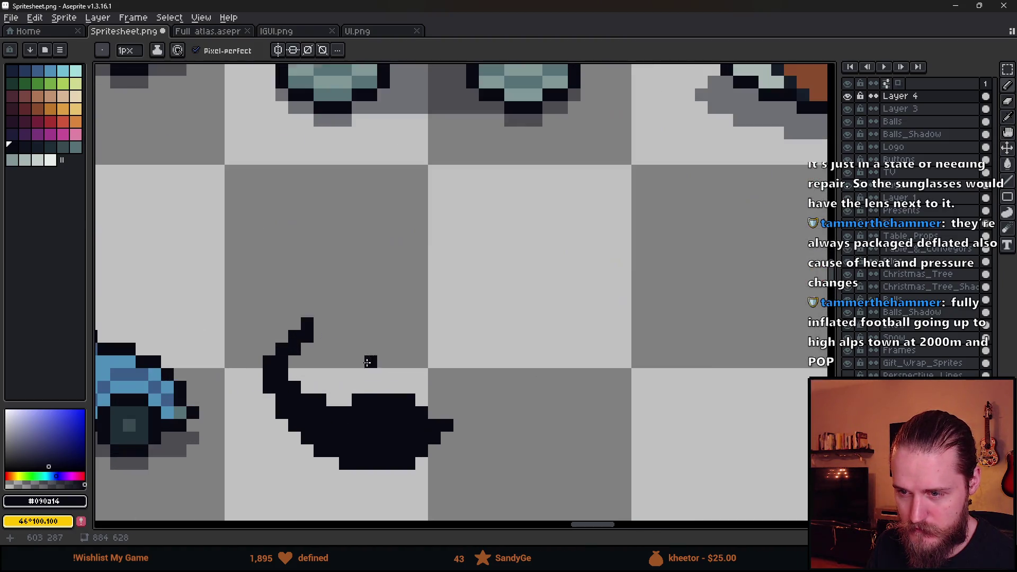
{"action": "scroll", "coordinate": [339, 376], "scroll_direction": "down", "scroll_amount": 3}
{"action": "scroll", "coordinate": [318, 379], "scroll_direction": "up", "scroll_amount": 4}
{"action": "left_click", "coordinate": [288, 366]}
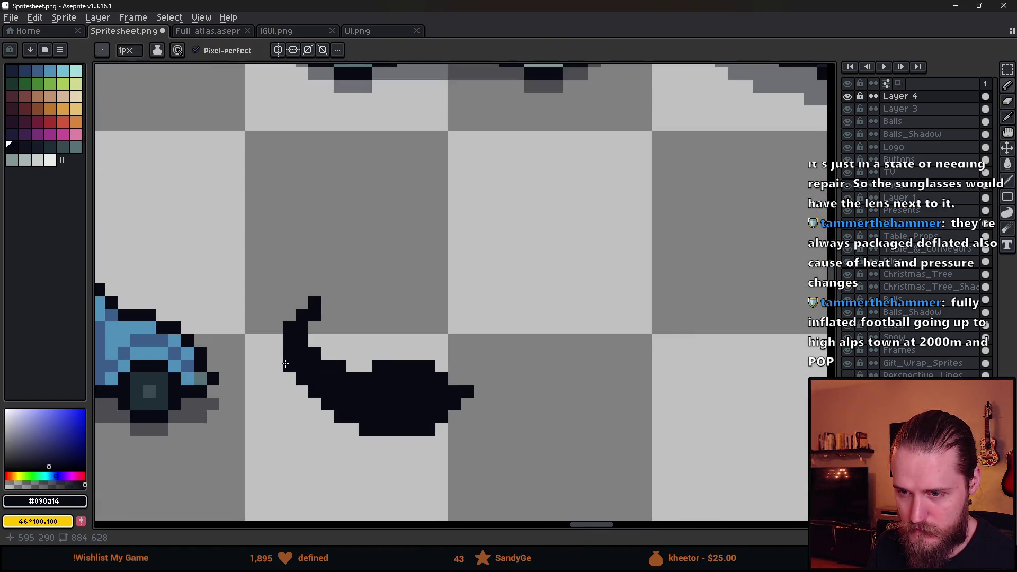
{"action": "key", "text": "e"}
{"action": "left_click", "coordinate": [288, 328]}
{"action": "scroll", "coordinate": [296, 345], "scroll_direction": "down", "scroll_amount": 3}
{"action": "scroll", "coordinate": [339, 394], "scroll_direction": "up", "scroll_amount": 2}
{"action": "scroll", "coordinate": [339, 394], "scroll_direction": "up", "scroll_amount": 3}
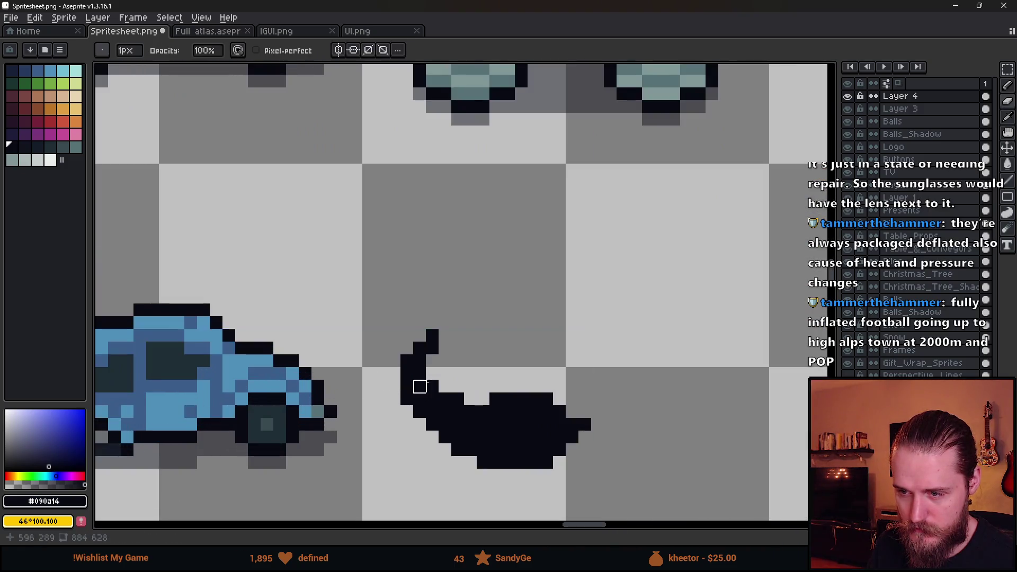
{"action": "scroll", "coordinate": [258, 325], "scroll_direction": "down", "scroll_amount": 2}
Duplicate the black shape, flip the copy horizontally and place it as the mirrored half.
{"action": "key", "text": "m"}
{"action": "left_click_drag", "start_coordinate": [233, 295], "coordinate": [390, 433]}
{"action": "left_click", "coordinate": [334, 383]}
{"action": "mouse_move", "coordinate": [329, 381]}
{"action": "left_mouse_down"}
{"action": "mouse_move", "coordinate": [454, 404]}
{"action": "mouse_move", "coordinate": [388, 391]}
{"action": "left_mouse_up"}
{"action": "key", "text": "shift+h"}
{"action": "key", "text": "Return"}
{"action": "scroll", "coordinate": [367, 381], "scroll_direction": "down", "scroll_amount": 3}
{"action": "scroll", "coordinate": [367, 382], "scroll_direction": "up", "scroll_amount": 5}
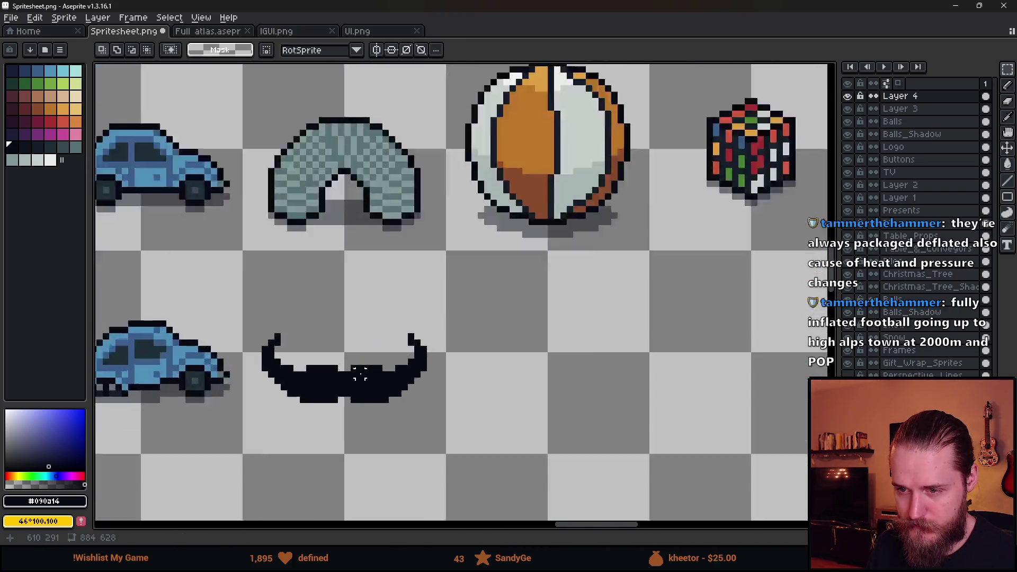
Erase stray pixels along the mustache's bottom rows and thicken the left curl with black pixels.
{"action": "key", "text": "b"}
{"action": "key", "text": "ctrl+z"}
{"action": "key", "text": "e"}
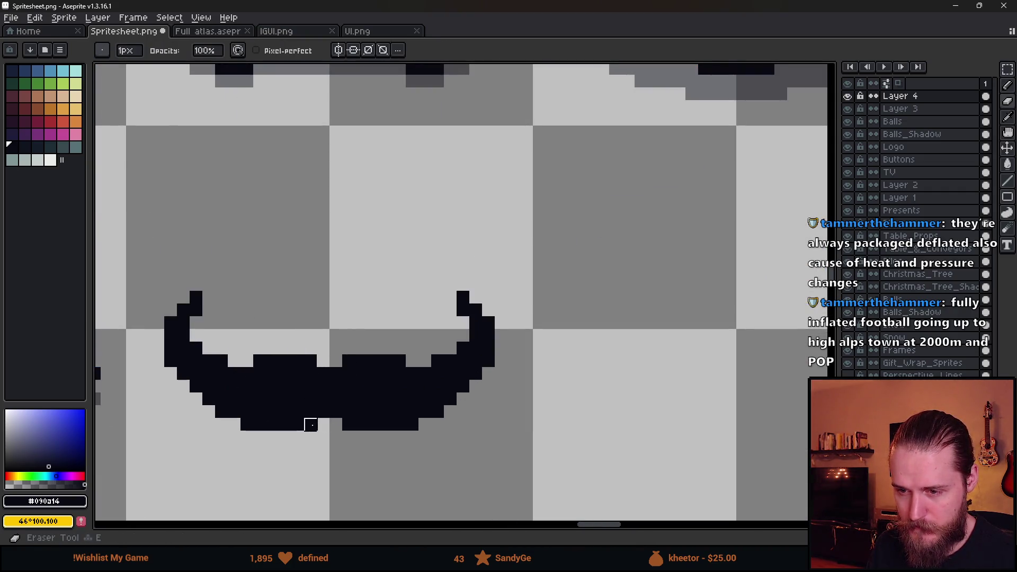
{"action": "left_click_drag", "start_coordinate": [298, 424], "coordinate": [337, 412]}
{"action": "scroll", "coordinate": [370, 449], "scroll_direction": "down", "scroll_amount": 1}
{"action": "scroll", "coordinate": [371, 449], "scroll_direction": "down", "scroll_amount": 1}
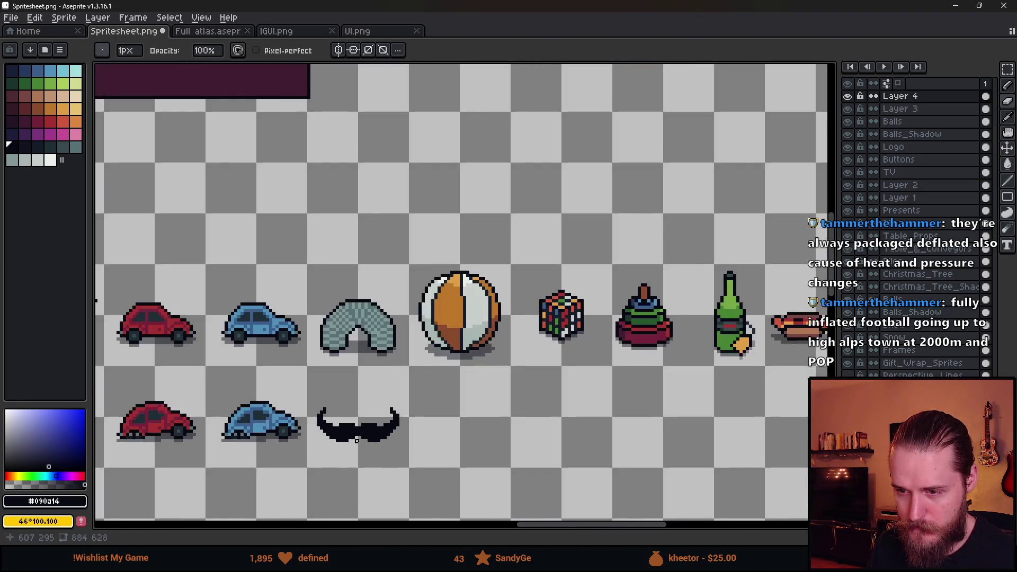
{"action": "scroll", "coordinate": [334, 348], "scroll_direction": "up", "scroll_amount": 4}
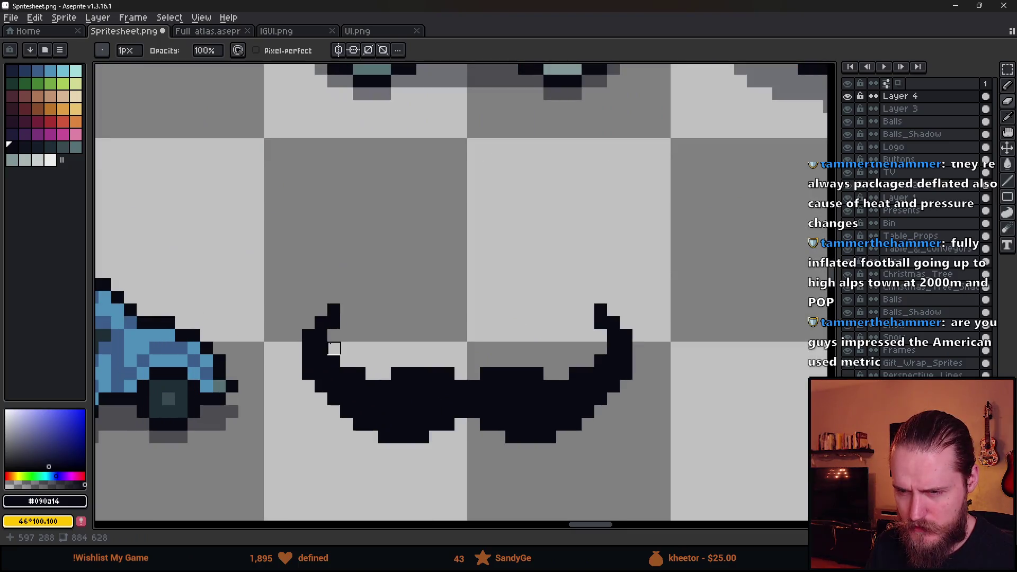
{"action": "left_click", "coordinate": [334, 348]}
{"action": "key", "text": "b"}
{"action": "left_click", "coordinate": [346, 312]}
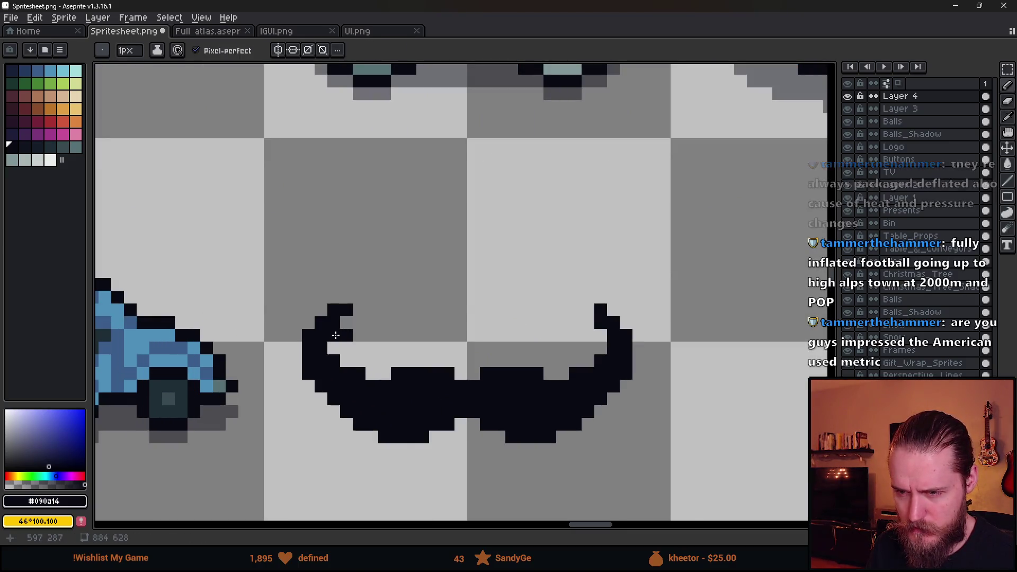
{"action": "left_click_drag", "start_coordinate": [347, 323], "coordinate": [332, 335]}
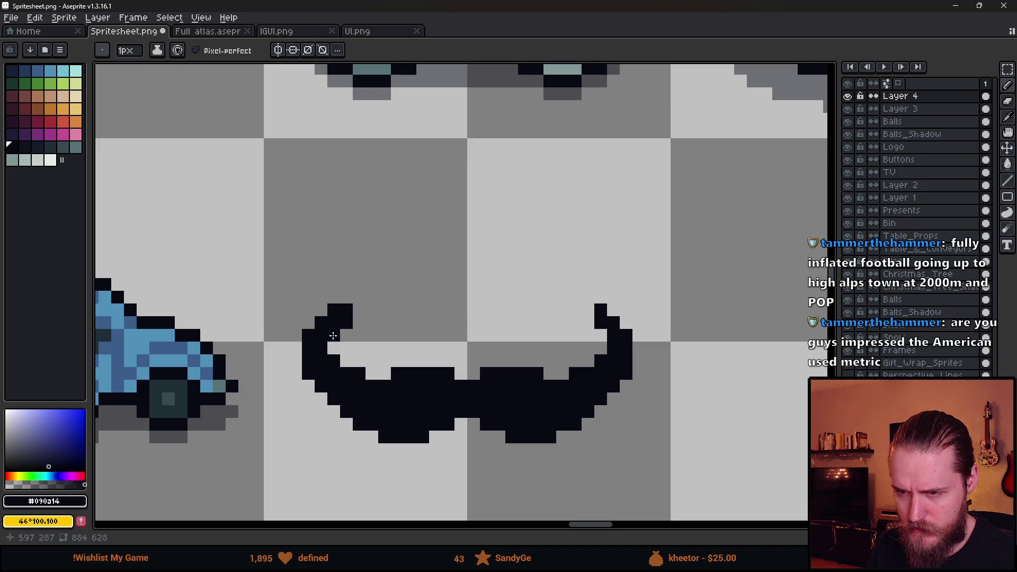
{"action": "left_click", "coordinate": [329, 348]}
{"action": "left_click", "coordinate": [342, 365]}
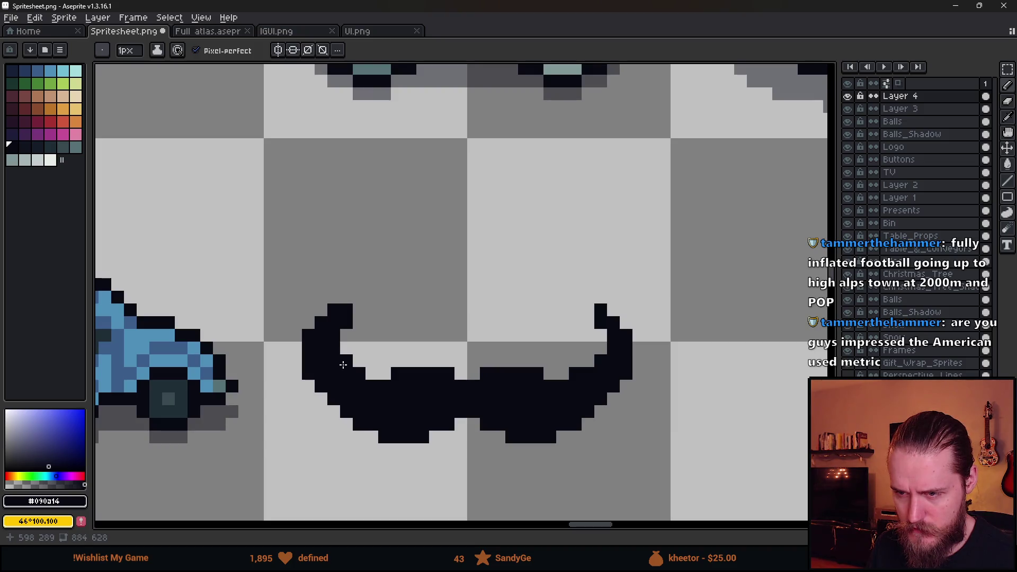
{"action": "scroll", "coordinate": [456, 403], "scroll_direction": "down", "scroll_amount": 3}
{"action": "scroll", "coordinate": [430, 335], "scroll_direction": "up", "scroll_amount": 2}
{"action": "key", "text": "m"}
{"action": "left_click_drag", "start_coordinate": [426, 312], "coordinate": [593, 450]}
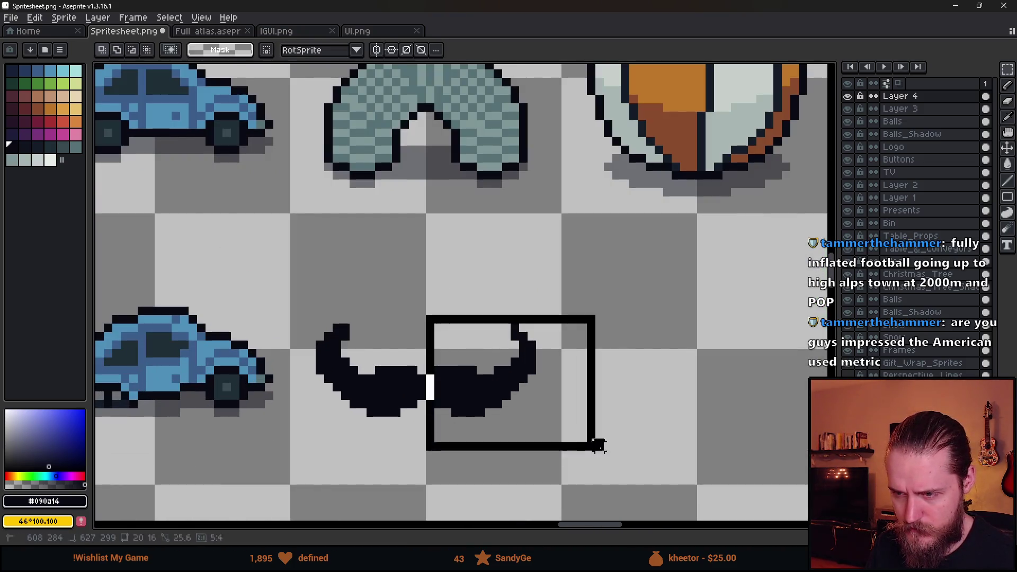
Delete the mustache's right half and erase the left half's interior, leaving only its outline.
{"action": "key", "text": "Delete"}
{"action": "scroll", "coordinate": [385, 419], "scroll_direction": "up", "scroll_amount": 2}
{"action": "key", "text": "e"}
{"action": "mouse_move", "coordinate": [342, 325]}
{"action": "left_mouse_down"}
{"action": "mouse_move", "coordinate": [392, 325]}
{"action": "mouse_move", "coordinate": [419, 299]}
{"action": "mouse_move", "coordinate": [469, 299]}
{"action": "mouse_move", "coordinate": [469, 351]}
{"action": "mouse_move", "coordinate": [418, 325]}
{"action": "mouse_move", "coordinate": [417, 374]}
{"action": "mouse_move", "coordinate": [350, 375]}
{"action": "mouse_move", "coordinate": [367, 376]}
{"action": "mouse_move", "coordinate": [316, 350]}
{"action": "mouse_move", "coordinate": [291, 350]}
{"action": "mouse_move", "coordinate": [290, 324]}
{"action": "mouse_move", "coordinate": [265, 325]}
{"action": "mouse_move", "coordinate": [265, 299]}
{"action": "mouse_move", "coordinate": [214, 249]}
{"action": "mouse_move", "coordinate": [239, 300]}
{"action": "mouse_move", "coordinate": [239, 248]}
{"action": "mouse_move", "coordinate": [265, 274]}
{"action": "mouse_move", "coordinate": [240, 274]}
{"action": "left_mouse_up"}
{"action": "left_click", "coordinate": [311, 309]}
{"action": "left_click_drag", "start_coordinate": [311, 310], "coordinate": [354, 267]}
{"action": "scroll", "coordinate": [433, 365], "scroll_direction": "down", "scroll_amount": 4}
{"action": "scroll", "coordinate": [502, 365], "scroll_direction": "down", "scroll_amount": 2}
{"action": "scroll", "coordinate": [502, 365], "scroll_direction": "up", "scroll_amount": 3}
{"action": "scroll", "coordinate": [407, 319], "scroll_direction": "up", "scroll_amount": 4}
{"action": "scroll", "coordinate": [407, 320], "scroll_direction": "down", "scroll_amount": 2}
{"action": "scroll", "coordinate": [407, 320], "scroll_direction": "down", "scroll_amount": 2}
{"action": "scroll", "coordinate": [371, 307], "scroll_direction": "up", "scroll_amount": 2}
Move the top of the mustache outline down one pixel.
{"action": "key", "text": "m"}
{"action": "mouse_move", "coordinate": [320, 285]}
{"action": "left_mouse_down"}
{"action": "mouse_move", "coordinate": [450, 347]}
{"action": "mouse_move", "coordinate": [403, 348]}
{"action": "mouse_move", "coordinate": [396, 358]}
{"action": "left_mouse_up"}
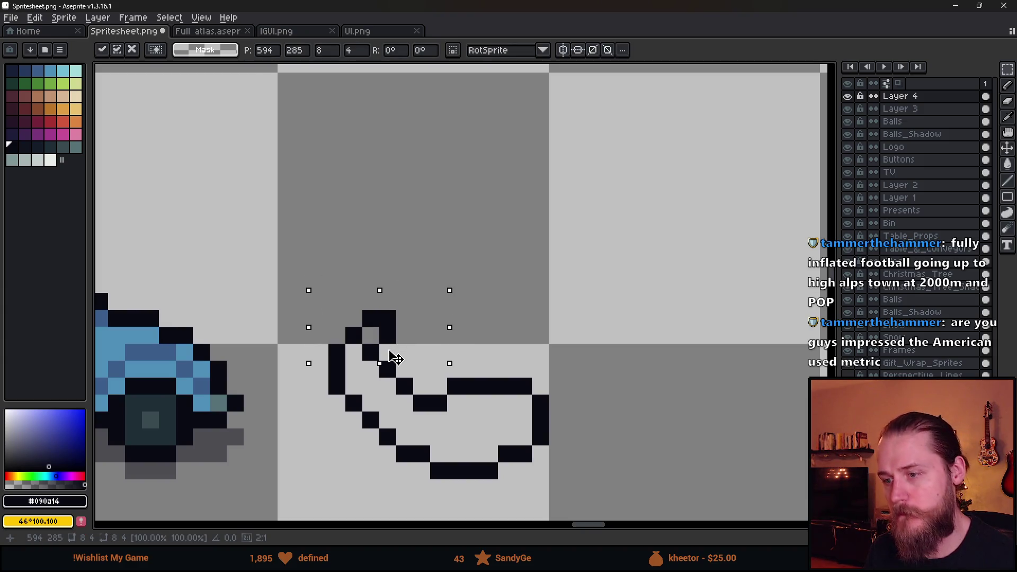
{"action": "key", "text": "Return"}
{"action": "scroll", "coordinate": [575, 363], "scroll_direction": "down", "scroll_amount": 3}
{"action": "scroll", "coordinate": [473, 325], "scroll_direction": "up", "scroll_amount": 3}
Copy the left outline half, flip it horizontally and place it as the right half.
{"action": "left_click_drag", "start_coordinate": [211, 186], "coordinate": [480, 431]}
{"action": "mouse_move", "coordinate": [371, 367]}
{"action": "left_mouse_down"}
{"action": "mouse_move", "coordinate": [605, 361]}
{"action": "mouse_move", "coordinate": [495, 370]}
{"action": "left_mouse_up"}
{"action": "key", "text": "shift+h"}
{"action": "left_click", "coordinate": [665, 400]}
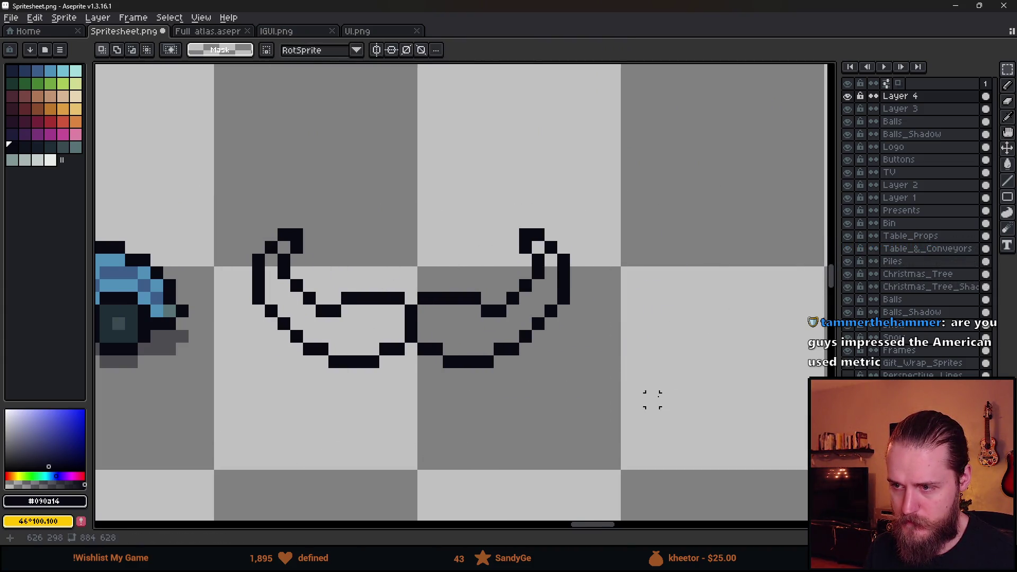
{"action": "scroll", "coordinate": [666, 400], "scroll_direction": "down", "scroll_amount": 4}
{"action": "scroll", "coordinate": [472, 360], "scroll_direction": "up", "scroll_amount": 2}
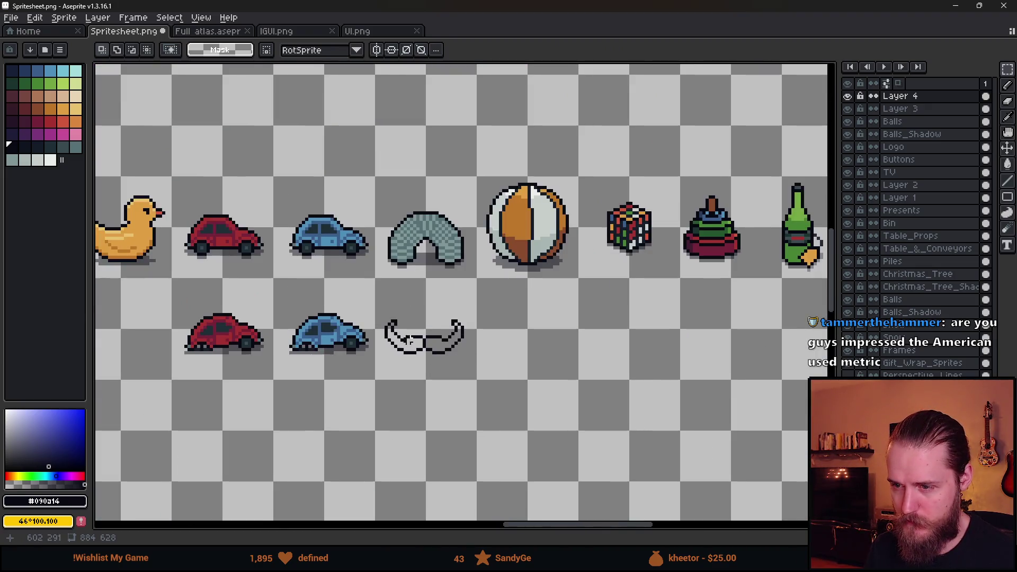
{"action": "scroll", "coordinate": [408, 336], "scroll_direction": "up", "scroll_amount": 2}
{"action": "left_click", "coordinate": [24, 108]}
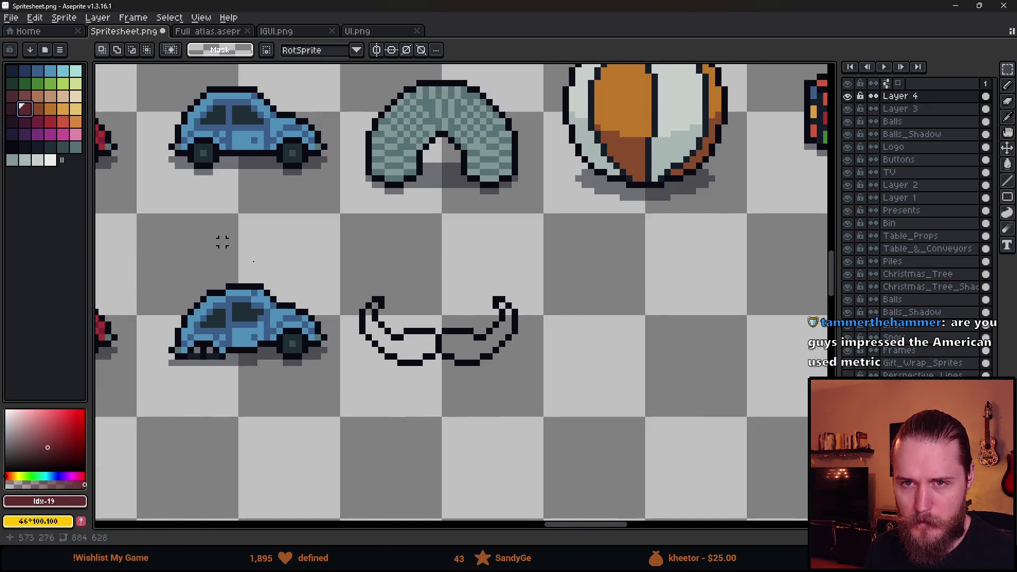
Flood-fill both mustache halves with dark red.
{"action": "scroll", "coordinate": [404, 313], "scroll_direction": "up", "scroll_amount": 1}
{"action": "key", "text": "g"}
{"action": "left_click", "coordinate": [413, 352]}
{"action": "left_click", "coordinate": [488, 352]}
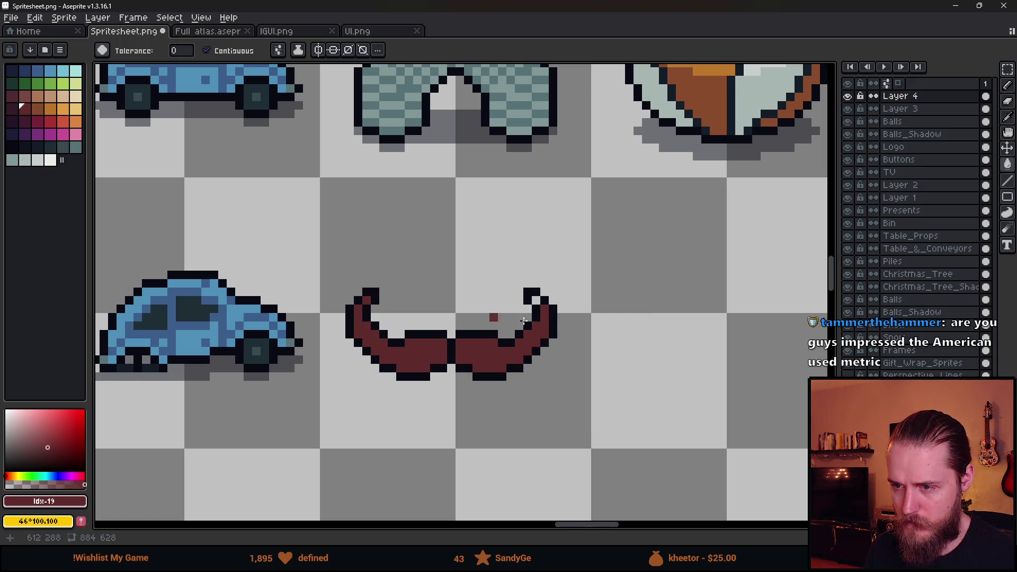
{"action": "scroll", "coordinate": [564, 362], "scroll_direction": "down", "scroll_amount": 4}
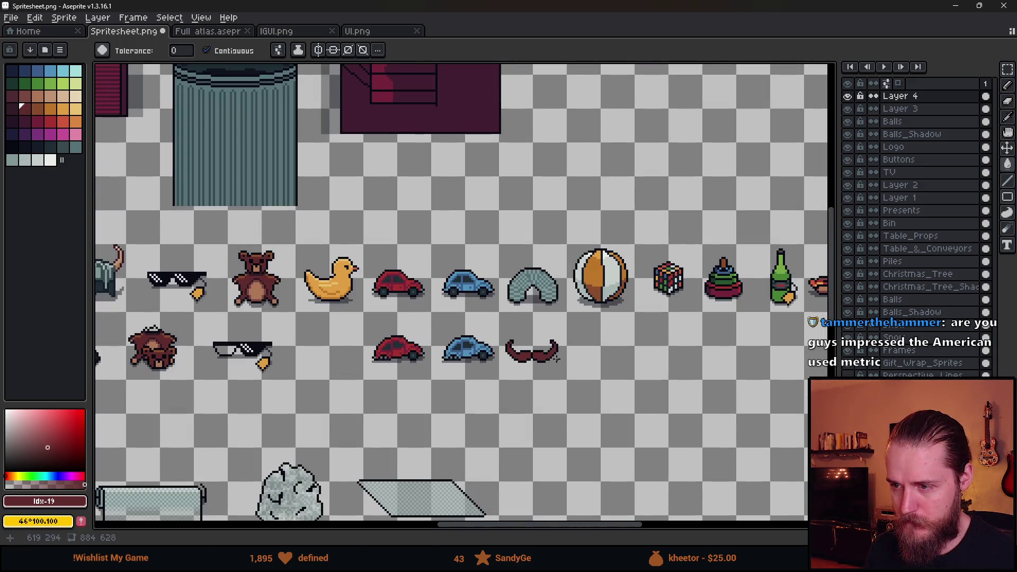
{"action": "scroll", "coordinate": [555, 358], "scroll_direction": "up", "scroll_amount": 3}
{"action": "scroll", "coordinate": [503, 358], "scroll_direction": "down", "scroll_amount": 2}
{"action": "scroll", "coordinate": [505, 366], "scroll_direction": "up", "scroll_amount": 3}
Marquee-select the mustache centre strip a few times to inspect it, then deselect.
{"action": "key", "text": "m"}
{"action": "left_click_drag", "start_coordinate": [424, 308], "coordinate": [541, 390]}
{"action": "left_click", "coordinate": [617, 366]}
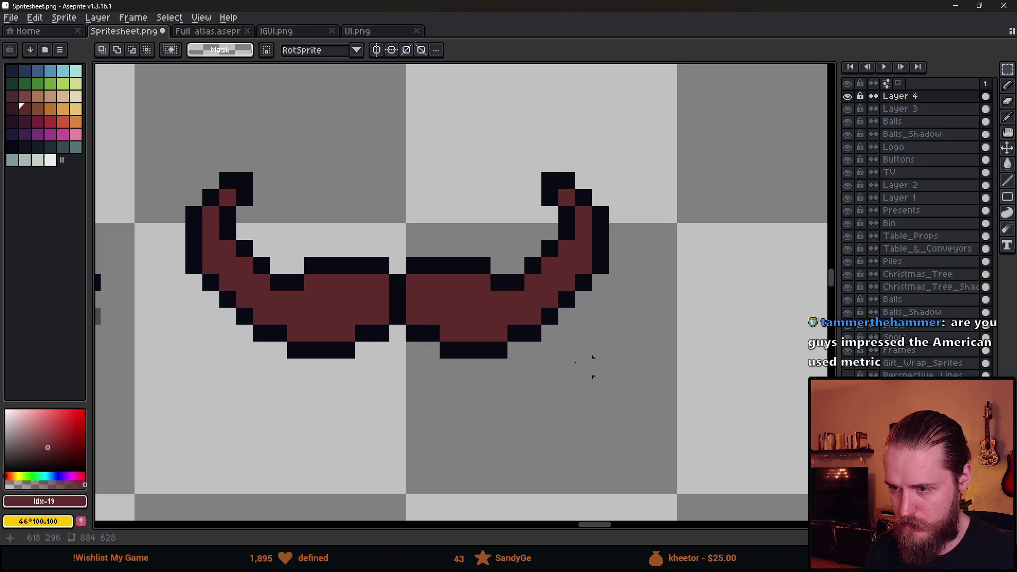
{"action": "left_click_drag", "start_coordinate": [431, 316], "coordinate": [517, 386]}
{"action": "left_click", "coordinate": [633, 403]}
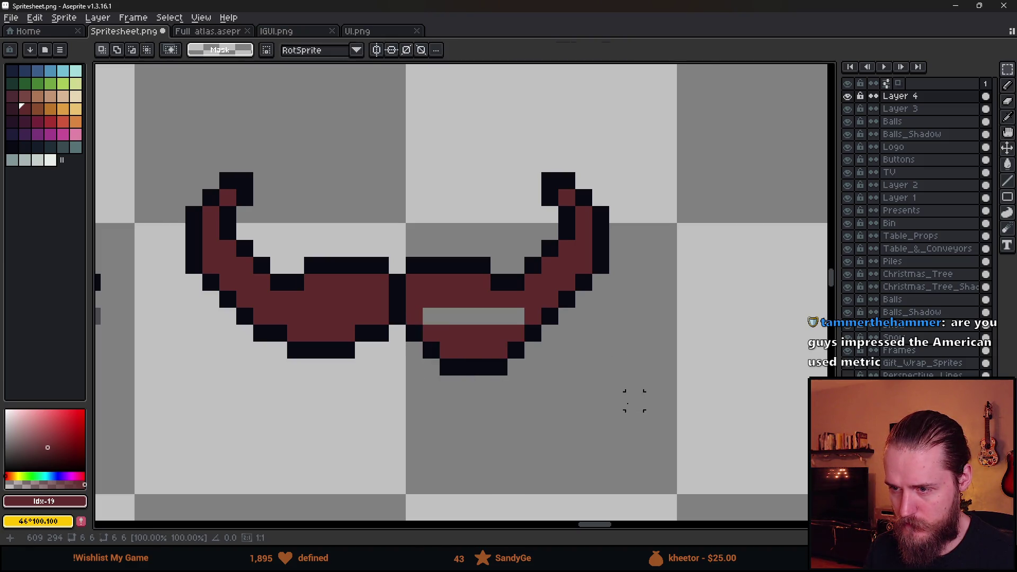
{"action": "scroll", "coordinate": [534, 401], "scroll_direction": "down", "scroll_amount": 4}
{"action": "scroll", "coordinate": [533, 401], "scroll_direction": "down", "scroll_amount": 2}
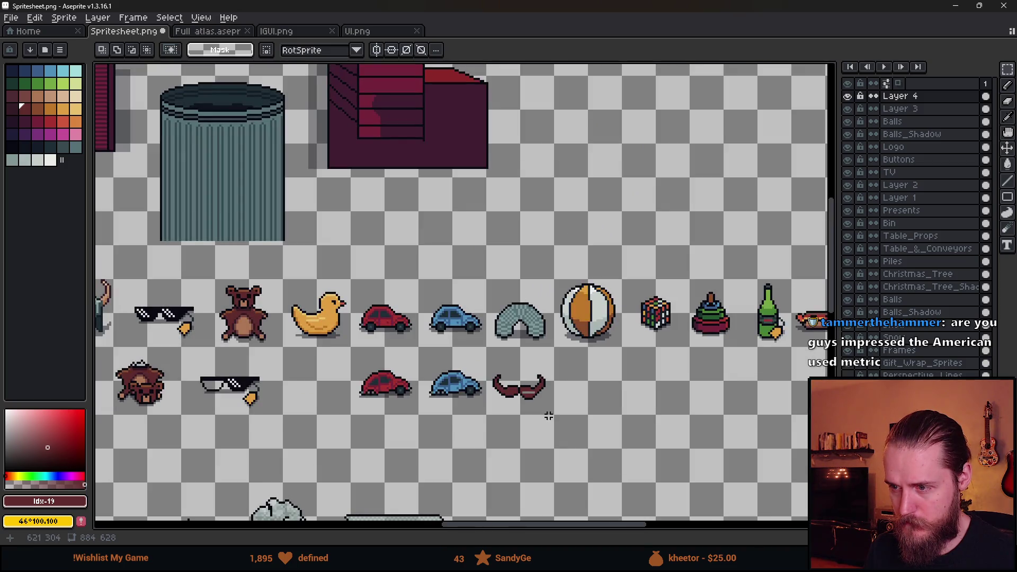
{"action": "scroll", "coordinate": [548, 416], "scroll_direction": "up", "scroll_amount": 4}
{"action": "left_click_drag", "start_coordinate": [534, 402], "coordinate": [477, 351]}
{"action": "left_click", "coordinate": [578, 408]}
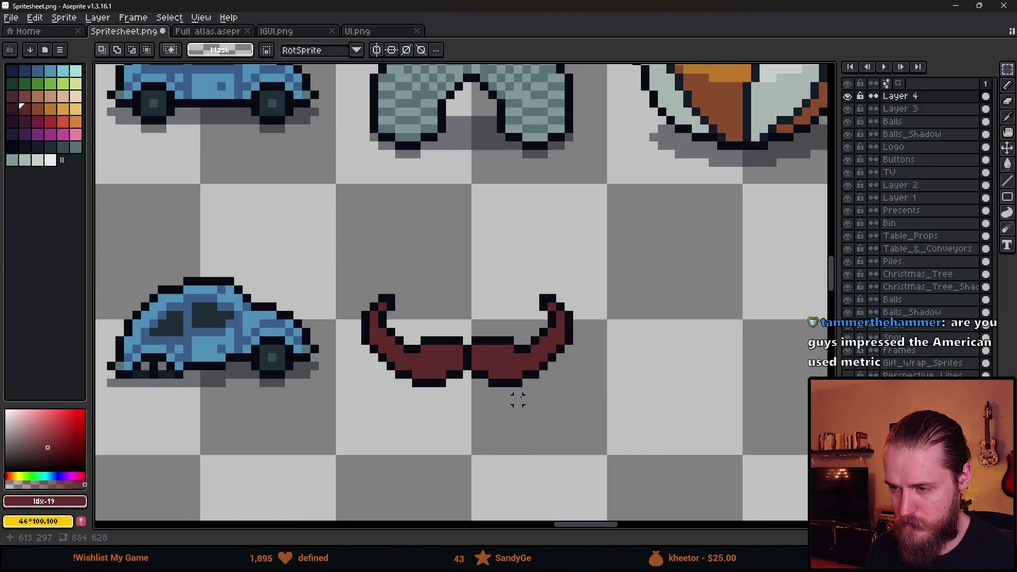
{"action": "scroll", "coordinate": [522, 396], "scroll_direction": "down", "scroll_amount": 2}
{"action": "scroll", "coordinate": [477, 366], "scroll_direction": "up", "scroll_amount": 5}
Pick the dark outline colour from the art and add a pixel under the mustache centre.
{"action": "key", "text": "i"}
{"action": "left_click", "coordinate": [448, 342]}
{"action": "key", "text": "b"}
{"action": "left_click", "coordinate": [480, 371]}
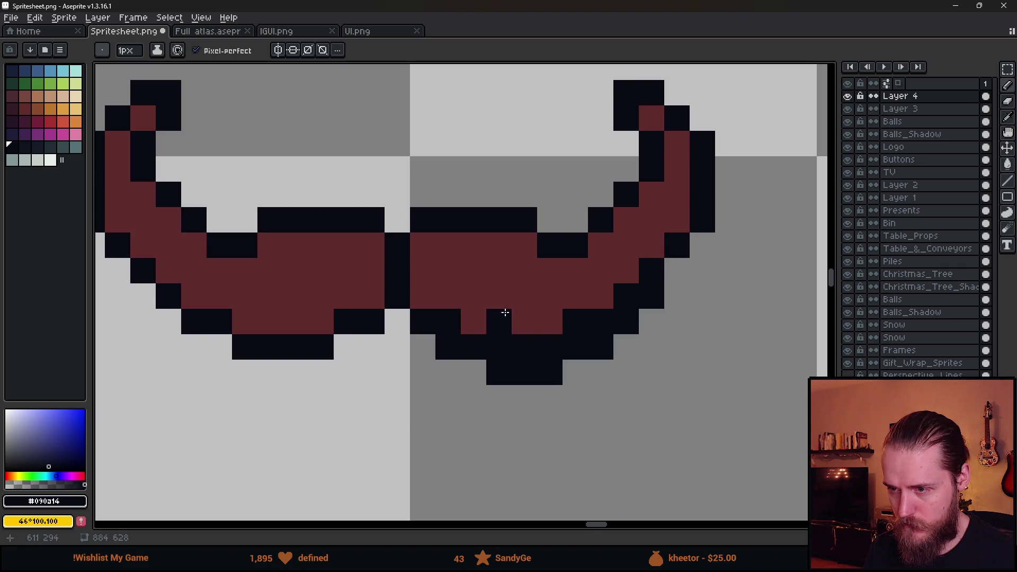
Choose the darker maroon swatch (Idx-18) from the palette for shading.
{"action": "scroll", "coordinate": [493, 302], "scroll_direction": "down", "scroll_amount": 5}
{"action": "scroll", "coordinate": [581, 345], "scroll_direction": "up", "scroll_amount": 3}
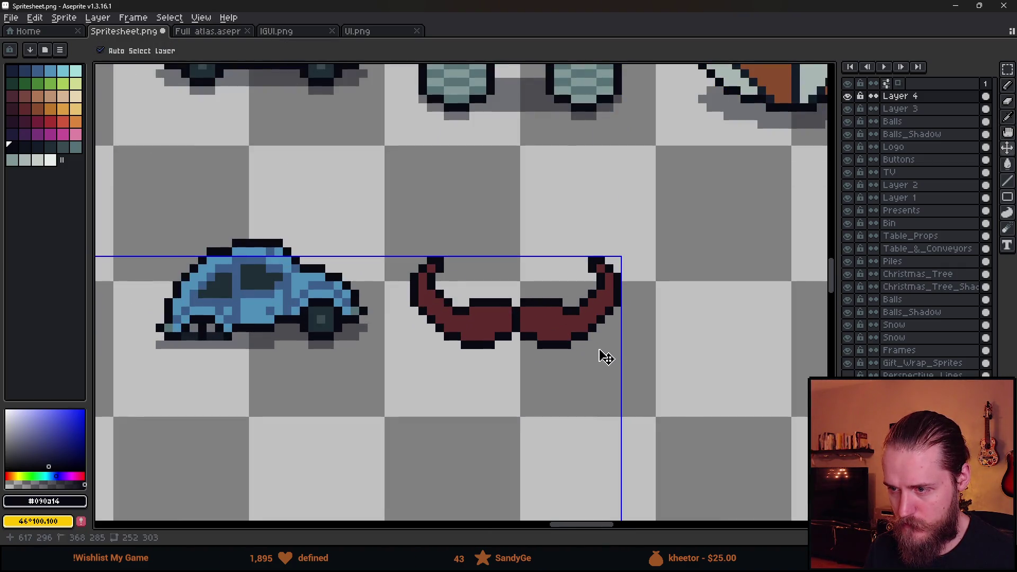
{"action": "scroll", "coordinate": [597, 347], "scroll_direction": "down", "scroll_amount": 1}
{"action": "scroll", "coordinate": [546, 314], "scroll_direction": "up", "scroll_amount": 4}
{"action": "left_click", "coordinate": [352, 325], "text": "alt"}
{"action": "scroll", "coordinate": [417, 317], "scroll_direction": "up", "scroll_amount": 1}
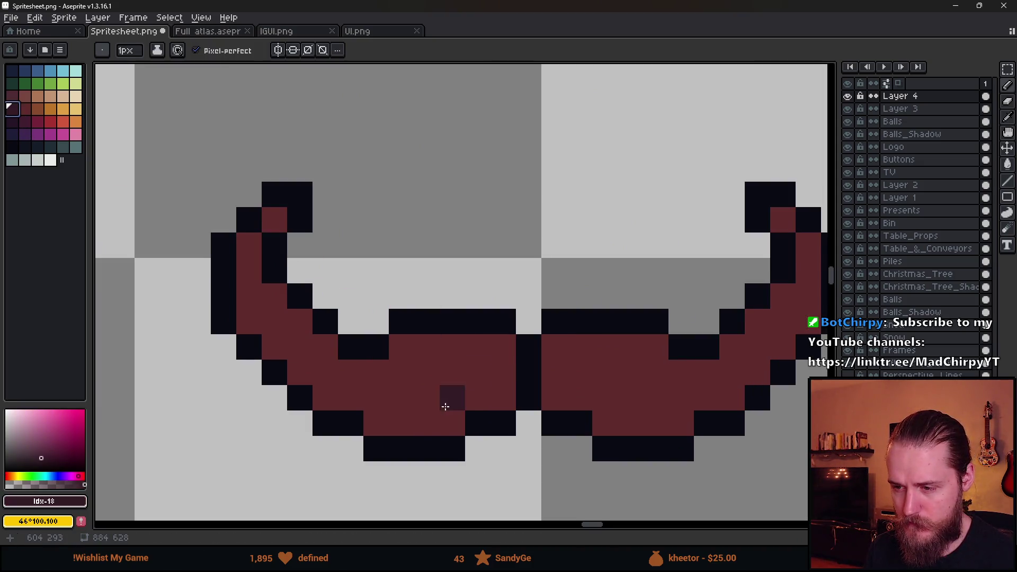
Paint dark maroon shading along the mustache's lower rows, middle row and right arm.
{"action": "mouse_move", "coordinate": [450, 424]}
{"action": "left_mouse_down"}
{"action": "mouse_move", "coordinate": [381, 422]}
{"action": "mouse_move", "coordinate": [341, 404]}
{"action": "mouse_move", "coordinate": [246, 327]}
{"action": "left_mouse_up"}
{"action": "mouse_move", "coordinate": [656, 433]}
{"action": "left_mouse_down"}
{"action": "mouse_move", "coordinate": [565, 400]}
{"action": "mouse_move", "coordinate": [482, 400]}
{"action": "mouse_move", "coordinate": [504, 400]}
{"action": "mouse_move", "coordinate": [547, 431]}
{"action": "left_mouse_up"}
{"action": "mouse_move", "coordinate": [512, 422]}
{"action": "left_mouse_down"}
{"action": "mouse_move", "coordinate": [470, 422]}
{"action": "mouse_move", "coordinate": [541, 422]}
{"action": "mouse_move", "coordinate": [593, 399]}
{"action": "mouse_move", "coordinate": [663, 321]}
{"action": "left_mouse_up"}
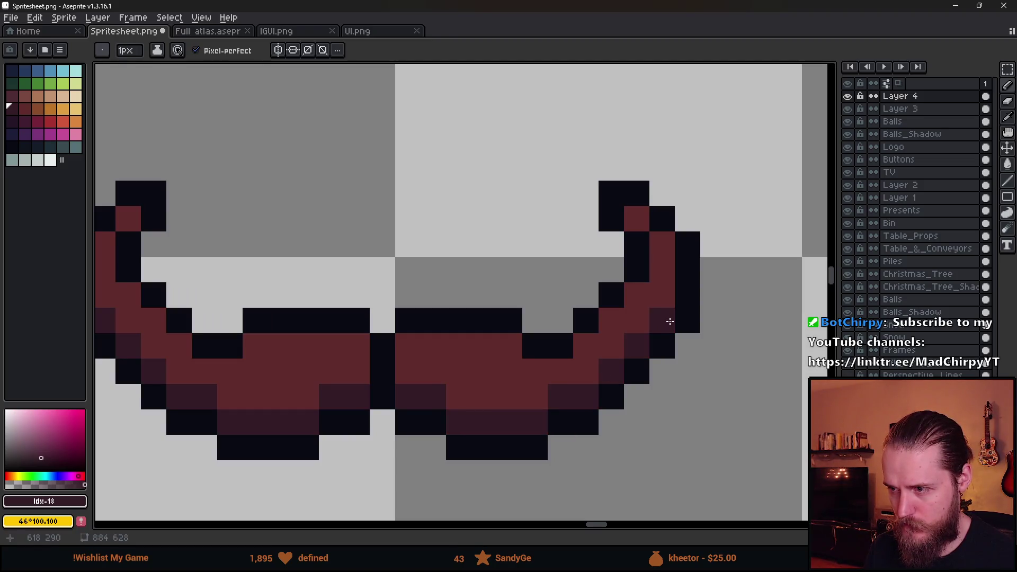
{"action": "scroll", "coordinate": [662, 321], "scroll_direction": "down", "scroll_amount": 8}
{"action": "scroll", "coordinate": [499, 361], "scroll_direction": "up", "scroll_amount": 9}
{"action": "mouse_move", "coordinate": [498, 361]}
{"action": "left_mouse_down"}
{"action": "mouse_move", "coordinate": [477, 358]}
{"action": "mouse_move", "coordinate": [560, 356]}
{"action": "mouse_move", "coordinate": [442, 348]}
{"action": "mouse_move", "coordinate": [427, 329]}
{"action": "left_mouse_up"}
{"action": "scroll", "coordinate": [588, 398], "scroll_direction": "down", "scroll_amount": 7}
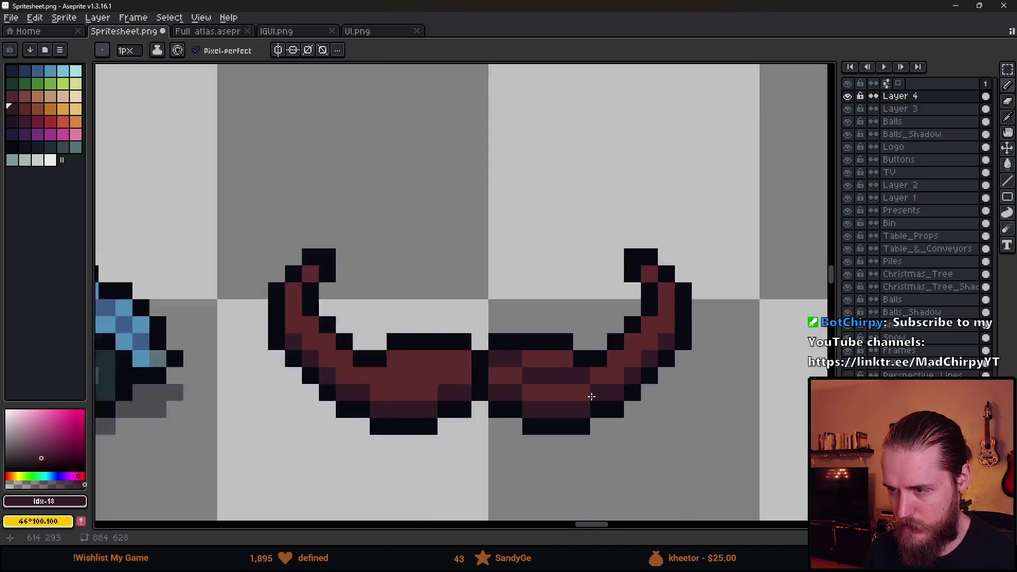
{"action": "scroll", "coordinate": [614, 406], "scroll_direction": "up", "scroll_amount": 6}
{"action": "mouse_move", "coordinate": [588, 329]}
{"action": "left_mouse_down"}
{"action": "mouse_move", "coordinate": [540, 357]}
{"action": "mouse_move", "coordinate": [479, 357]}
{"action": "mouse_move", "coordinate": [504, 387]}
{"action": "left_mouse_up"}
{"action": "scroll", "coordinate": [504, 386], "scroll_direction": "down", "scroll_amount": 5}
{"action": "scroll", "coordinate": [512, 396], "scroll_direction": "up", "scroll_amount": 4}
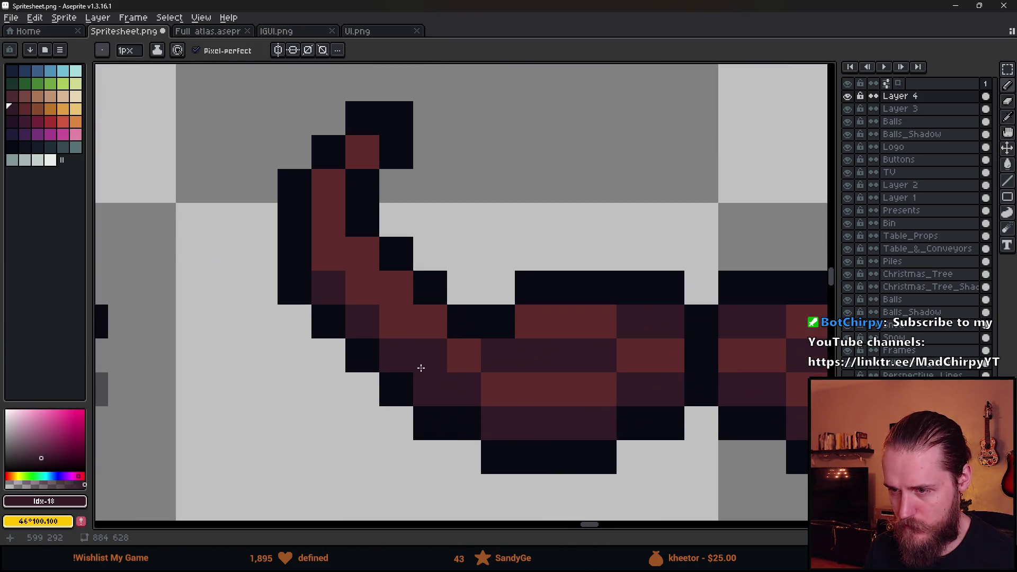
{"action": "scroll", "coordinate": [405, 324], "scroll_direction": "down", "scroll_amount": 2}
Try an orange-brown highlight along a mustache row, then undo it.
{"action": "key", "text": "alt"}
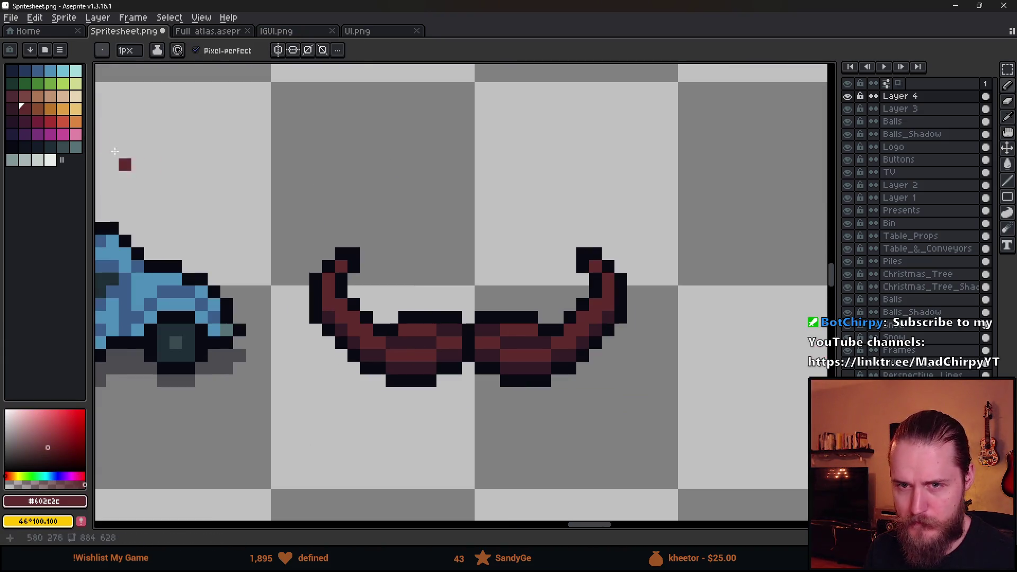
{"action": "left_click", "coordinate": [38, 109]}
{"action": "scroll", "coordinate": [389, 349], "scroll_direction": "up", "scroll_amount": 2}
{"action": "left_click", "coordinate": [447, 299]}
{"action": "left_click_drag", "start_coordinate": [446, 299], "coordinate": [484, 300]}
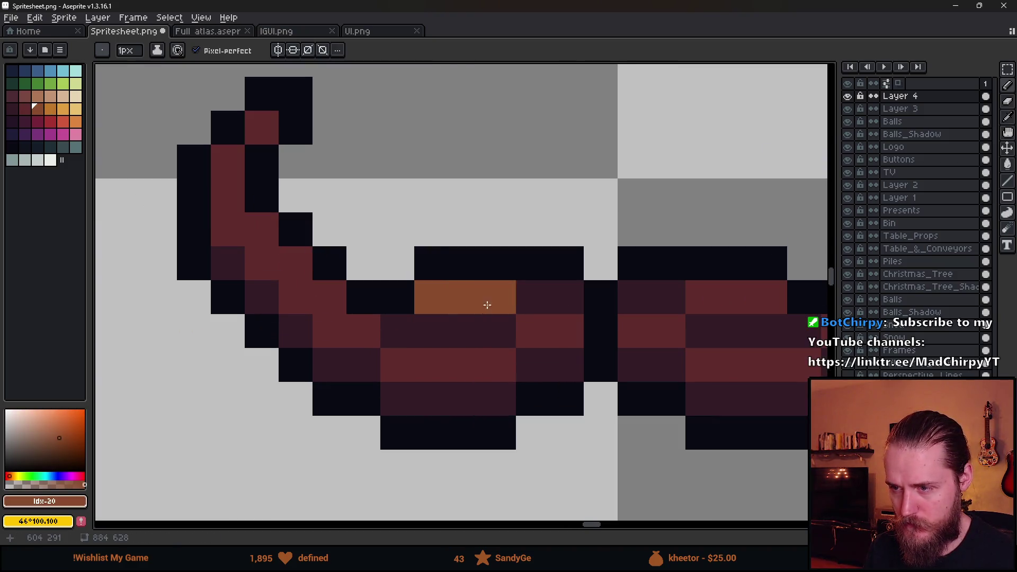
{"action": "scroll", "coordinate": [529, 310], "scroll_direction": "down", "scroll_amount": 5}
{"action": "scroll", "coordinate": [519, 321], "scroll_direction": "up", "scroll_amount": 3}
{"action": "key", "text": "ctrl+z"}
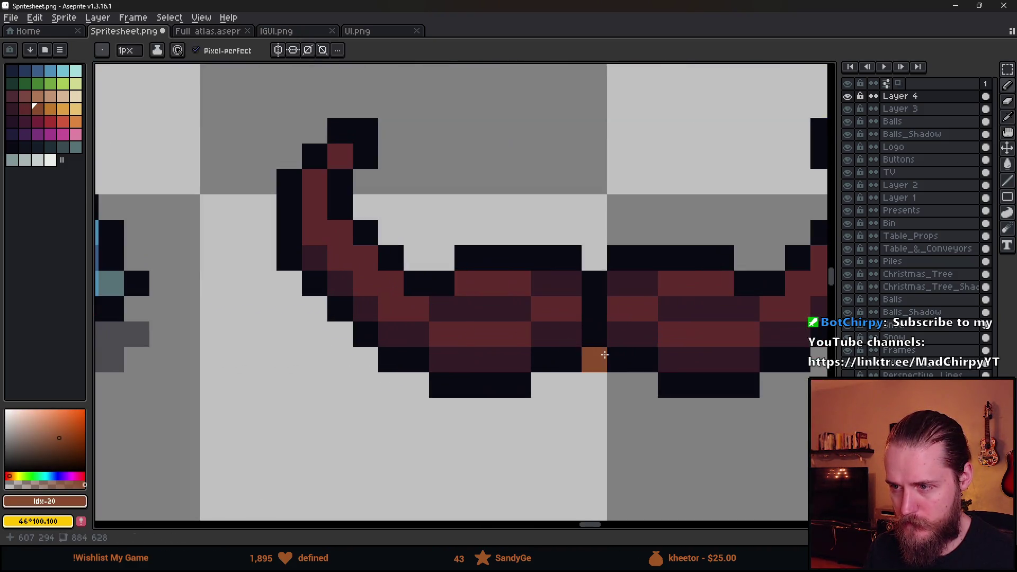
{"action": "scroll", "coordinate": [594, 357], "scroll_direction": "down", "scroll_amount": 6}
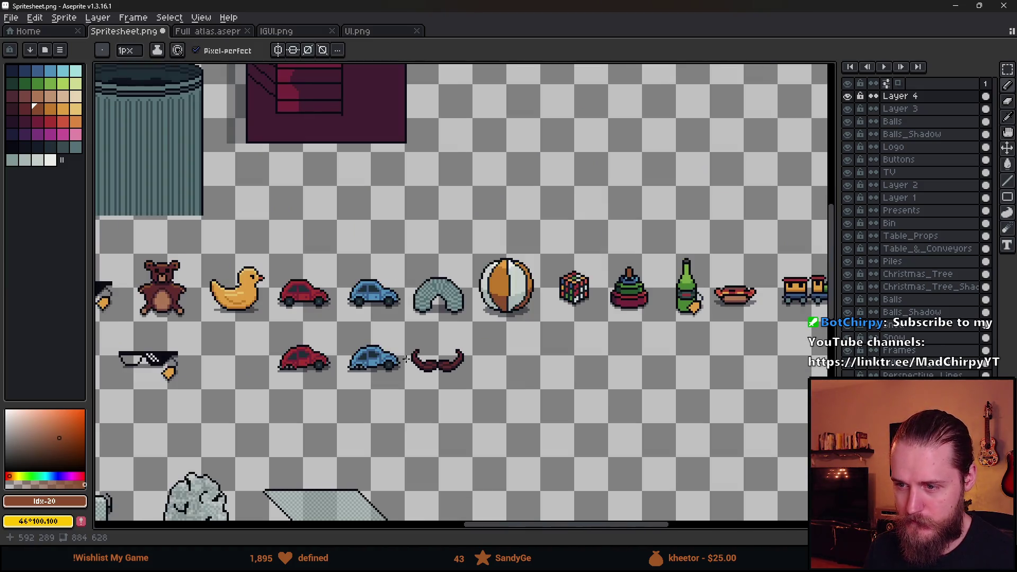
{"action": "scroll", "coordinate": [406, 359], "scroll_direction": "up", "scroll_amount": 4}
Test rectangular selections around the mustache's left side, left tip and whole sprite.
{"action": "key", "text": "m"}
{"action": "mouse_move", "coordinate": [392, 286]}
{"action": "left_mouse_down"}
{"action": "mouse_move", "coordinate": [434, 367]}
{"action": "mouse_move", "coordinate": [435, 418]}
{"action": "left_mouse_up"}
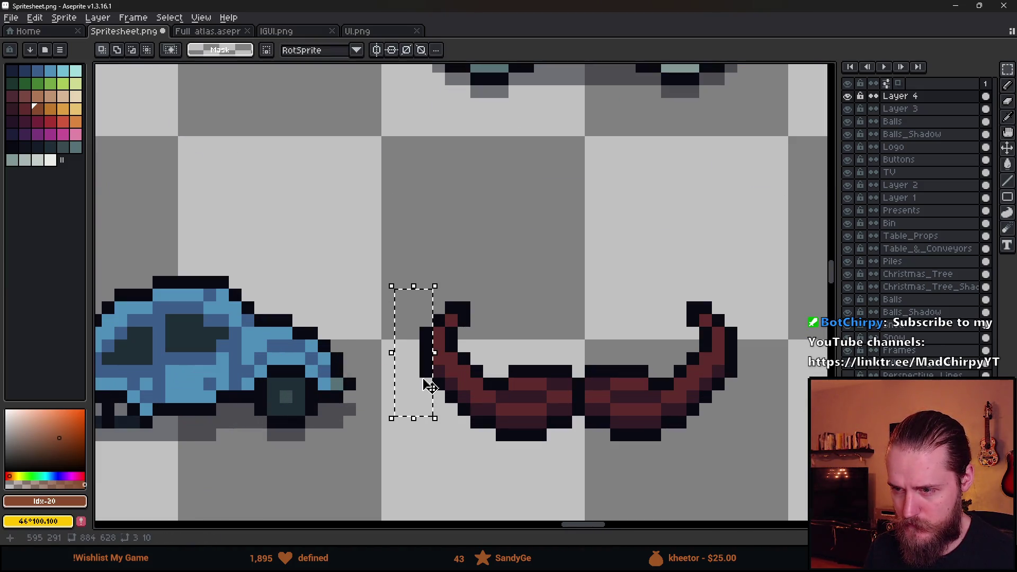
{"action": "key", "text": "ctrl+d"}
{"action": "mouse_move", "coordinate": [437, 294]}
{"action": "left_mouse_down"}
{"action": "mouse_move", "coordinate": [498, 329]}
{"action": "mouse_move", "coordinate": [466, 325]}
{"action": "mouse_move", "coordinate": [484, 311]}
{"action": "left_mouse_up"}
{"action": "scroll", "coordinate": [525, 363], "scroll_direction": "down", "scroll_amount": 3}
{"action": "scroll", "coordinate": [525, 363], "scroll_direction": "down", "scroll_amount": 2}
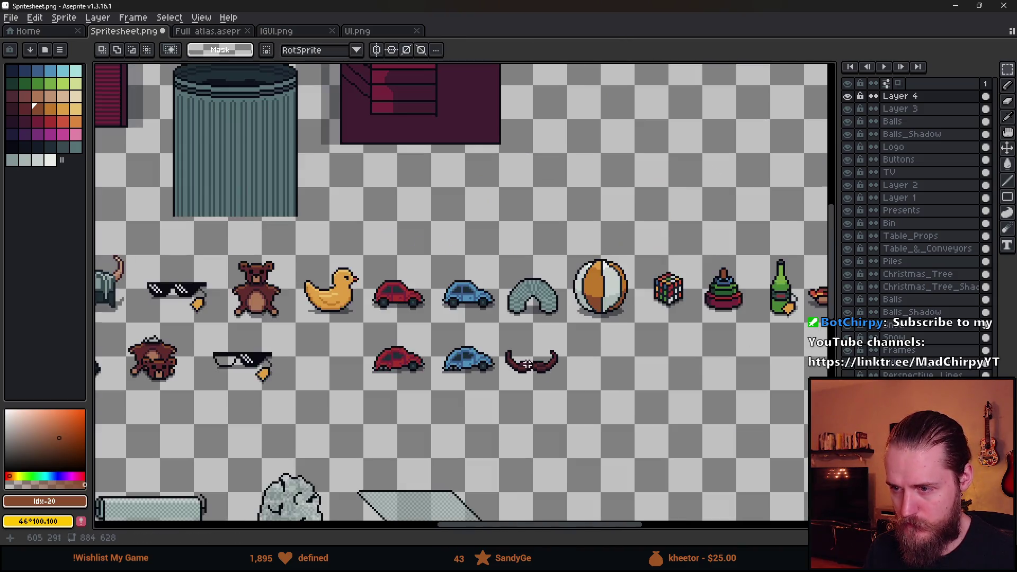
{"action": "scroll", "coordinate": [553, 377], "scroll_direction": "up", "scroll_amount": 3}
{"action": "scroll", "coordinate": [545, 389], "scroll_direction": "down", "scroll_amount": 2}
{"action": "scroll", "coordinate": [544, 390], "scroll_direction": "down", "scroll_amount": 2}
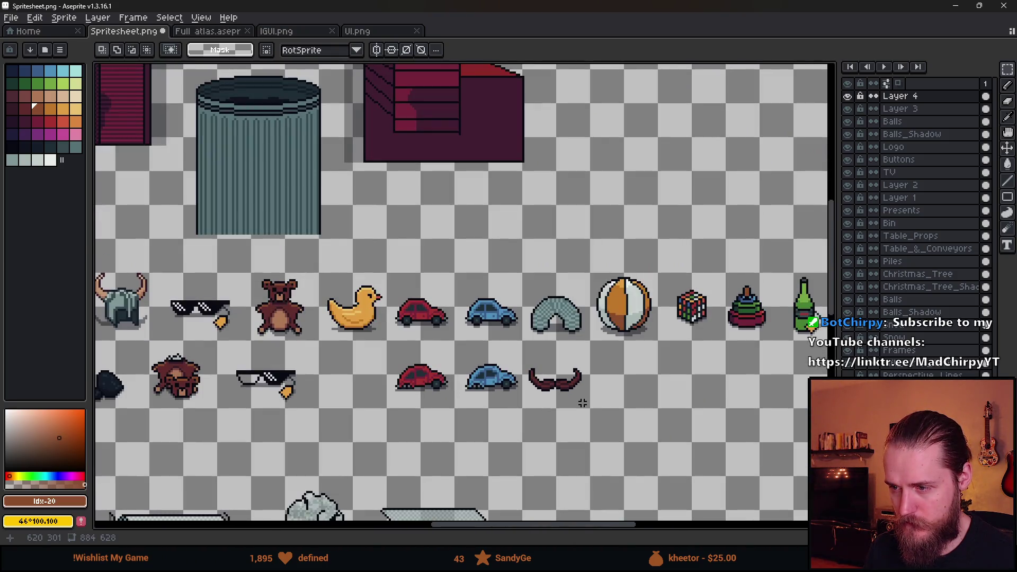
{"action": "scroll", "coordinate": [581, 398], "scroll_direction": "up", "scroll_amount": 3}
{"action": "scroll", "coordinate": [380, 268], "scroll_direction": "up", "scroll_amount": 1}
{"action": "mouse_move", "coordinate": [366, 262]}
{"action": "left_mouse_down"}
{"action": "mouse_move", "coordinate": [465, 318]}
{"action": "mouse_move", "coordinate": [447, 317]}
{"action": "left_mouse_up"}
{"action": "scroll", "coordinate": [565, 392], "scroll_direction": "down", "scroll_amount": 3}
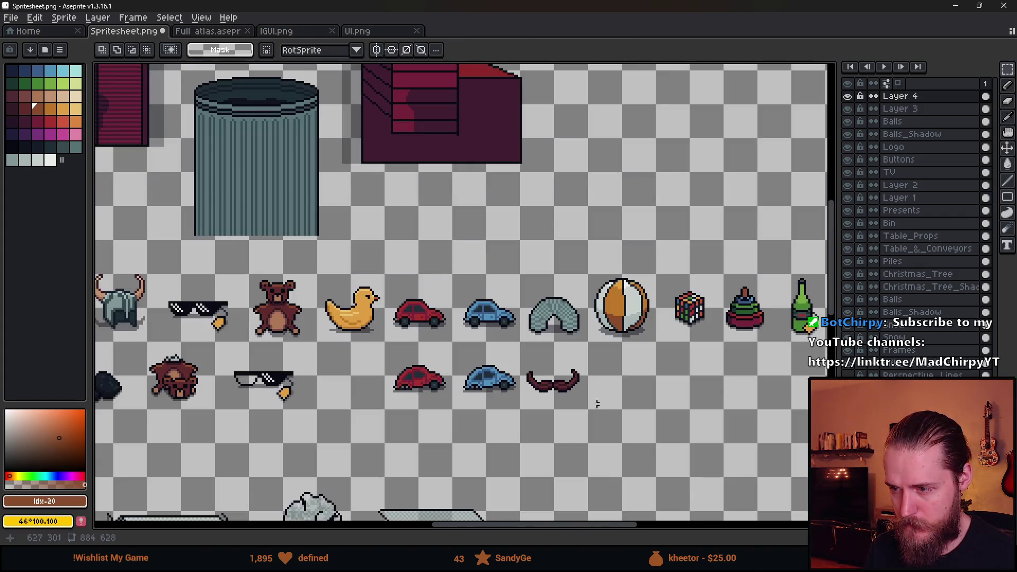
{"action": "scroll", "coordinate": [603, 405], "scroll_direction": "up", "scroll_amount": 3}
{"action": "scroll", "coordinate": [588, 429], "scroll_direction": "down", "scroll_amount": 1}
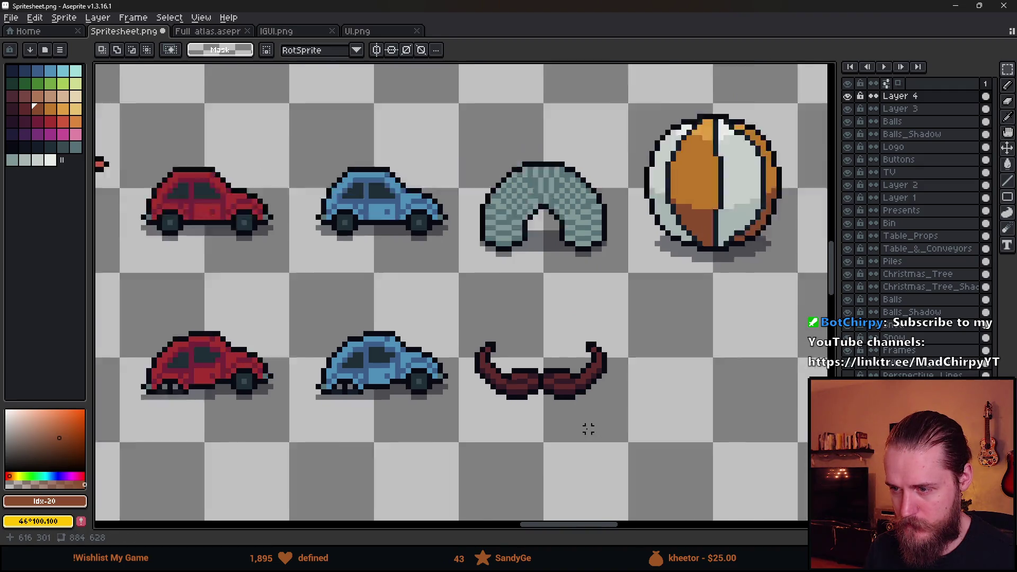
{"action": "scroll", "coordinate": [588, 430], "scroll_direction": "up", "scroll_amount": 1}
Sample the car's dark shadow colour with the Pencil ready.
{"action": "left_click", "coordinate": [337, 377], "text": "alt"}
{"action": "key", "text": "b"}
{"action": "scroll", "coordinate": [499, 398], "scroll_direction": "up", "scroll_amount": 1}
Draw grey shadow rows beneath the mustache's left half, right half and right tip.
{"action": "mouse_move", "coordinate": [419, 373]}
{"action": "left_mouse_down"}
{"action": "mouse_move", "coordinate": [432, 374]}
{"action": "mouse_move", "coordinate": [356, 361]}
{"action": "mouse_move", "coordinate": [449, 386]}
{"action": "mouse_move", "coordinate": [495, 377]}
{"action": "left_mouse_up"}
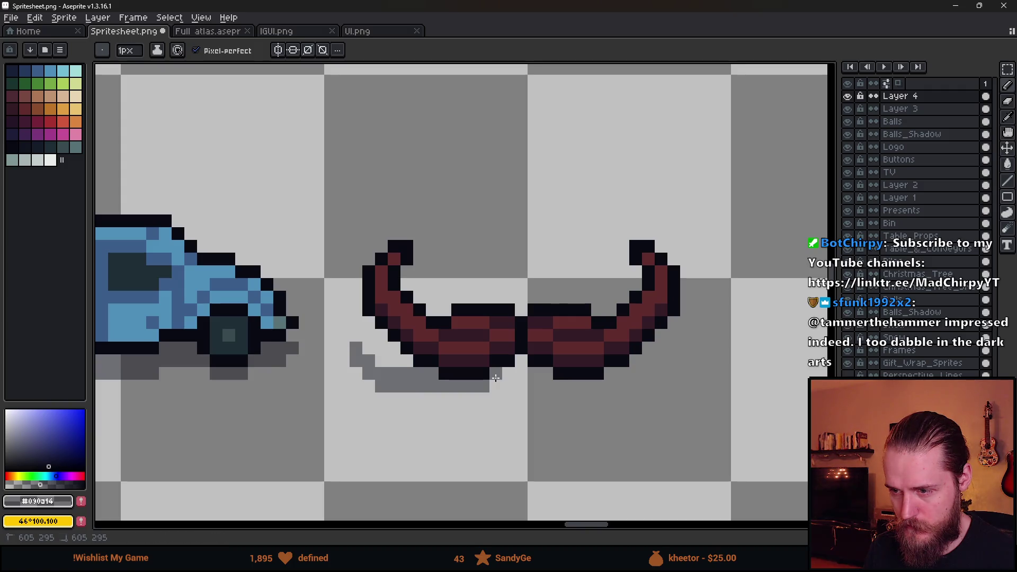
{"action": "left_click", "coordinate": [559, 386]}
{"action": "left_click", "coordinate": [597, 389], "text": "shift"}
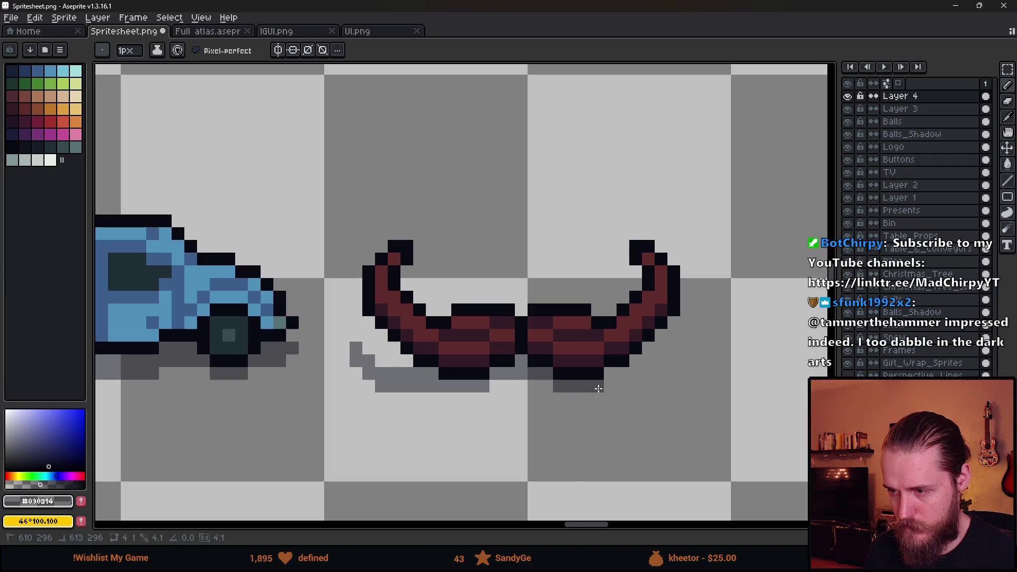
{"action": "left_click", "coordinate": [612, 389]}
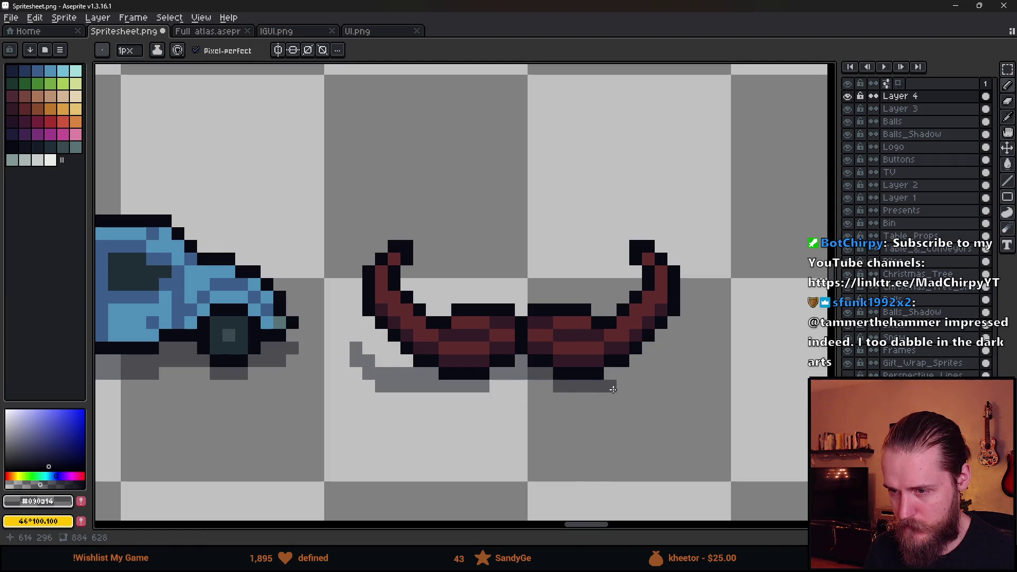
{"action": "left_click_drag", "start_coordinate": [613, 390], "coordinate": [651, 388]}
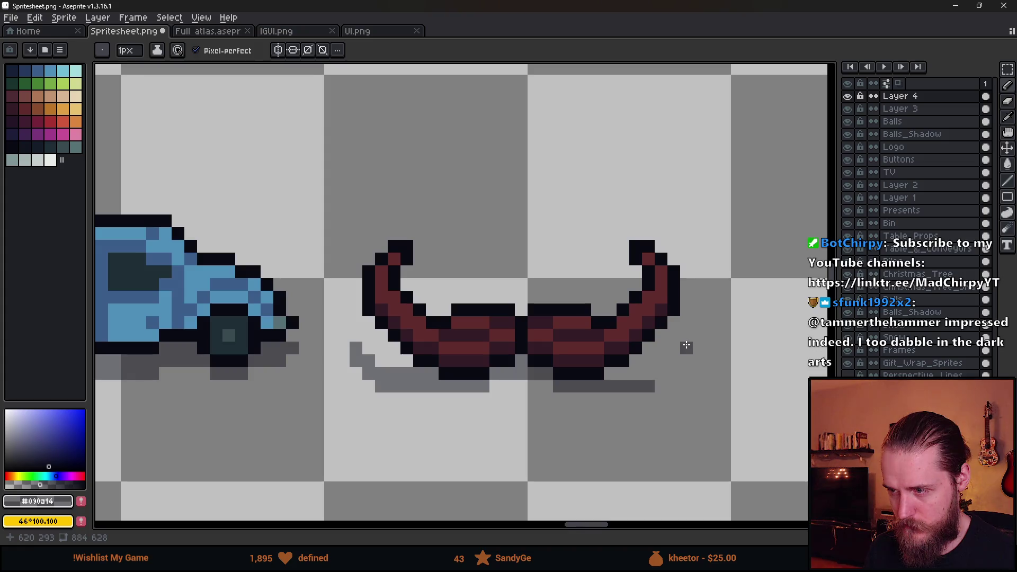
{"action": "mouse_move", "coordinate": [687, 348]}
{"action": "left_mouse_down"}
{"action": "mouse_move", "coordinate": [674, 376]}
{"action": "mouse_move", "coordinate": [608, 374]}
{"action": "mouse_move", "coordinate": [622, 374]}
{"action": "left_mouse_up"}
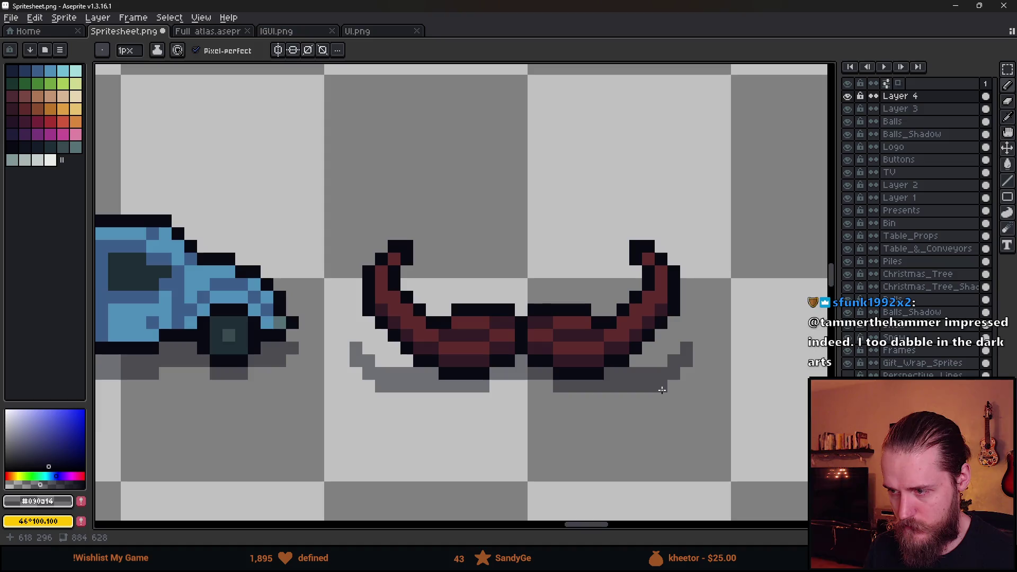
{"action": "scroll", "coordinate": [636, 398], "scroll_direction": "down", "scroll_amount": 2}
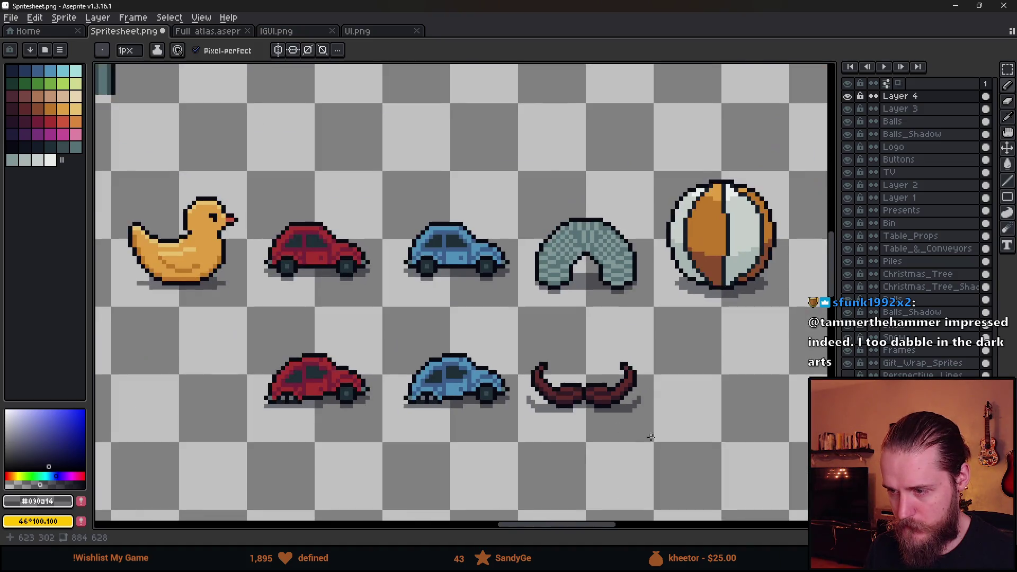
{"action": "scroll", "coordinate": [531, 371], "scroll_direction": "up", "scroll_amount": 3}
Tidy the shadow's ends: fix the left-end pixel and trim and nudge the right tip.
{"action": "key", "text": "m"}
{"action": "left_click_drag", "start_coordinate": [292, 256], "coordinate": [345, 374]}
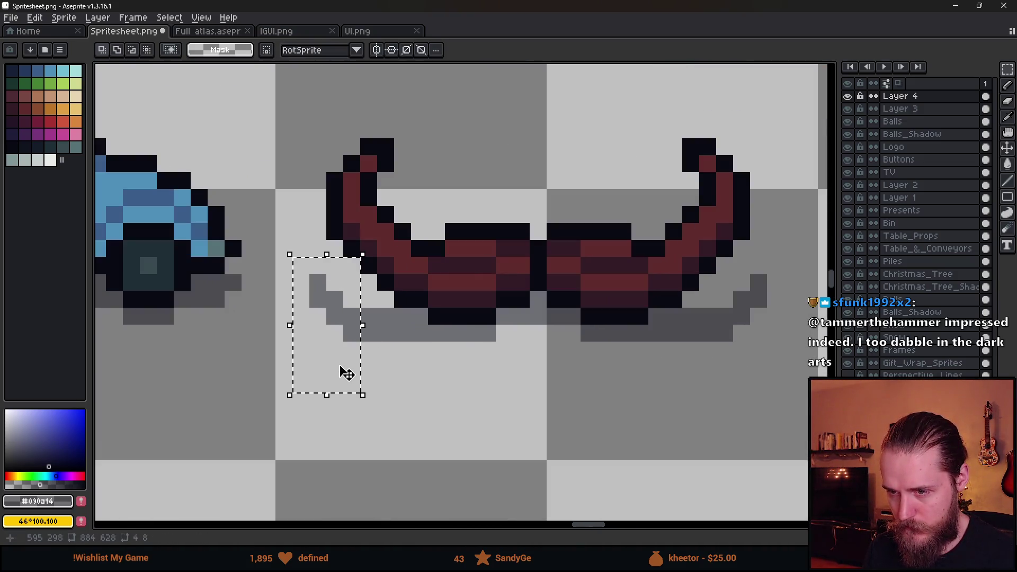
{"action": "key", "text": "ctrl+d"}
{"action": "key", "text": "e"}
{"action": "left_click", "coordinate": [368, 317]}
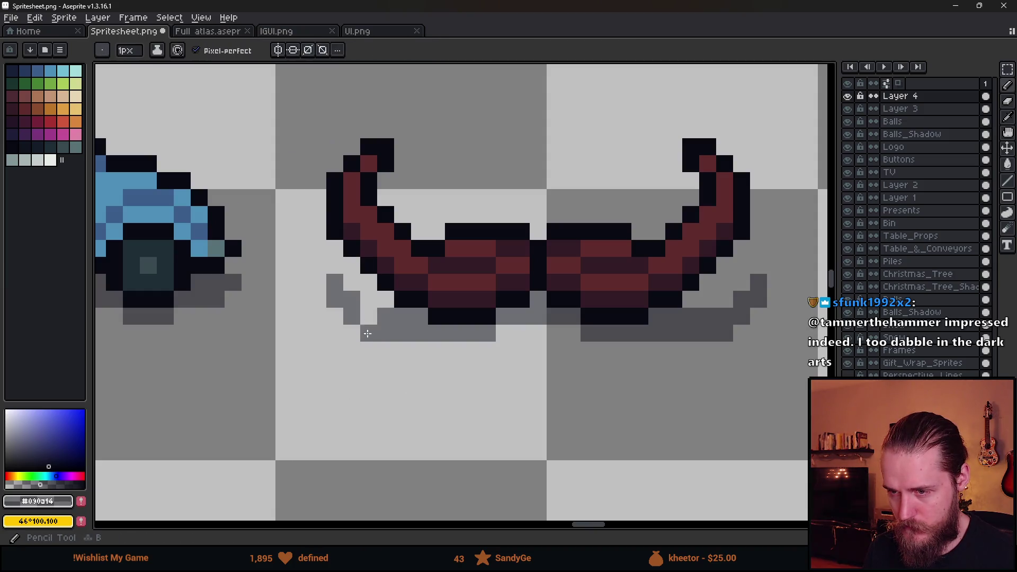
{"action": "key", "text": "e"}
{"action": "left_click_drag", "start_coordinate": [725, 316], "coordinate": [725, 332]}
{"action": "key", "text": "m"}
{"action": "mouse_move", "coordinate": [737, 276]}
{"action": "left_mouse_down"}
{"action": "mouse_move", "coordinate": [783, 340]}
{"action": "mouse_move", "coordinate": [741, 322]}
{"action": "left_mouse_up"}
{"action": "key", "text": "ctrl+d"}
{"action": "scroll", "coordinate": [649, 420], "scroll_direction": "down", "scroll_amount": 5}
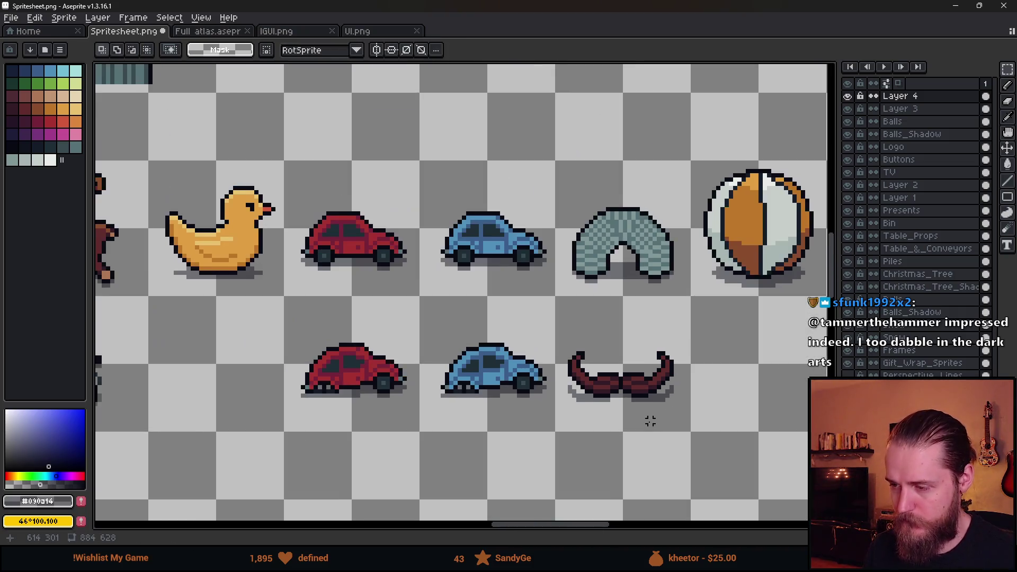
{"action": "scroll", "coordinate": [599, 404], "scroll_direction": "down", "scroll_amount": 2}
{"action": "scroll", "coordinate": [588, 403], "scroll_direction": "up", "scroll_amount": 1}
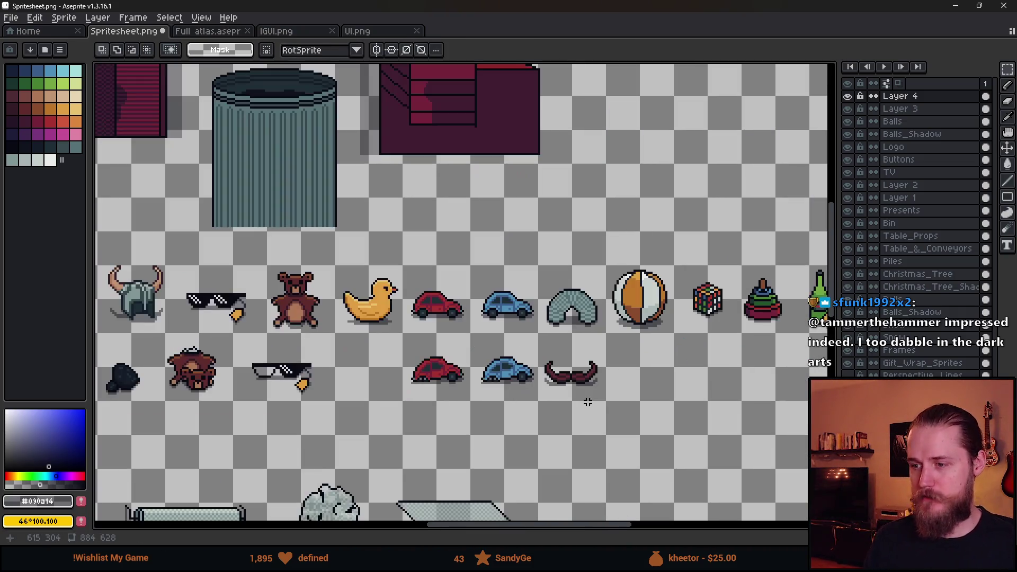
{"action": "scroll", "coordinate": [586, 382], "scroll_direction": "up", "scroll_amount": 2}
{"action": "scroll", "coordinate": [518, 345], "scroll_direction": "up", "scroll_amount": 2}
{"action": "key", "text": "b"}
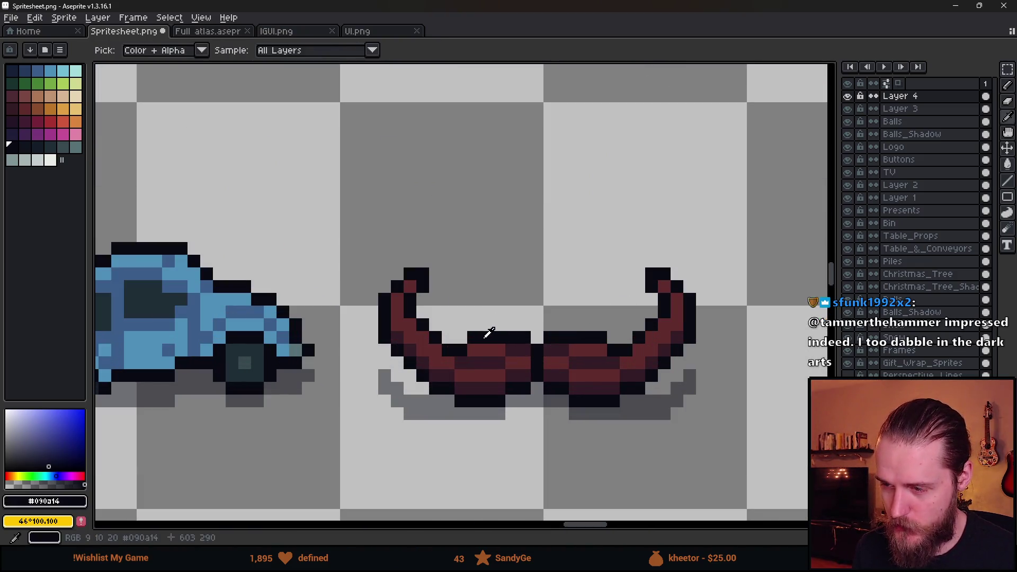
{"action": "mouse_move", "coordinate": [443, 323]}
{"action": "left_mouse_down"}
{"action": "mouse_move", "coordinate": [508, 265]}
{"action": "mouse_move", "coordinate": [604, 294]}
{"action": "mouse_move", "coordinate": [657, 355]}
{"action": "left_mouse_up"}
{"action": "scroll", "coordinate": [656, 363], "scroll_direction": "down", "scroll_amount": 2}
{"action": "scroll", "coordinate": [637, 354], "scroll_direction": "up", "scroll_amount": 2}
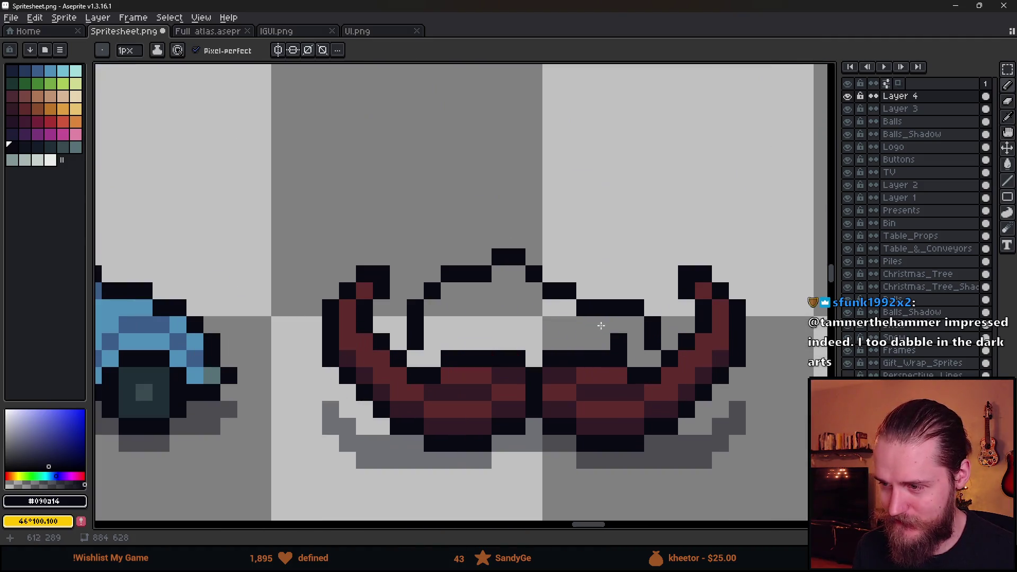
{"action": "mouse_move", "coordinate": [415, 359]}
{"action": "left_mouse_down"}
{"action": "mouse_move", "coordinate": [436, 334]}
{"action": "mouse_move", "coordinate": [431, 302]}
{"action": "mouse_move", "coordinate": [504, 268]}
{"action": "mouse_move", "coordinate": [645, 343]}
{"action": "left_mouse_up"}
{"action": "key", "text": "e"}
{"action": "left_click_drag", "start_coordinate": [432, 342], "coordinate": [432, 325]}
{"action": "scroll", "coordinate": [551, 377], "scroll_direction": "down", "scroll_amount": 5}
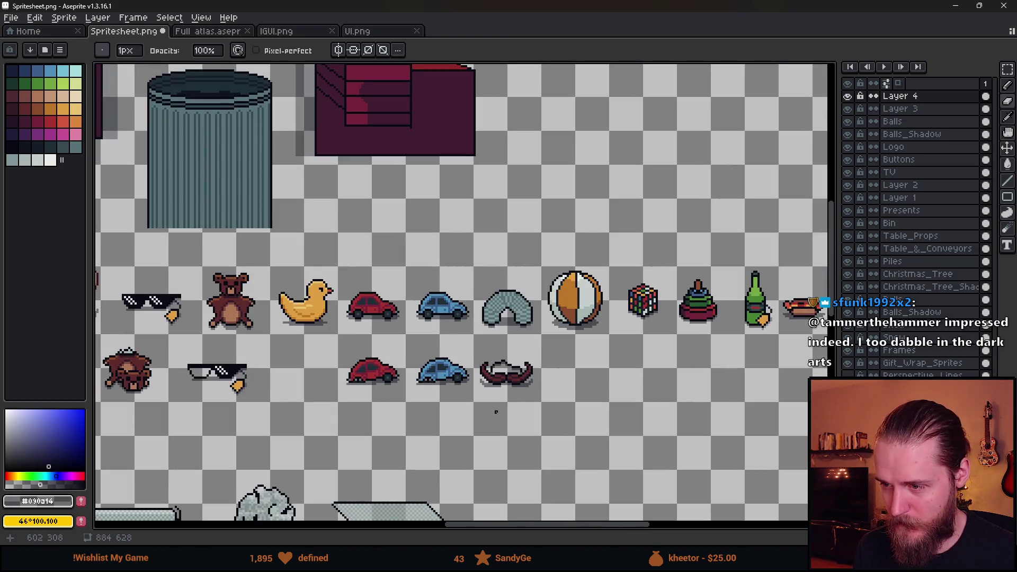
{"action": "scroll", "coordinate": [489, 401], "scroll_direction": "down", "scroll_amount": 2}
{"action": "scroll", "coordinate": [489, 401], "scroll_direction": "up", "scroll_amount": 2}
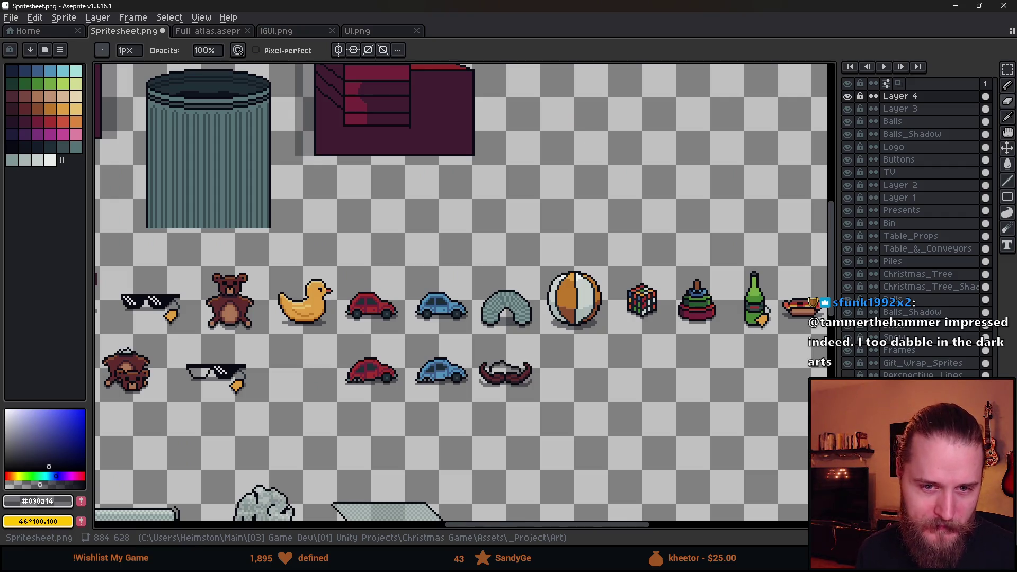
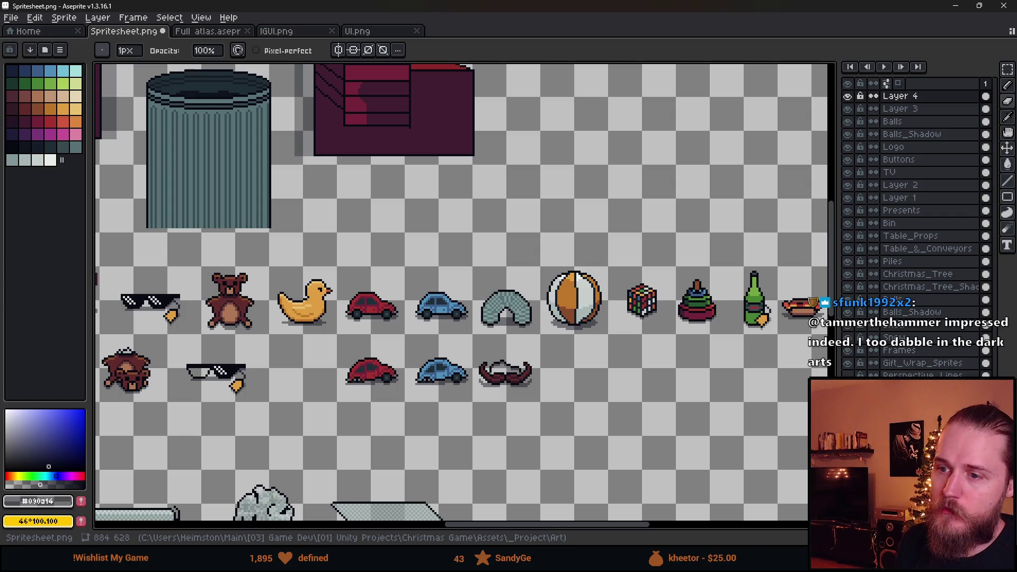
Try selecting and dragging the car's rear wheel down, then cancel and deselect.
{"action": "scroll", "coordinate": [534, 298], "scroll_direction": "up", "scroll_amount": 3}
{"action": "scroll", "coordinate": [433, 349], "scroll_direction": "up", "scroll_amount": 1}
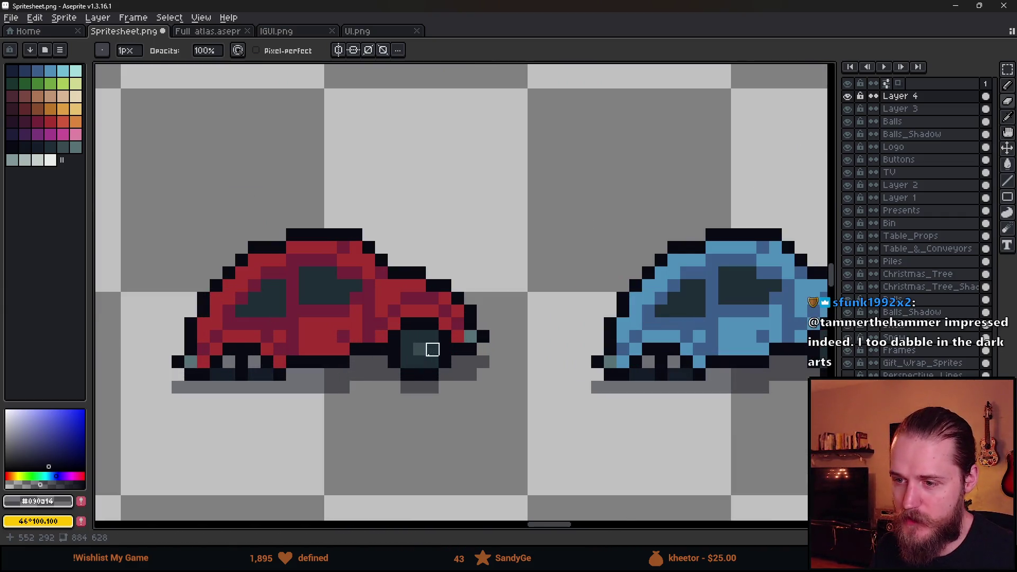
{"action": "key", "text": "m"}
{"action": "mouse_move", "coordinate": [449, 278]}
{"action": "left_mouse_down"}
{"action": "mouse_move", "coordinate": [517, 350]}
{"action": "mouse_move", "coordinate": [395, 442]}
{"action": "left_mouse_up"}
{"action": "key", "text": "Escape"}
{"action": "key", "text": "ctrl+d"}
Pick the dark outline colour and draw dark pixels beneath the car's shadow, undoing the last stroke.
{"action": "key", "text": "i"}
{"action": "left_click", "coordinate": [479, 320]}
{"action": "key", "text": "b"}
{"action": "left_click", "coordinate": [276, 385]}
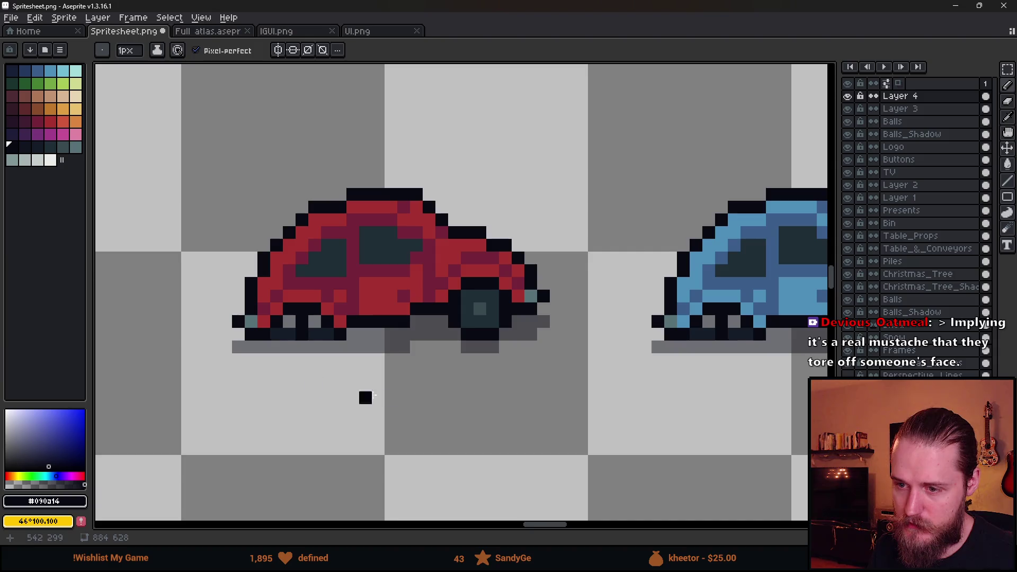
{"action": "mouse_move", "coordinate": [366, 373]}
{"action": "left_mouse_down"}
{"action": "mouse_move", "coordinate": [393, 374]}
{"action": "mouse_move", "coordinate": [354, 348]}
{"action": "mouse_move", "coordinate": [420, 353]}
{"action": "mouse_move", "coordinate": [363, 359]}
{"action": "left_mouse_up"}
{"action": "left_click", "coordinate": [477, 312], "text": "alt"}
{"action": "key", "text": "ctrl+z"}
{"action": "scroll", "coordinate": [430, 397], "scroll_direction": "down", "scroll_amount": 5}
{"action": "scroll", "coordinate": [425, 411], "scroll_direction": "up", "scroll_amount": 5}
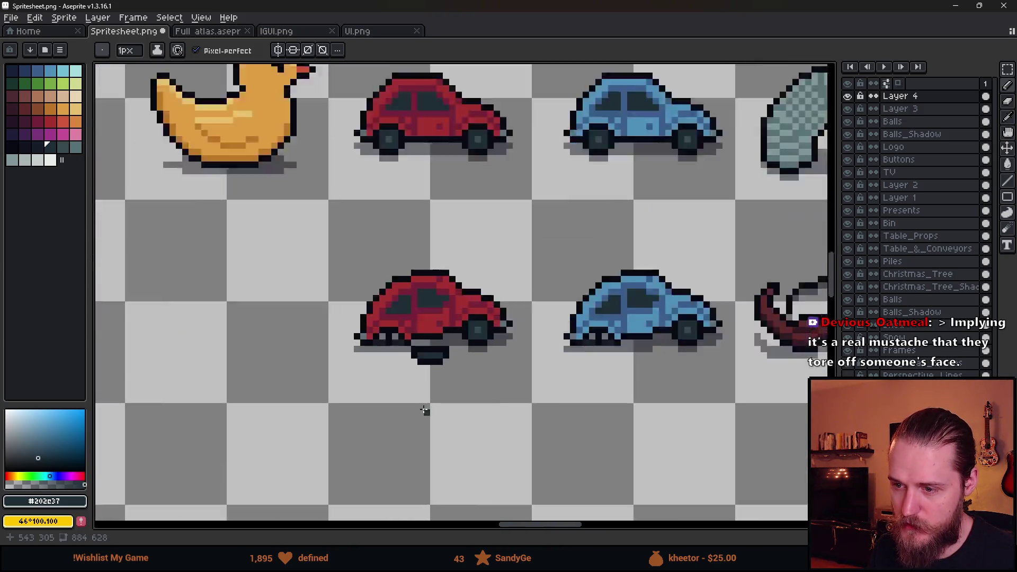
Erase the stray dark pixels left under the car.
{"action": "key", "text": "e"}
{"action": "left_click_drag", "start_coordinate": [402, 290], "coordinate": [418, 289]}
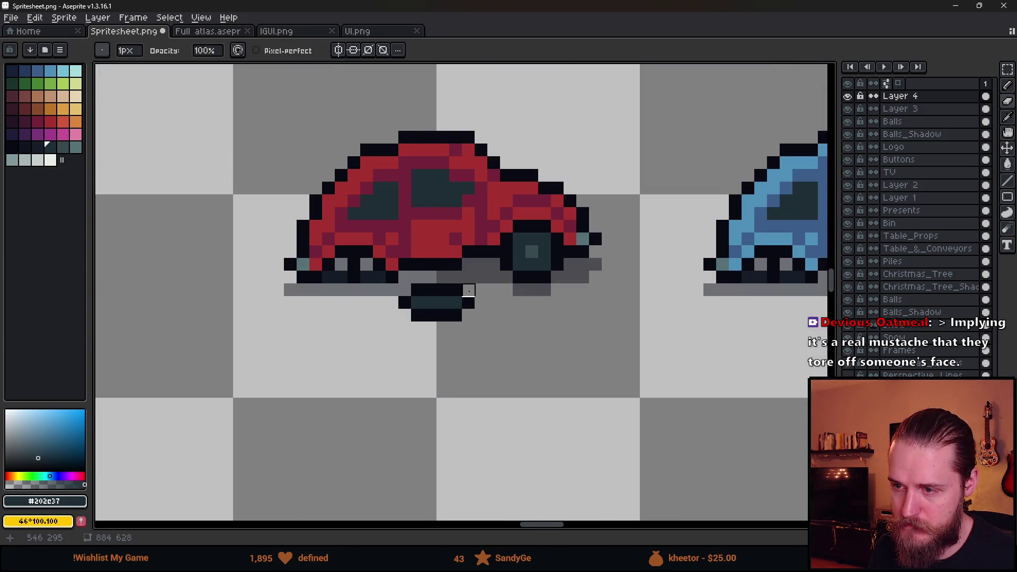
{"action": "left_click_drag", "start_coordinate": [482, 290], "coordinate": [466, 290]}
{"action": "scroll", "coordinate": [530, 395], "scroll_direction": "down", "scroll_amount": 3}
{"action": "scroll", "coordinate": [516, 385], "scroll_direction": "up", "scroll_amount": 5}
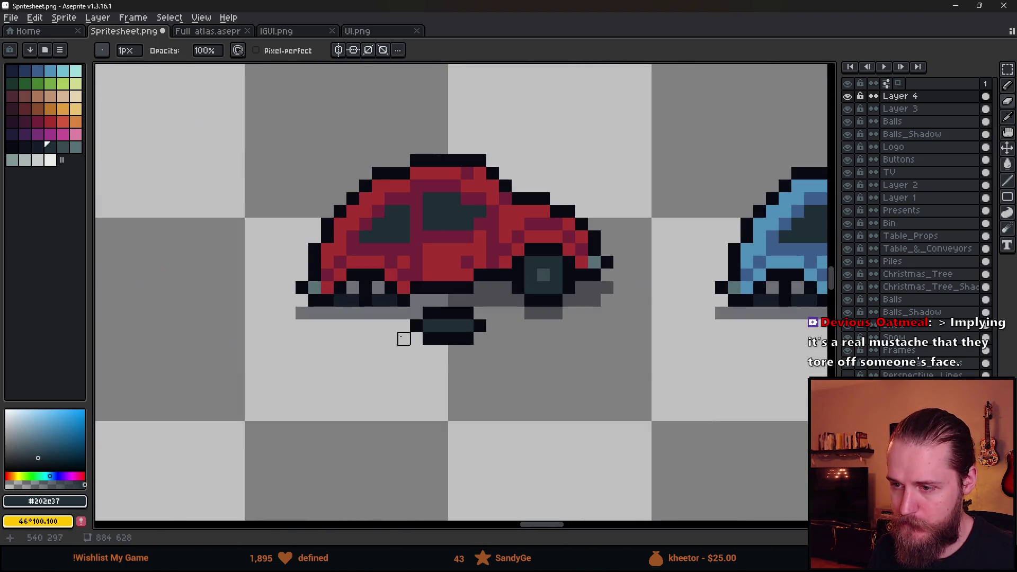
Outline the detached wheel's left, bottom and right sides in near-black below the car.
{"action": "left_click", "coordinate": [415, 325], "text": "alt"}
{"action": "left_click", "coordinate": [416, 328]}
{"action": "mouse_move", "coordinate": [416, 328]}
{"action": "left_mouse_down"}
{"action": "mouse_move", "coordinate": [416, 354]}
{"action": "mouse_move", "coordinate": [466, 363]}
{"action": "mouse_move", "coordinate": [484, 338]}
{"action": "mouse_move", "coordinate": [447, 326]}
{"action": "left_mouse_up"}
{"action": "left_click", "coordinate": [541, 271], "text": "alt"}
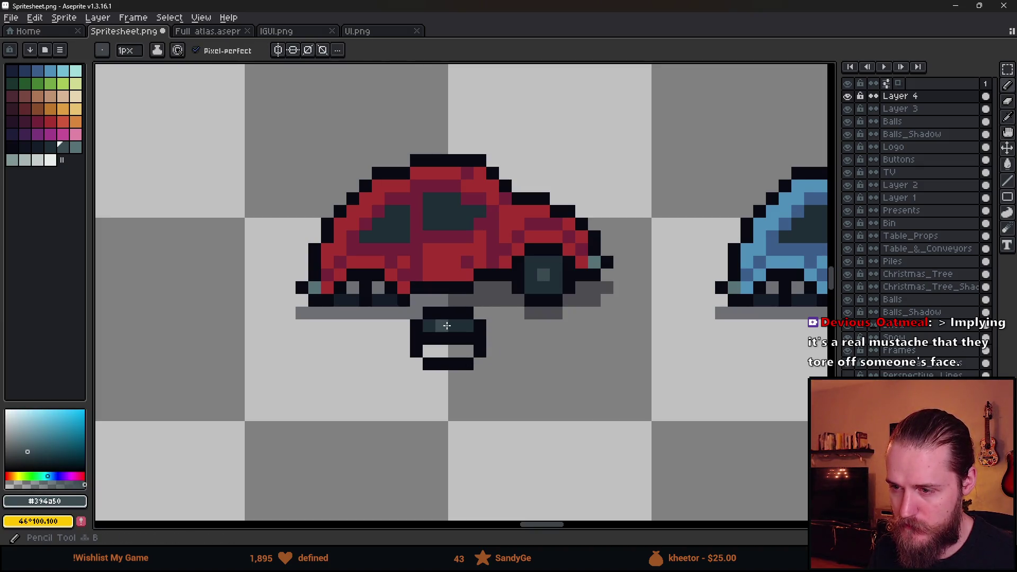
{"action": "scroll", "coordinate": [446, 326], "scroll_direction": "down", "scroll_amount": 2}
{"action": "scroll", "coordinate": [451, 339], "scroll_direction": "up", "scroll_amount": 1}
Select the area under the car, then clear the selection.
{"action": "key", "text": "m"}
{"action": "left_click_drag", "start_coordinate": [454, 335], "coordinate": [501, 415]}
{"action": "scroll", "coordinate": [504, 391], "scroll_direction": "down", "scroll_amount": 2}
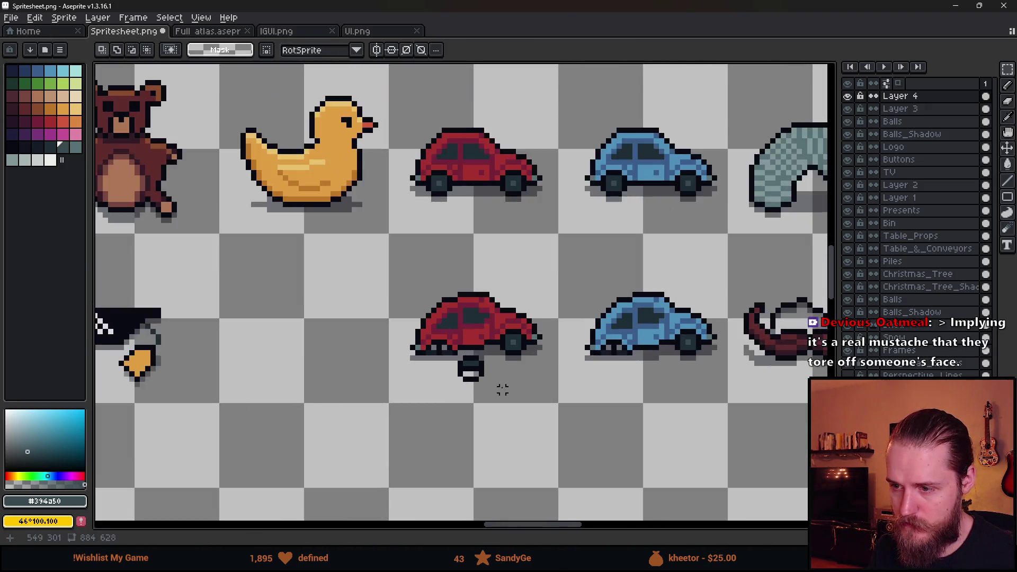
{"action": "scroll", "coordinate": [501, 393], "scroll_direction": "up", "scroll_amount": 3}
{"action": "key", "text": "ctrl+d"}
Fill the wheel's light interior solid with the dark grey #202e37.
{"action": "key", "text": "b"}
{"action": "left_click", "coordinate": [420, 318], "text": "alt"}
{"action": "left_click", "coordinate": [426, 329]}
{"action": "left_click_drag", "start_coordinate": [414, 355], "coordinate": [452, 357]}
{"action": "scroll", "coordinate": [475, 400], "scroll_direction": "down", "scroll_amount": 3}
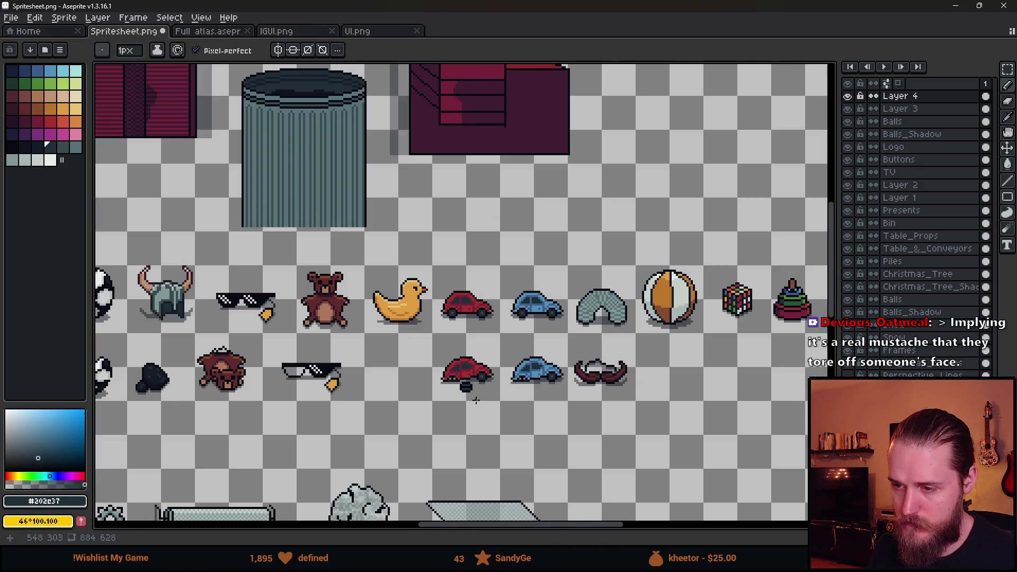
{"action": "scroll", "coordinate": [477, 401], "scroll_direction": "down", "scroll_amount": 2}
{"action": "scroll", "coordinate": [477, 401], "scroll_direction": "up", "scroll_amount": 2}
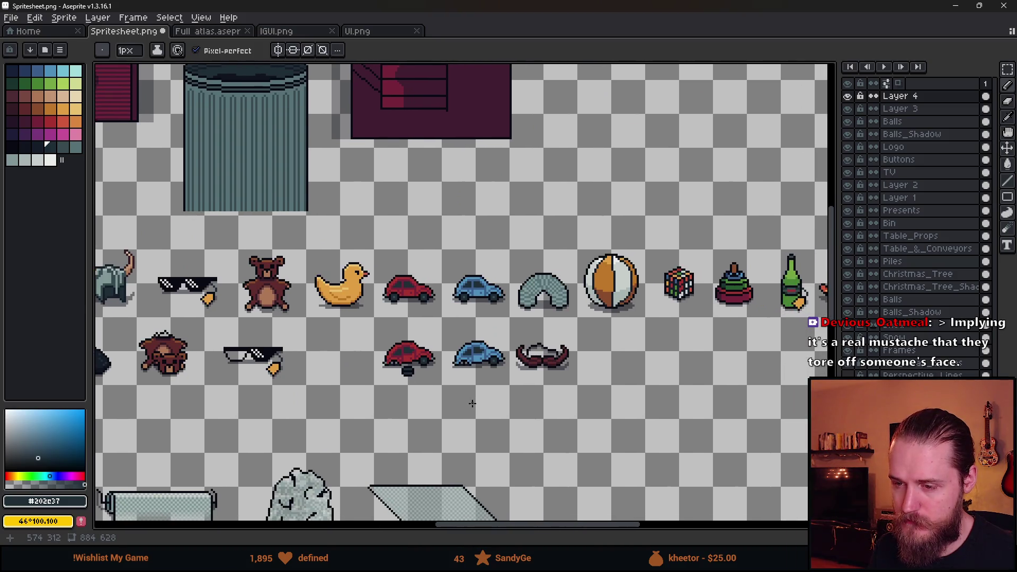
{"action": "scroll", "coordinate": [472, 402], "scroll_direction": "up", "scroll_amount": 3}
{"action": "scroll", "coordinate": [412, 380], "scroll_direction": "up", "scroll_amount": 2}
Erase the wheel block's bottom rows and bottom-right pixel to make it smaller.
{"action": "key", "text": "e"}
{"action": "mouse_move", "coordinate": [341, 350]}
{"action": "left_mouse_down"}
{"action": "mouse_move", "coordinate": [395, 350]}
{"action": "mouse_move", "coordinate": [357, 356]}
{"action": "left_mouse_up"}
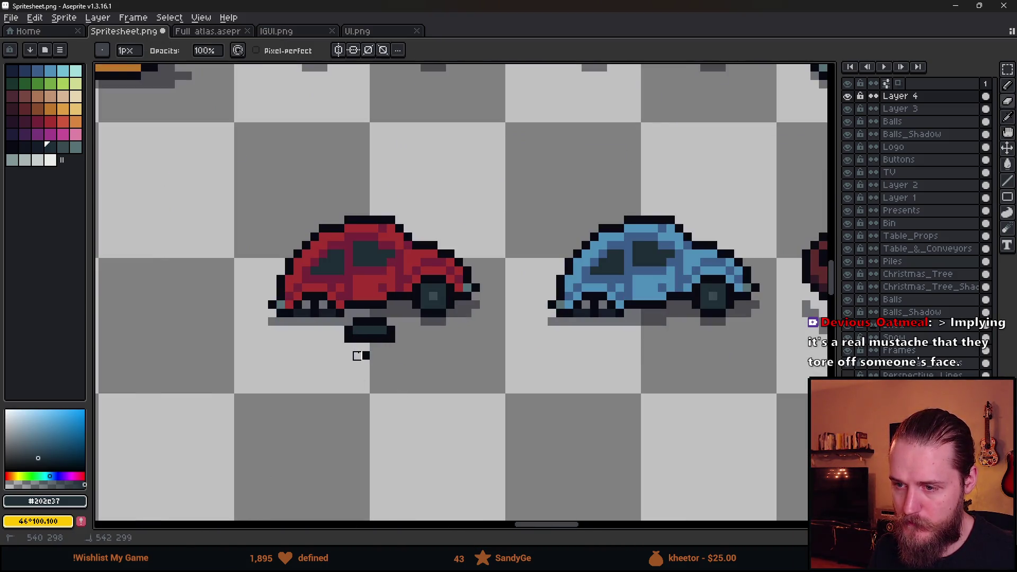
{"action": "left_click", "coordinate": [391, 338]}
{"action": "scroll", "coordinate": [348, 339], "scroll_direction": "down", "scroll_amount": 5}
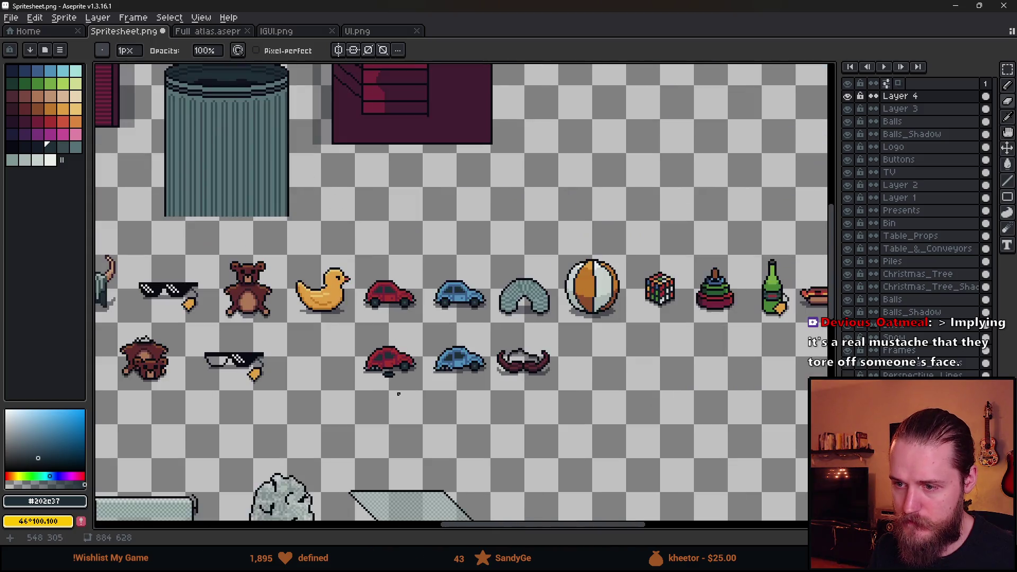
{"action": "scroll", "coordinate": [409, 399], "scroll_direction": "up", "scroll_amount": 3}
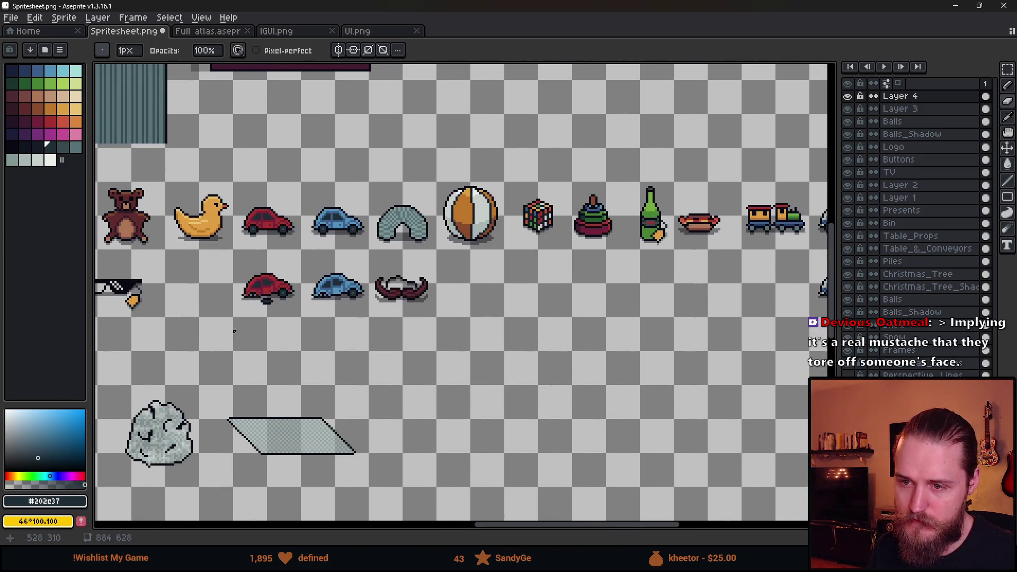
Sketch a freehand loop around the damaged car, then undo it.
{"action": "key", "text": "b"}
{"action": "mouse_move", "coordinate": [297, 265]}
{"action": "left_mouse_down"}
{"action": "mouse_move", "coordinate": [225, 333]}
{"action": "mouse_move", "coordinate": [242, 243]}
{"action": "mouse_move", "coordinate": [306, 306]}
{"action": "left_mouse_up"}
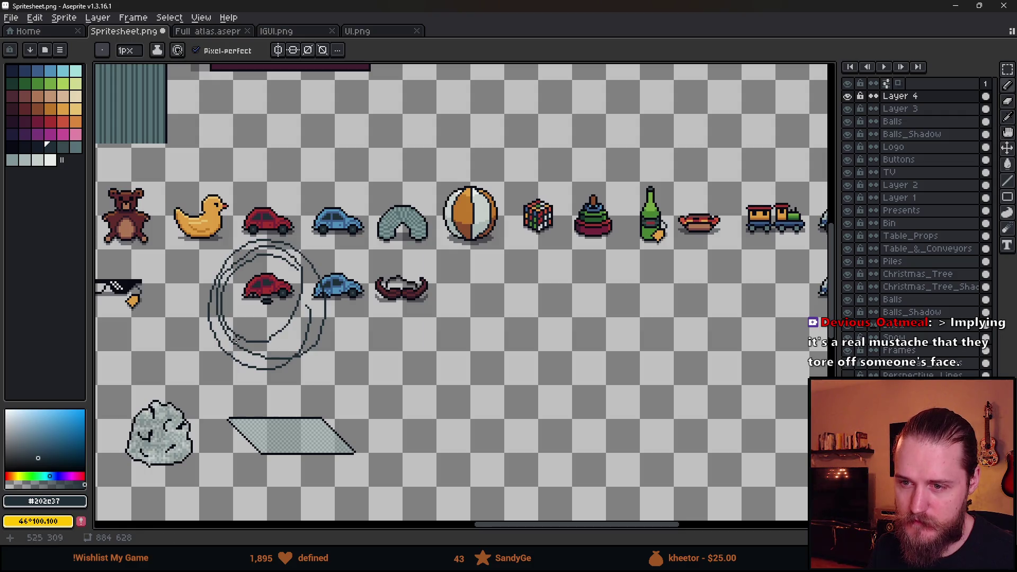
{"action": "key", "text": "v"}
{"action": "key", "text": "ctrl+z"}
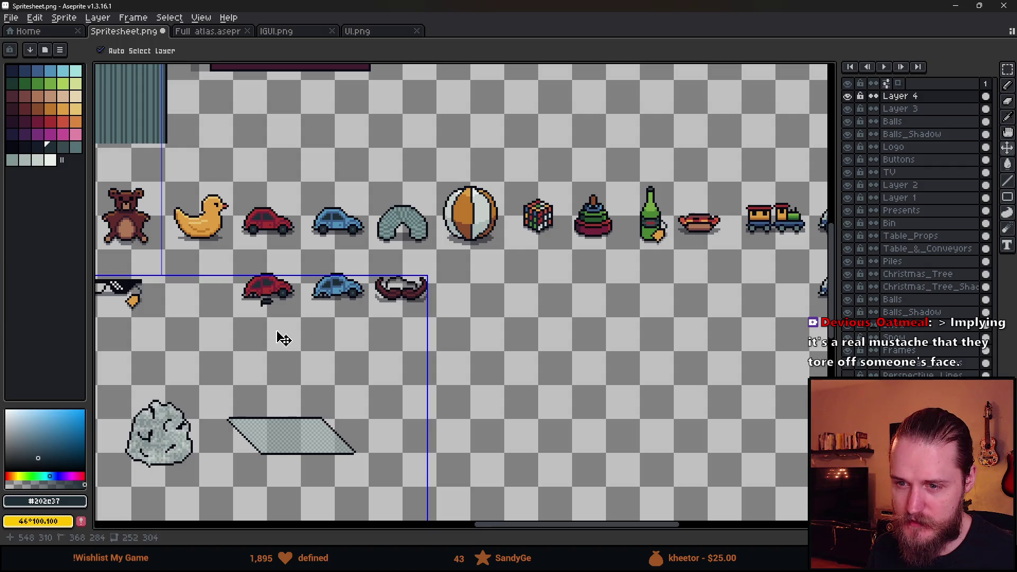
{"action": "key", "text": "ctrl+z"}
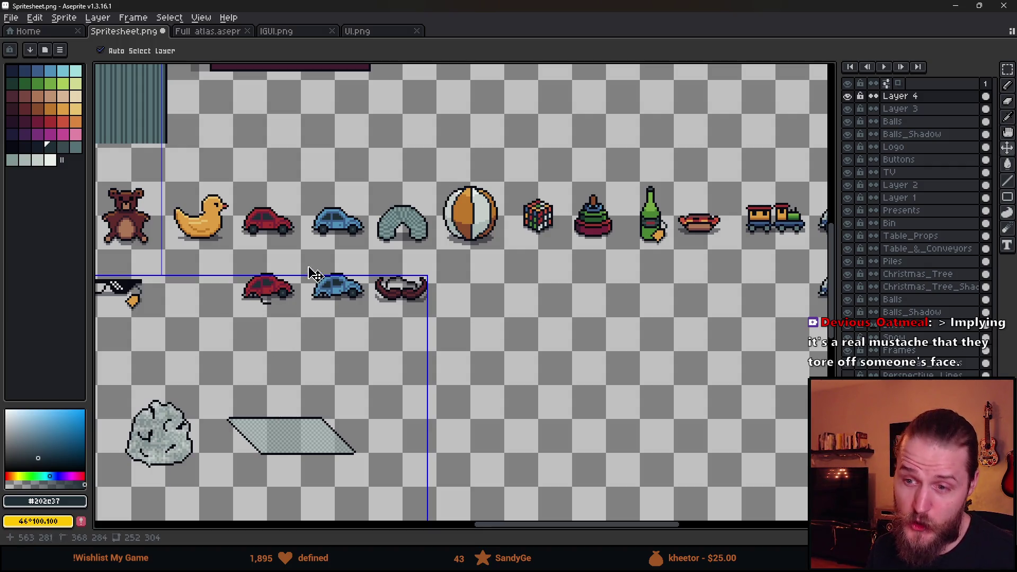
{"action": "key", "text": "b"}
{"action": "scroll", "coordinate": [448, 235], "scroll_direction": "down", "scroll_amount": 2}
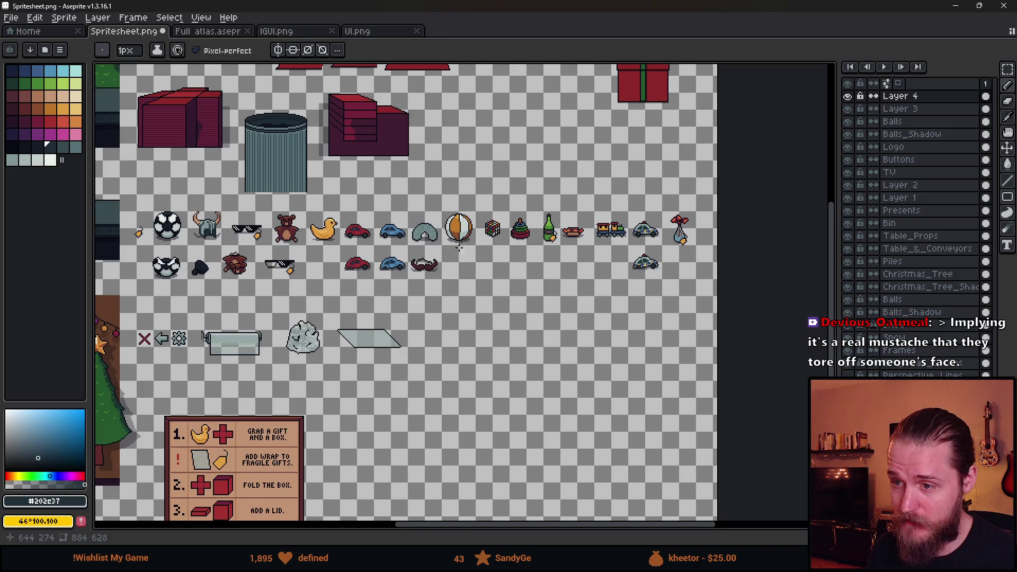
{"action": "scroll", "coordinate": [388, 265], "scroll_direction": "up", "scroll_amount": 2}
{"action": "scroll", "coordinate": [463, 254], "scroll_direction": "up", "scroll_amount": 5}
{"action": "key", "text": "m"}
{"action": "left_click_drag", "start_coordinate": [413, 225], "coordinate": [436, 274]}
{"action": "scroll", "coordinate": [447, 294], "scroll_direction": "down", "scroll_amount": 8}
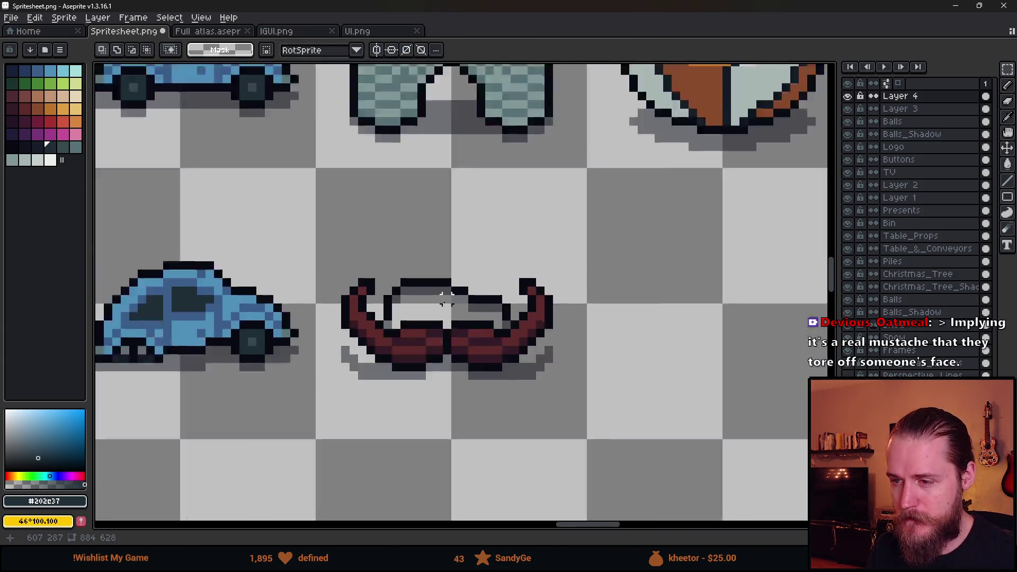
{"action": "scroll", "coordinate": [396, 328], "scroll_direction": "up", "scroll_amount": 3}
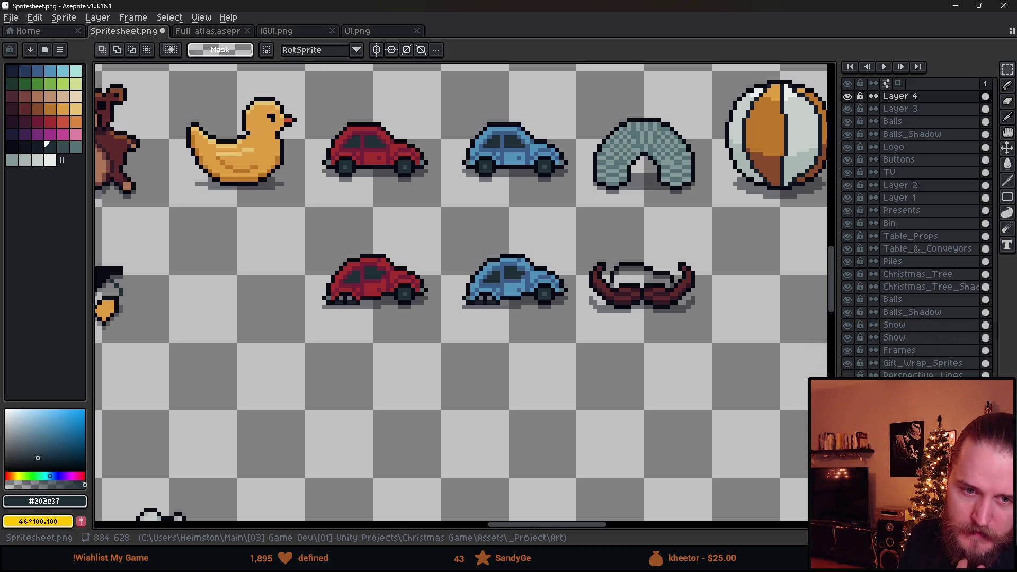
{"action": "scroll", "coordinate": [250, 341], "scroll_direction": "down", "scroll_amount": 3}
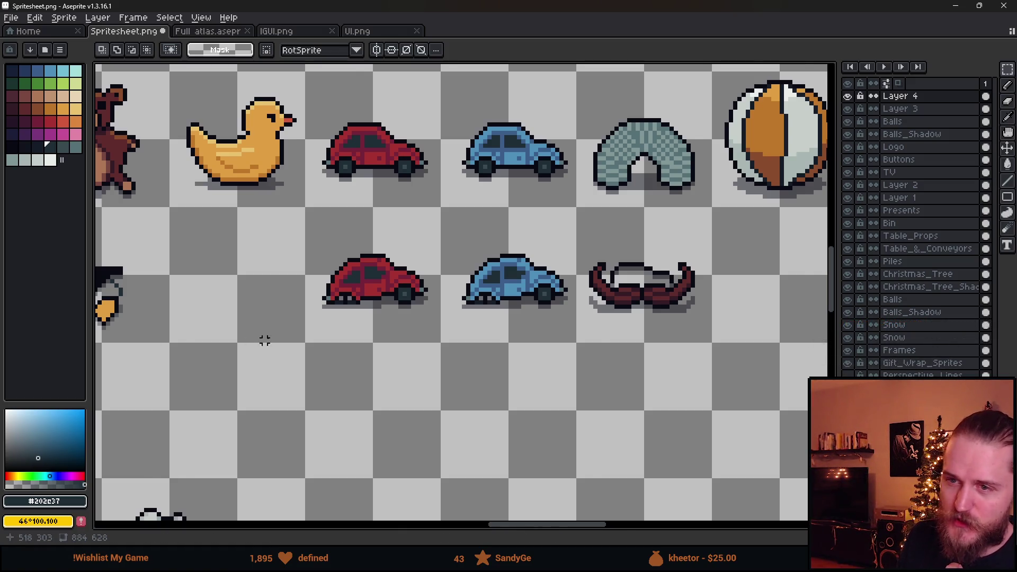
{"action": "scroll", "coordinate": [254, 311], "scroll_direction": "up", "scroll_amount": 2}
{"action": "left_click_drag", "start_coordinate": [254, 309], "coordinate": [403, 312]}
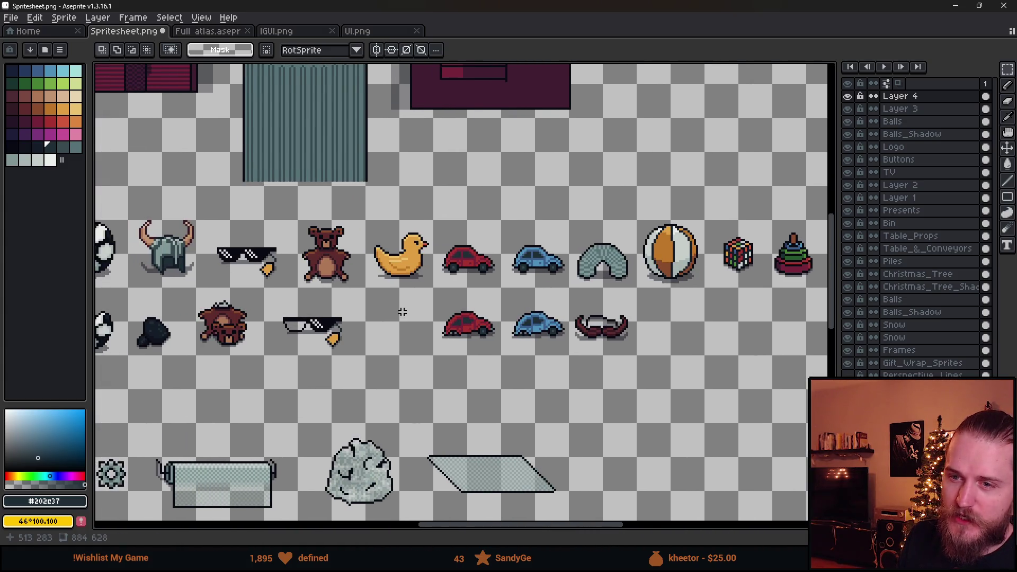
{"action": "scroll", "coordinate": [403, 312], "scroll_direction": "down", "scroll_amount": 2}
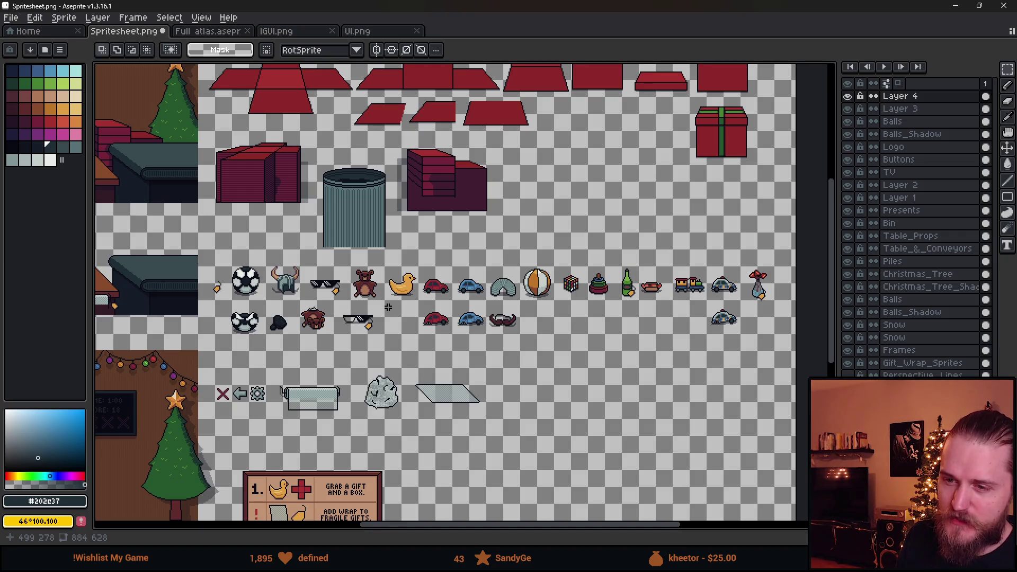
{"action": "scroll", "coordinate": [452, 319], "scroll_direction": "up", "scroll_amount": 1}
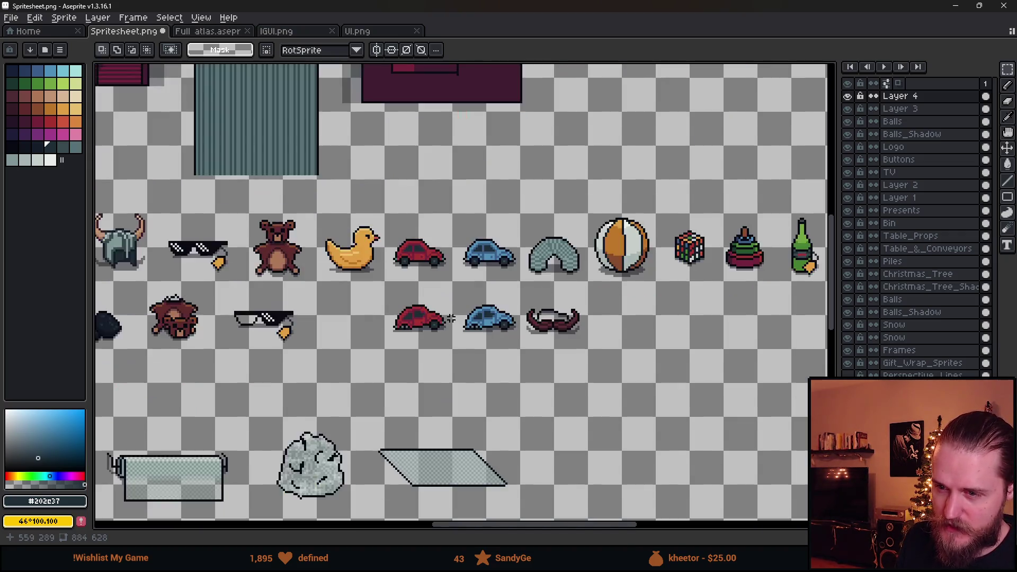
{"action": "scroll", "coordinate": [451, 319], "scroll_direction": "down", "scroll_amount": 1}
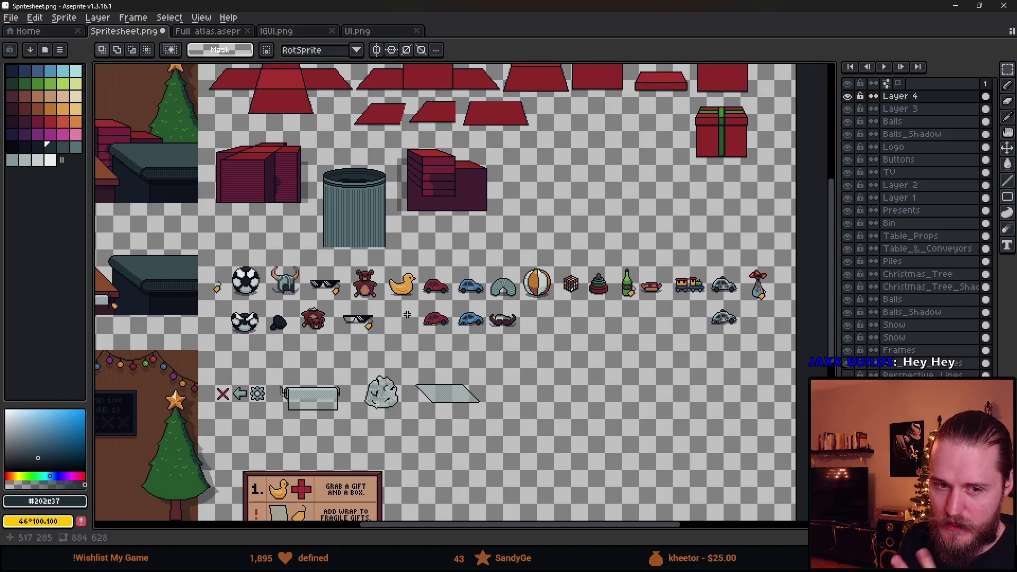
{"action": "left_click_drag", "start_coordinate": [407, 315], "coordinate": [365, 296]}
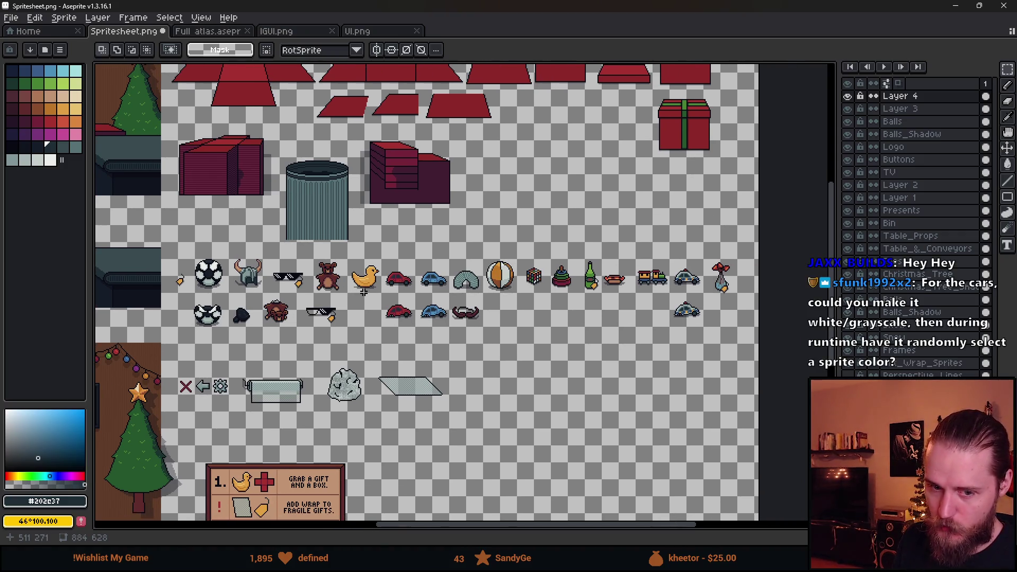
{"action": "scroll", "coordinate": [443, 291], "scroll_direction": "up", "scroll_amount": 1}
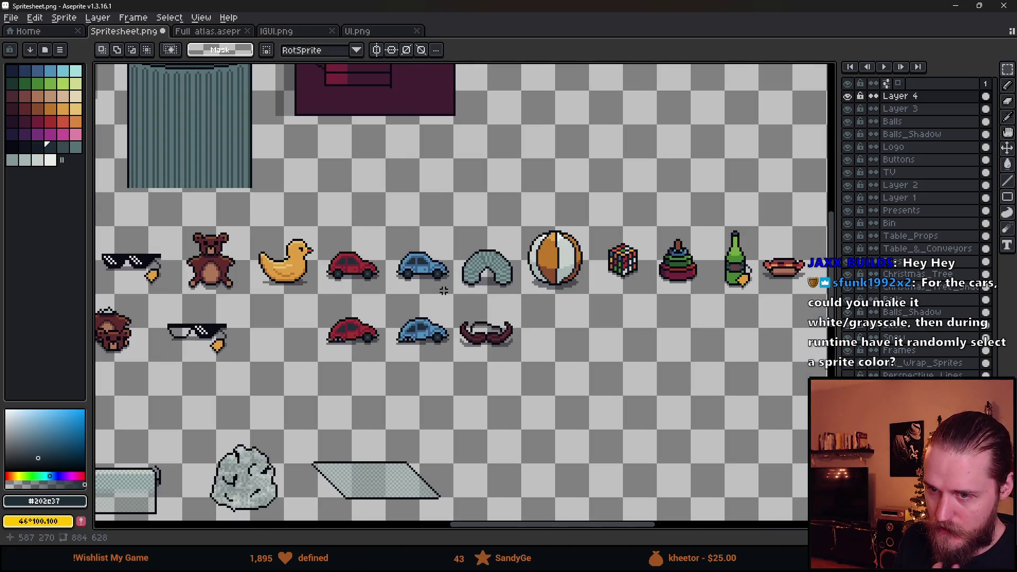
{"action": "scroll", "coordinate": [443, 291], "scroll_direction": "down", "scroll_amount": 1}
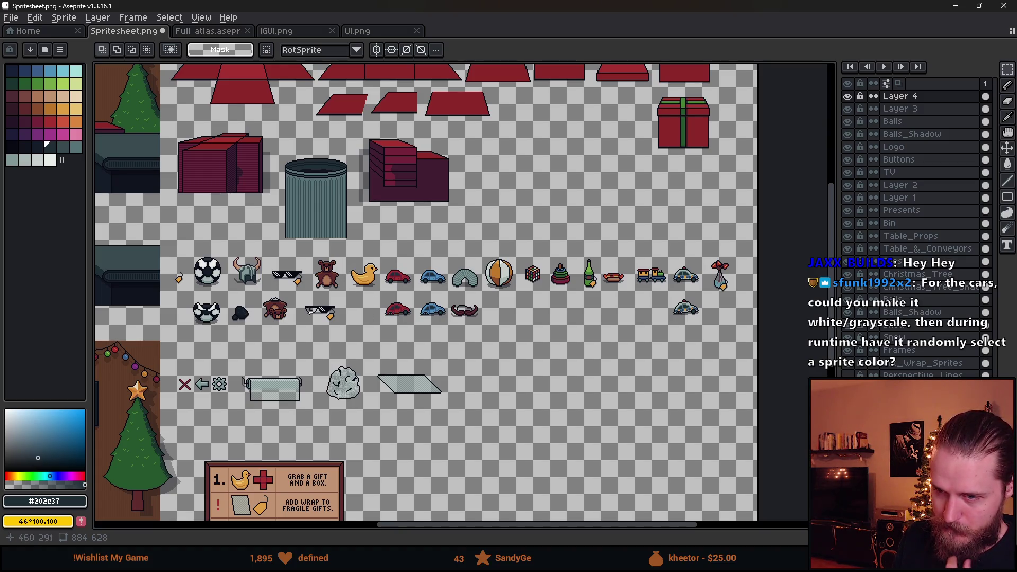
{"action": "scroll", "coordinate": [283, 312], "scroll_direction": "up", "scroll_amount": 1}
{"action": "scroll", "coordinate": [280, 320], "scroll_direction": "up", "scroll_amount": 1}
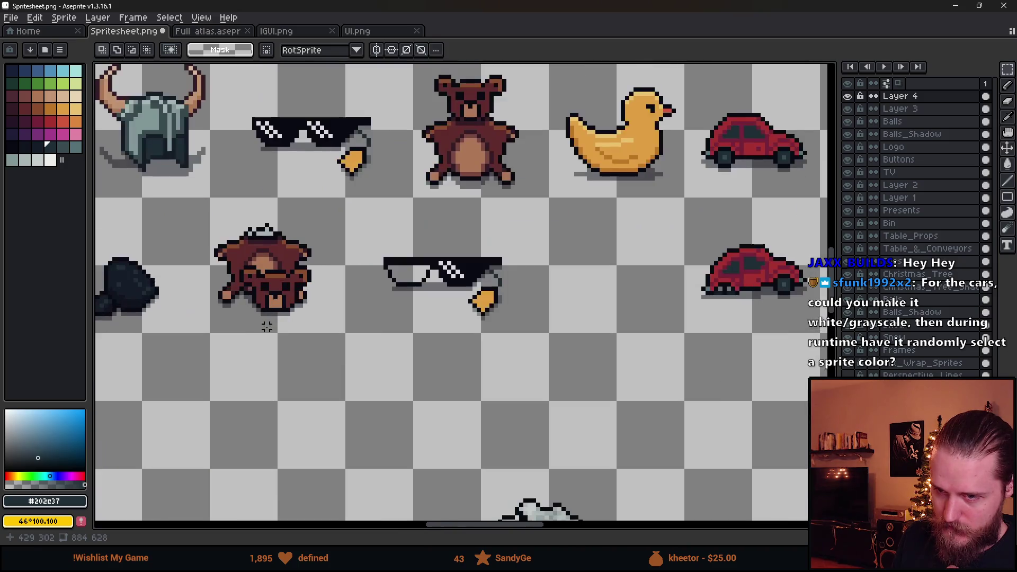
{"action": "left_click_drag", "start_coordinate": [236, 267], "coordinate": [340, 386]}
{"action": "left_click", "coordinate": [297, 352]}
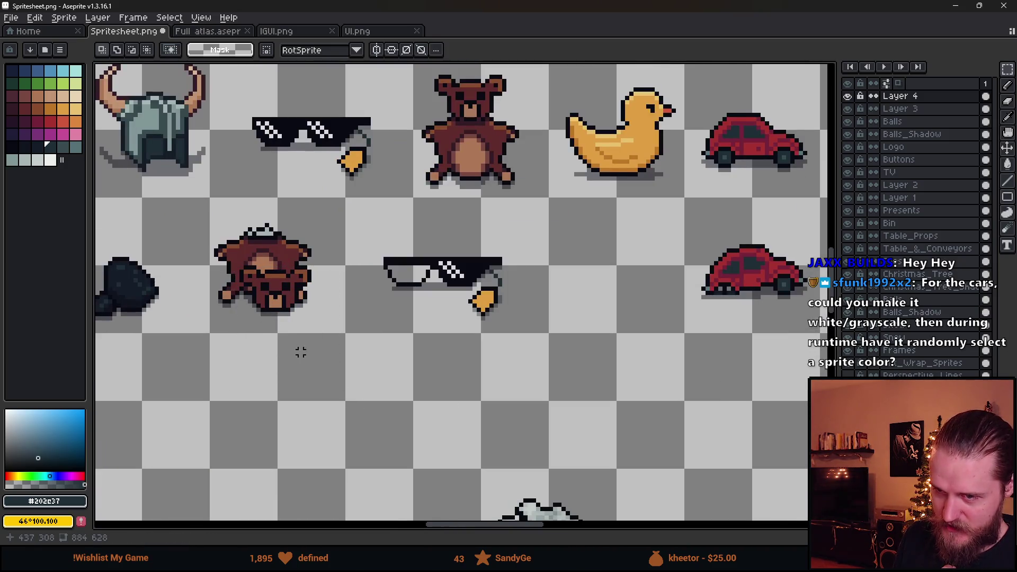
{"action": "scroll", "coordinate": [298, 352], "scroll_direction": "down", "scroll_amount": 2}
{"action": "scroll", "coordinate": [530, 361], "scroll_direction": "right", "scroll_amount": 1}
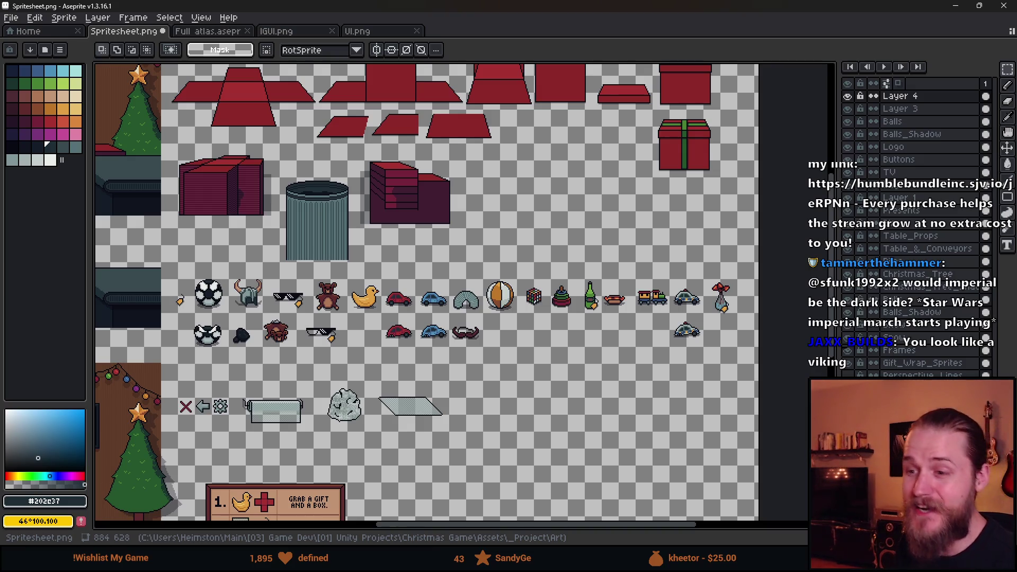
{"action": "scroll", "coordinate": [300, 298], "scroll_direction": "down", "scroll_amount": 1}
{"action": "scroll", "coordinate": [300, 299], "scroll_direction": "up", "scroll_amount": 1}
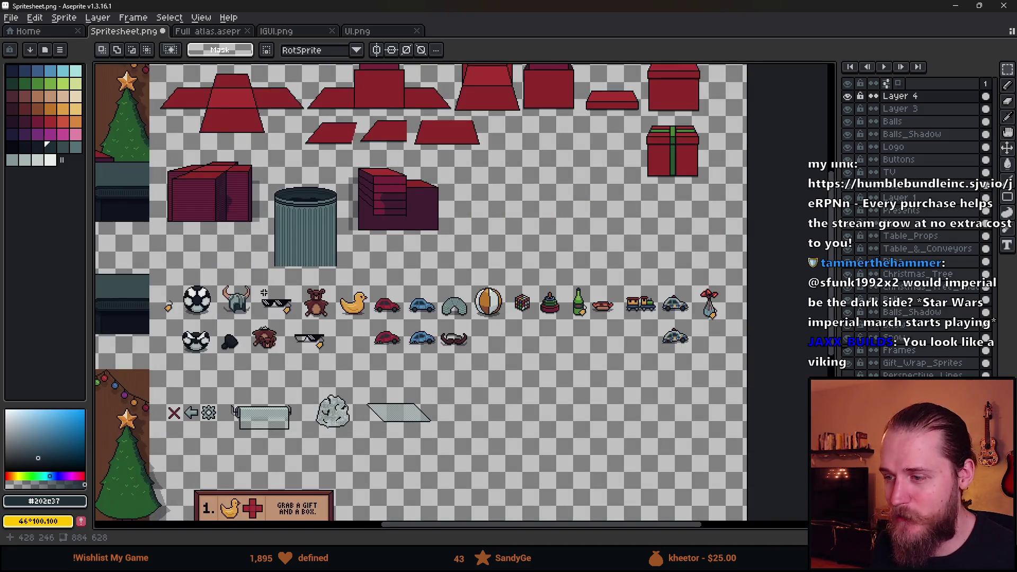
{"action": "mouse_move", "coordinate": [300, 299]}
{"action": "left_mouse_down"}
{"action": "mouse_move", "coordinate": [455, 232]}
{"action": "mouse_move", "coordinate": [534, 235]}
{"action": "left_mouse_up"}
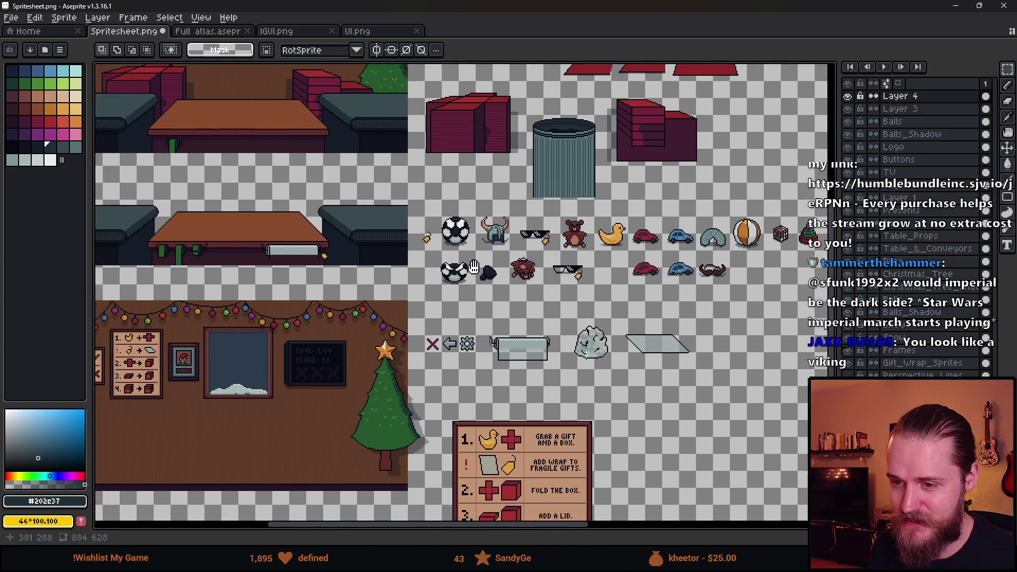